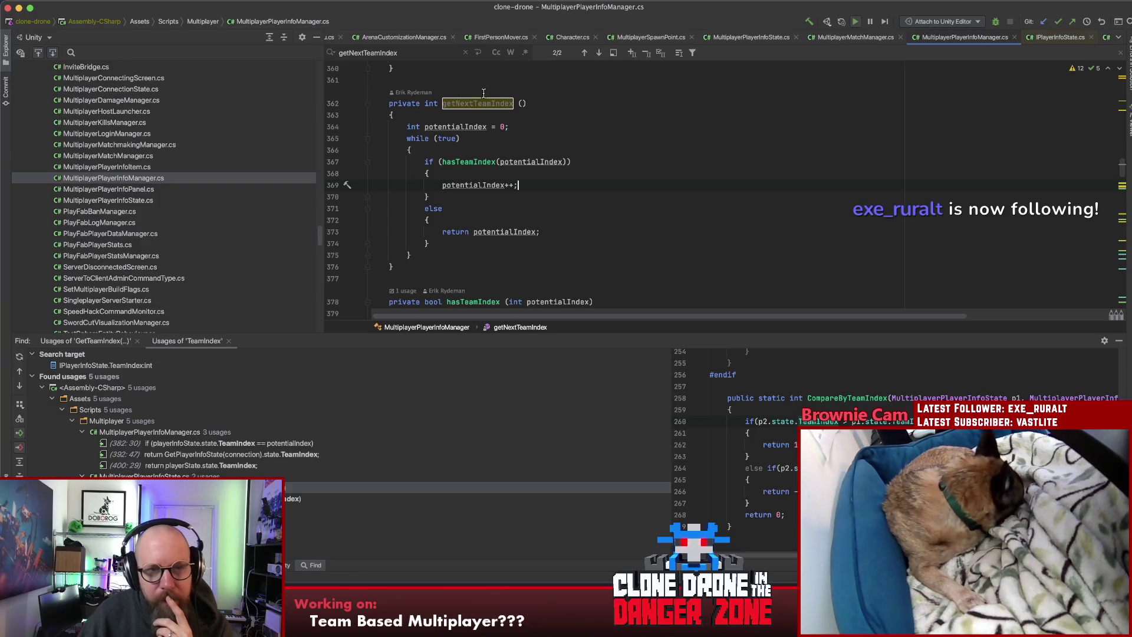
# Step: Review the getNextTeamIndex method and how potentialIndex starts and increments
pyautogui.click(590, 103)
pyautogui.click(651, 127)
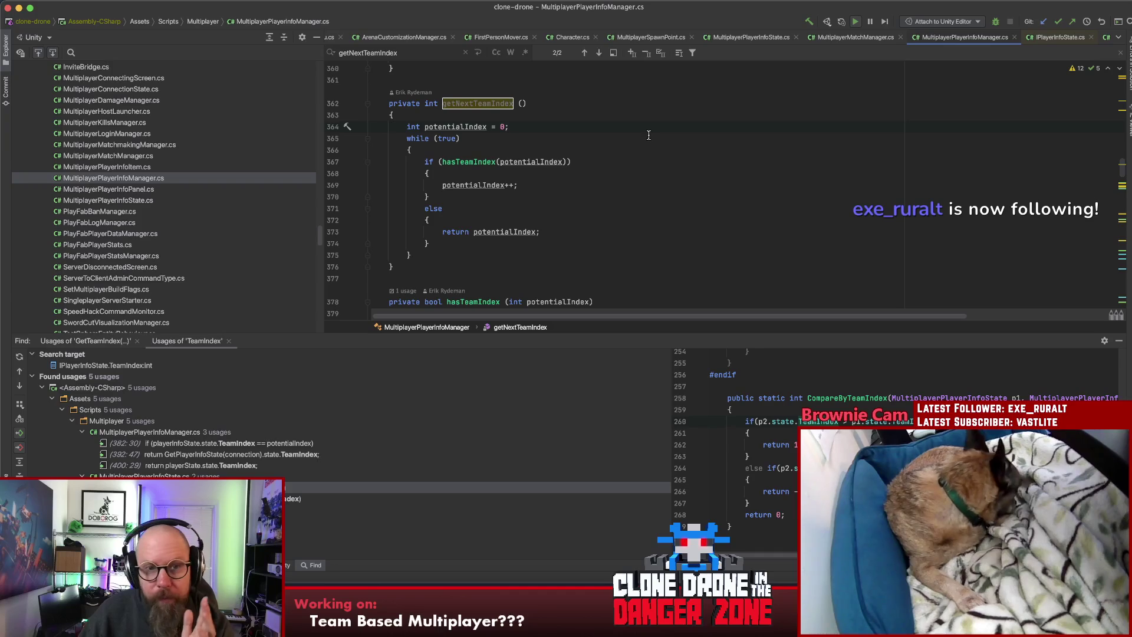
pyautogui.click(642, 180)
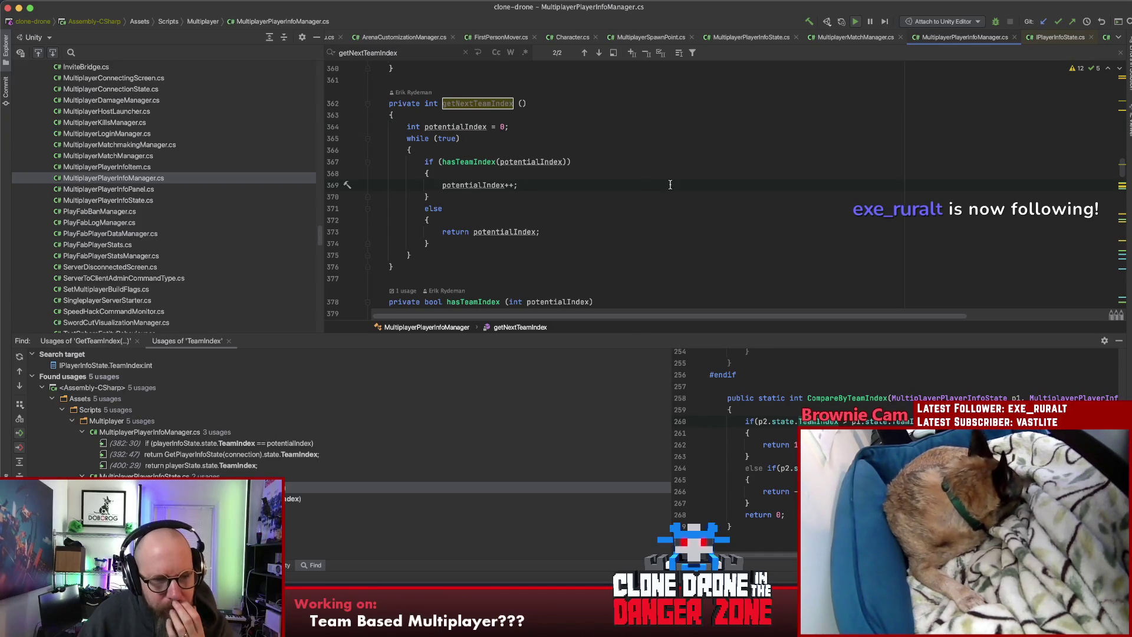
pyautogui.scroll(-5, 668, 187)
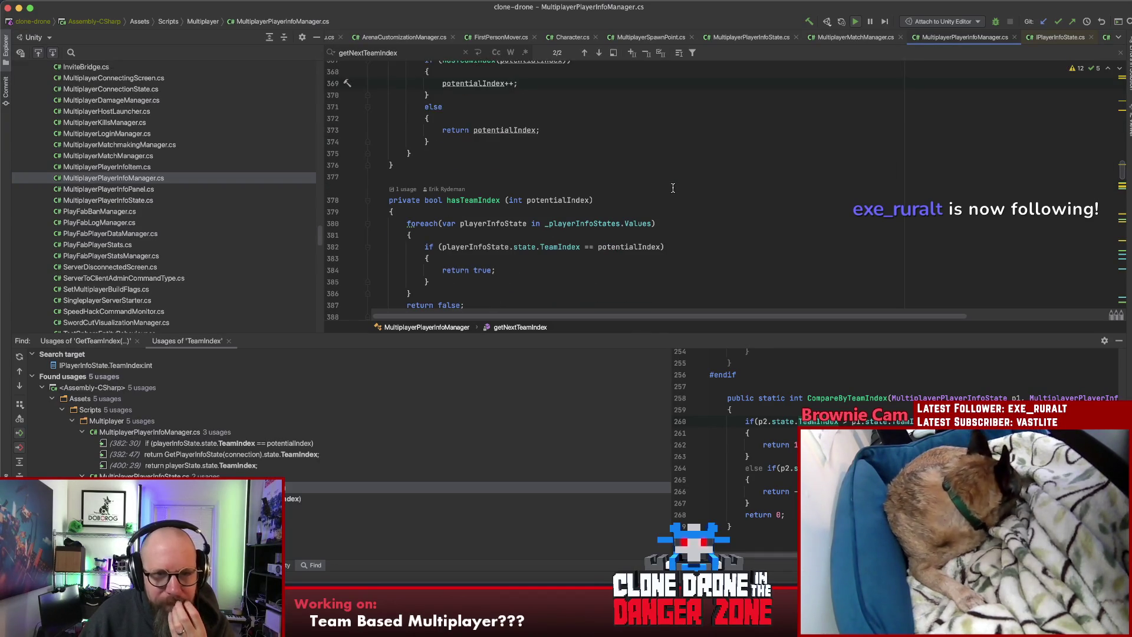
pyautogui.scroll(-6, 721, 185)
pyautogui.scroll(6, 724, 185)
pyautogui.scroll(-4, 723, 184)
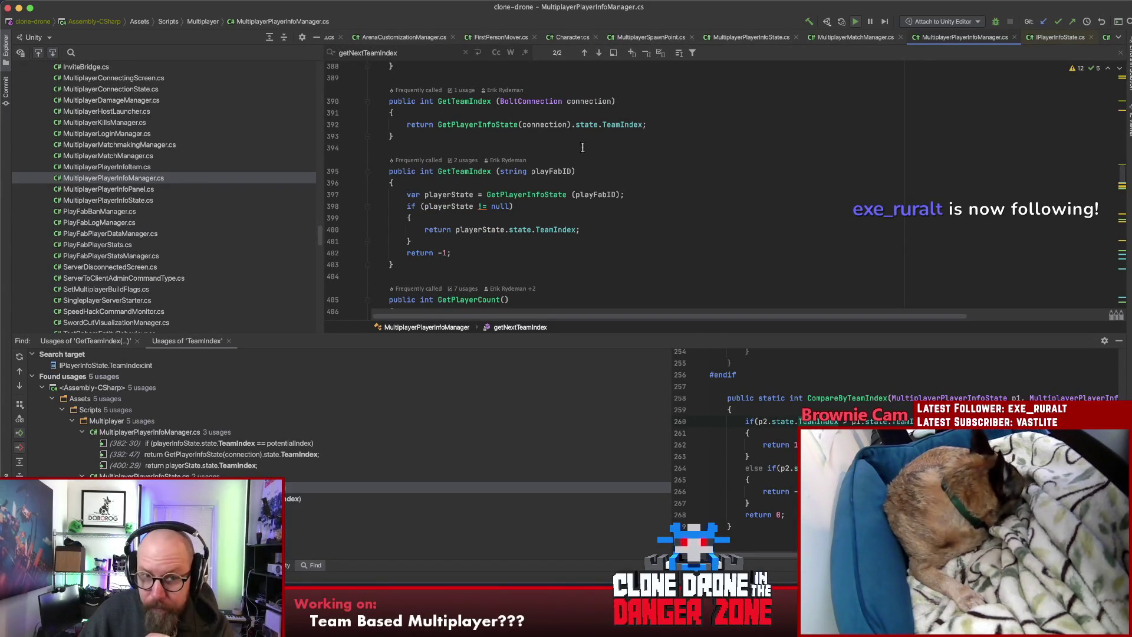
# Step: Compare the connection-based and playFabID-based GetTeamIndex overloads and the TeamIndex return line
pyautogui.click(450, 100)
pyautogui.click(694, 123)
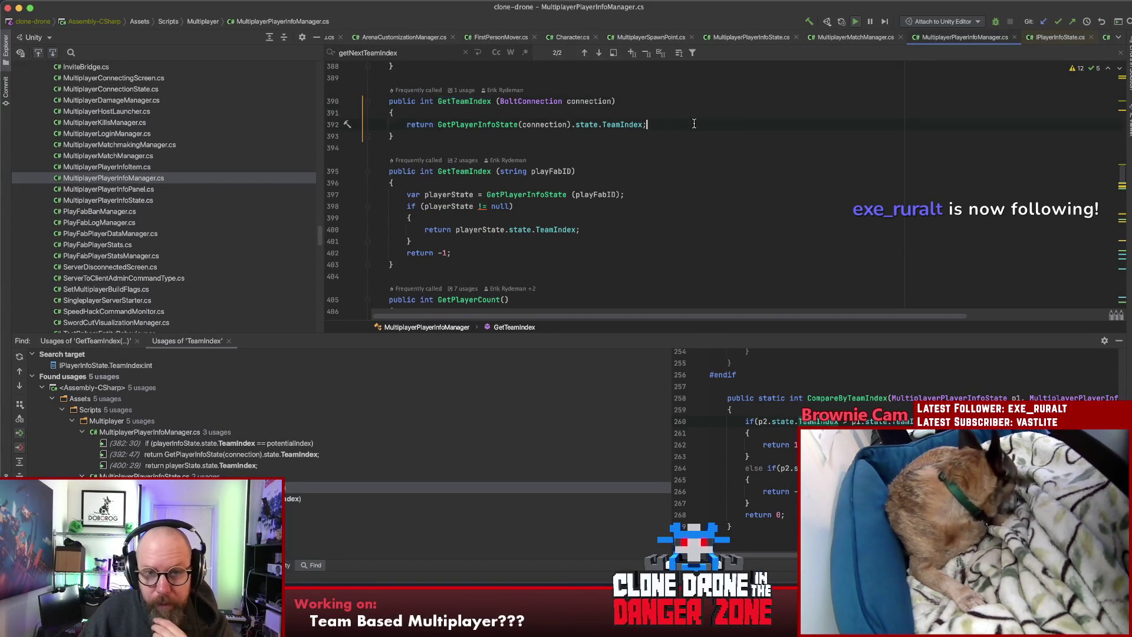
pyautogui.click(639, 174)
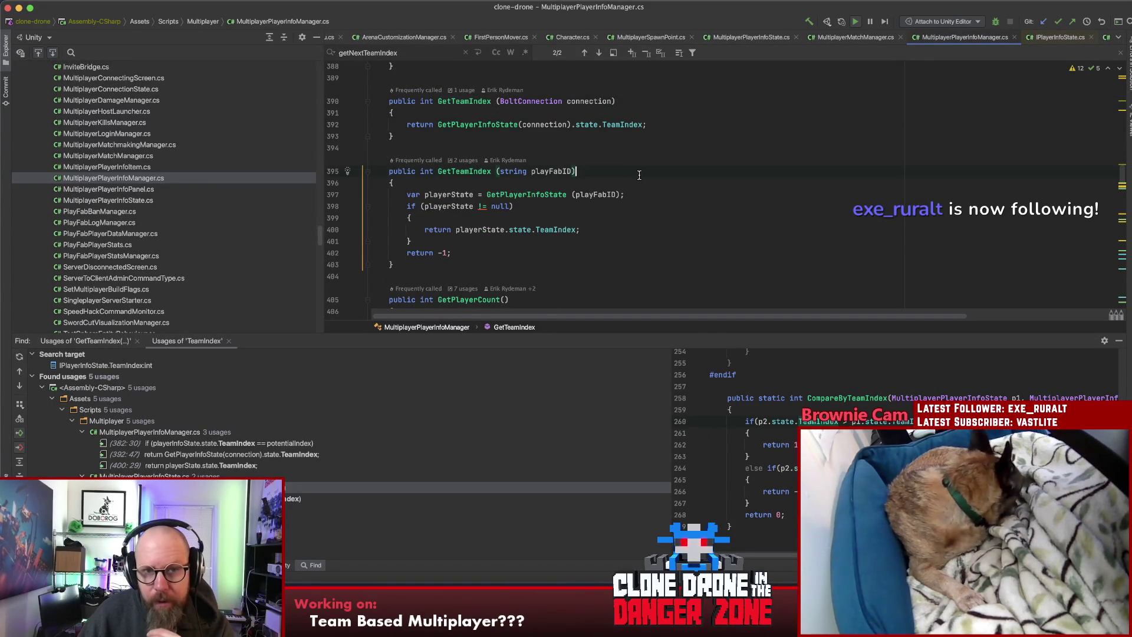
pyautogui.click(656, 130)
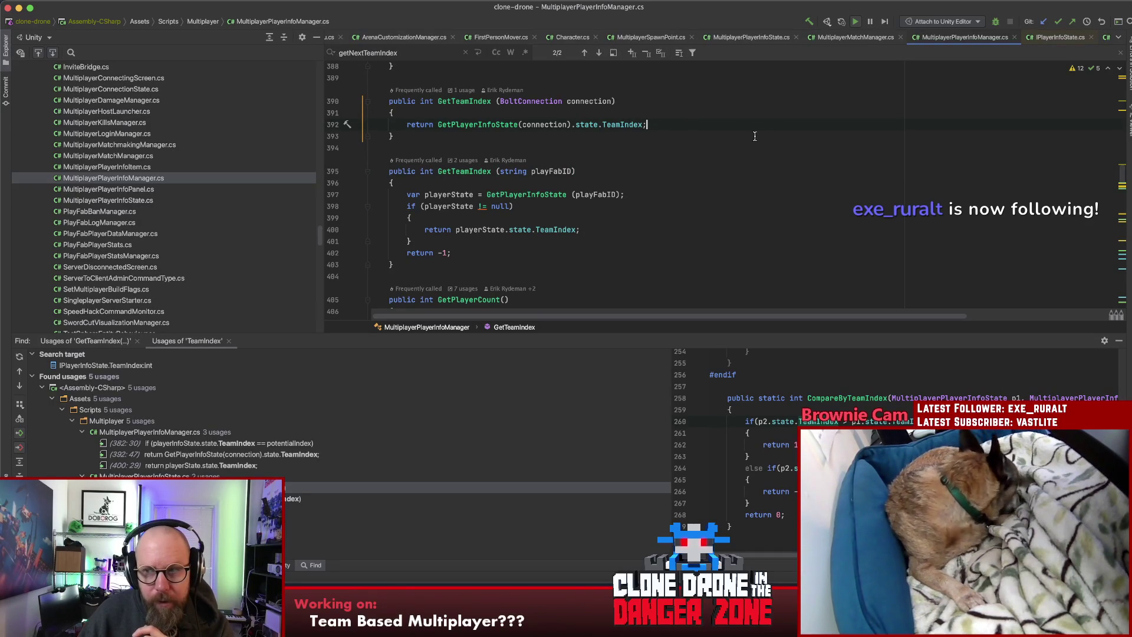
pyautogui.click(680, 173)
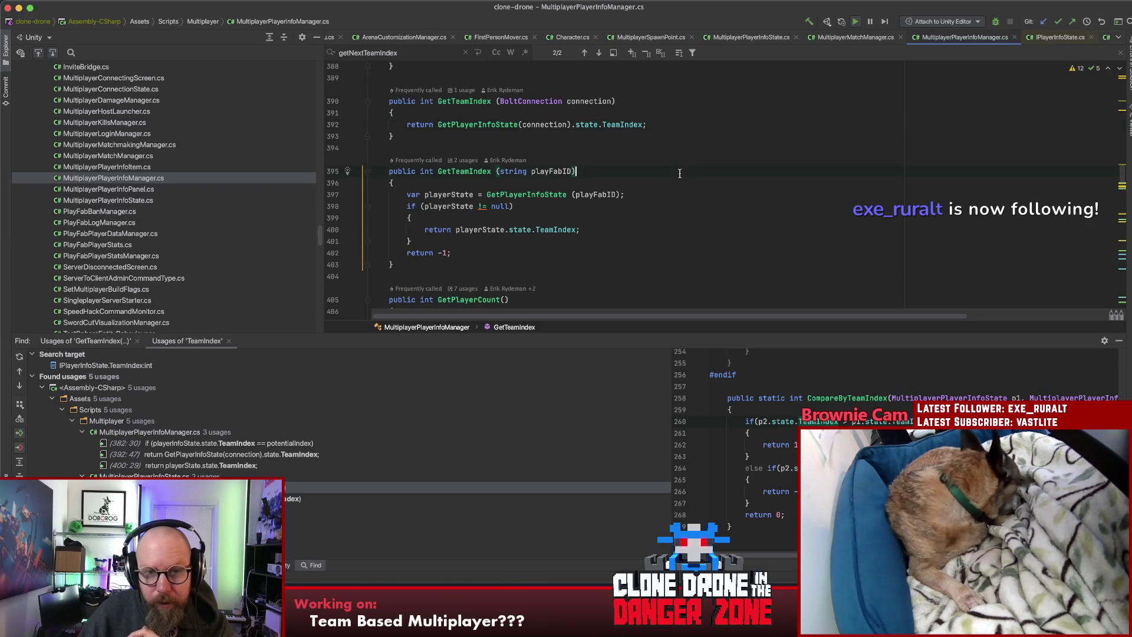
pyautogui.click(686, 231)
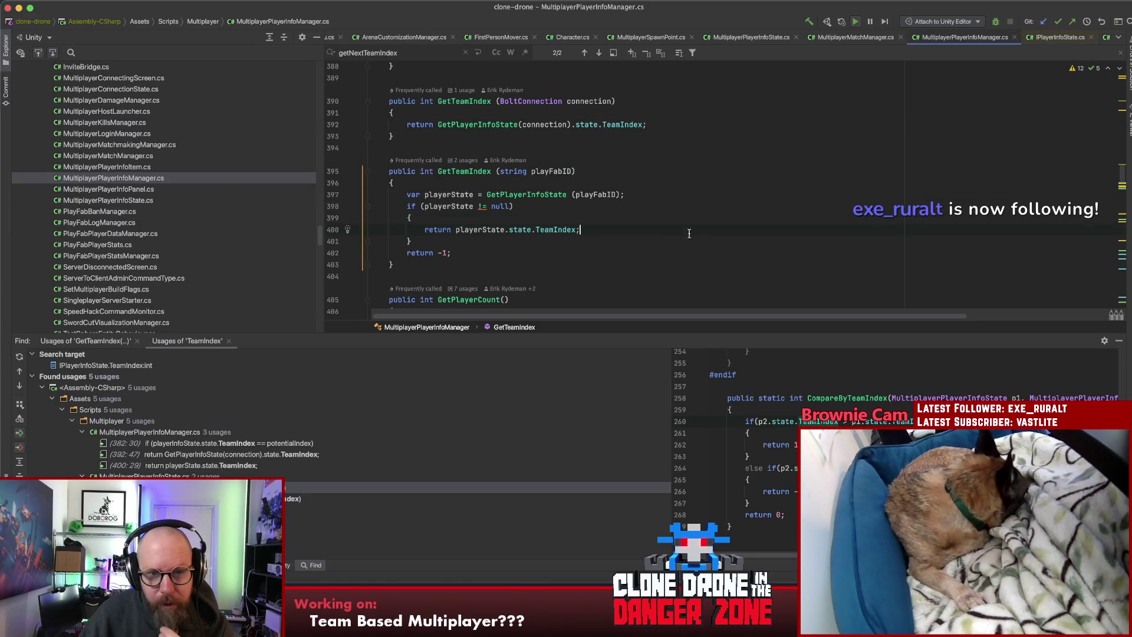
pyautogui.scroll(-4, 688, 232)
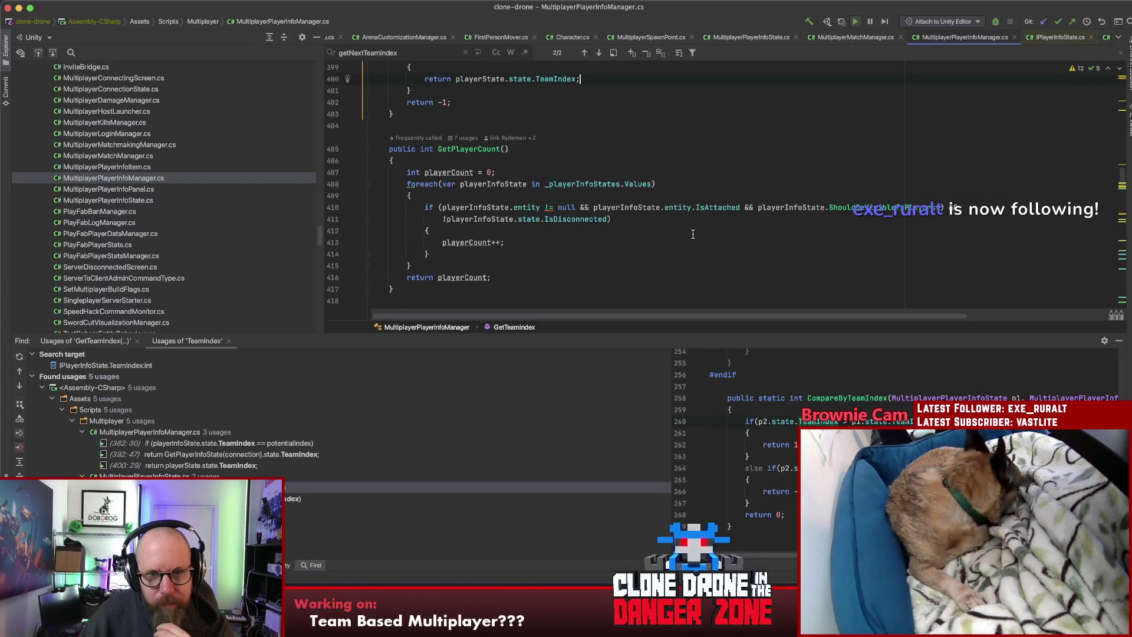
pyautogui.scroll(8, 693, 234)
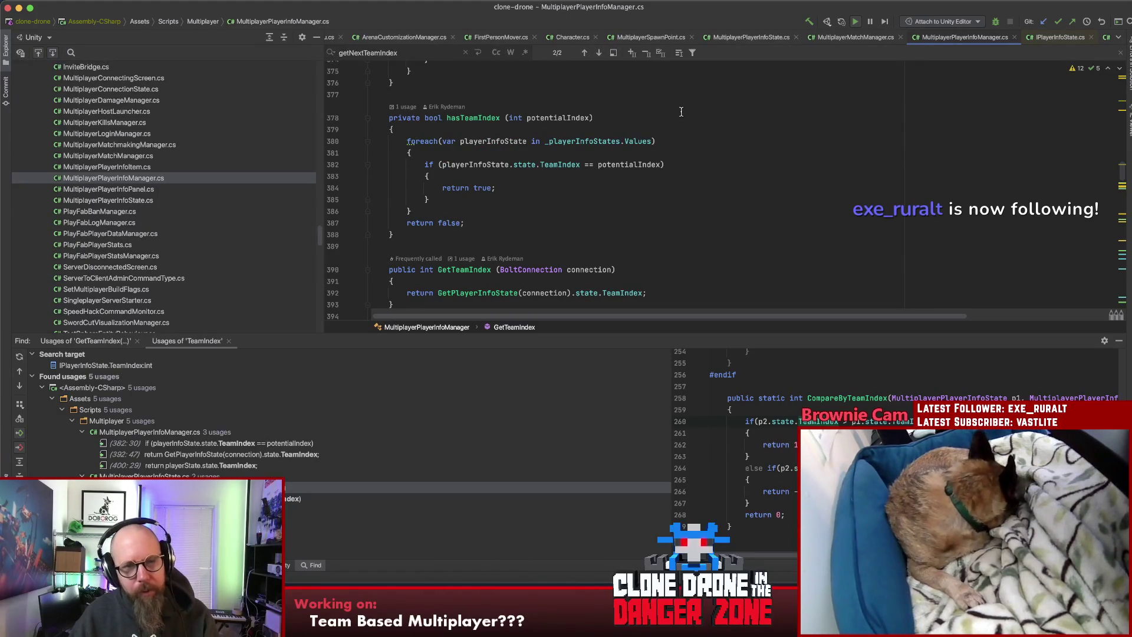
# Step: Study hasTeamIndex's foreach loop and return paths, glancing at the decompiled IPlayerInfoState file
pyautogui.click(685, 142)
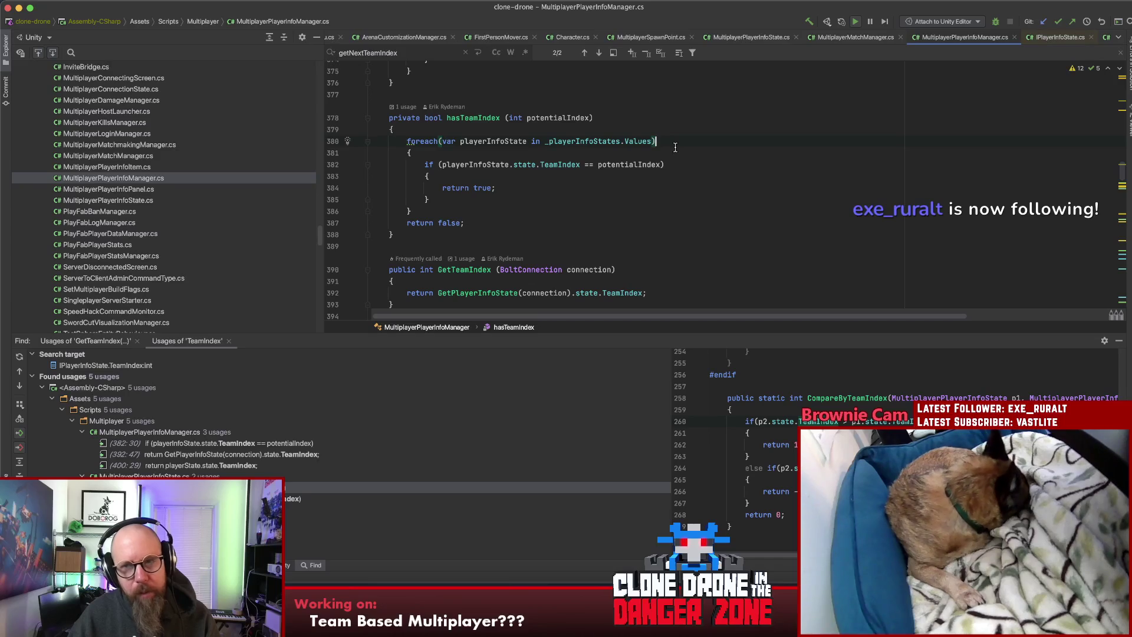
pyautogui.click(1058, 38)
pyautogui.click(981, 35)
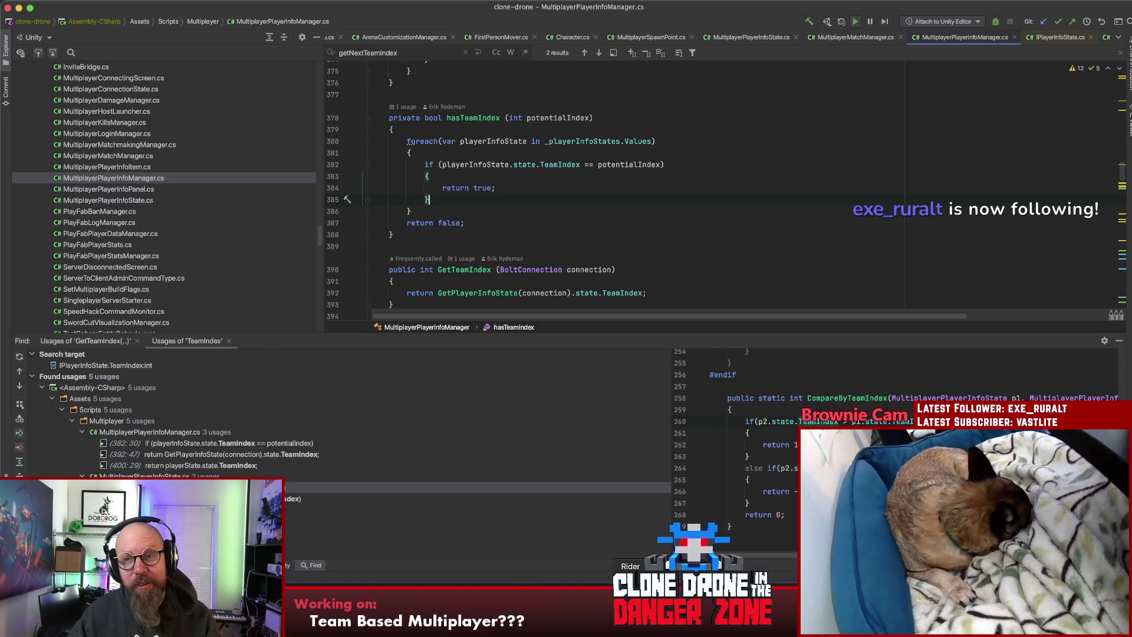
pyautogui.click(658, 188)
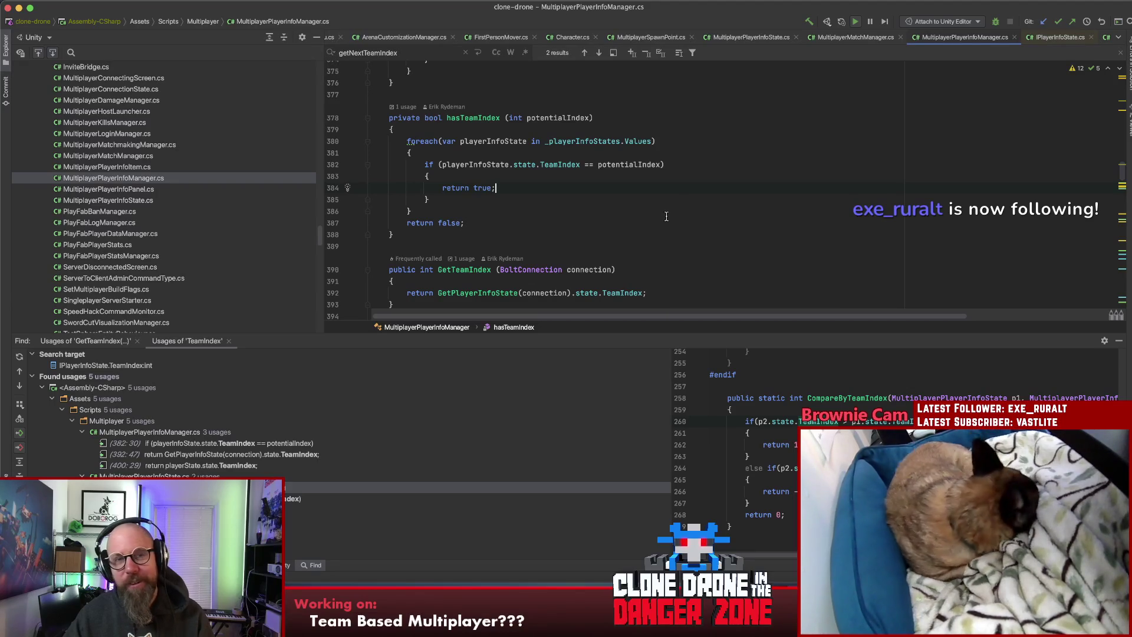
pyautogui.click(613, 217)
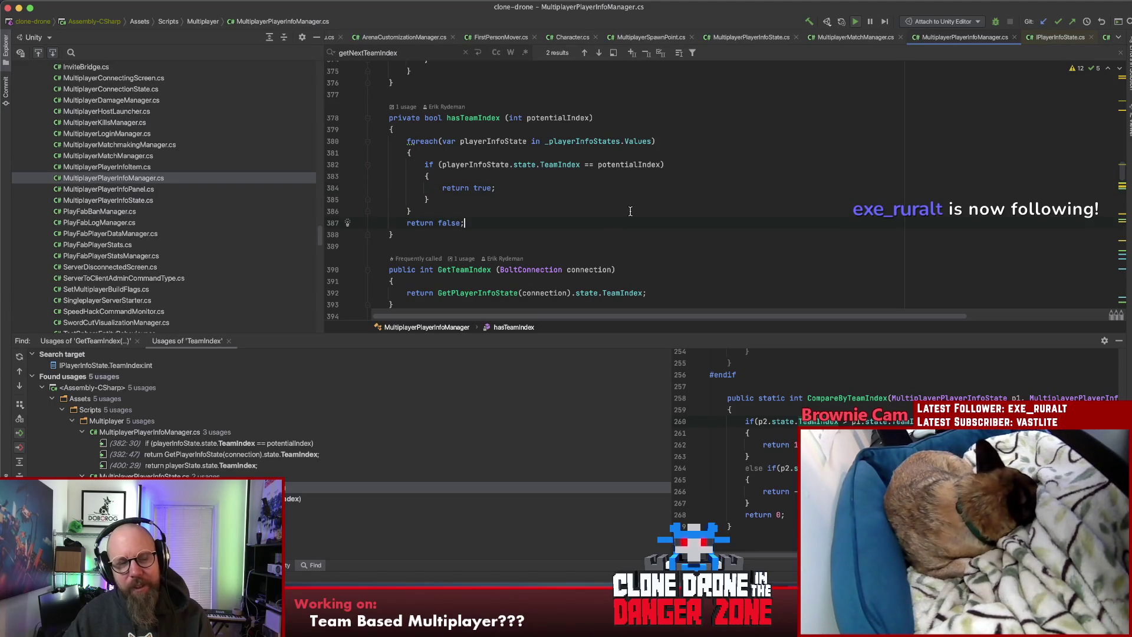
pyautogui.click(621, 204)
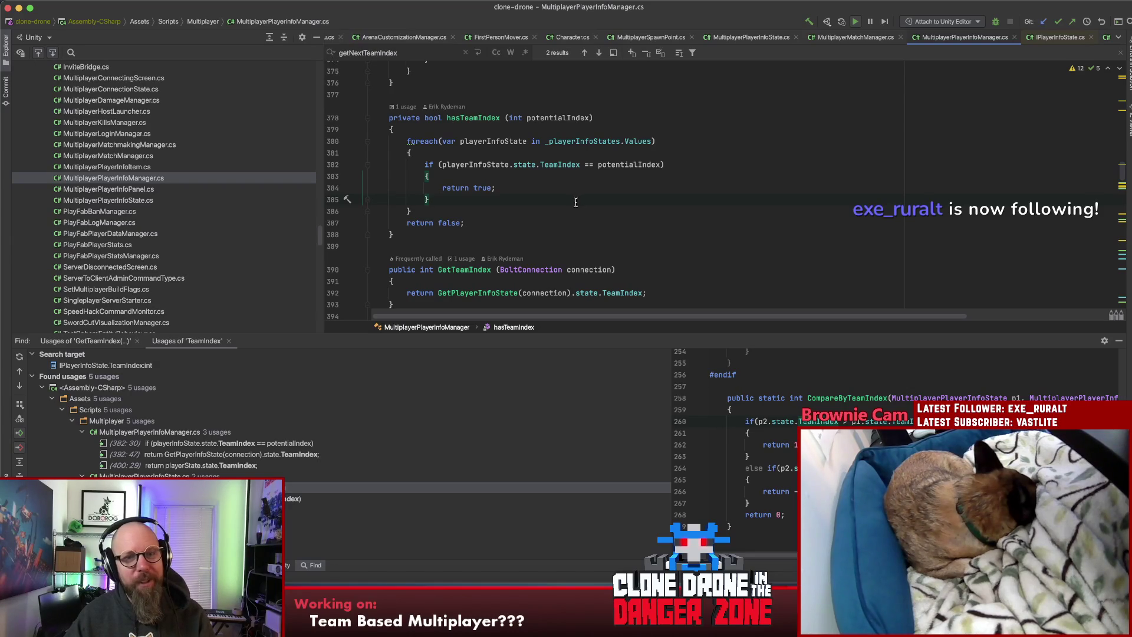
pyautogui.click(536, 192)
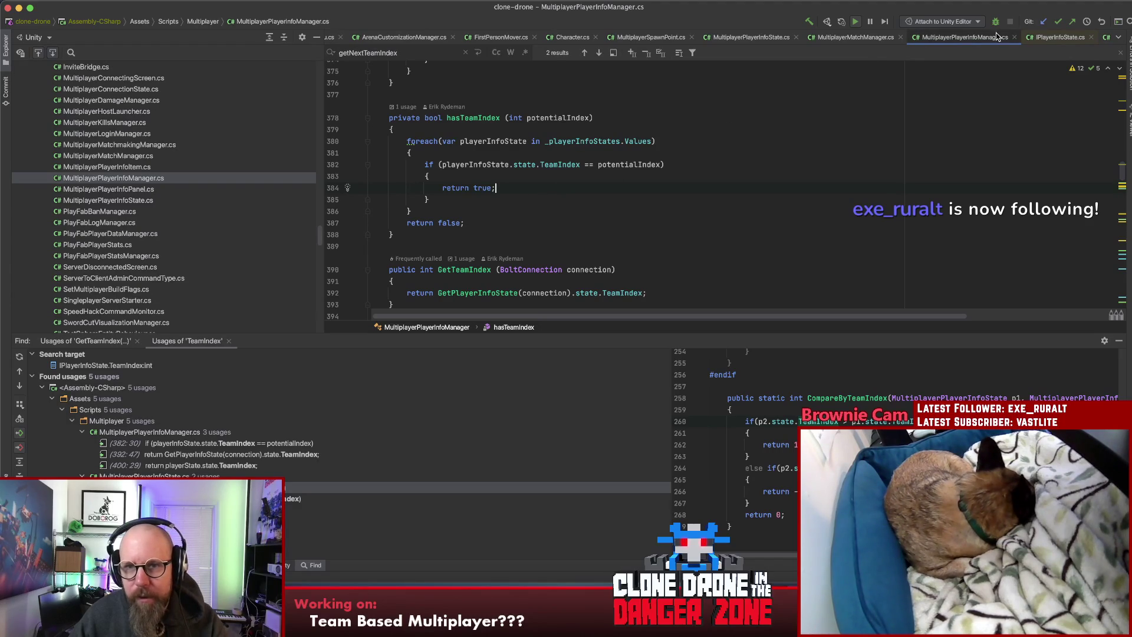
# Step: In onPlayerDisconnected, trace the spawn-point lookup into GetSpawnPointCurrentlySpawningTeam and back
pyautogui.click(855, 37)
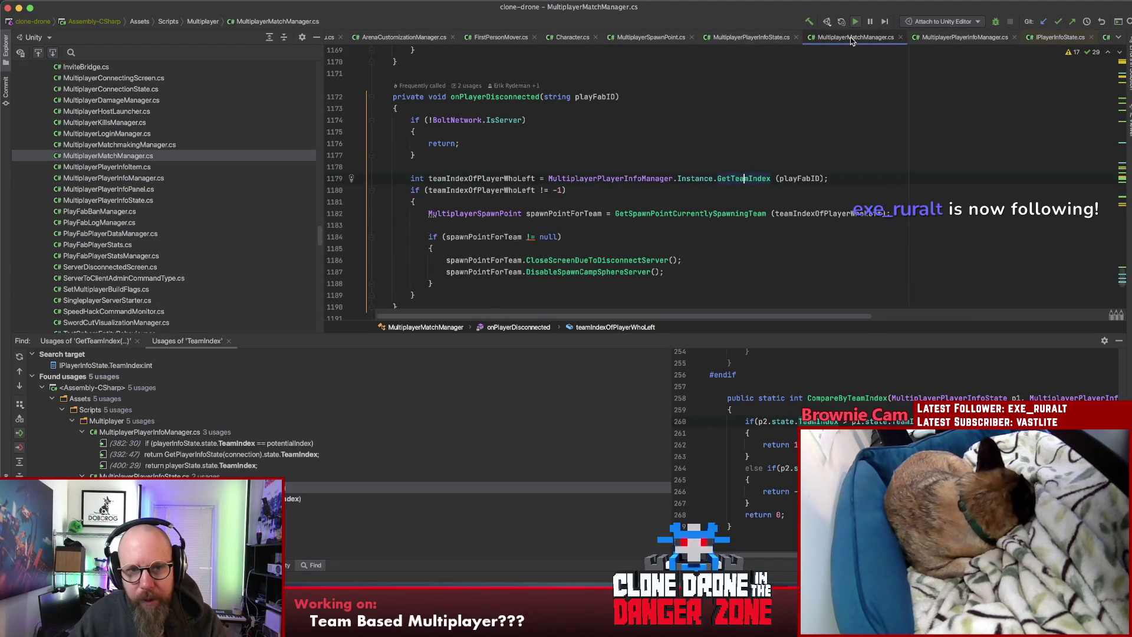
pyautogui.scroll(-1, 829, 144)
pyautogui.scroll(-1, 829, 144)
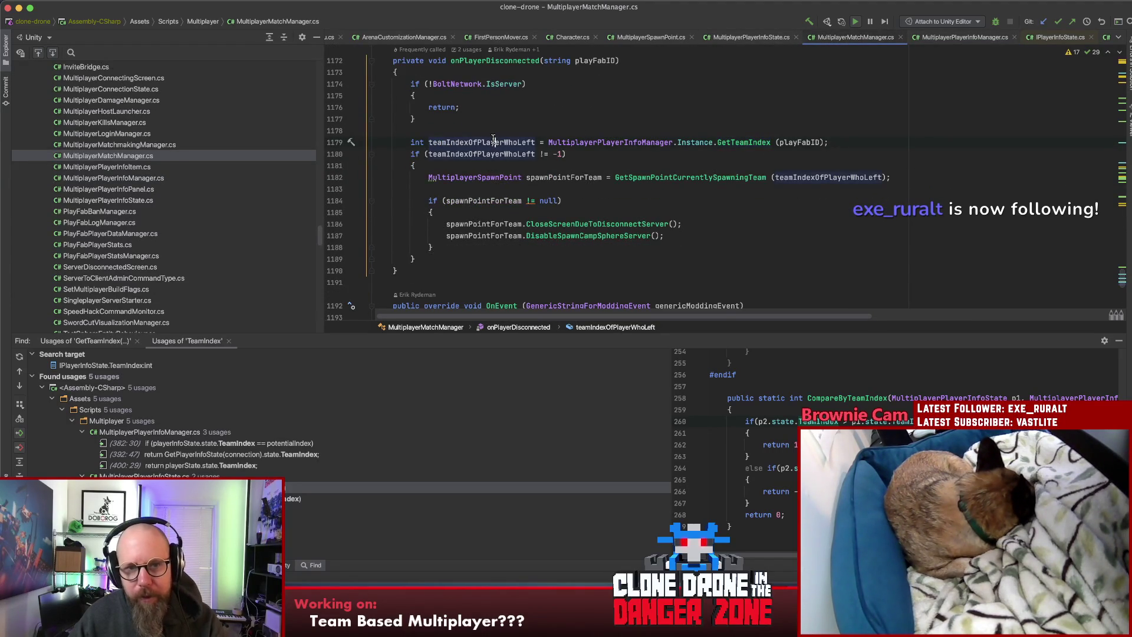
pyautogui.click(676, 175)
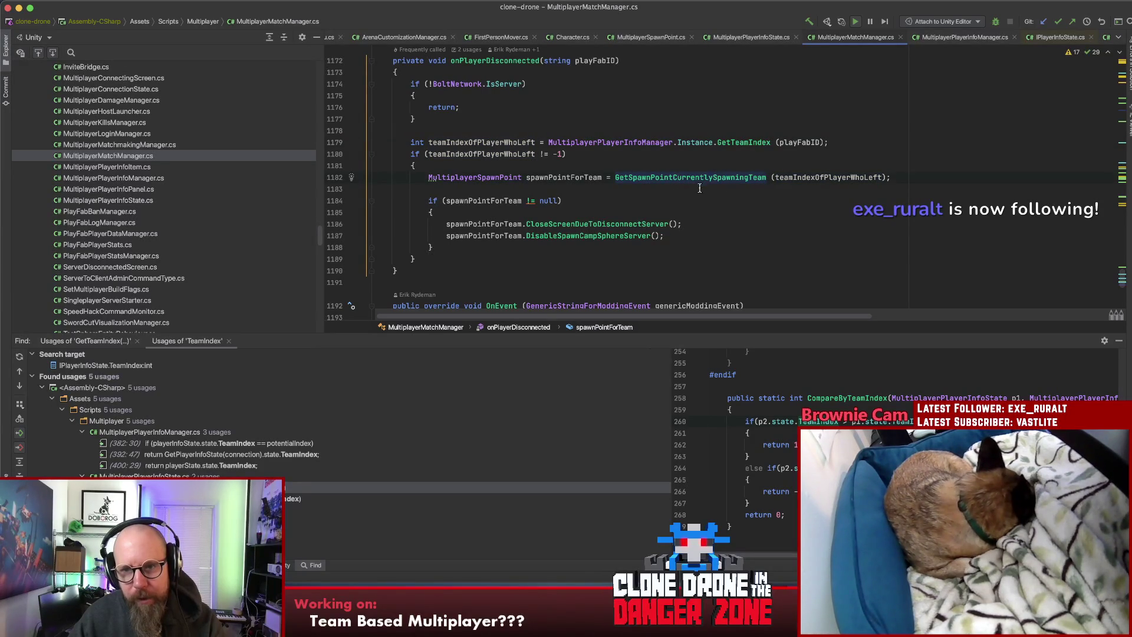
pyautogui.click(476, 201)
pyautogui.click(664, 177)
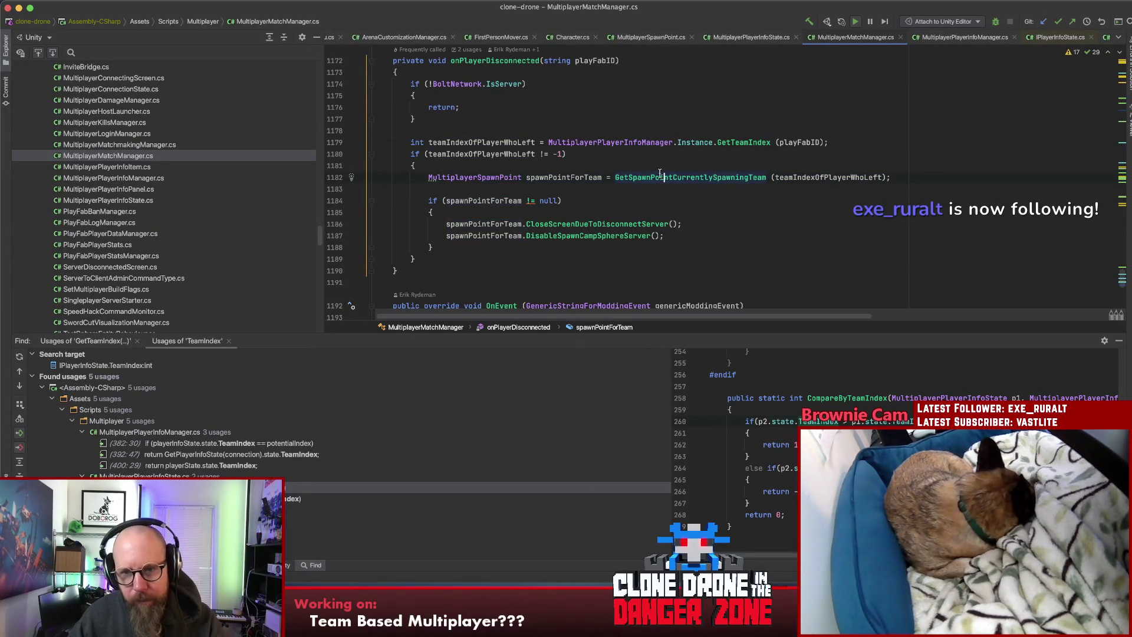
pyautogui.press('super+b')
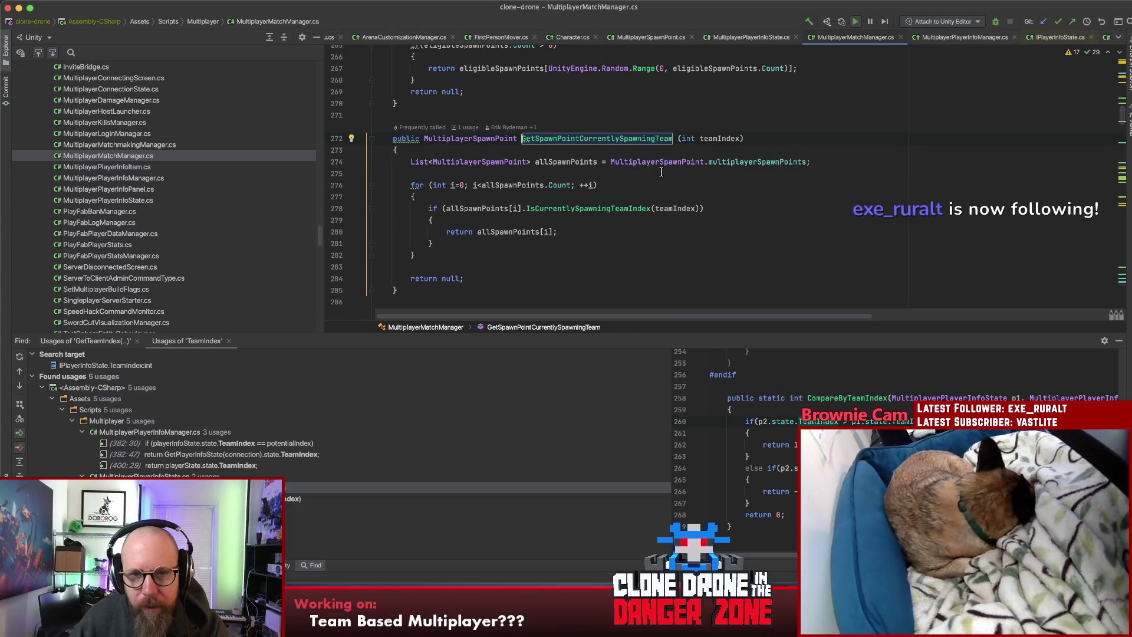
pyautogui.click(553, 208)
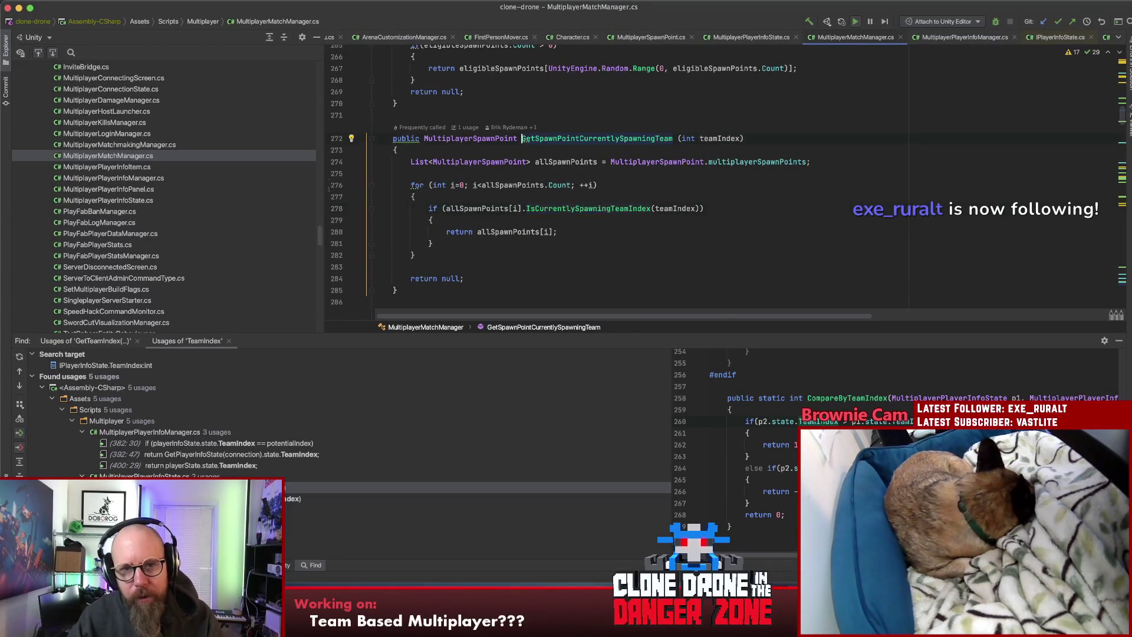
pyautogui.press('super+bracketleft')
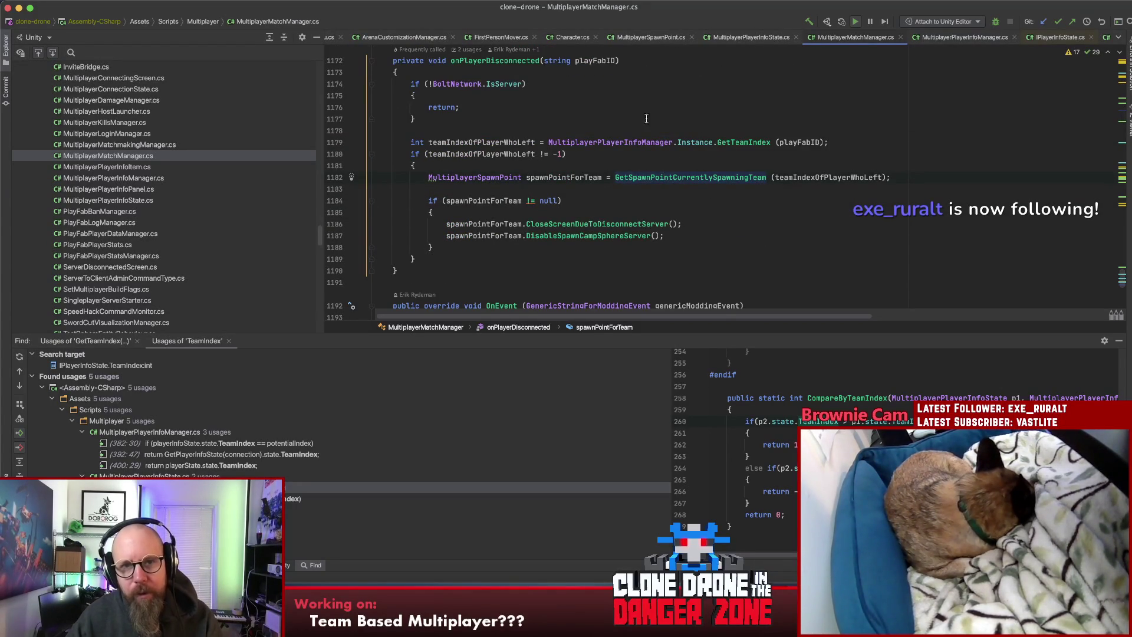
pyautogui.press('super+bracketleft')
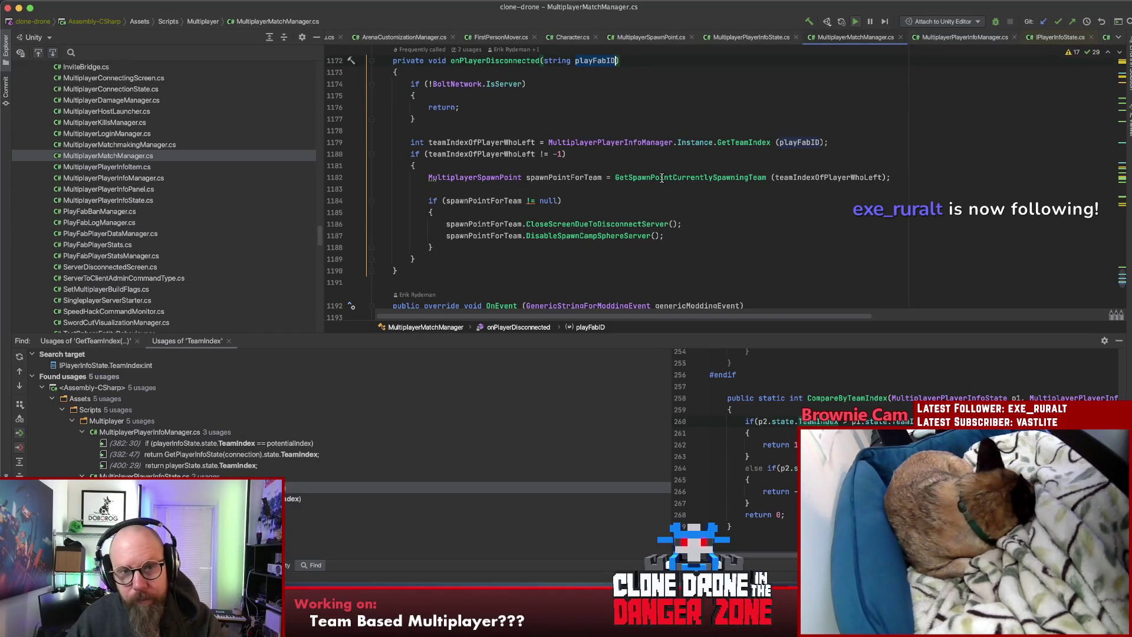
# Step: Follow GetSpawnPointCurrentlySpawningTeam on line 1182 to the IsCurrentlySpawningTeamIndex declaration
pyautogui.click(771, 142)
pyautogui.click(715, 177)
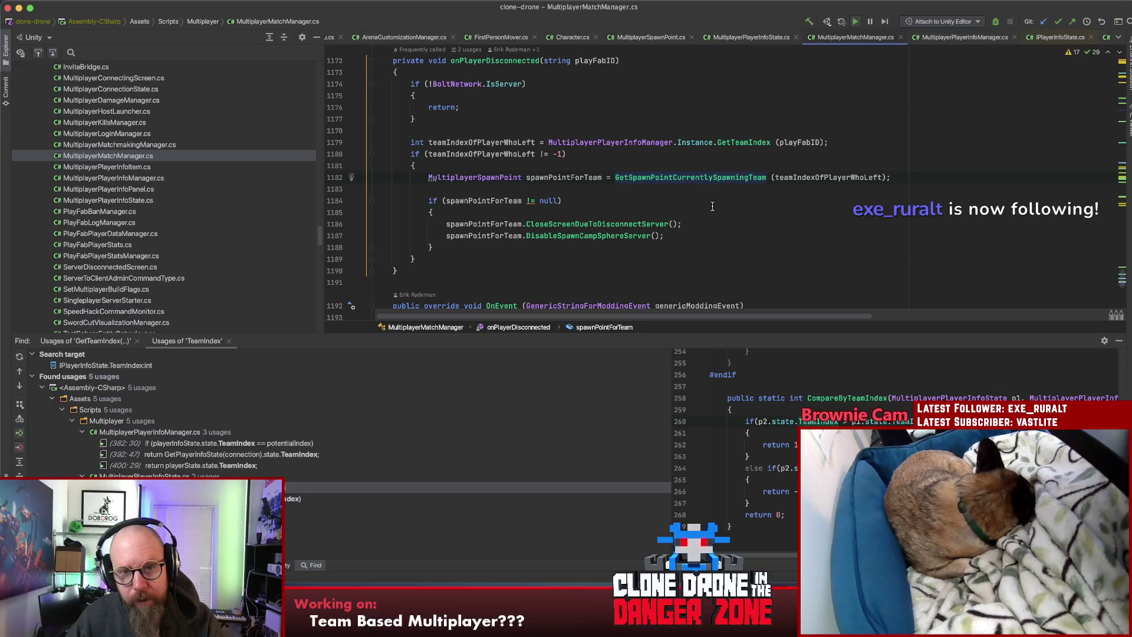
pyautogui.doubleClick(558, 225)
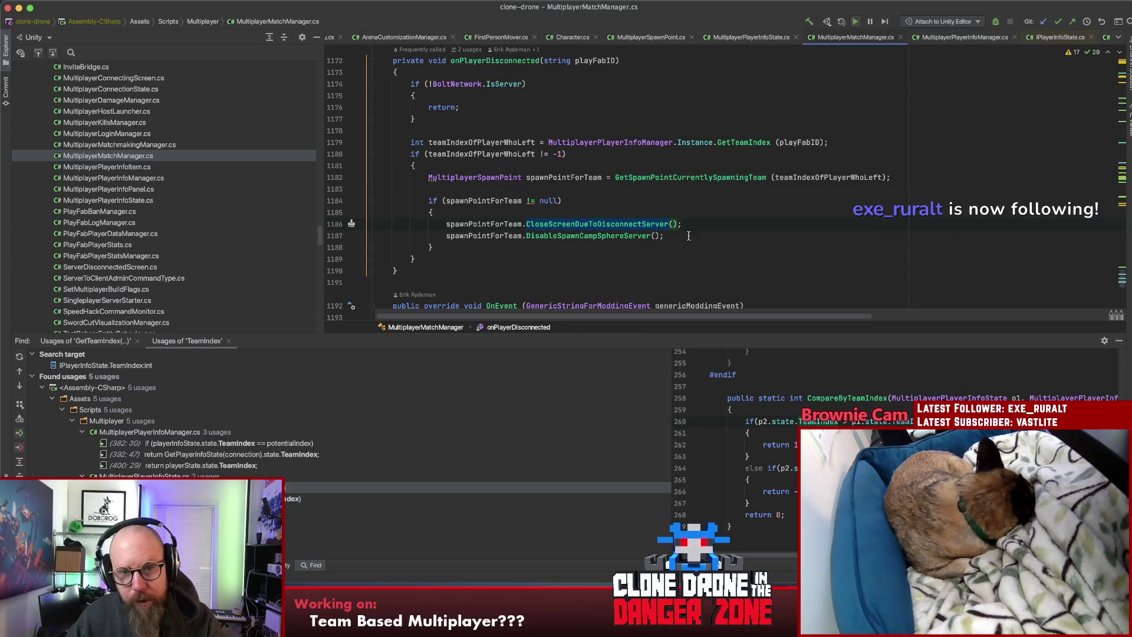
pyautogui.click(581, 237)
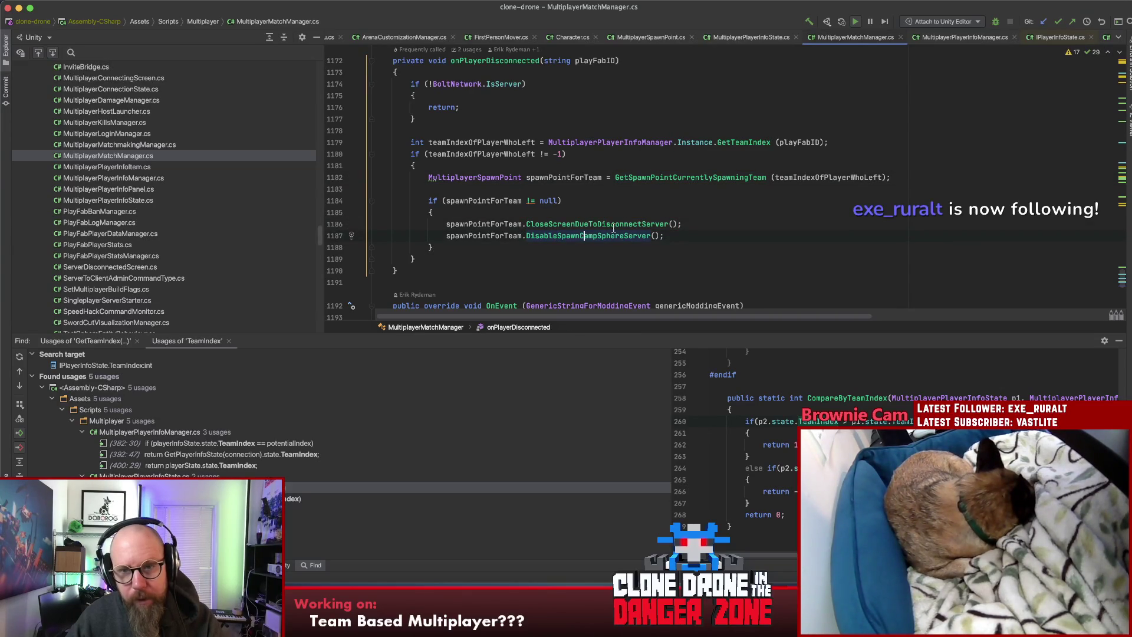
pyautogui.click(673, 178)
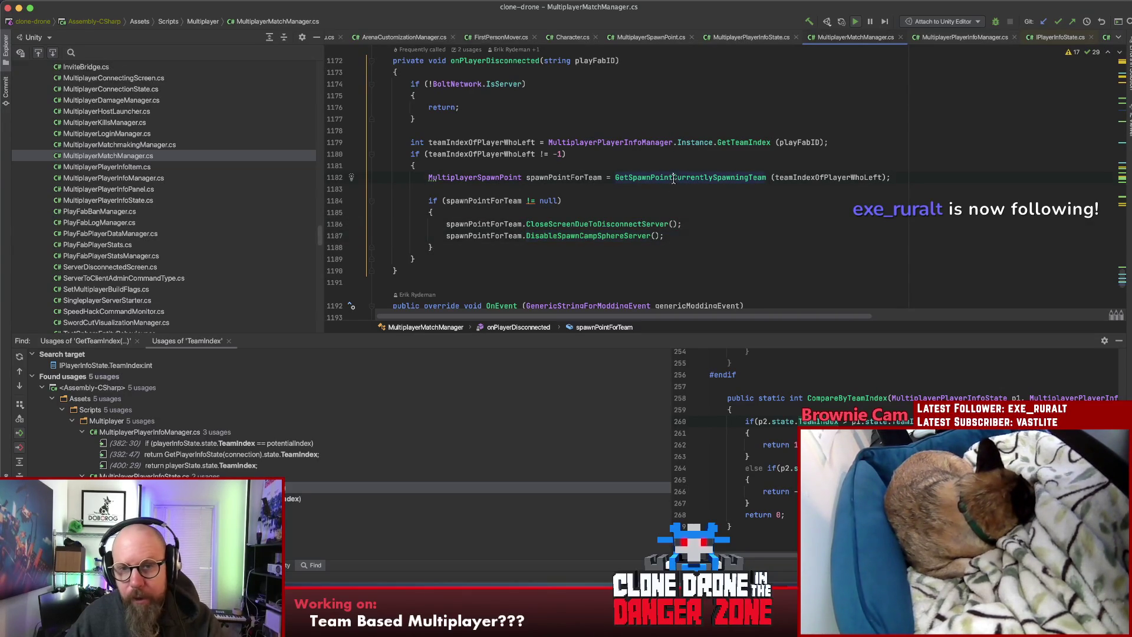
pyautogui.press('super+b')
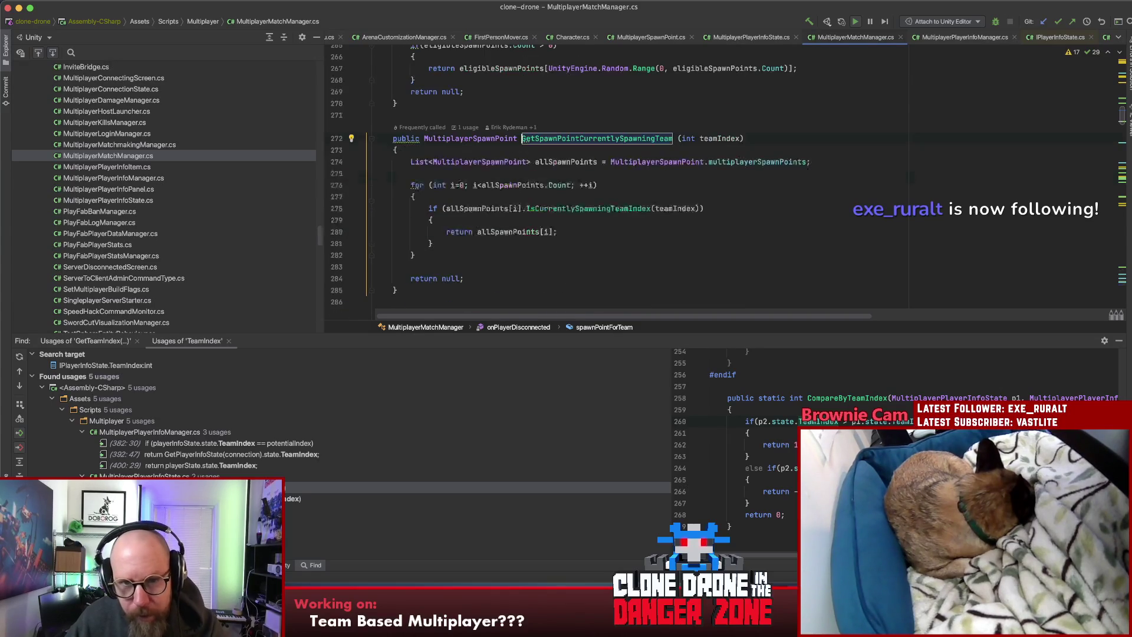
pyautogui.keyDown('super'); pyautogui.click(590, 209); pyautogui.keyUp('super')
pyautogui.click(501, 163)
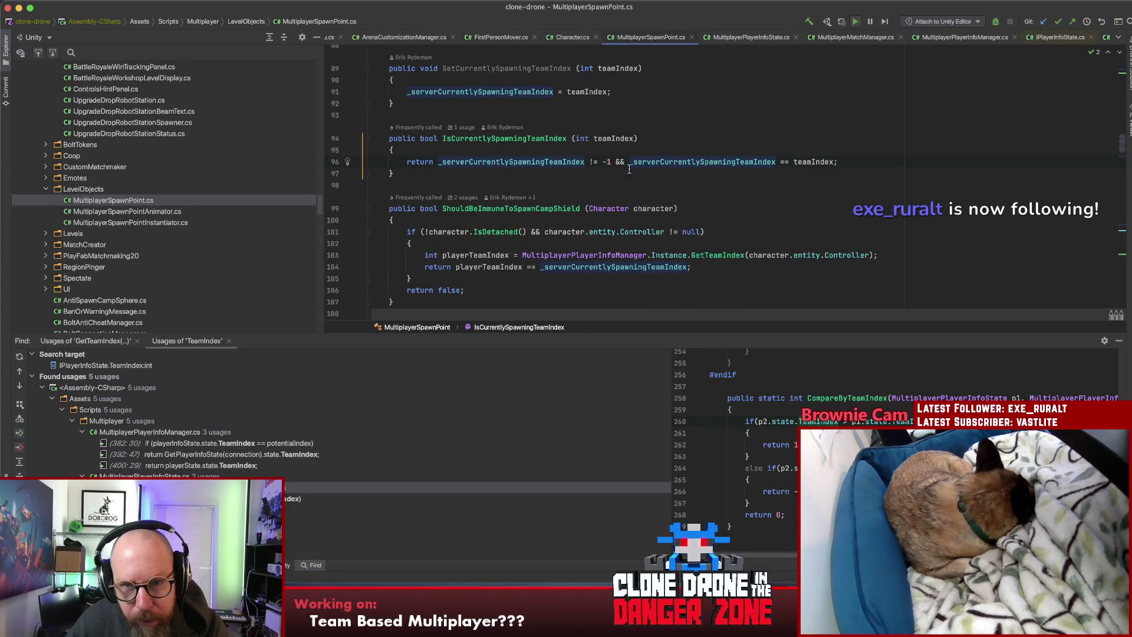
# Step: Find SetCurrentlySpawningTeamIndex across all files and open its MultiplayerMatchManager.cs call site
pyautogui.click(492, 92)
pyautogui.scroll(2, 514, 122)
pyautogui.doubleClick(515, 123)
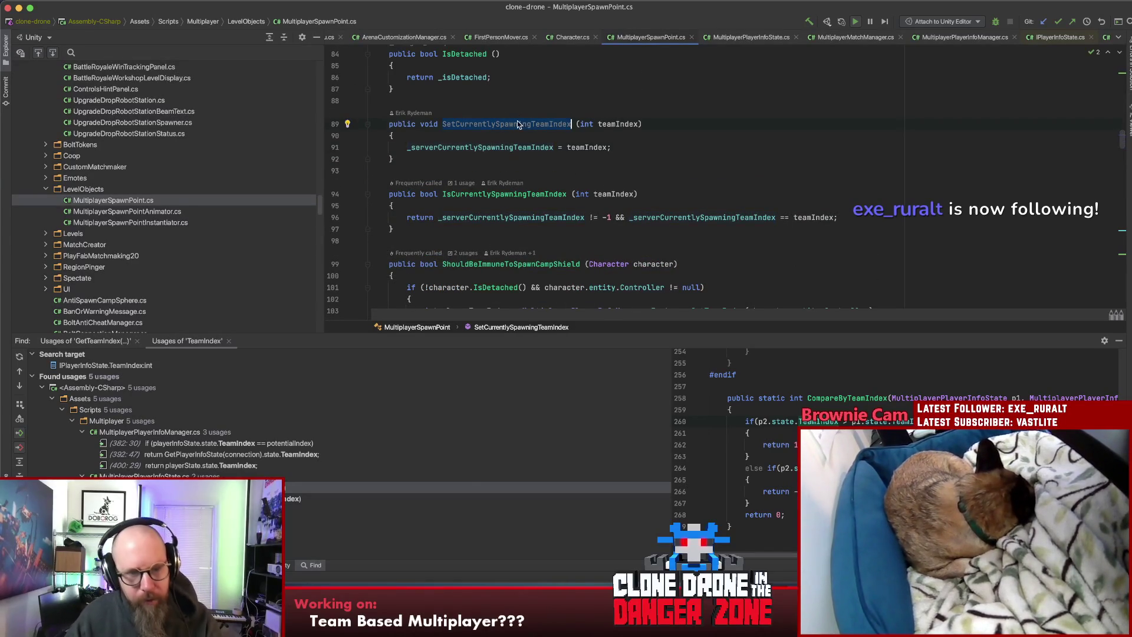
pyautogui.press('super+shift+f')
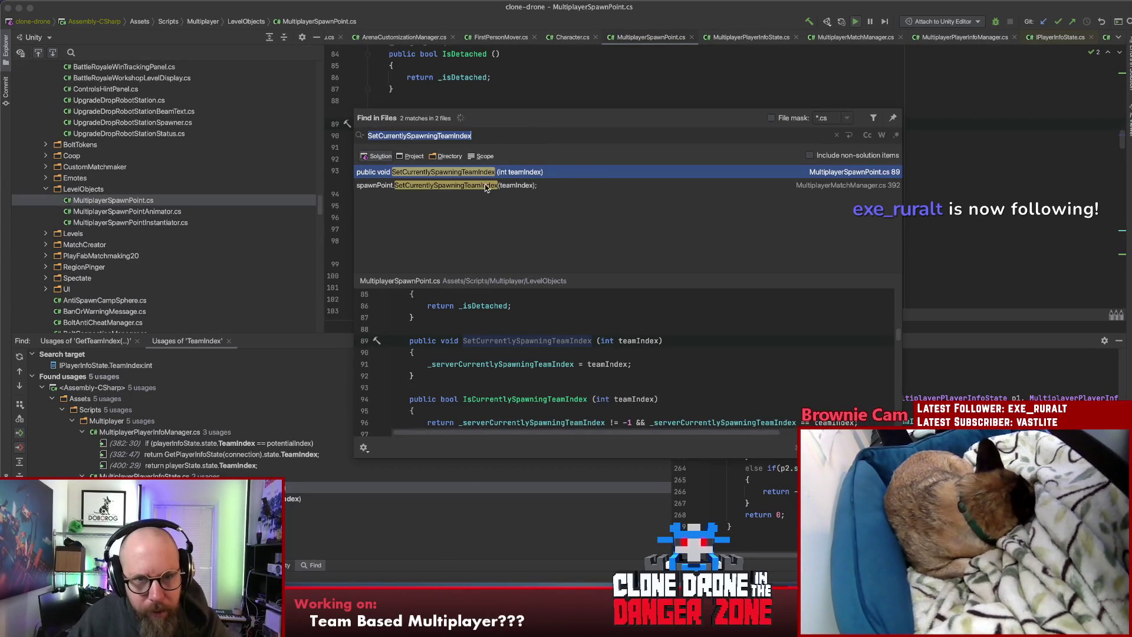
pyautogui.doubleClick(450, 185)
pyautogui.scroll(3, 656, 195)
pyautogui.scroll(3, 651, 189)
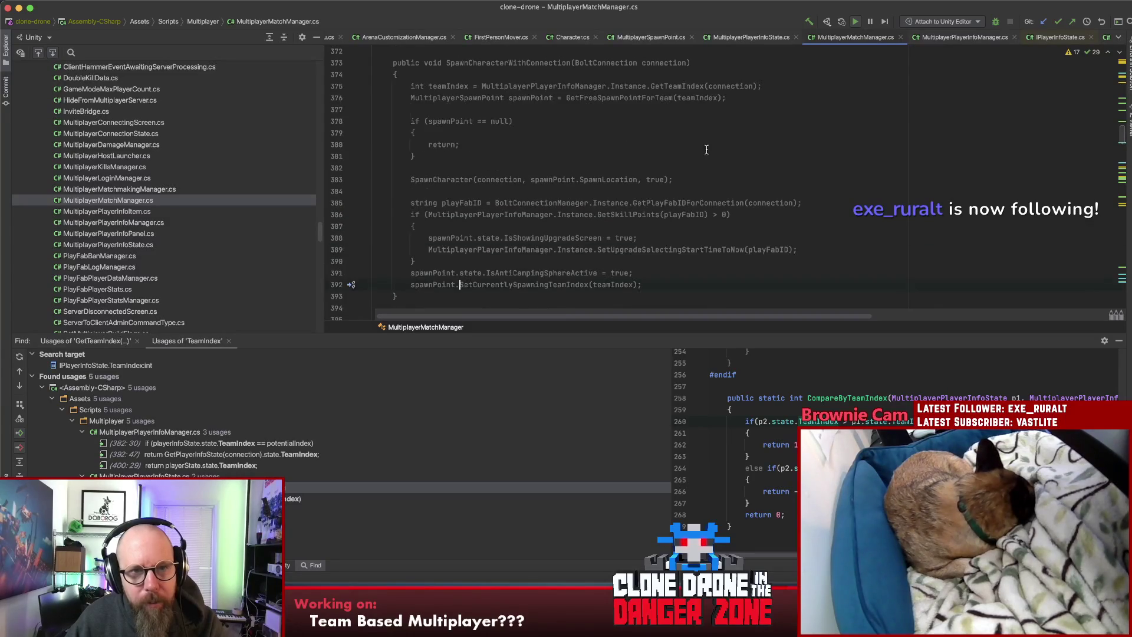
# Step: Review SpawnCharacterWithConnection lines 375-392, from the teamIndex statement to SetCurrentlySpawningTeamIndex
pyautogui.scroll(-3, 624, 146)
pyautogui.scroll(3, 661, 118)
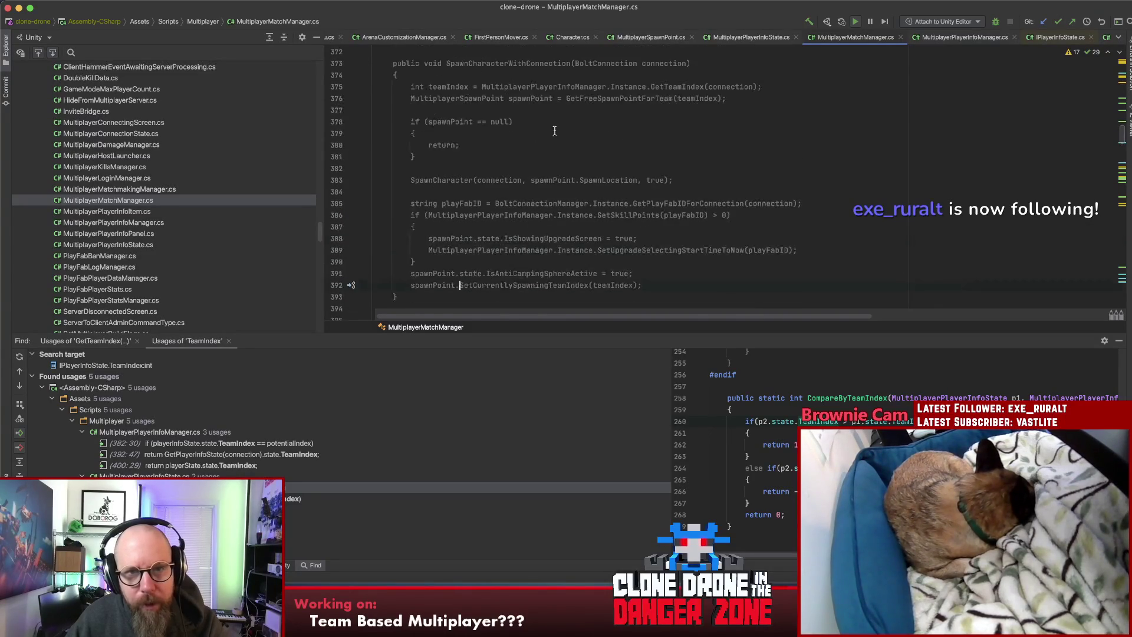
pyautogui.scroll(-1, 705, 94)
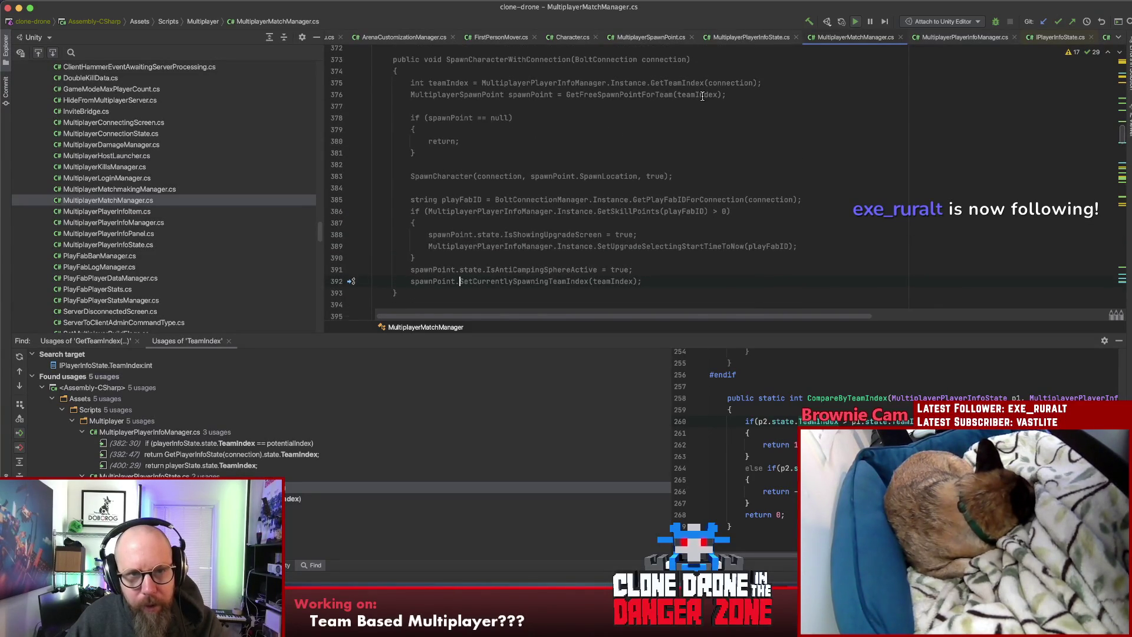
pyautogui.doubleClick(438, 83)
pyautogui.moveTo(823, 86); pyautogui.dragTo(411, 83)
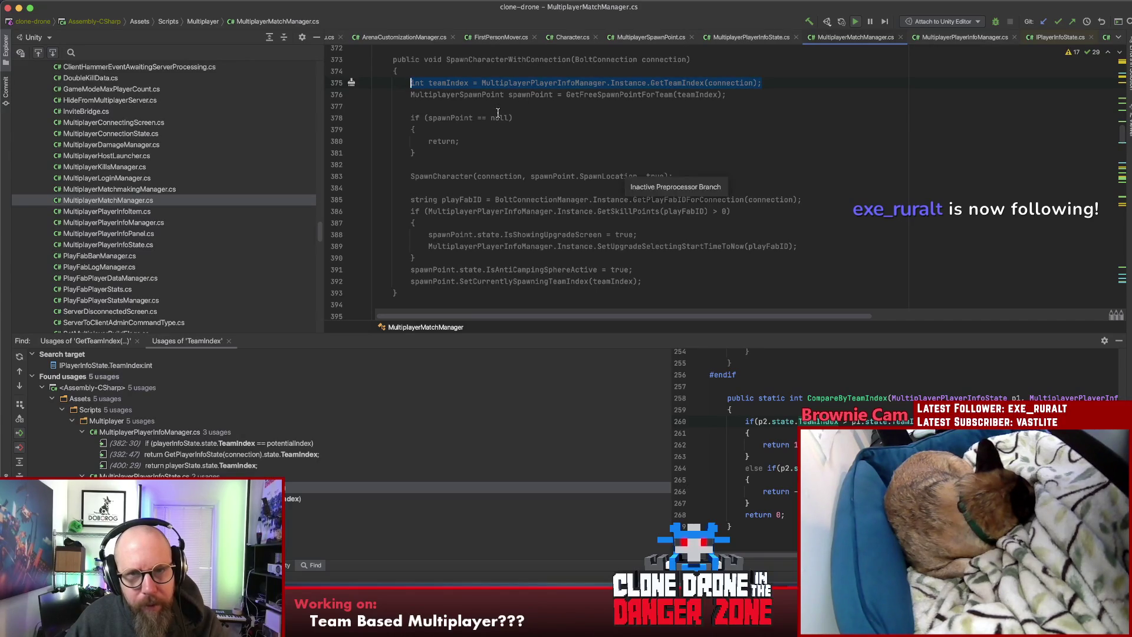
pyautogui.doubleClick(619, 95)
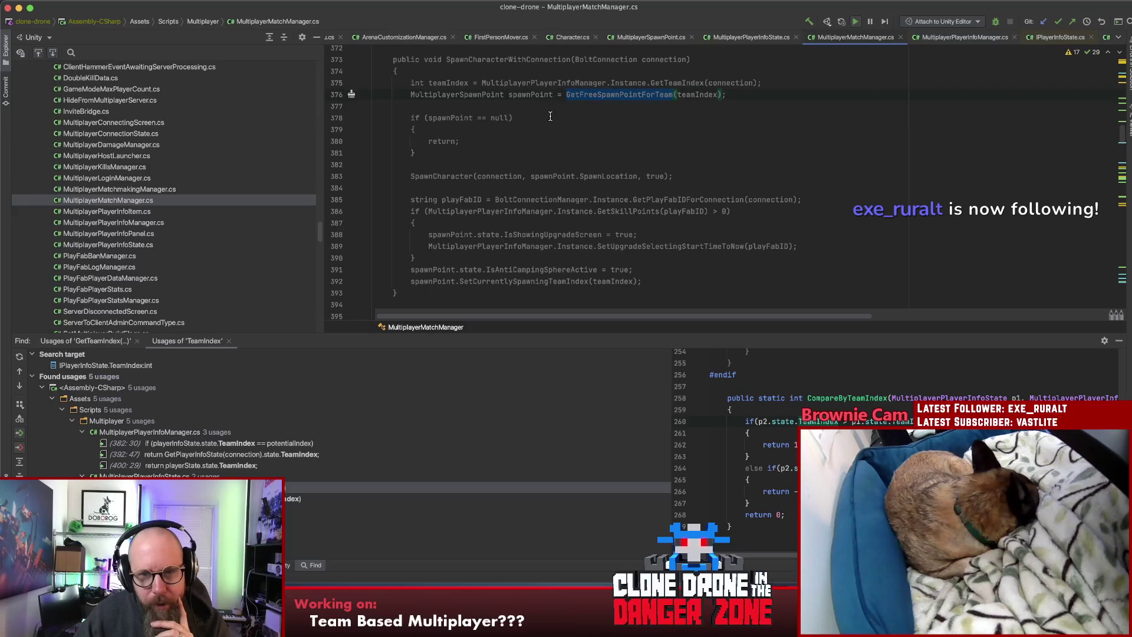
pyautogui.doubleClick(639, 247)
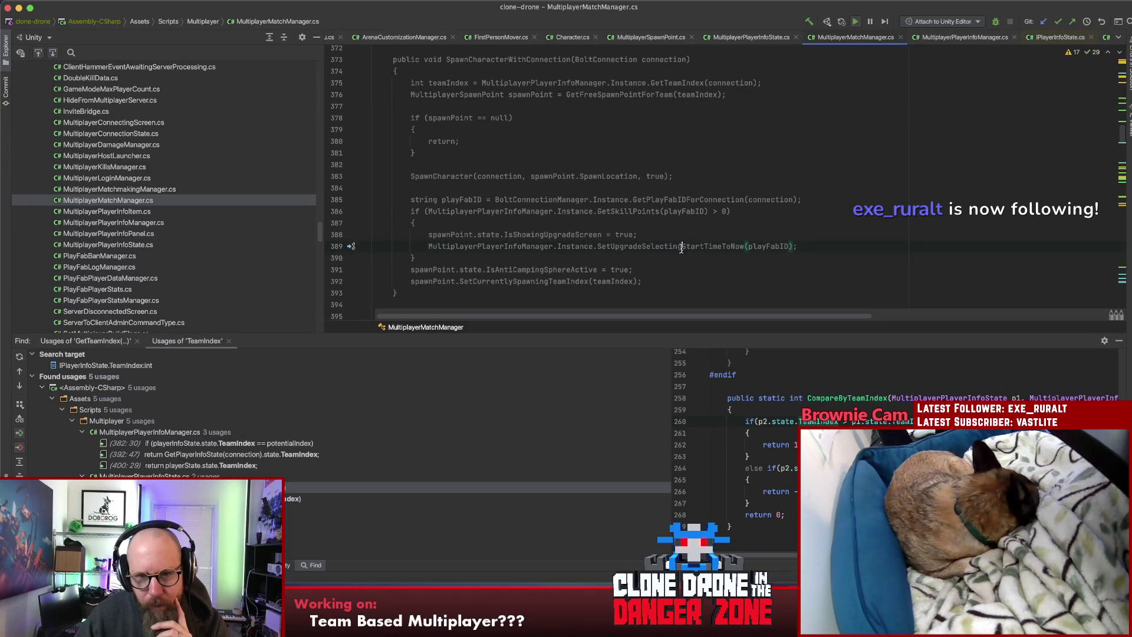
pyautogui.click(826, 247)
pyautogui.scroll(-1, 801, 246)
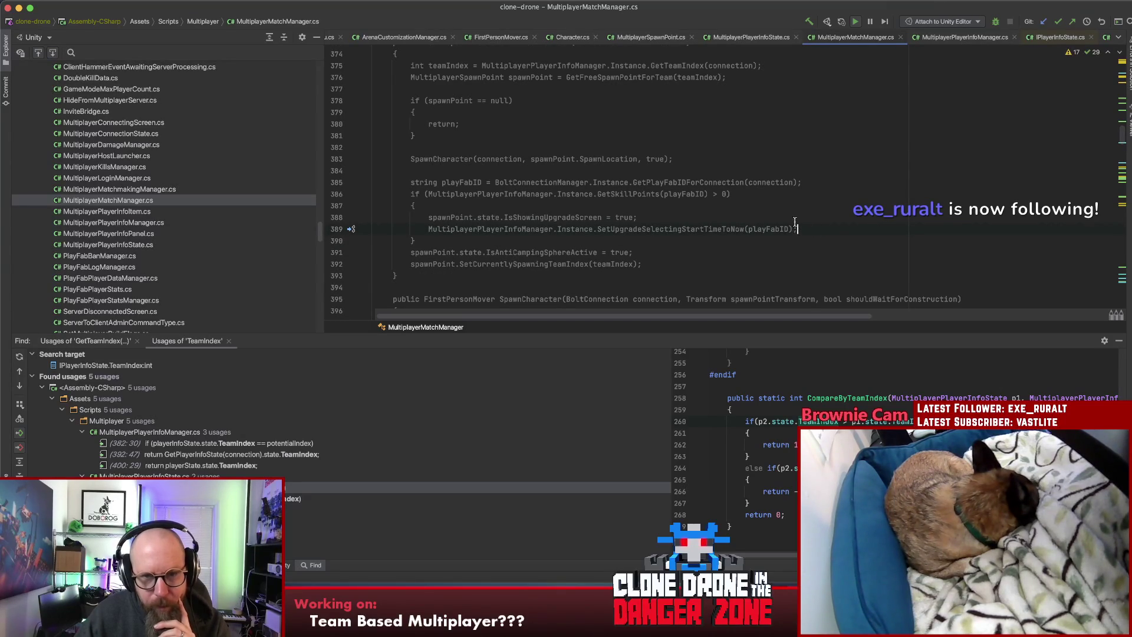
pyautogui.doubleClick(537, 265)
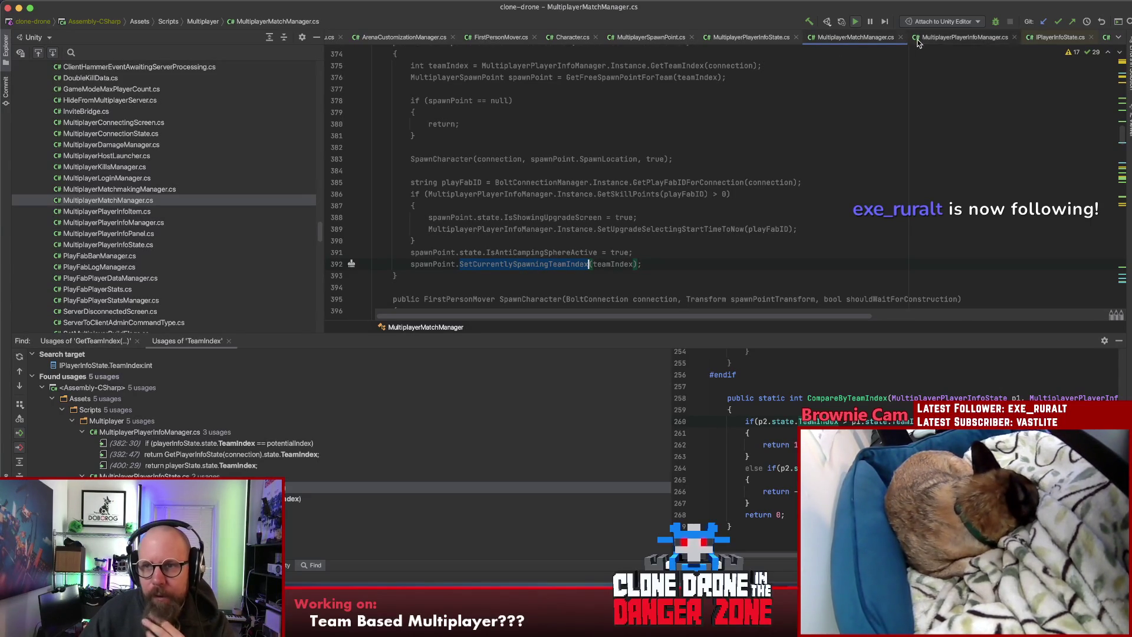
# Step: Check MultiplayerPlayerInfoManager.cs, then search MultiplayerMatchManager.cs for 'ondiscon'
pyautogui.click(943, 41)
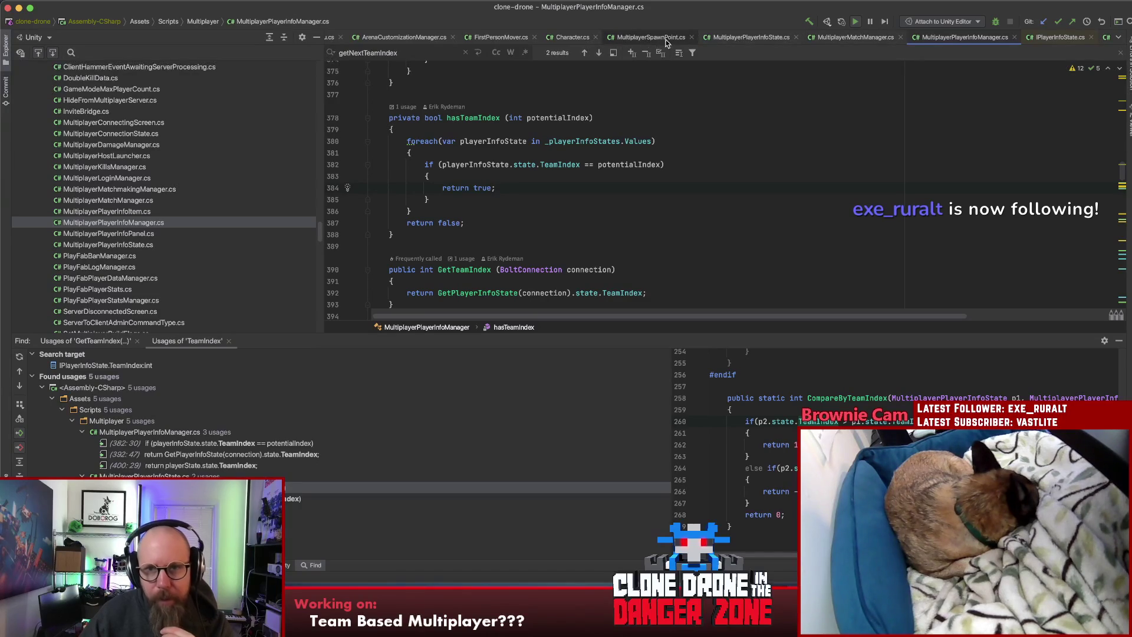
pyautogui.click(829, 39)
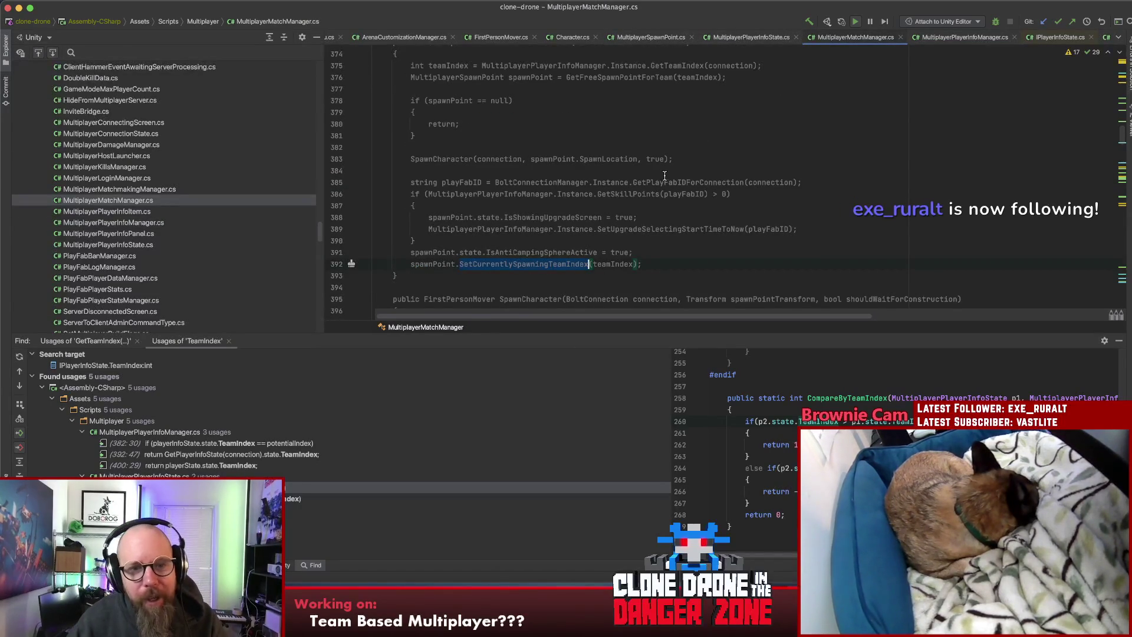
pyautogui.scroll(-4, 667, 152)
pyautogui.scroll(7, 667, 152)
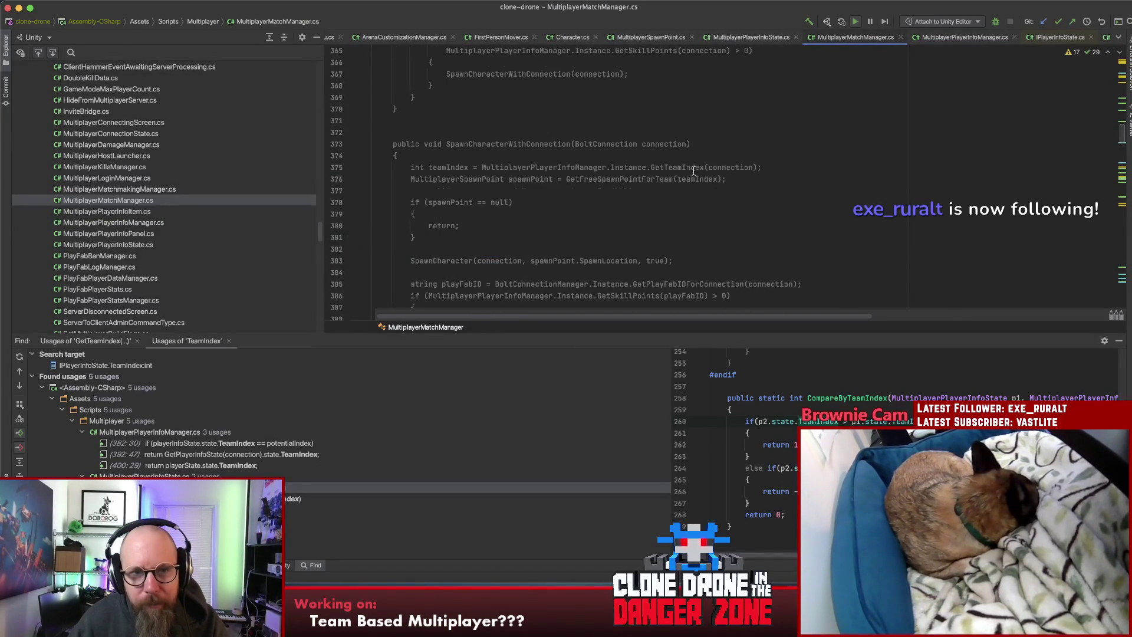
pyautogui.press('super+f')
pyautogui.write('ondisc')
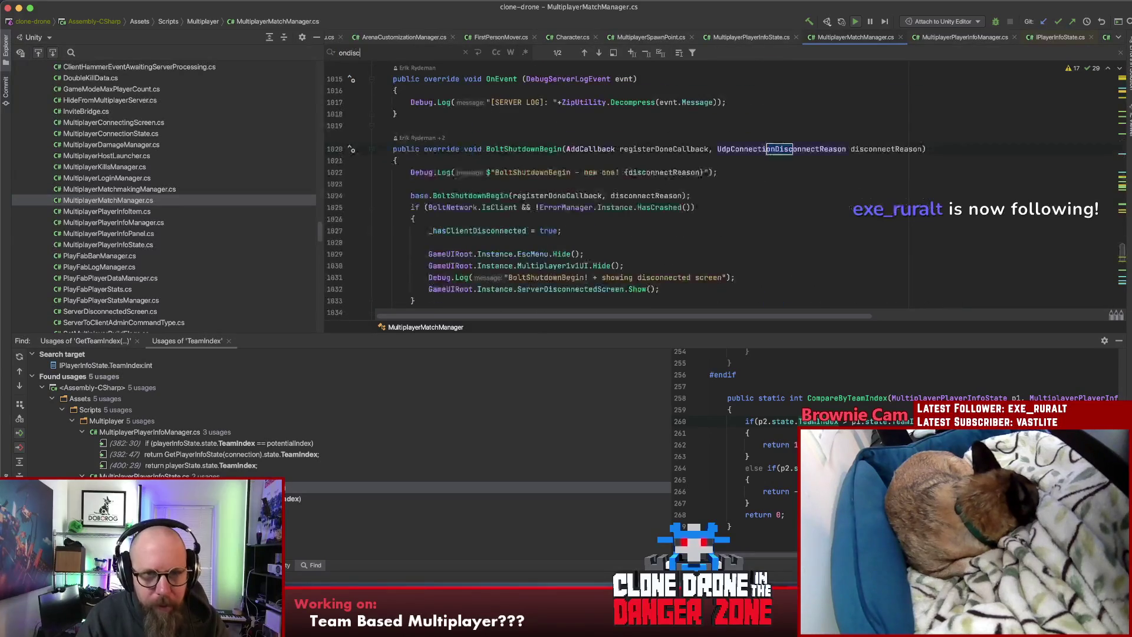
pyautogui.write('on')
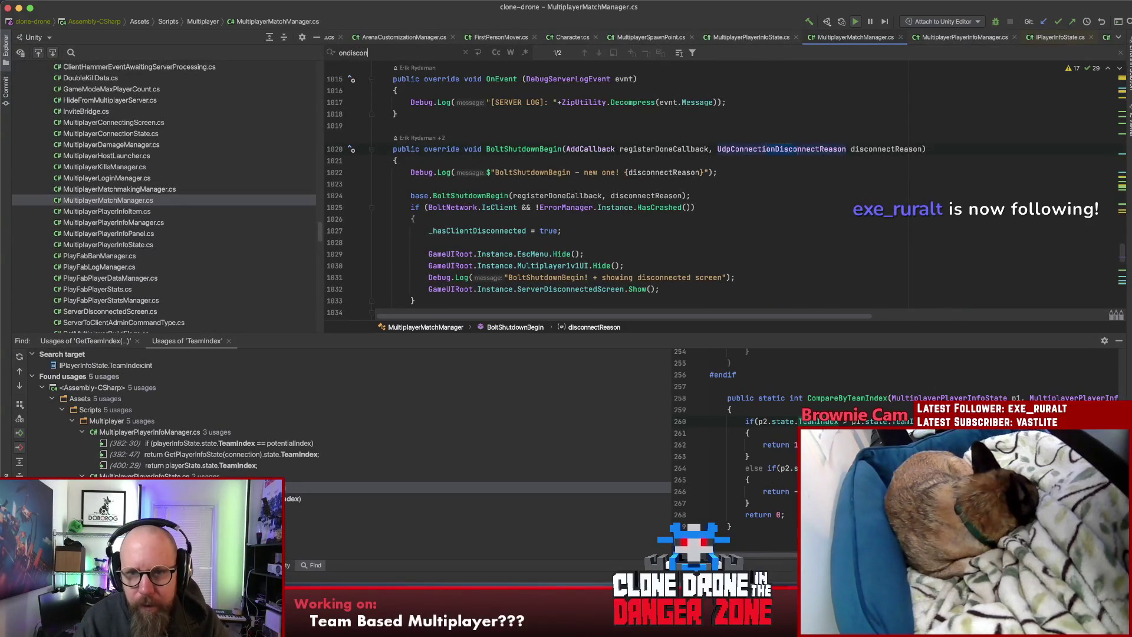
# Step: Change the in-file search to 'teamindex' and jump to its match in onPlayerDisconnected
pyautogui.press('Return')
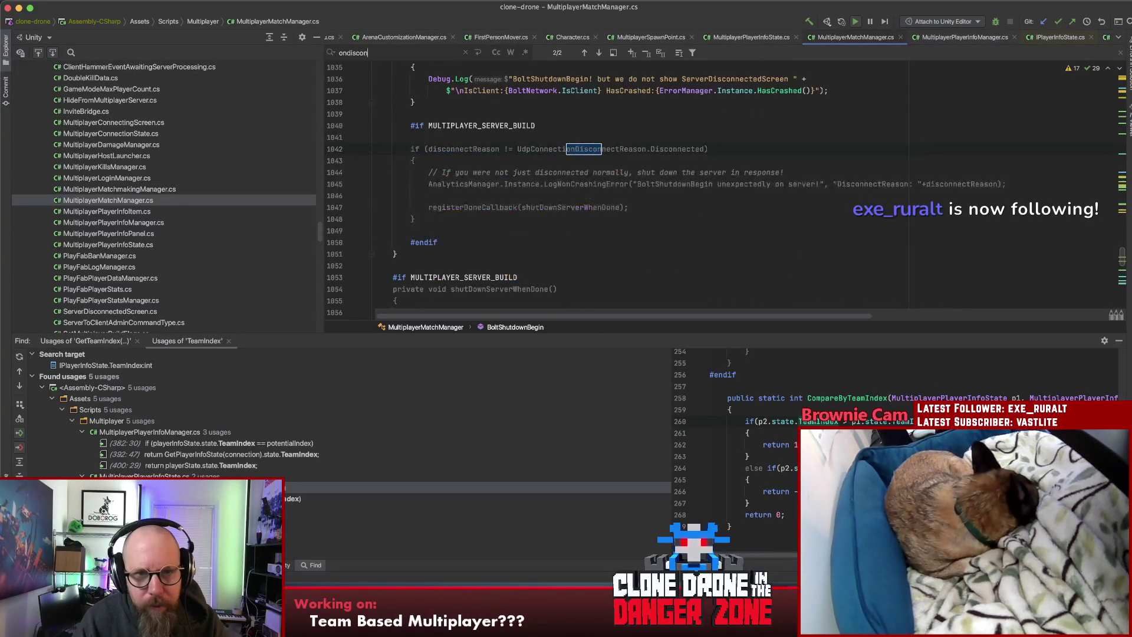
pyautogui.press('BackSpace')
pyautogui.press('BackSpace')
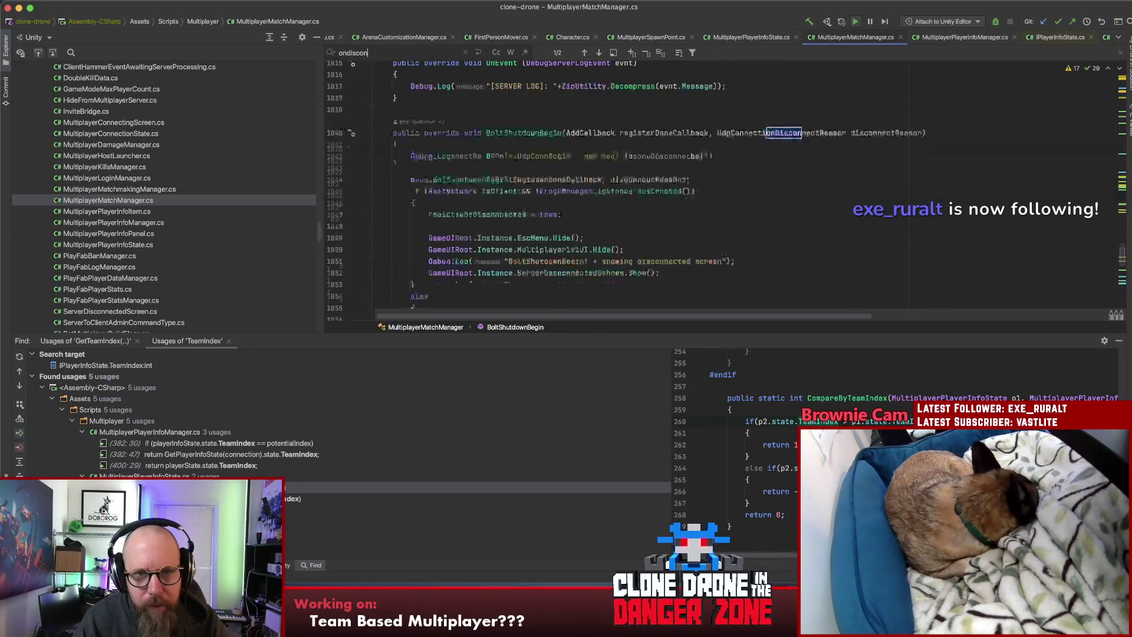
pyautogui.press('BackSpace')
pyautogui.press('BackSpace')
pyautogui.press('BackSpace')
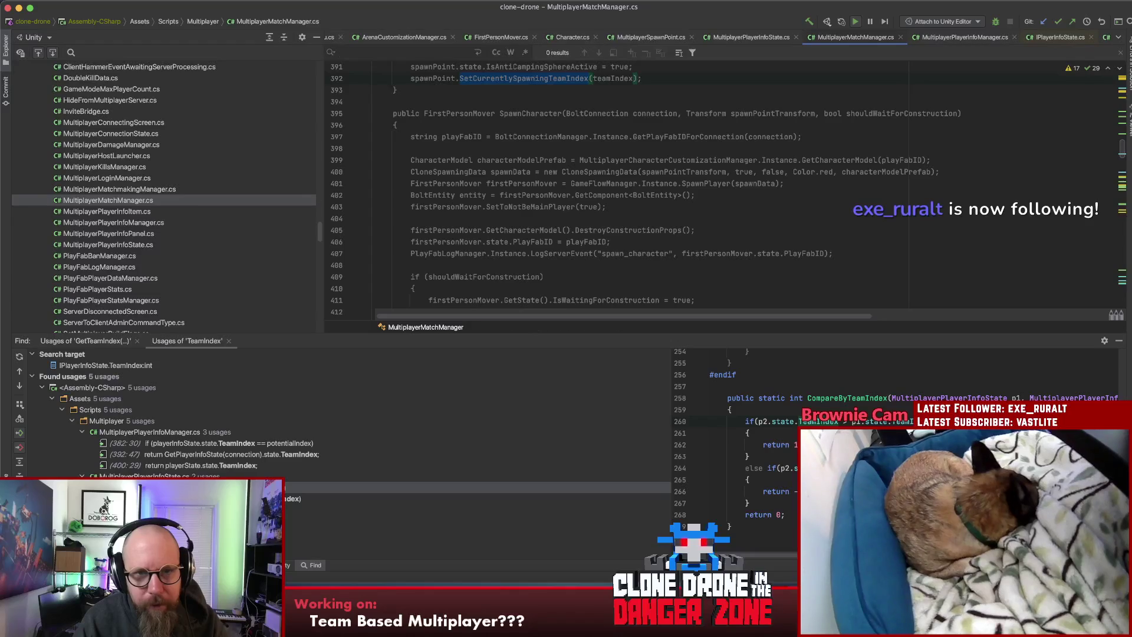
pyautogui.write('teamin')
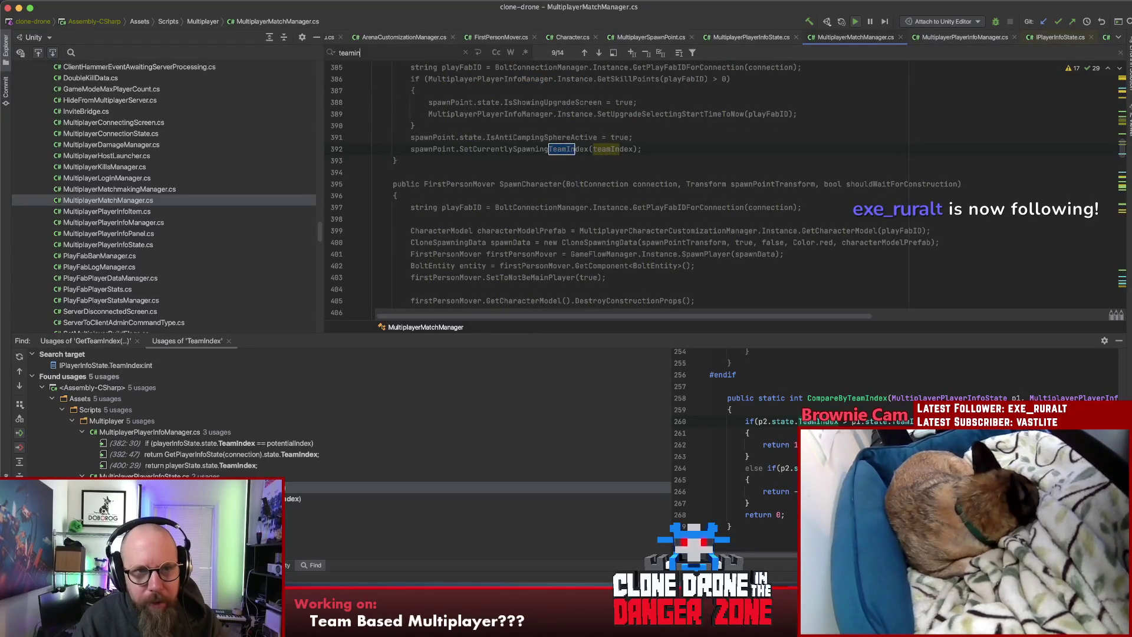
pyautogui.write('dex')
pyautogui.press('Return')
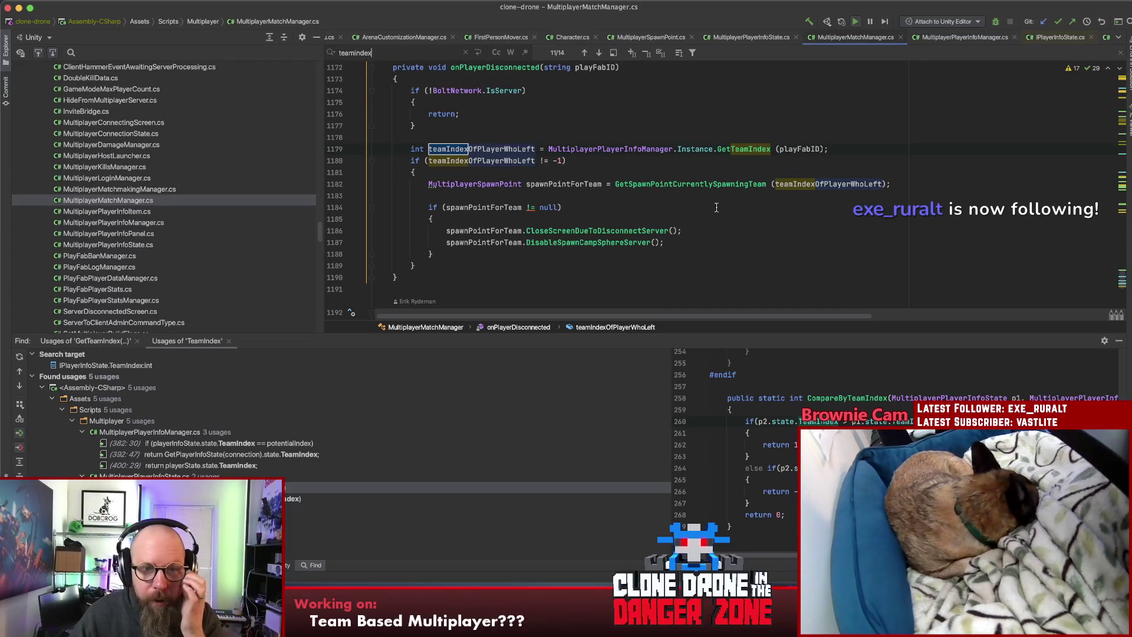
# Step: Trace the line 1182 spawn-point lookup through GetSpawnPointCurrentlySpawningTeam to IsCurrentlySpawningTeamIndex
pyautogui.click(709, 239)
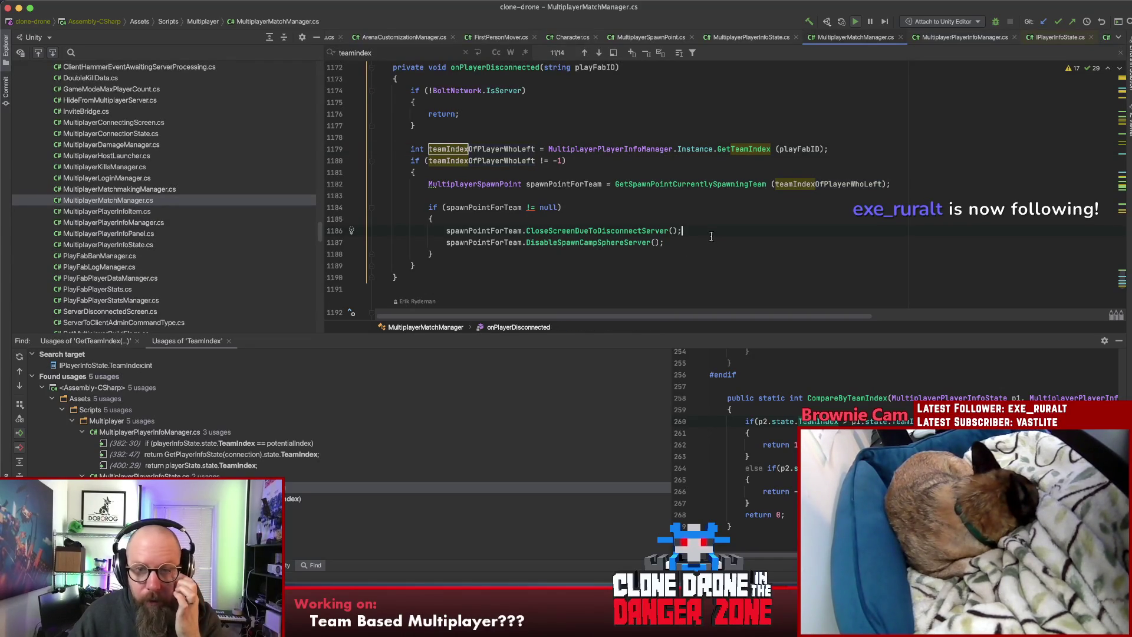
pyautogui.click(683, 183)
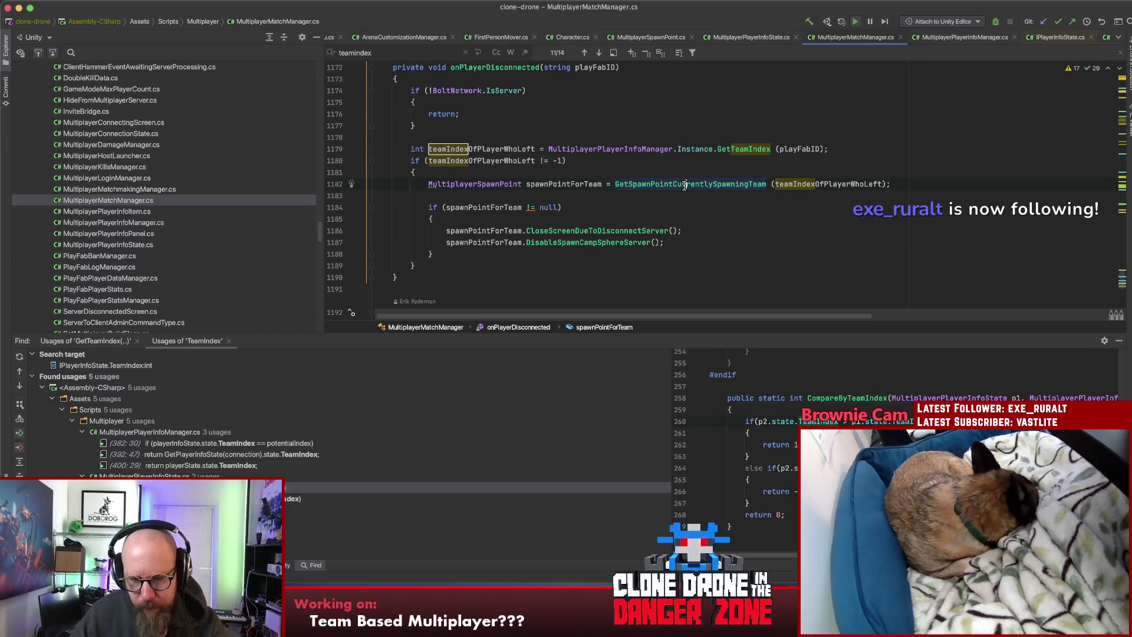
pyautogui.keyDown('super'); pyautogui.click(712, 185); pyautogui.keyUp('super')
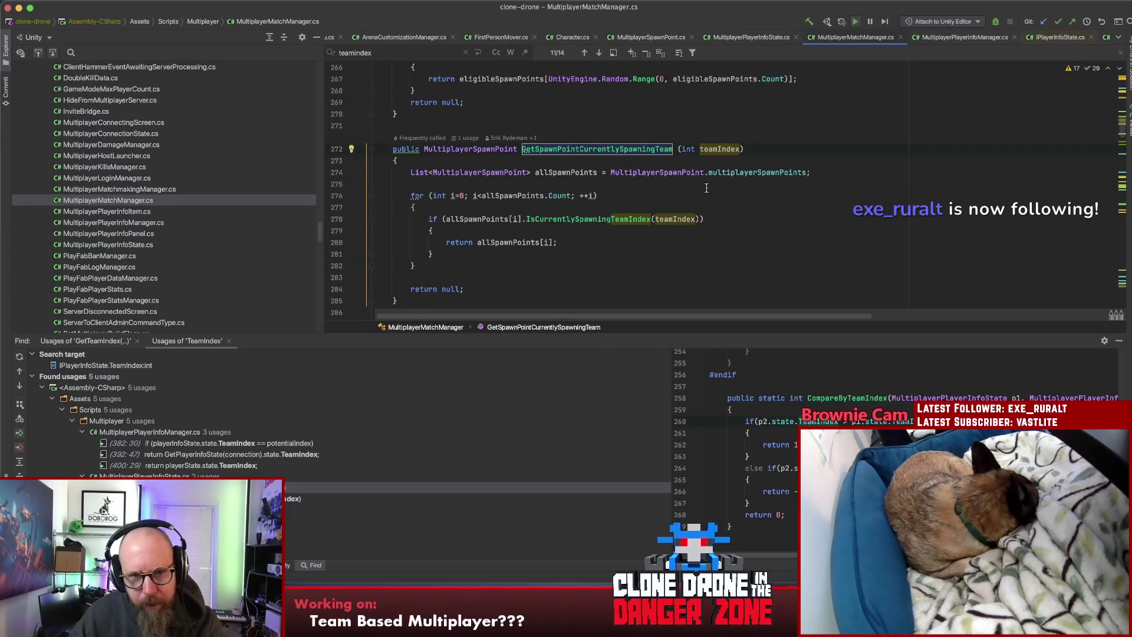
pyautogui.click(606, 218)
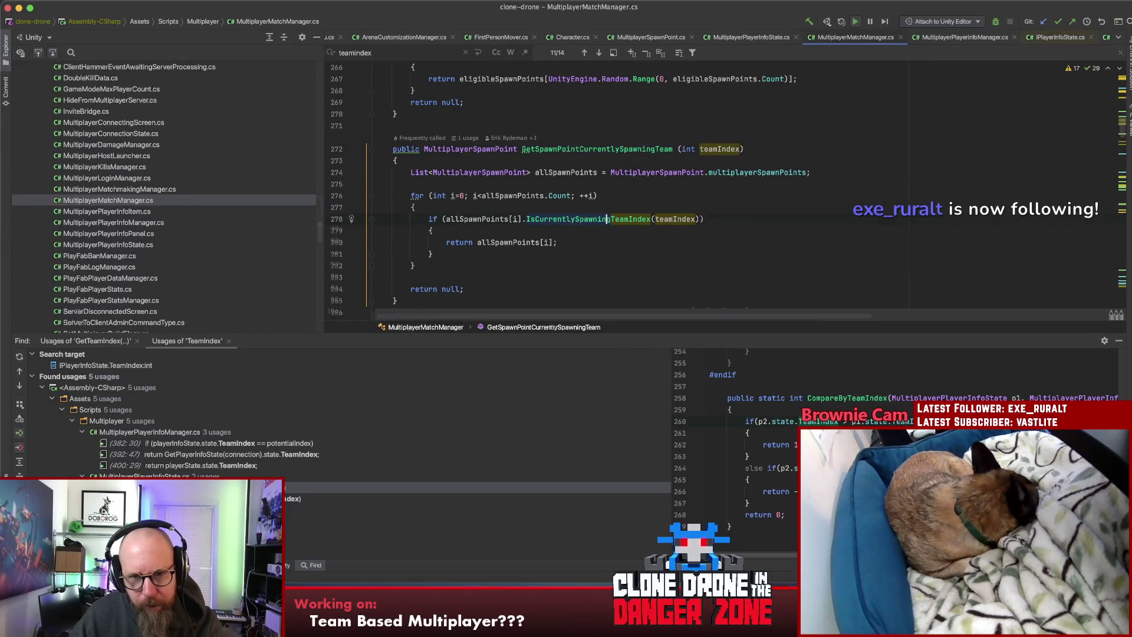
pyautogui.press('super+b')
pyautogui.doubleClick(563, 218)
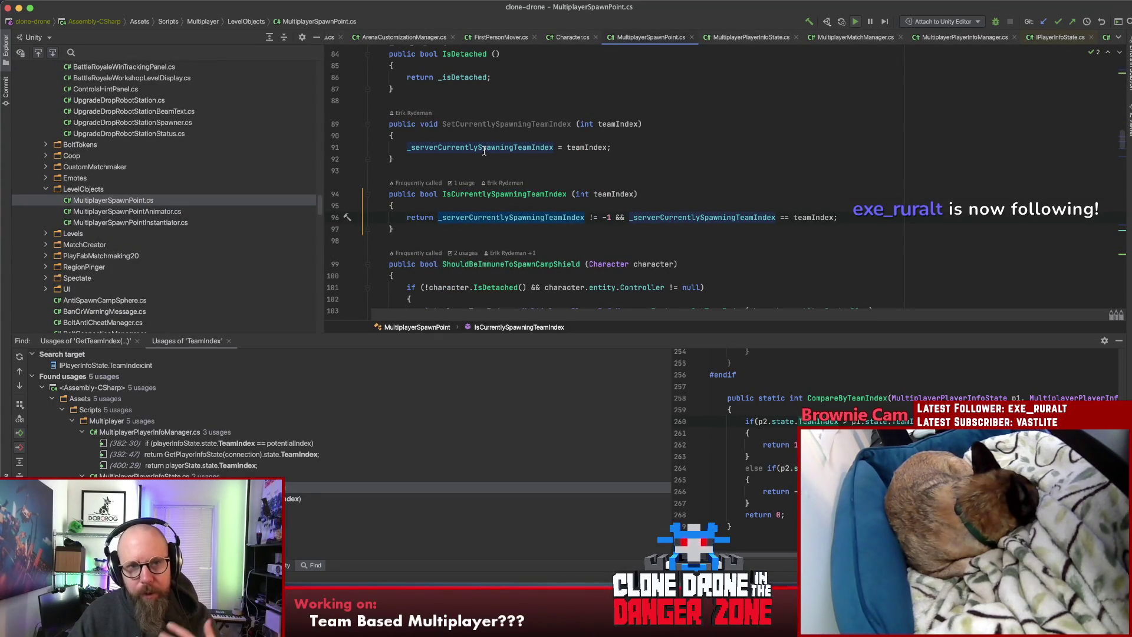
pyautogui.scroll(-1, 484, 153)
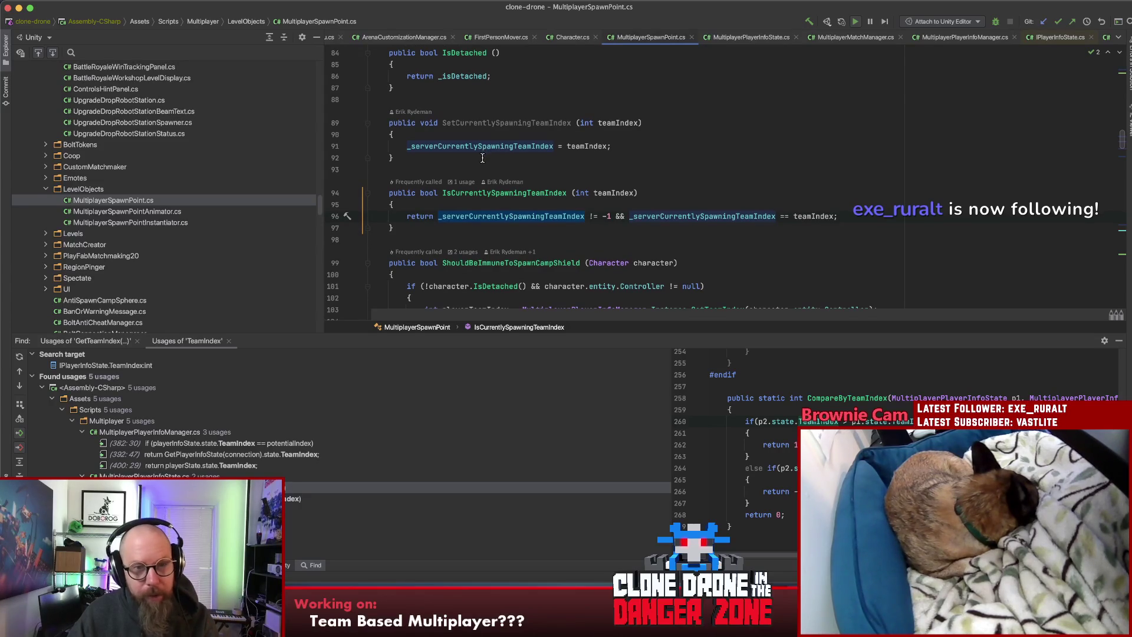
pyautogui.doubleClick(488, 123)
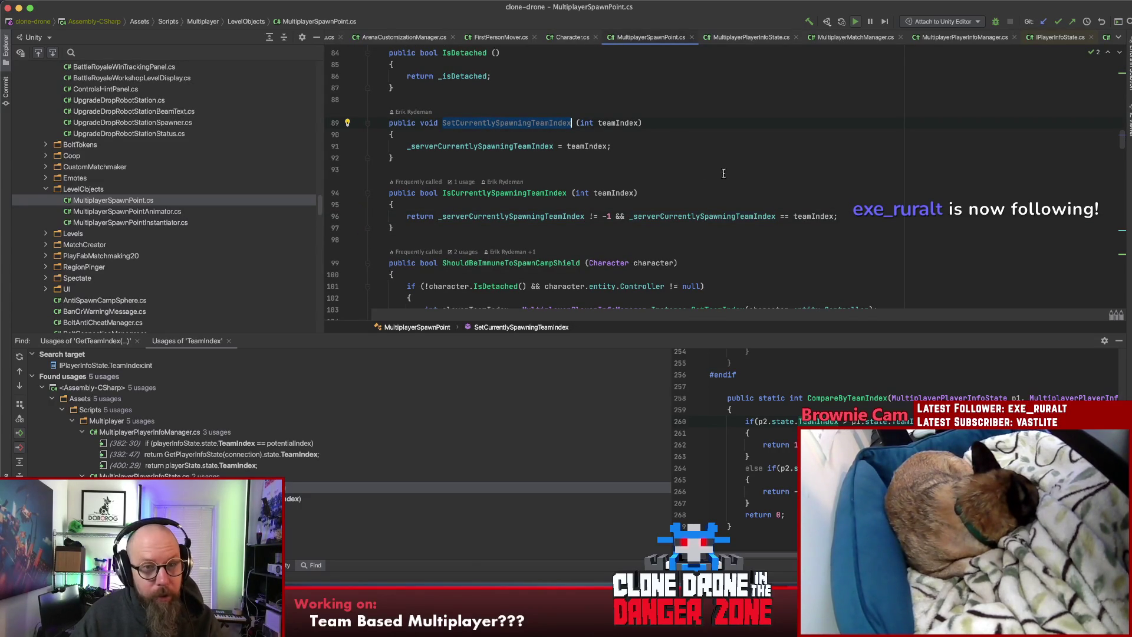
pyautogui.doubleClick(517, 152)
pyautogui.press('super+f')
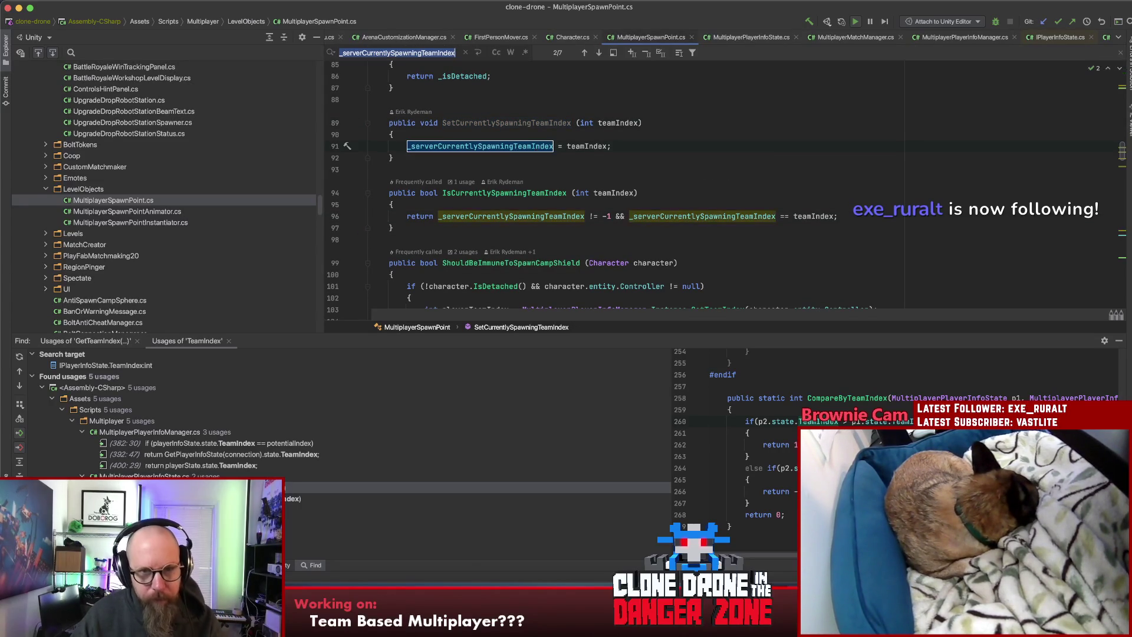
pyautogui.press('Return')
pyautogui.press('Return')
pyautogui.press('Return')
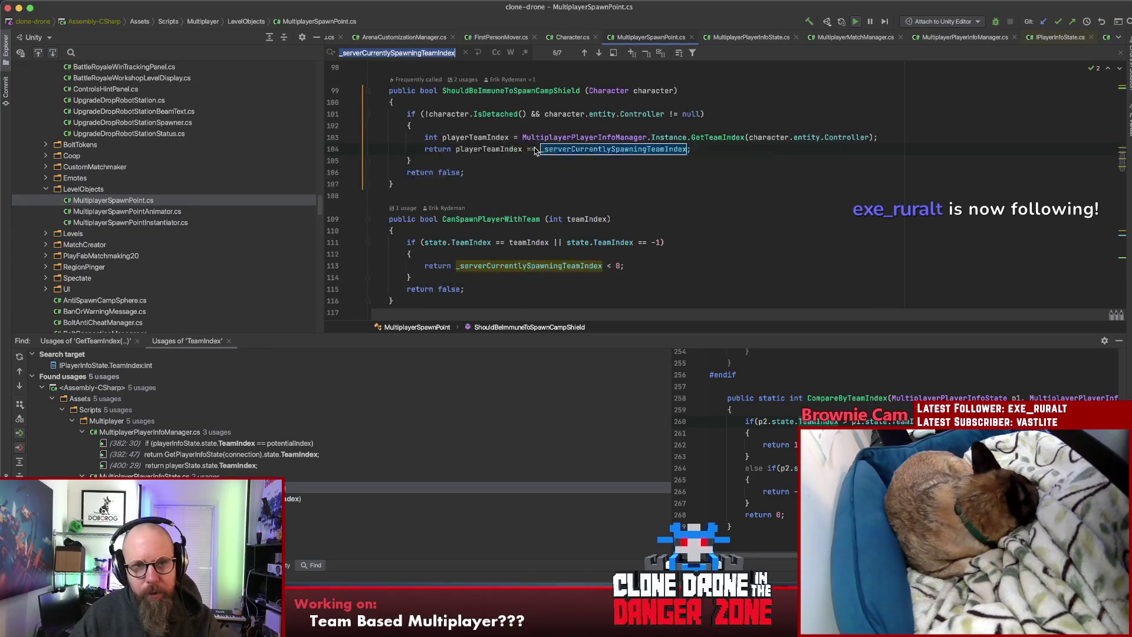
pyautogui.press('Return')
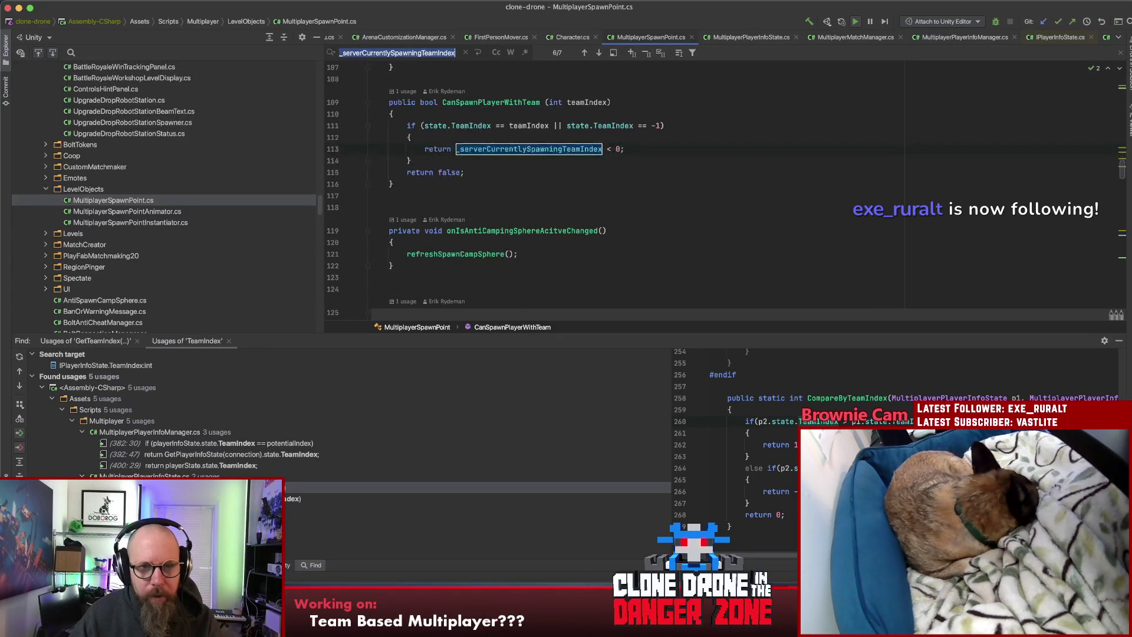
pyautogui.press('Return')
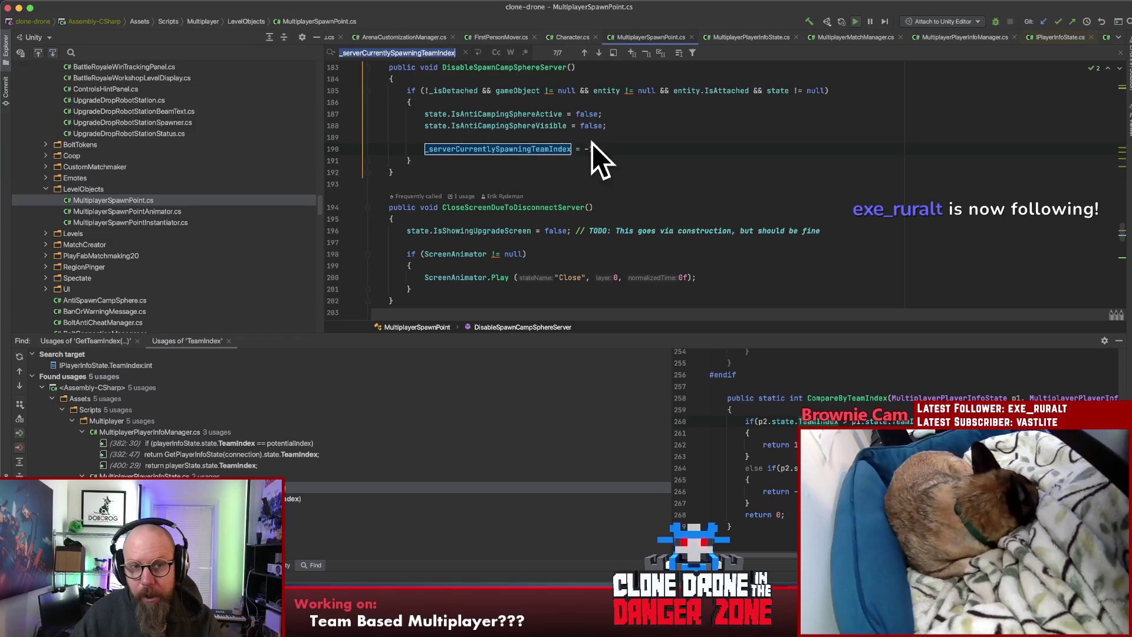
pyautogui.click(619, 147)
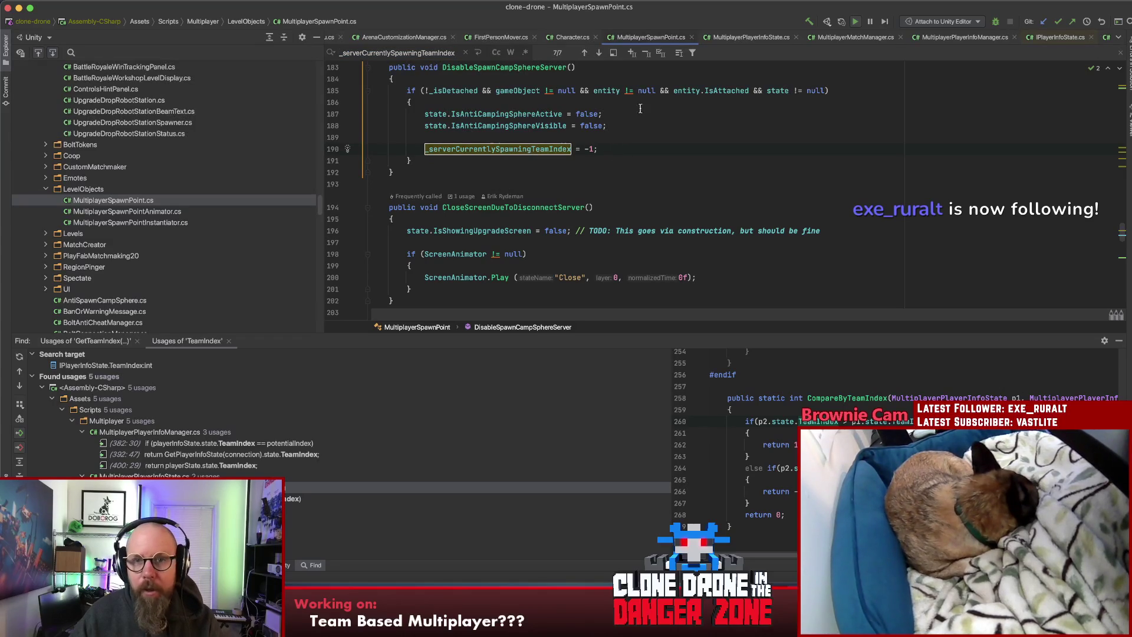
pyautogui.press('super+bracketleft')
pyautogui.press('super+bracketleft')
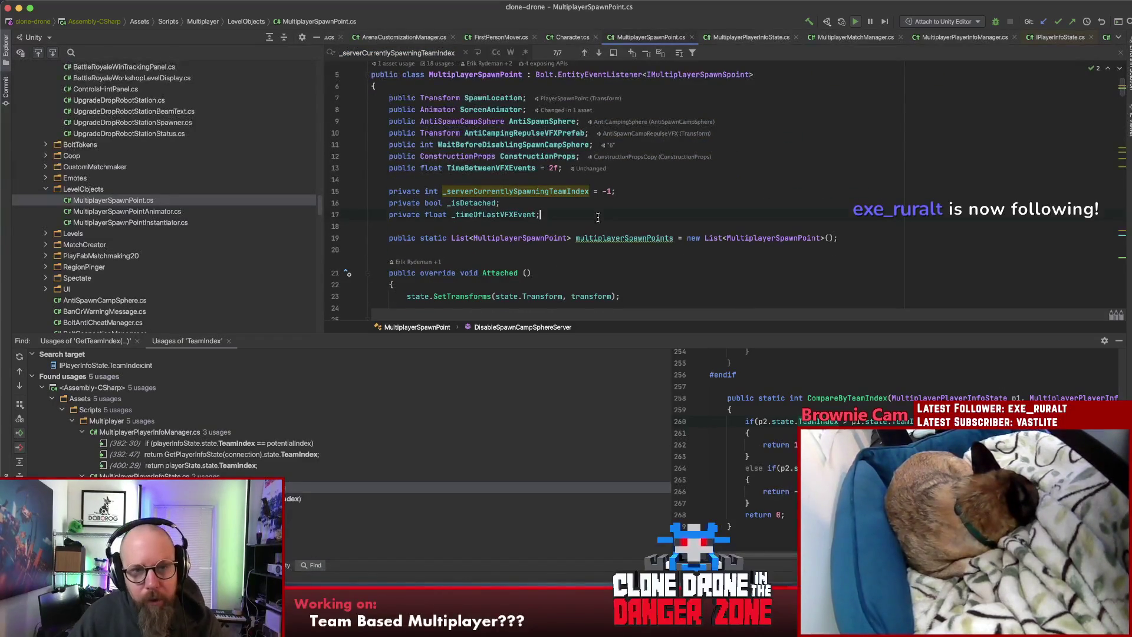
# Step: Declare a private string _lastPlayerPlayfabID field below _timeOfLastVFXEvent
pyautogui.click(598, 215)
pyautogui.press('Return')
pyautogui.write('private string')
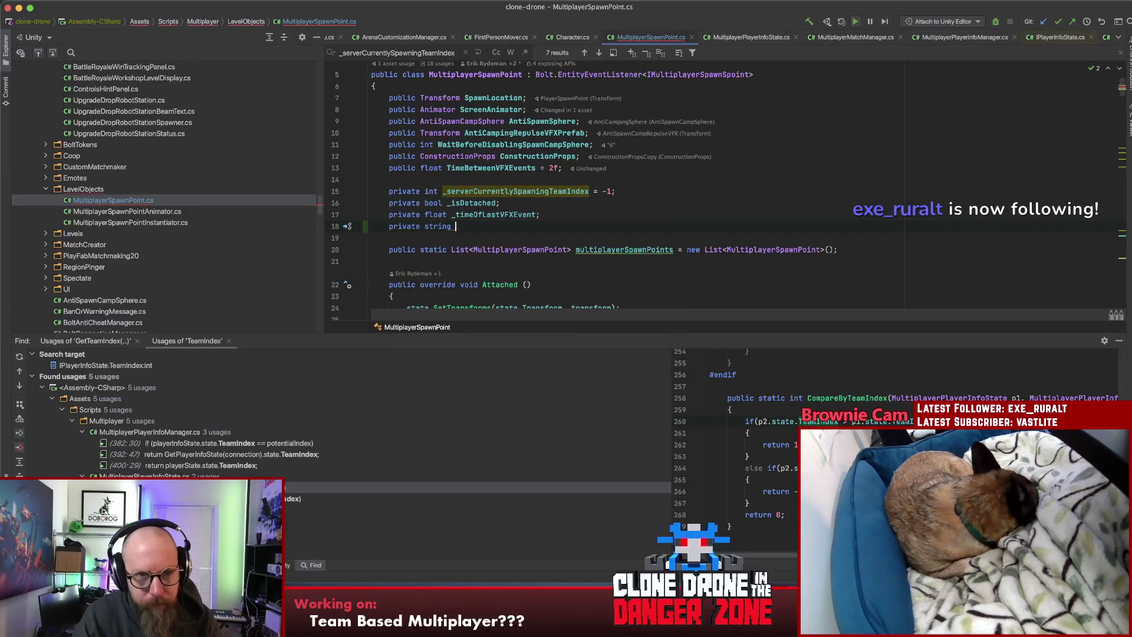
pyautogui.write(' las')
pyautogui.write('ayer')
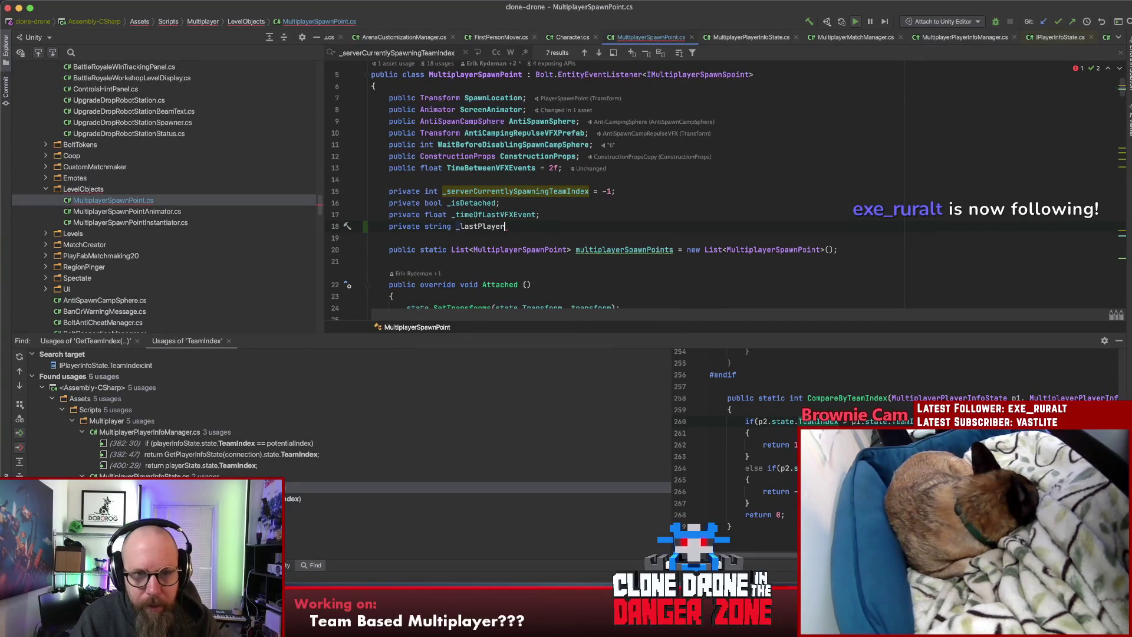
pyautogui.write('layFID;')
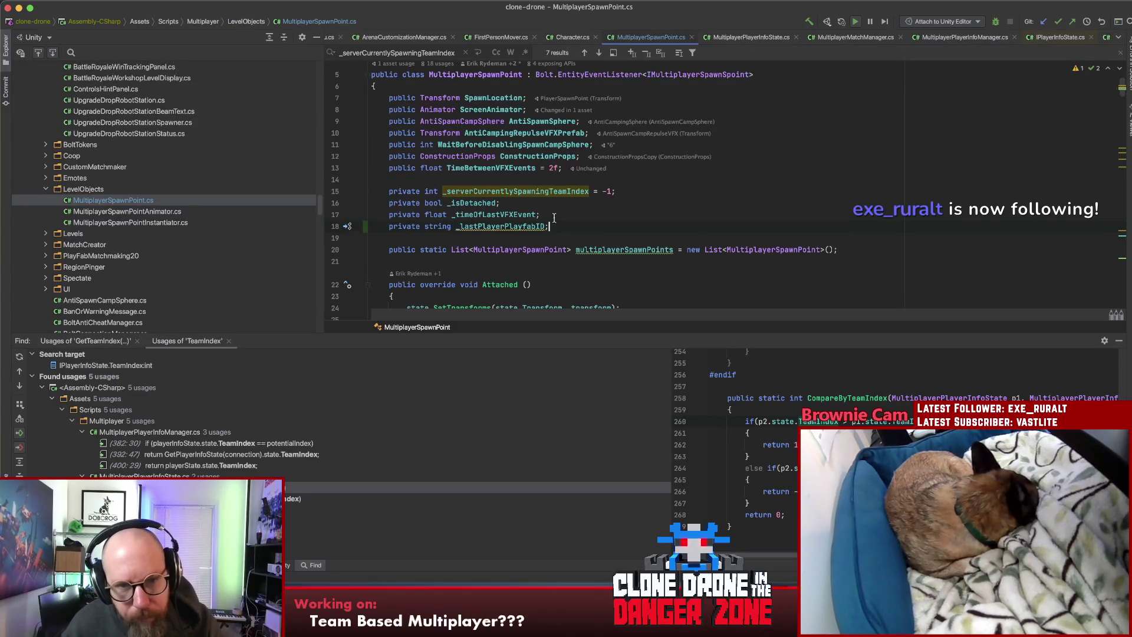
# Step: Browse the class past onIsShowingUpgradeScreenChanged and ShouldBeImmuneToSpawnCampShield to DisableSpawnCampSphereServer
pyautogui.scroll(-6, 685, 198)
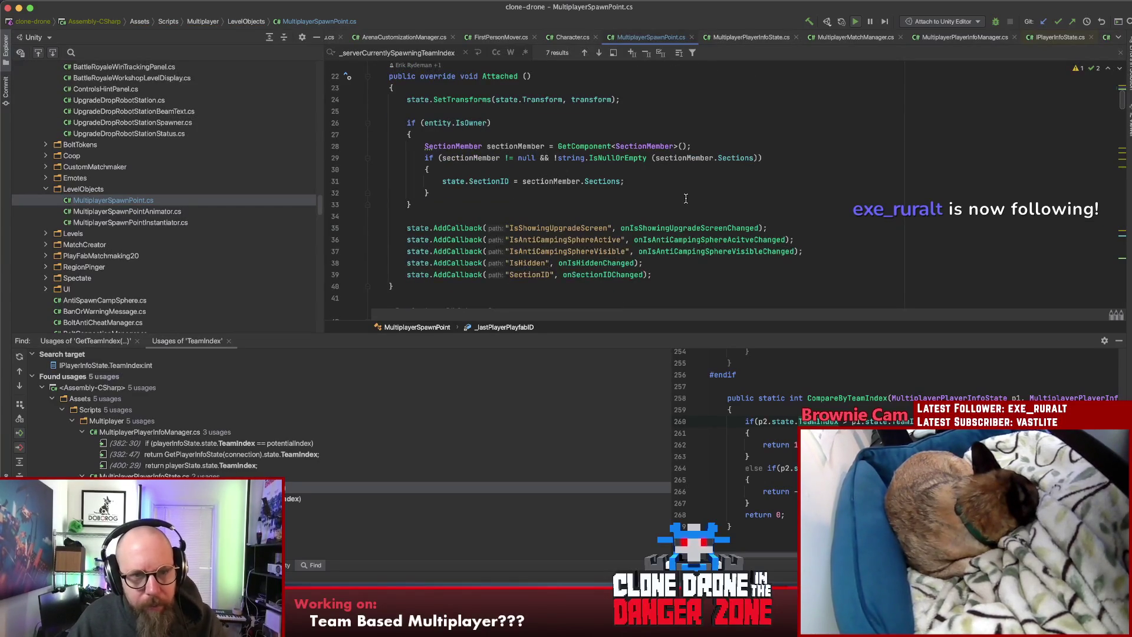
pyautogui.click(532, 227)
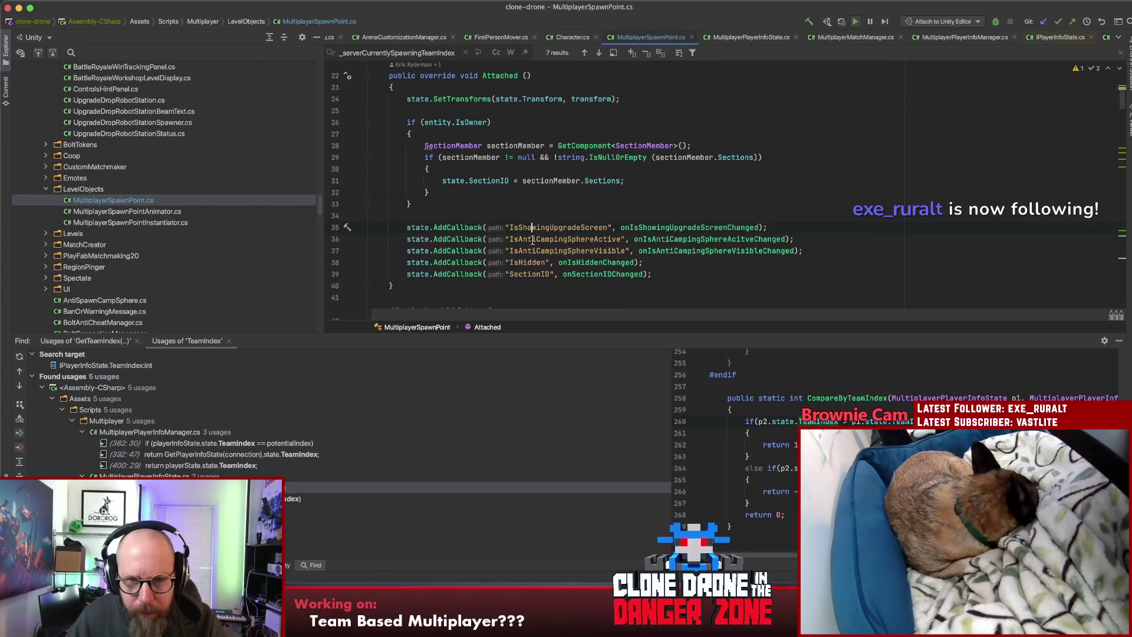
pyautogui.keyDown('super'); pyautogui.click(700, 229); pyautogui.keyUp('super')
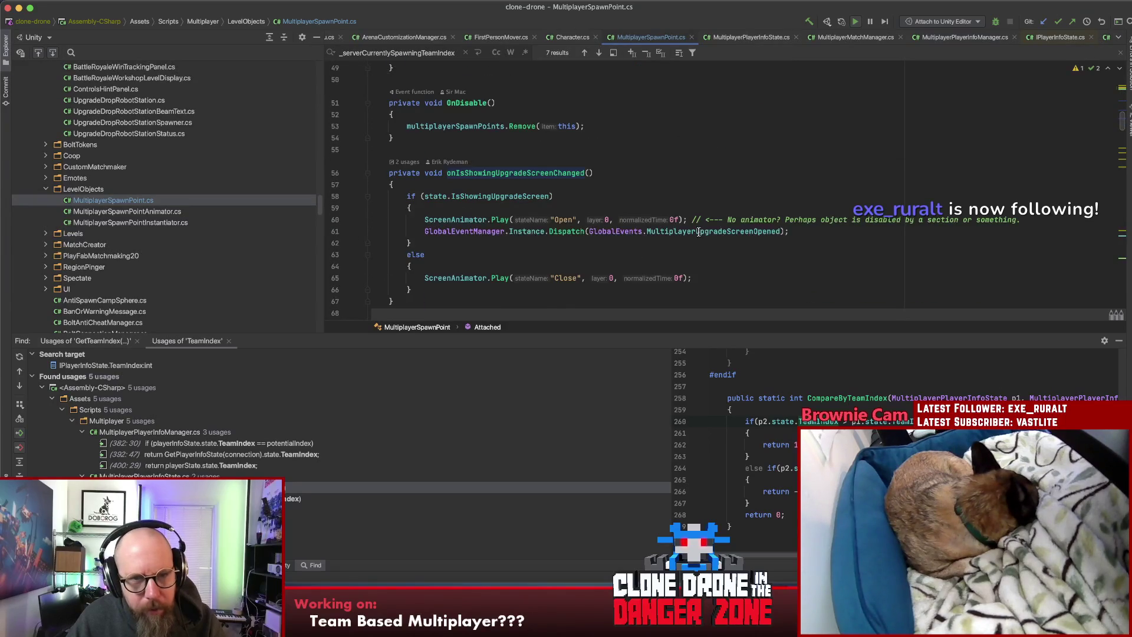
pyautogui.scroll(-5, 698, 232)
pyautogui.scroll(-4, 698, 232)
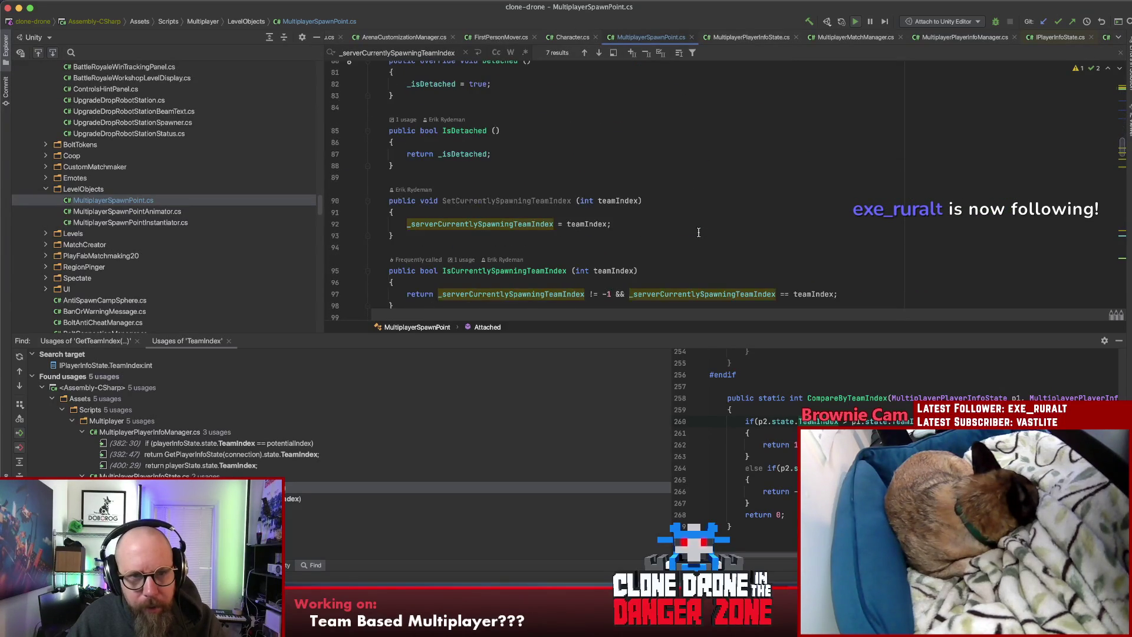
pyautogui.scroll(-5, 699, 232)
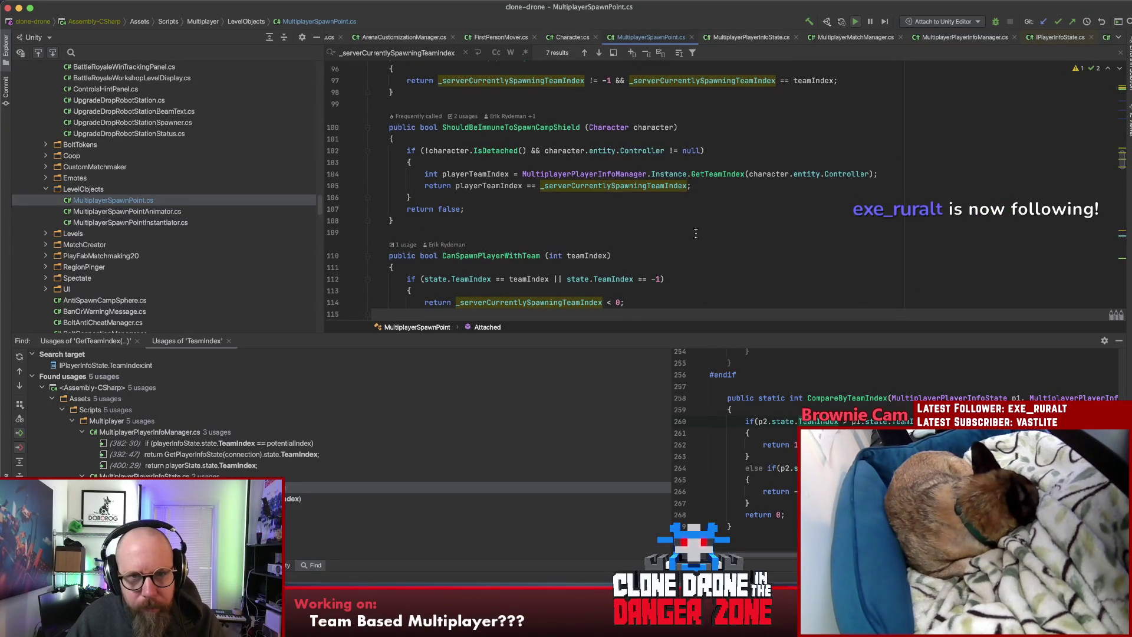
pyautogui.click(504, 128)
pyautogui.scroll(-1, 643, 142)
pyautogui.scroll(-1, 638, 158)
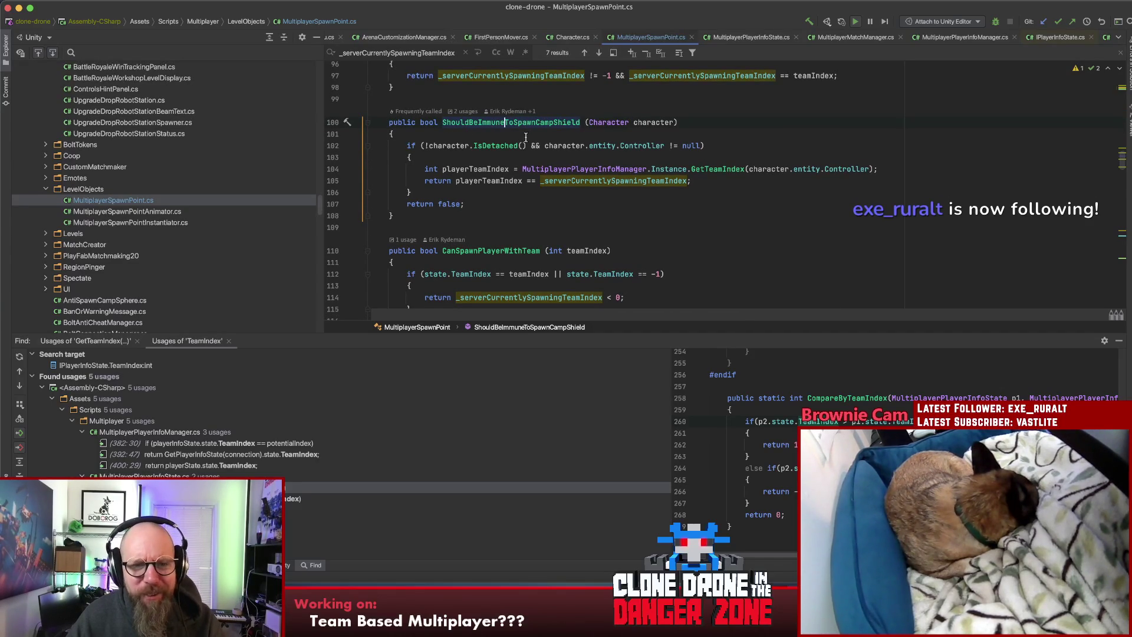
pyautogui.scroll(-3, 555, 154)
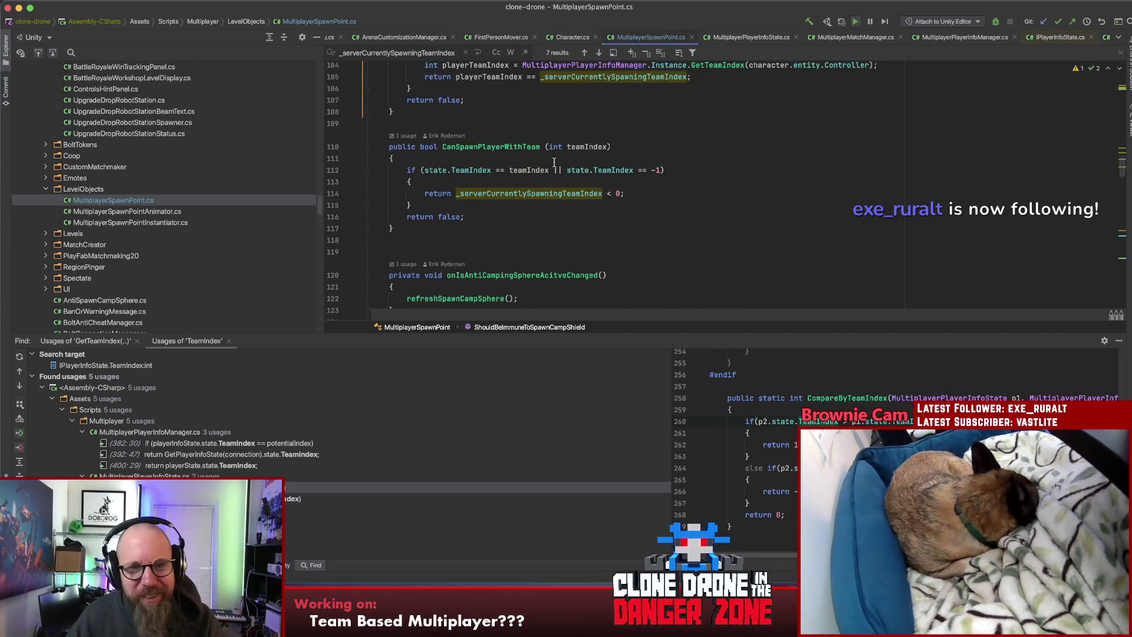
pyautogui.scroll(-10, 554, 162)
pyautogui.scroll(-15, 548, 189)
pyautogui.scroll(3, 554, 195)
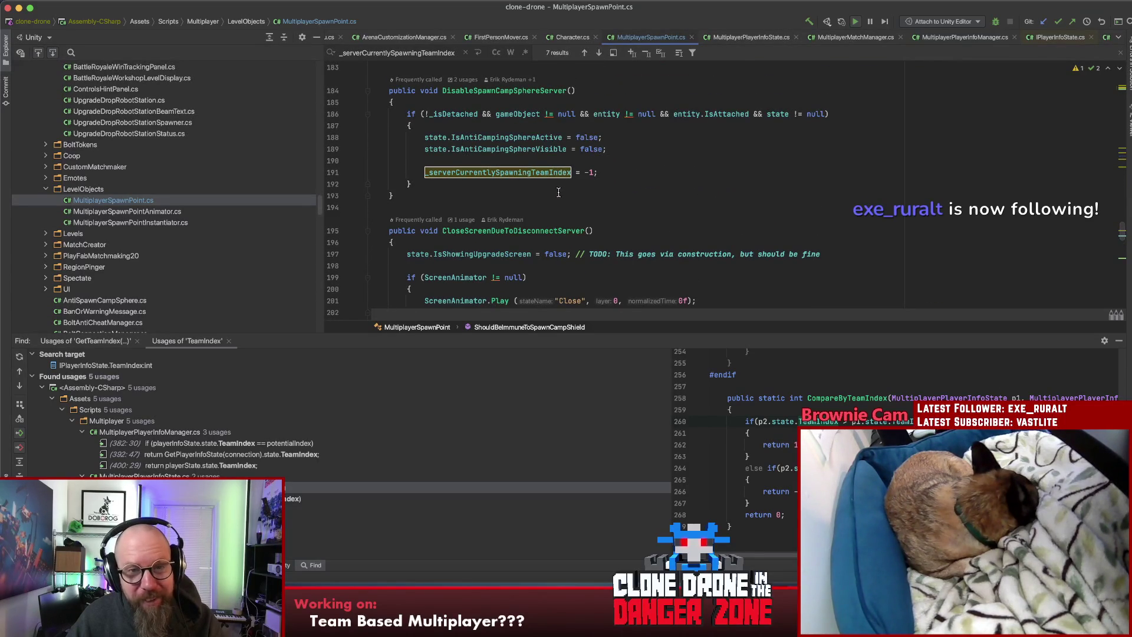
# Step: Close the usages results panel and place the caret after the team-index reset
pyautogui.click(1118, 344)
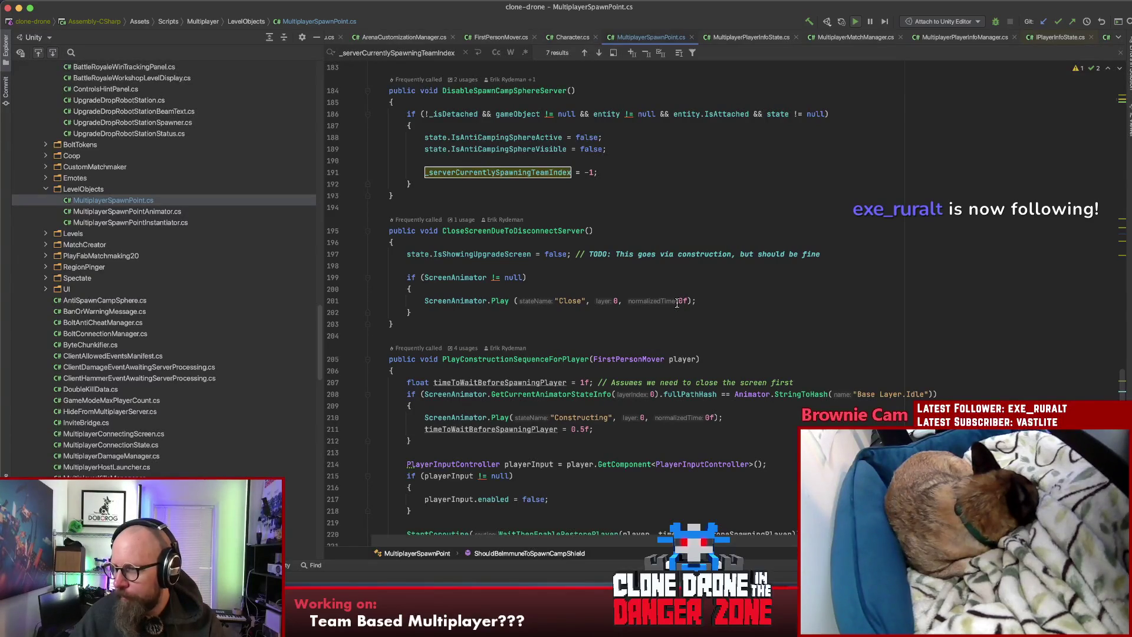
pyautogui.click(643, 171)
# Step: Add '_lastPlayerPlayfabID = null;' below the team-index reset in DisableSpawnCampSphereServer
pyautogui.press('Return')
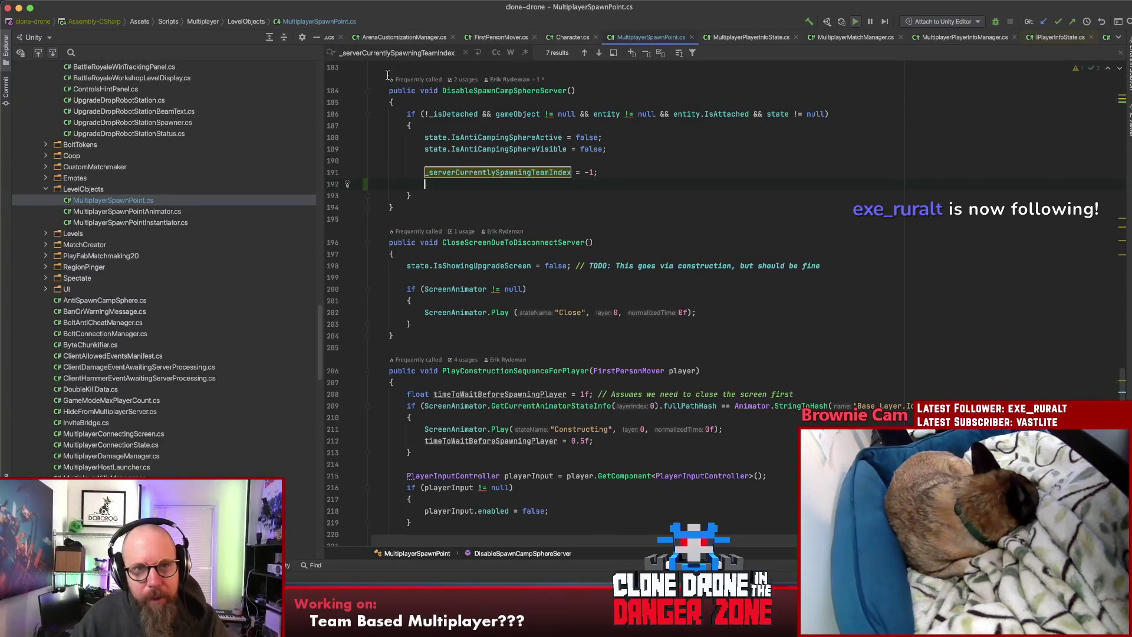
pyautogui.write('_lastPlayerPlayfabID ')
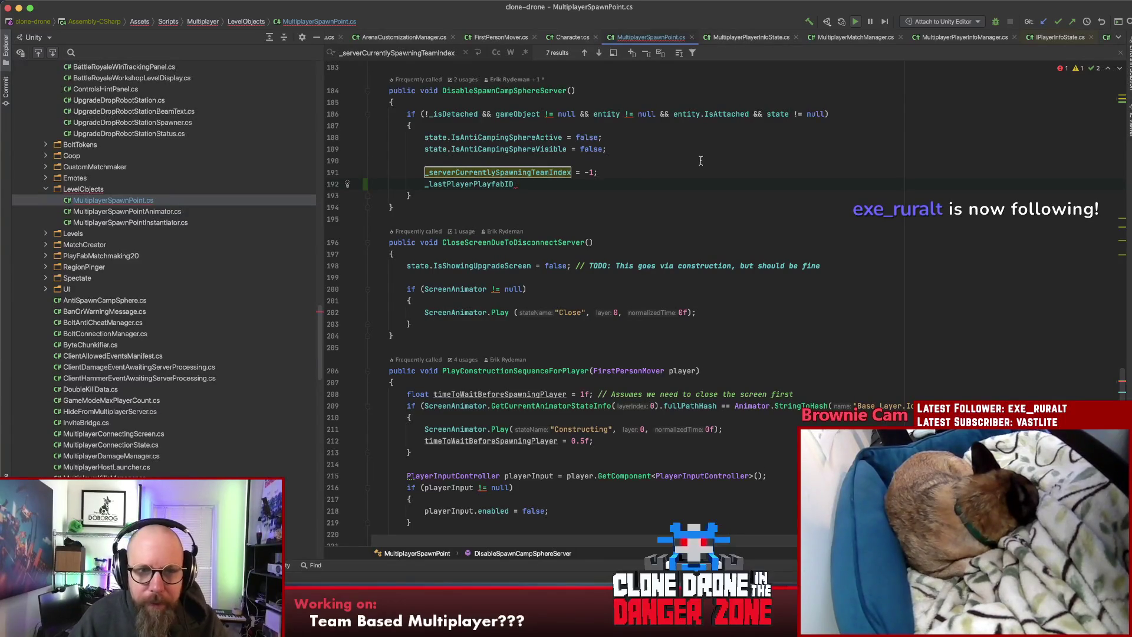
pyautogui.write('= ')
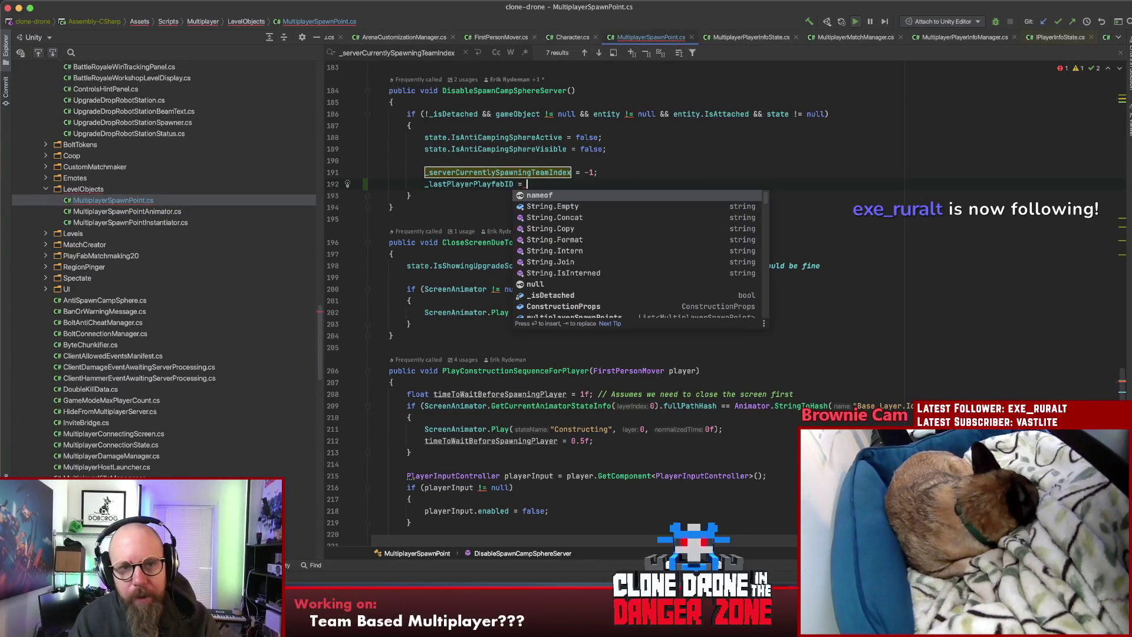
pyautogui.write('null;')
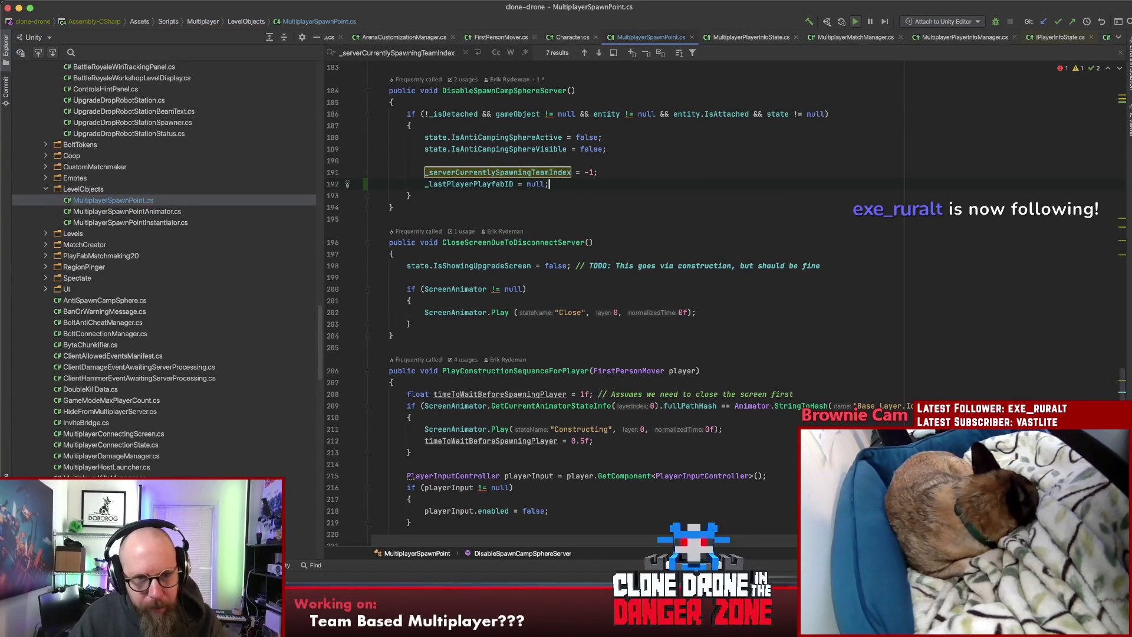
pyautogui.click(500, 184)
# Step: Rename the field _lastPlayerPlayfabID to _serverSpawningPlayfabID
pyautogui.press('F2')
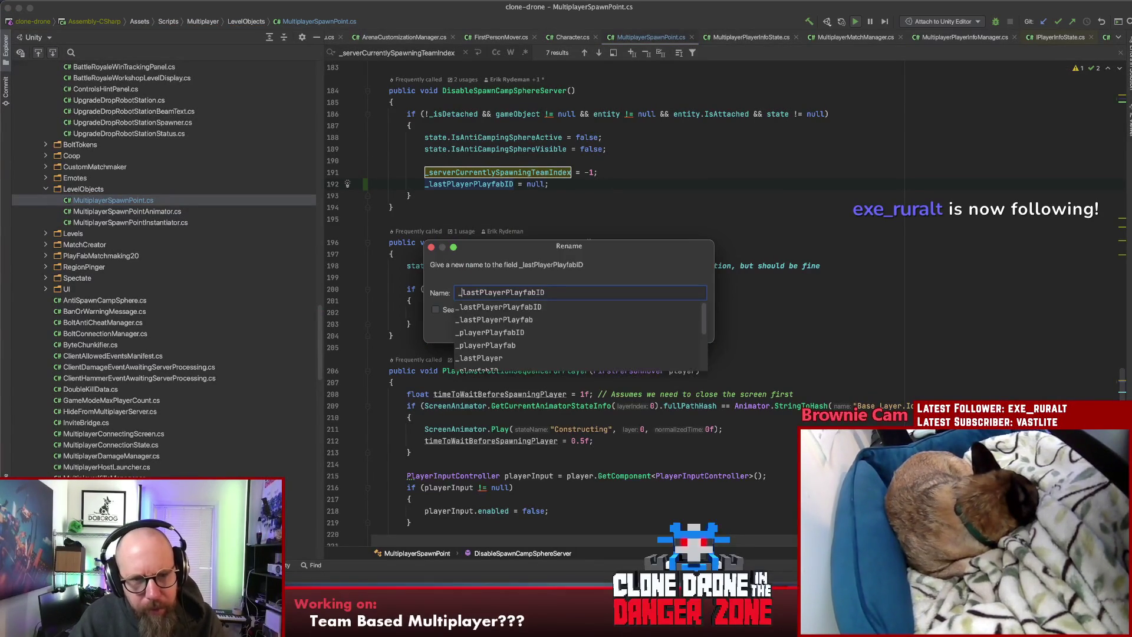
pyautogui.press('Delete')
pyautogui.press('Delete')
pyautogui.press('Delete')
pyautogui.write('spawning')
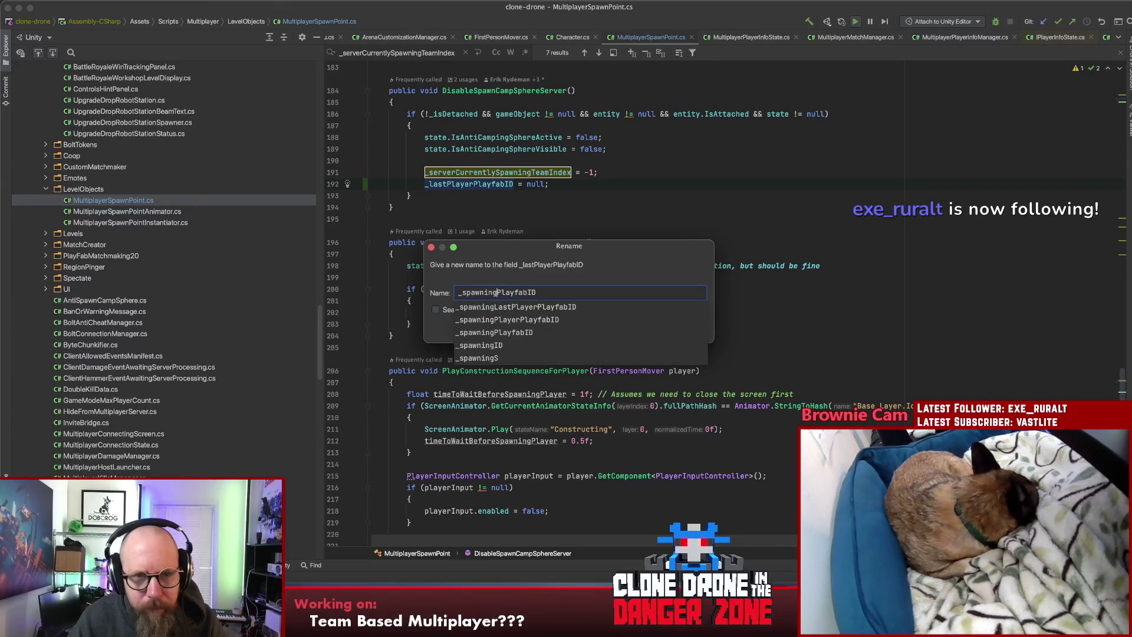
pyautogui.press('Escape')
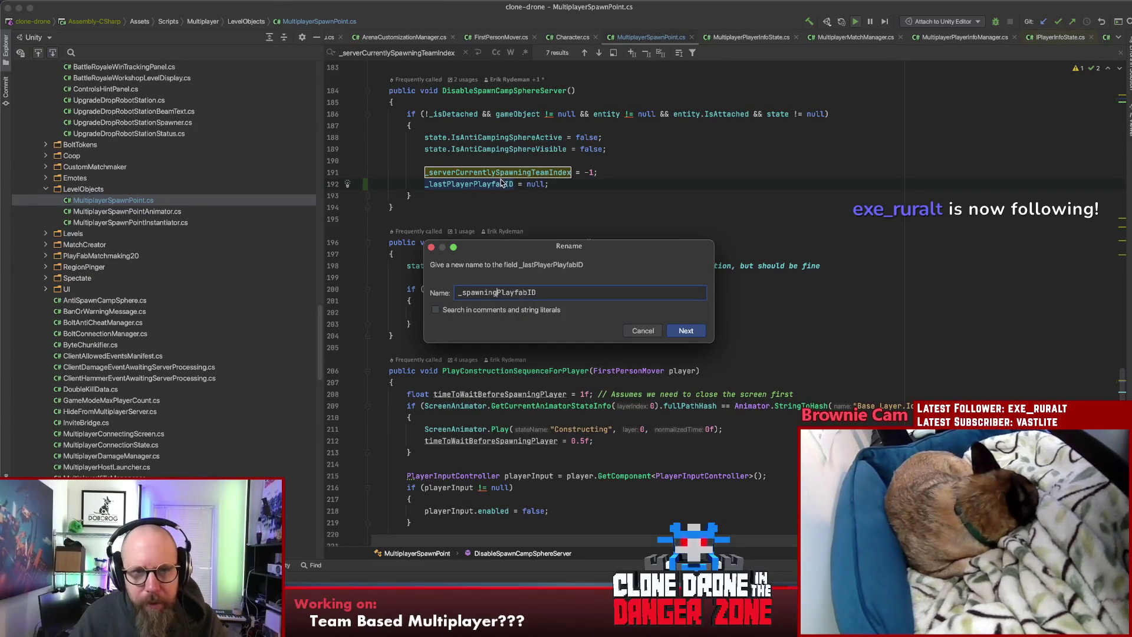
pyautogui.click(460, 293)
pyautogui.write('server')
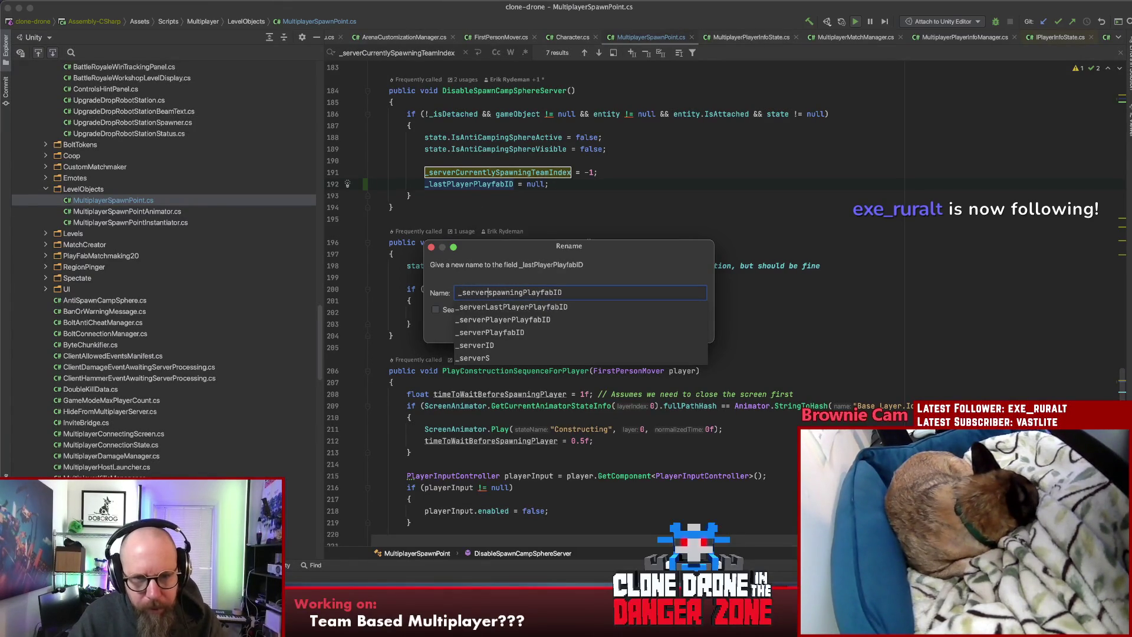
pyautogui.press('Delete')
pyautogui.write('S')
pyautogui.press('Return')
pyautogui.click(664, 175)
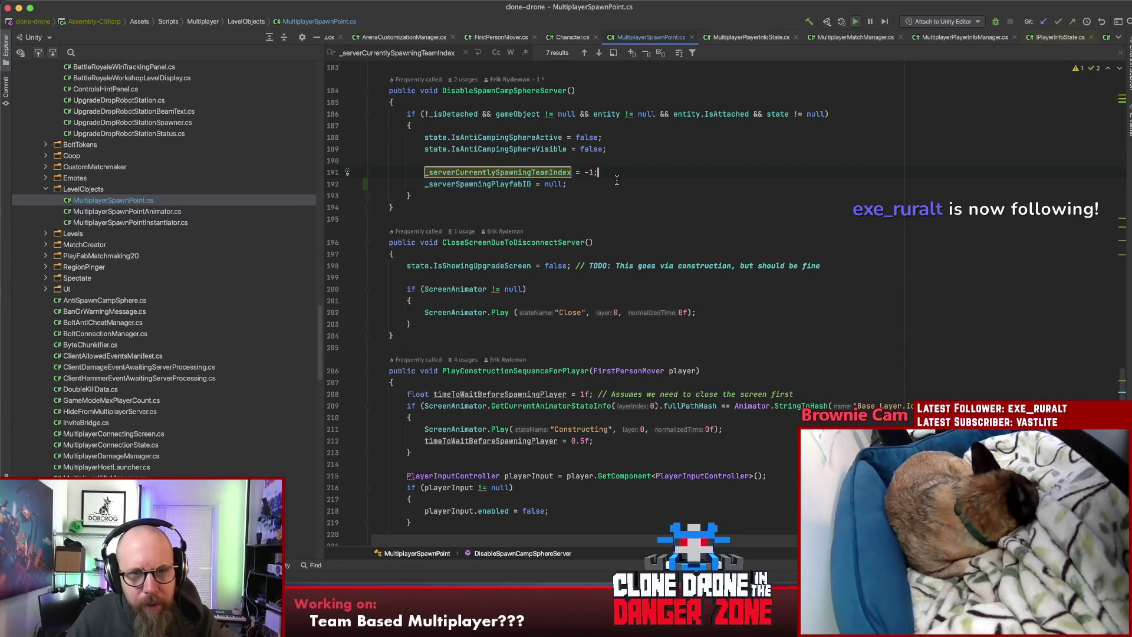
pyautogui.press('Escape')
# Step: Search the file for 'setspaw', then 'teamindex', to locate IsCurrentlySpawningTeamIndex
pyautogui.click(514, 174)
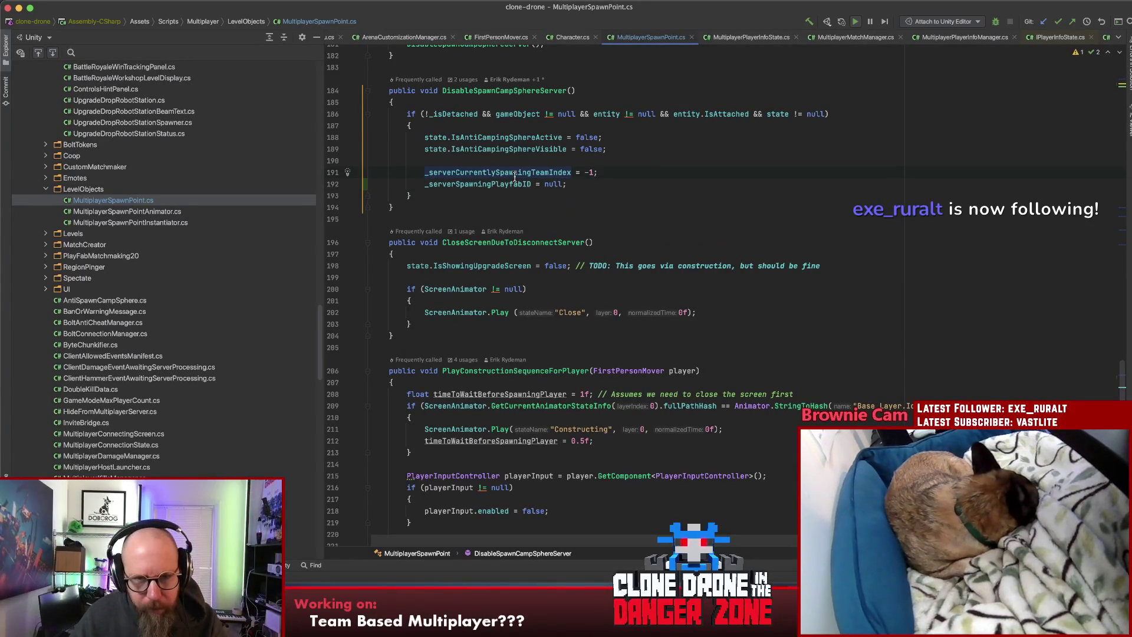
pyautogui.doubleClick(486, 183)
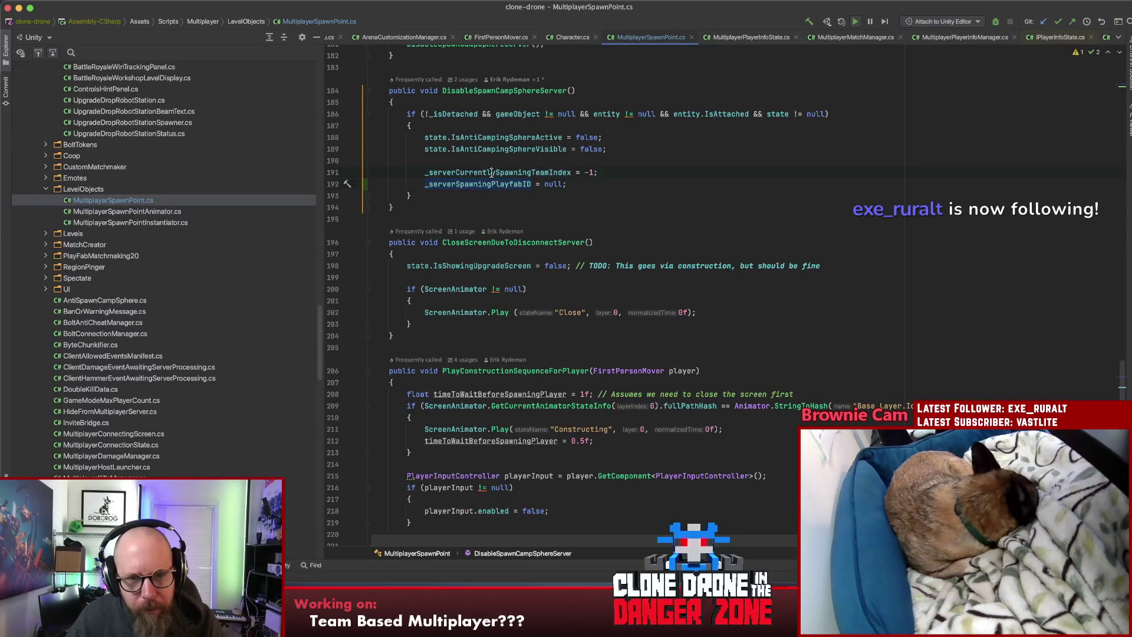
pyautogui.doubleClick(492, 172)
pyautogui.press('super+f')
pyautogui.write('setspaw')
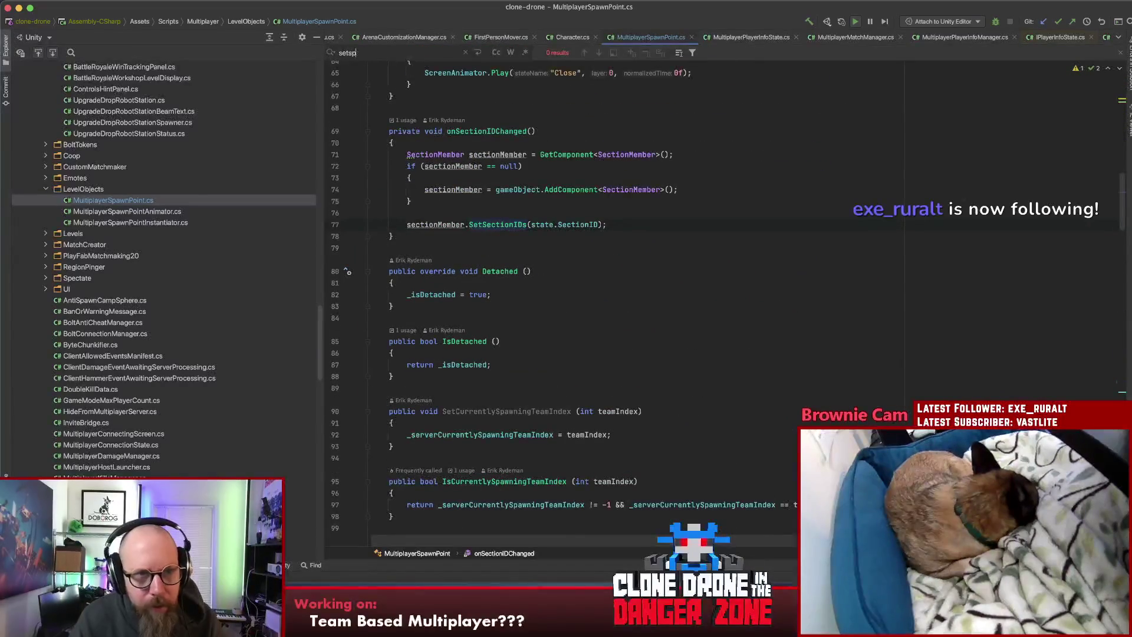
pyautogui.click(482, 224)
pyautogui.press('Escape')
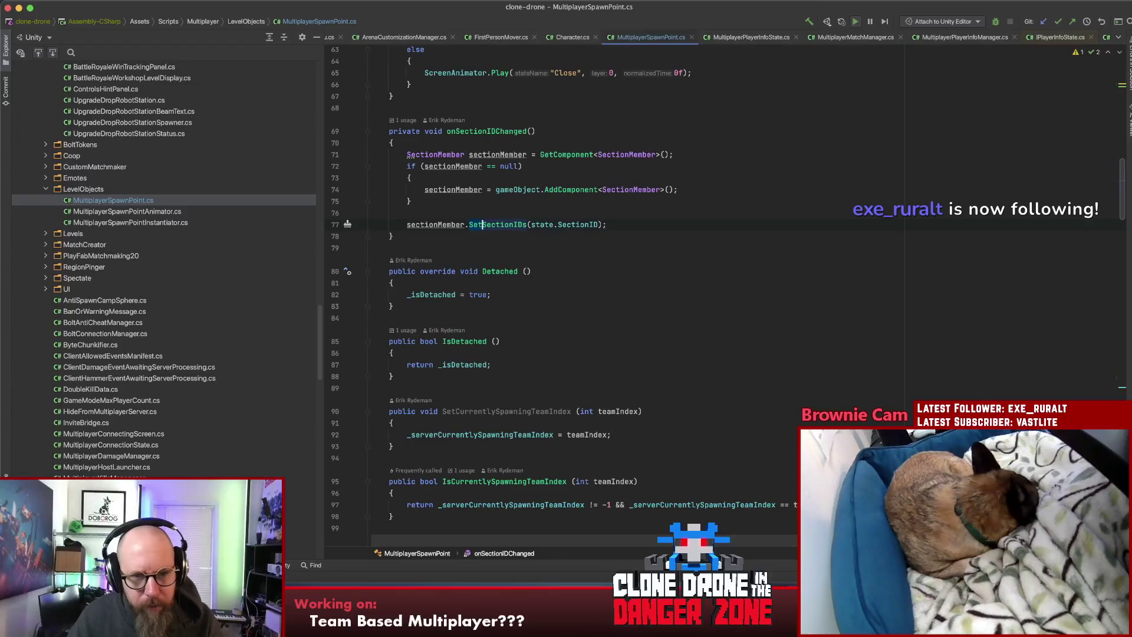
pyautogui.press('super+f')
pyautogui.write('teamindex')
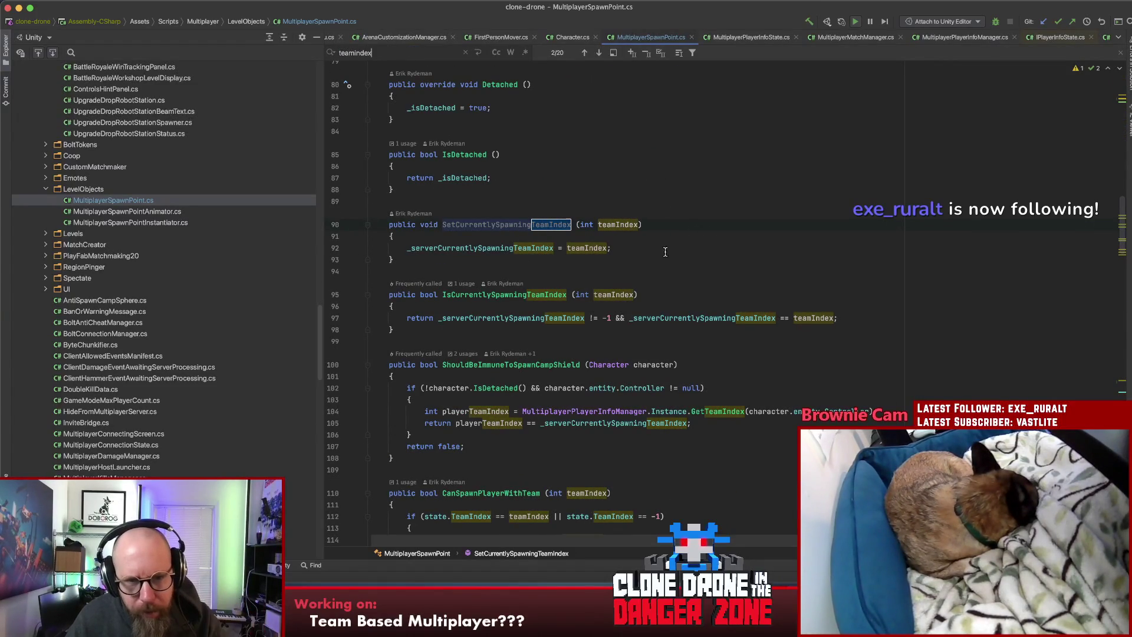
# Step: Add public bool IsCurrentlySpawningPlayfabID(string playfabID) returning _serverSpawningPlayfabID == playfabID
pyautogui.click(498, 328)
pyautogui.press('Return')
pyautogui.press('Return')
pyautogui.write('pu')
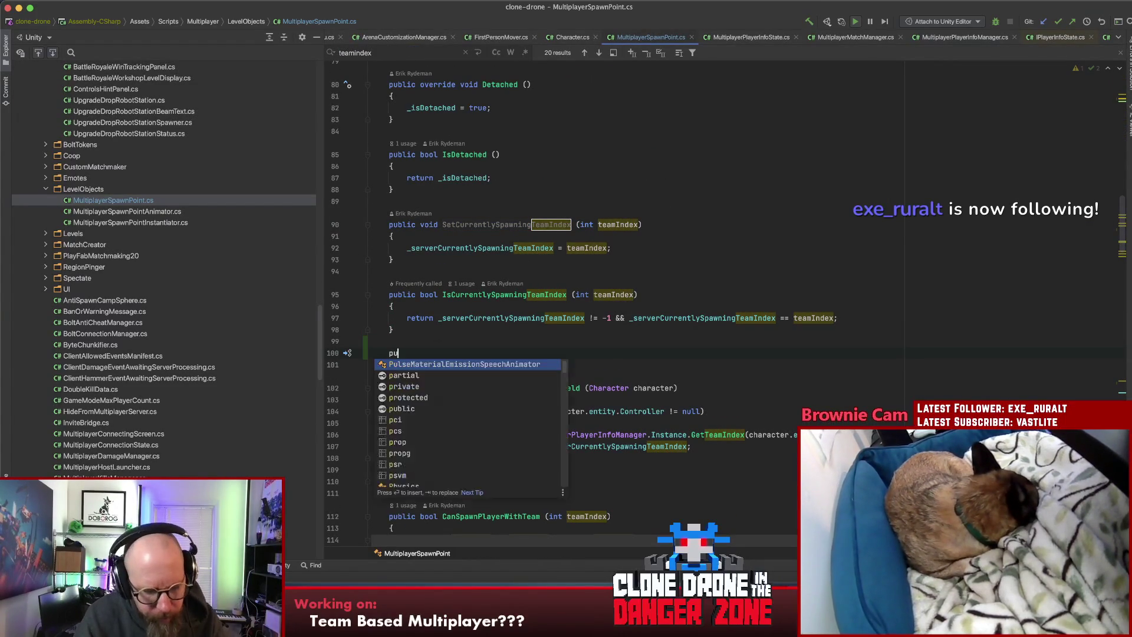
pyautogui.write('blic bo')
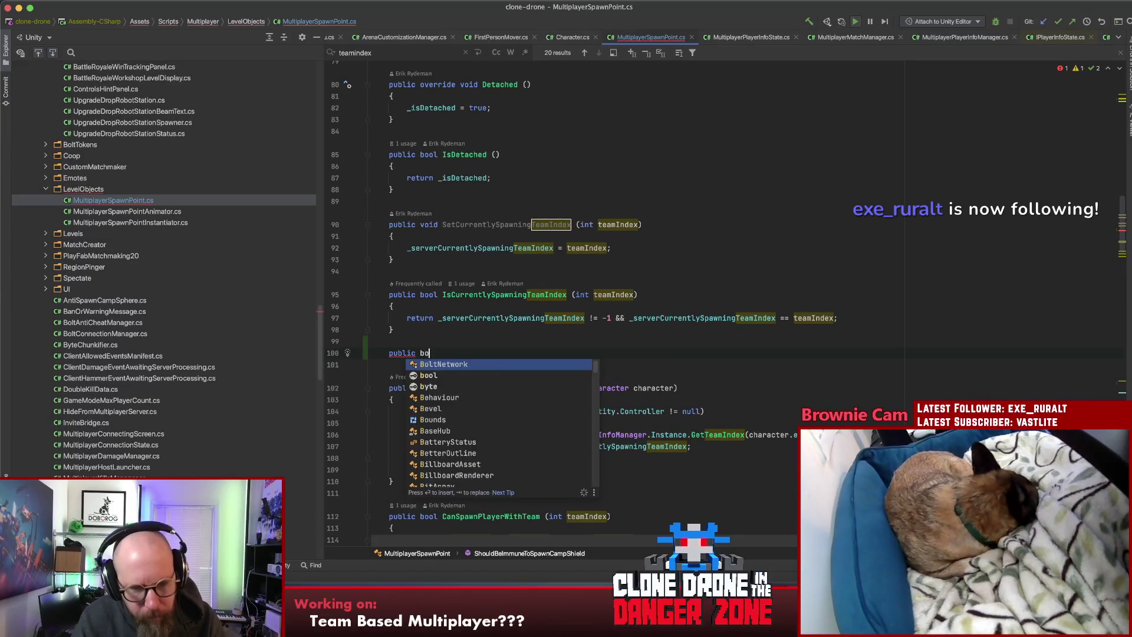
pyautogui.write('ol IsCurrently')
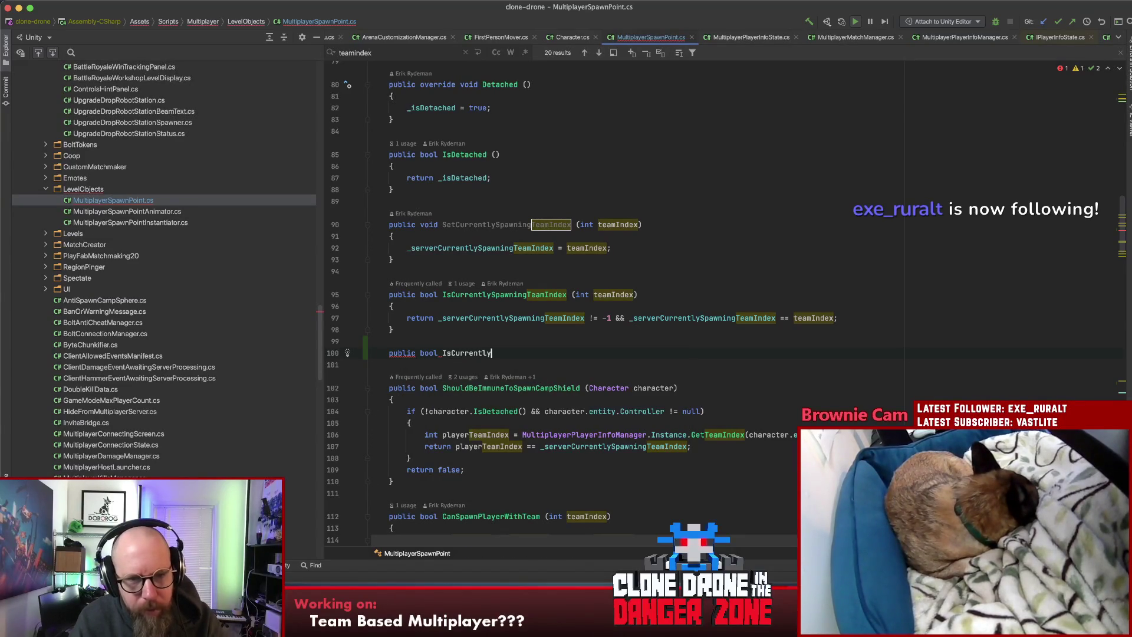
pyautogui.write('SpawningPlay')
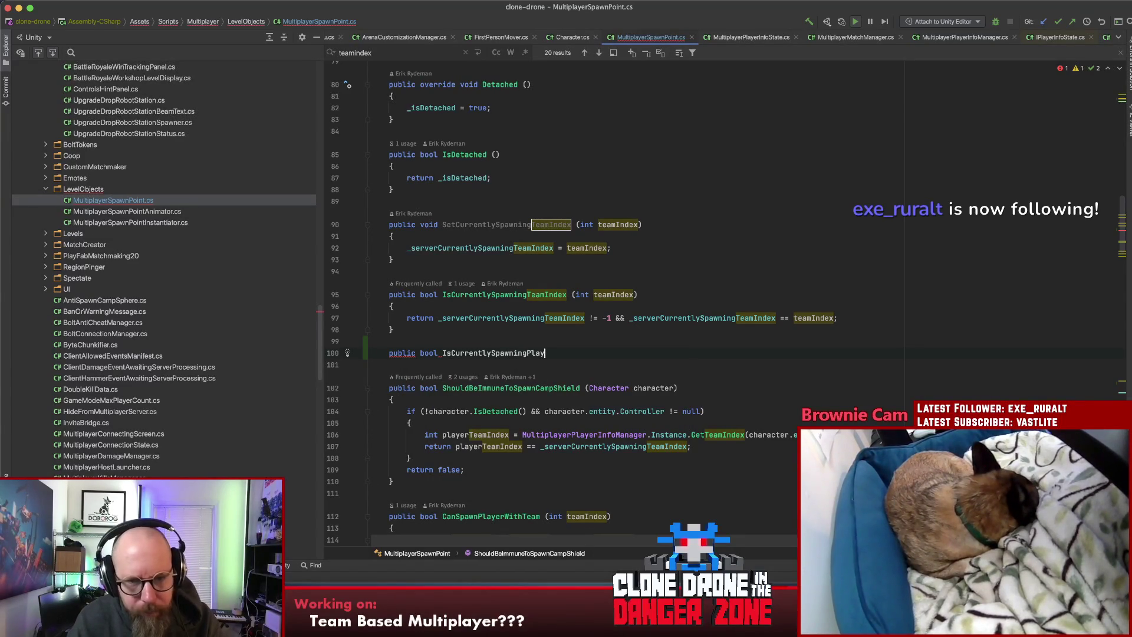
pyautogui.write('fabID')
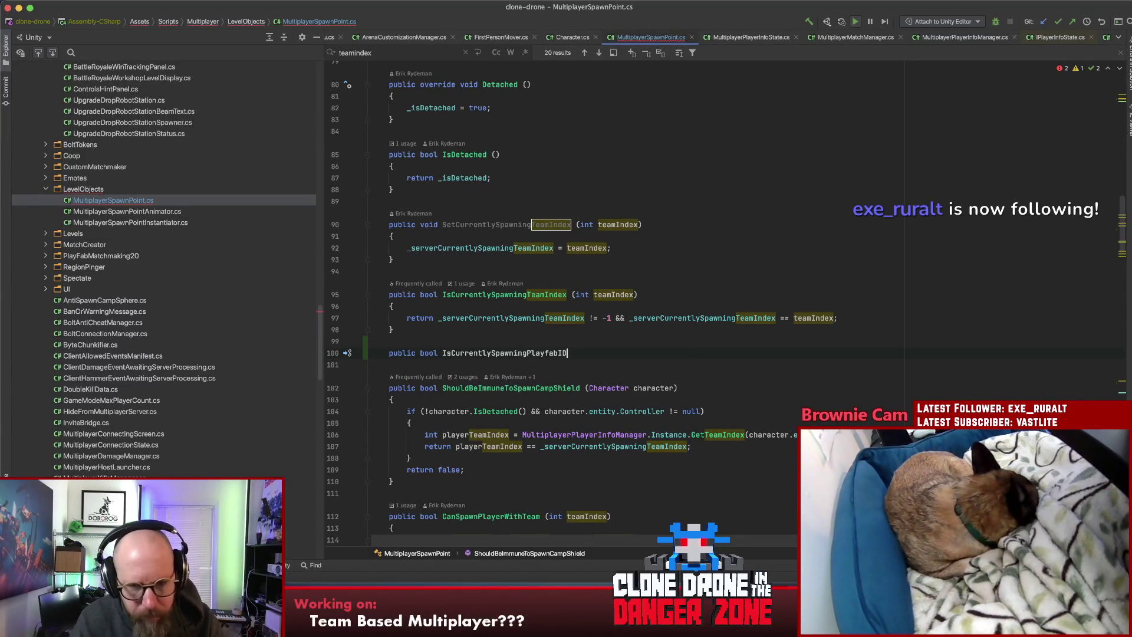
pyautogui.write('(string playf')
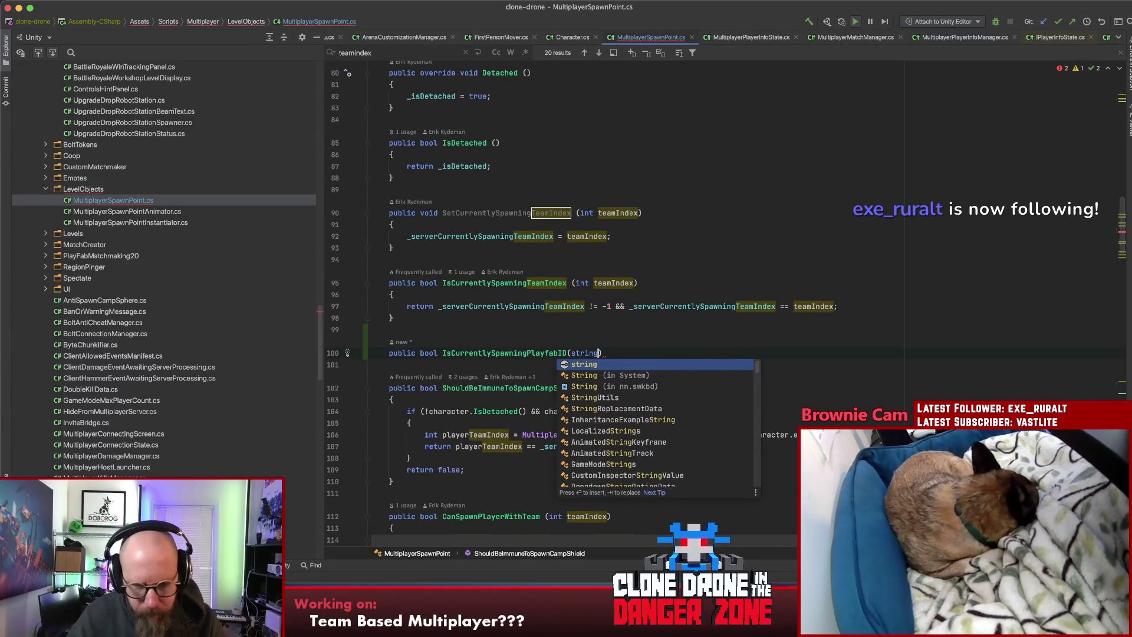
pyautogui.write('abID')
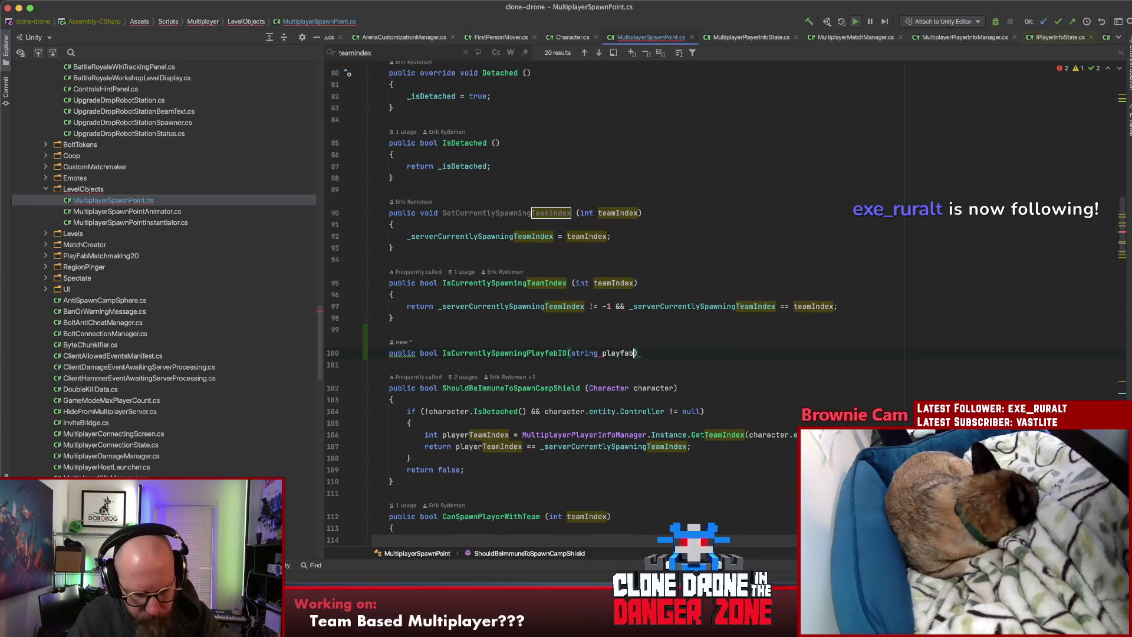
pyautogui.write(')')
pyautogui.press('Return')
pyautogui.write('{')
pyautogui.press('Return')
pyautogui.write('return _serverSpawningPlayfabID = ')
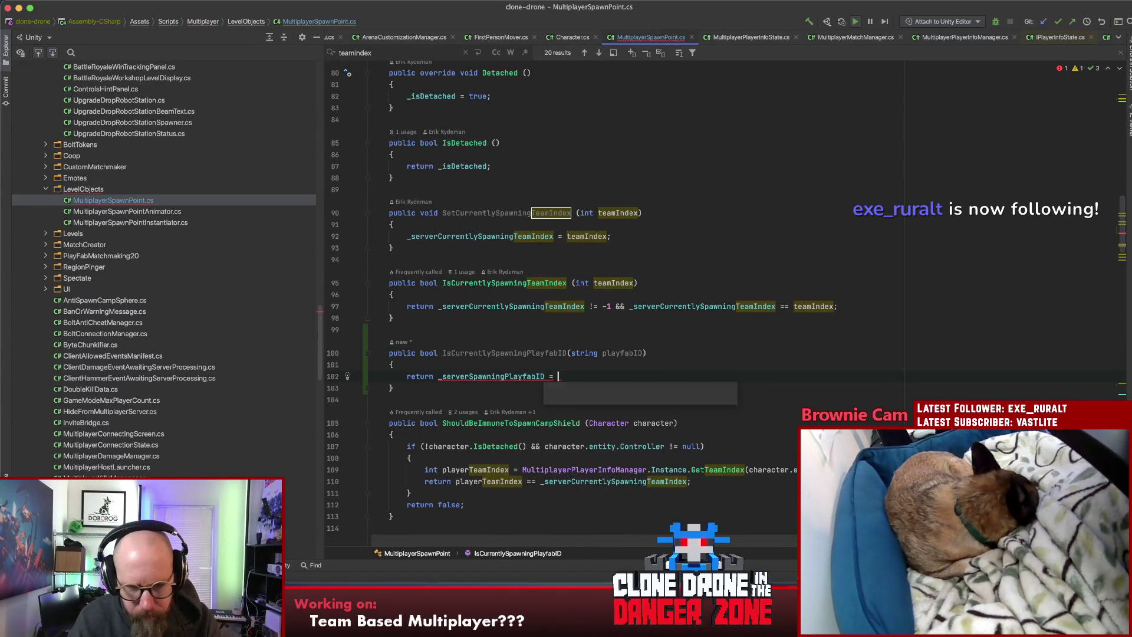
pyautogui.write('playfabID;')
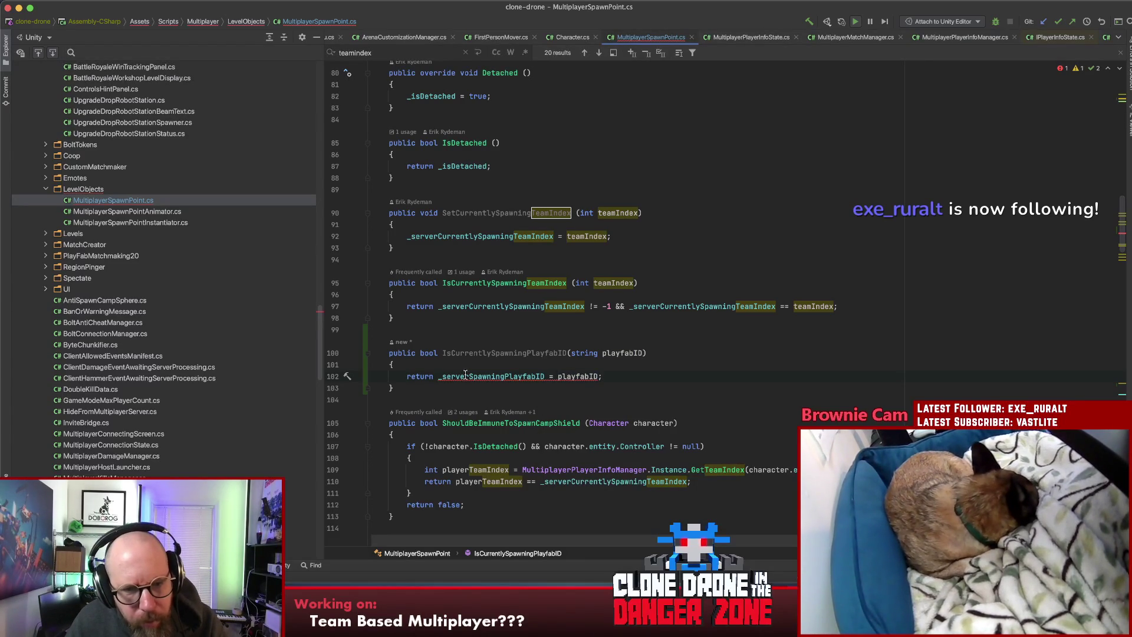
pyautogui.moveTo(464, 377)
pyautogui.click(553, 376)
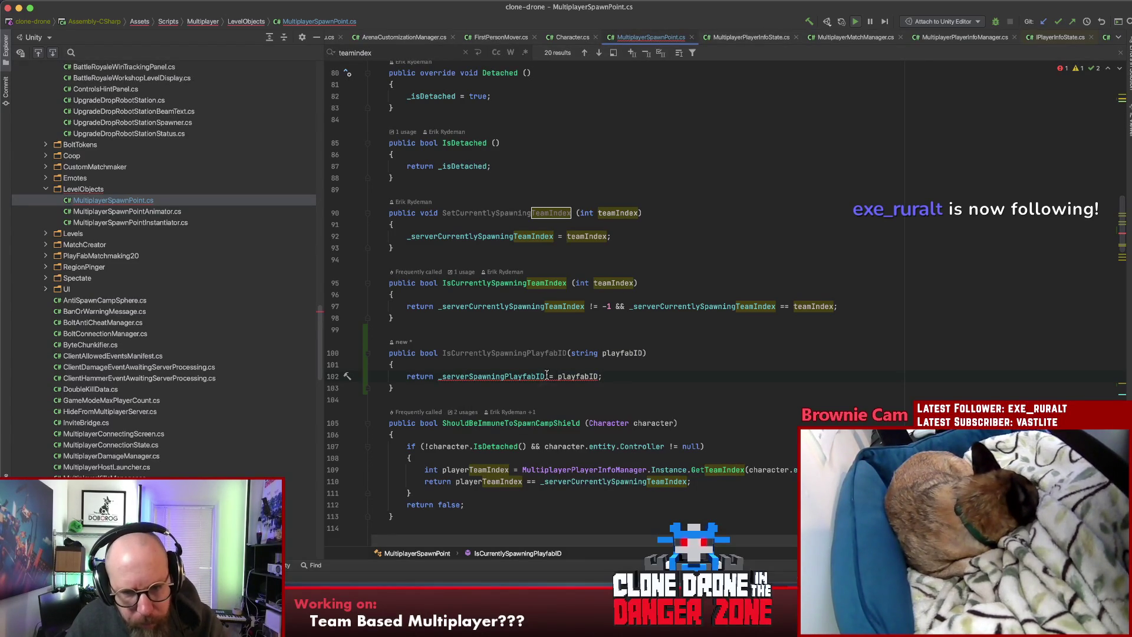
pyautogui.write('=')
pyautogui.click(641, 374)
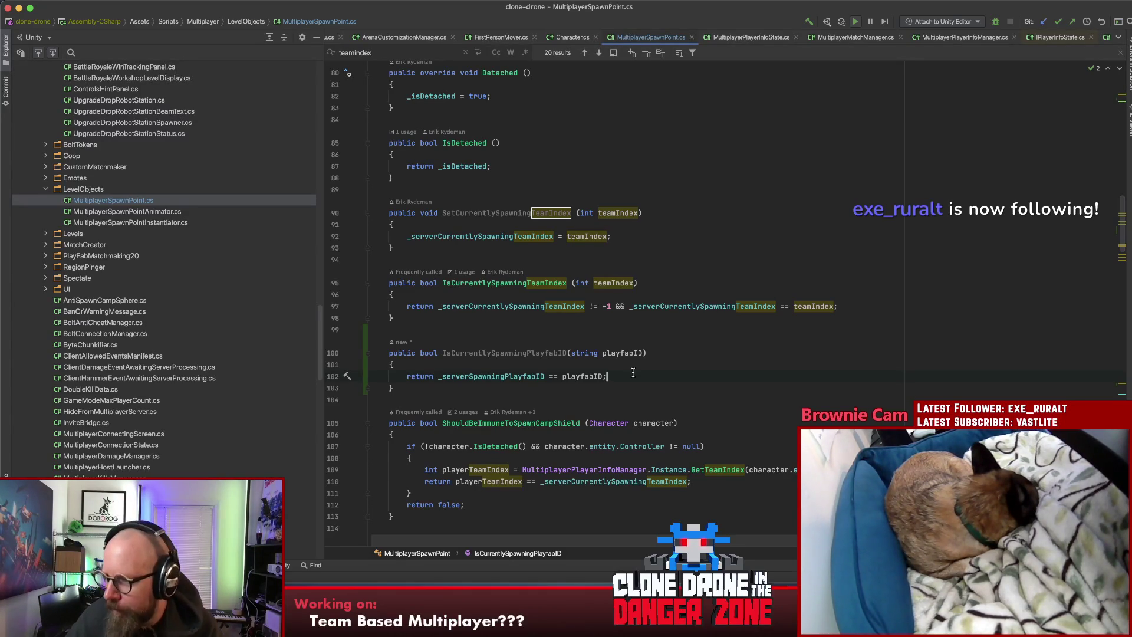
pyautogui.press('Up')
pyautogui.click(721, 379)
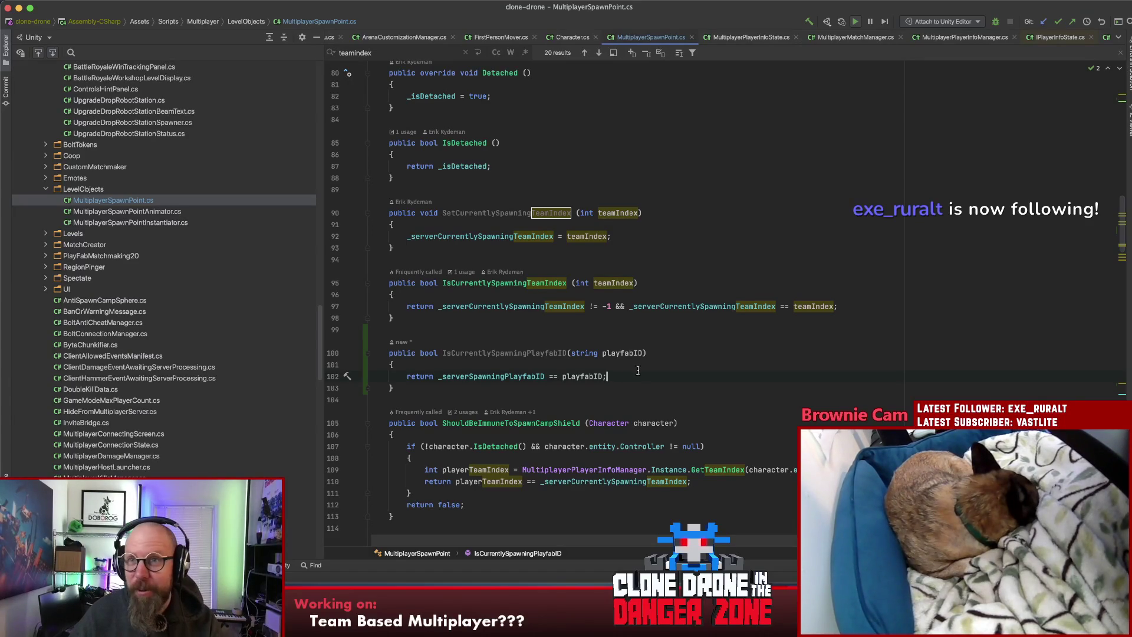
# Step: Select the new IsCurrentlySpawningPlayfabID method name and begin renaming it
pyautogui.doubleClick(506, 354)
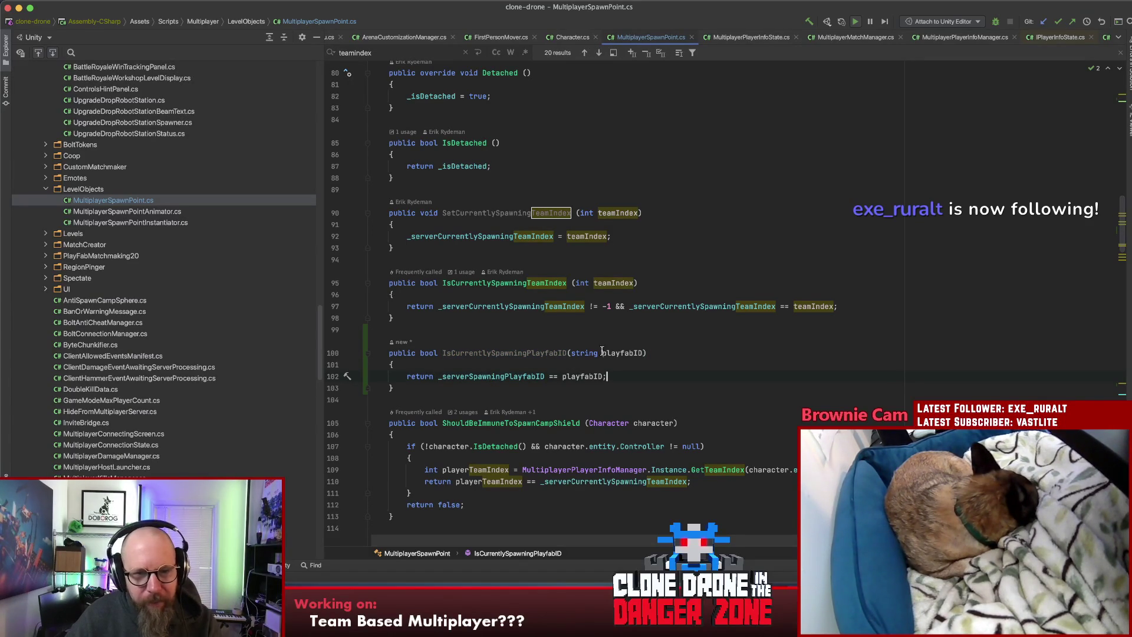
pyautogui.click(482, 353)
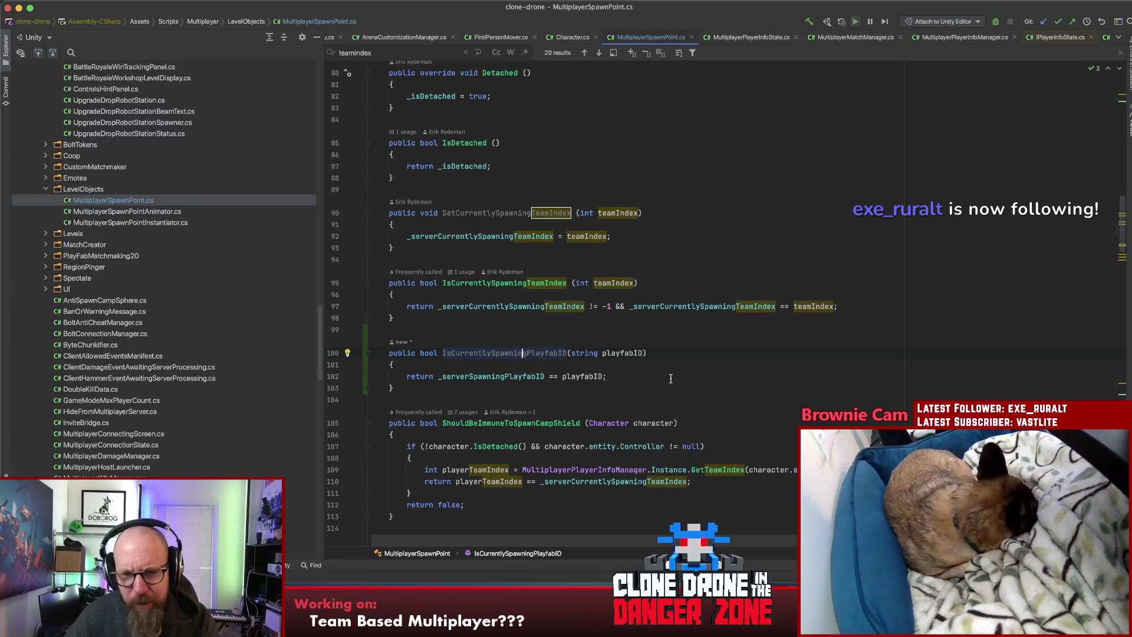
pyautogui.hotkey('shift', 'F6')
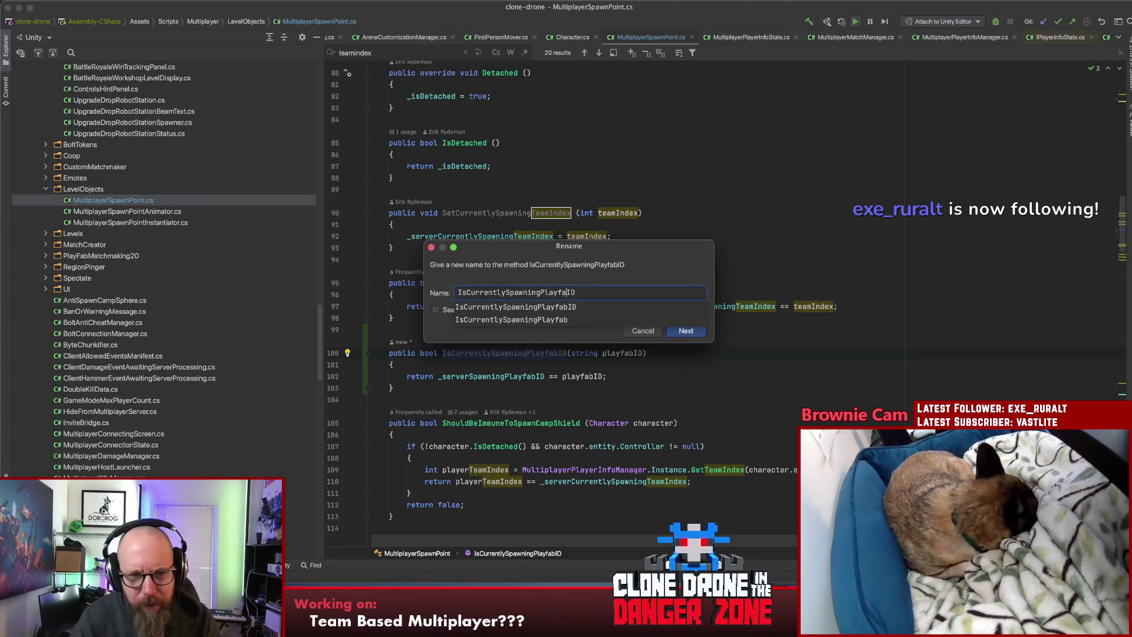
# Step: Change the method name to IsCurrentlySpawningPlayerWithID and compare it with IsCurrentlySpawningTeamIndex
pyautogui.press('BackSpace')
pyautogui.press('BackSpace')
pyautogui.press('BackSpace')
pyautogui.write('erWit')
pyautogui.press('Escape')
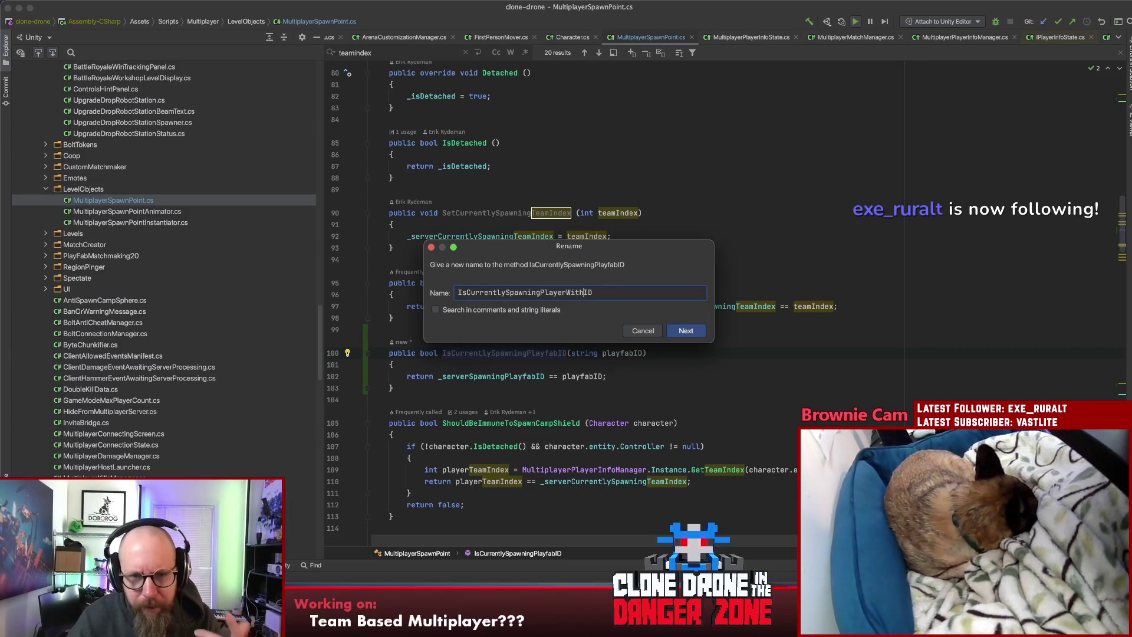
pyautogui.press('Return')
pyautogui.click(651, 376)
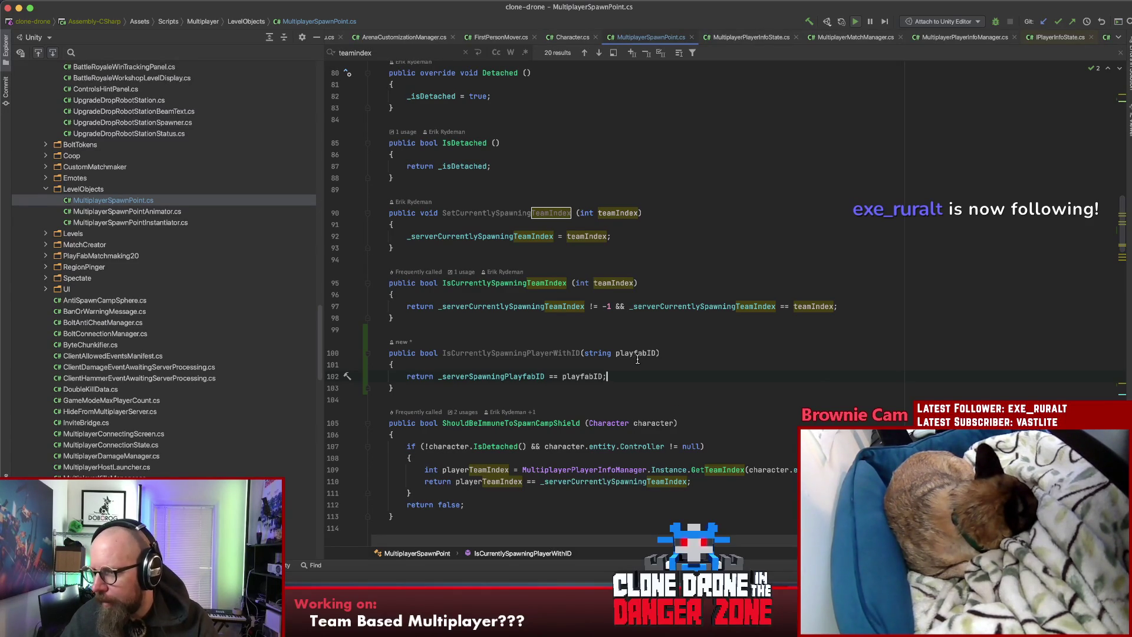
pyautogui.click(642, 297)
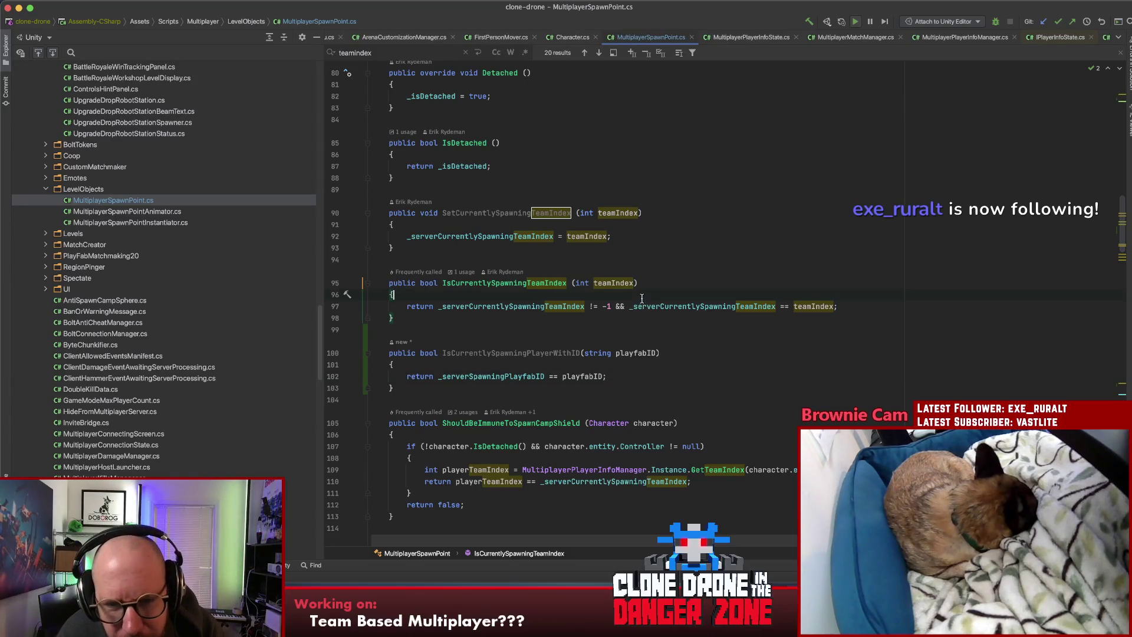
pyautogui.click(659, 372)
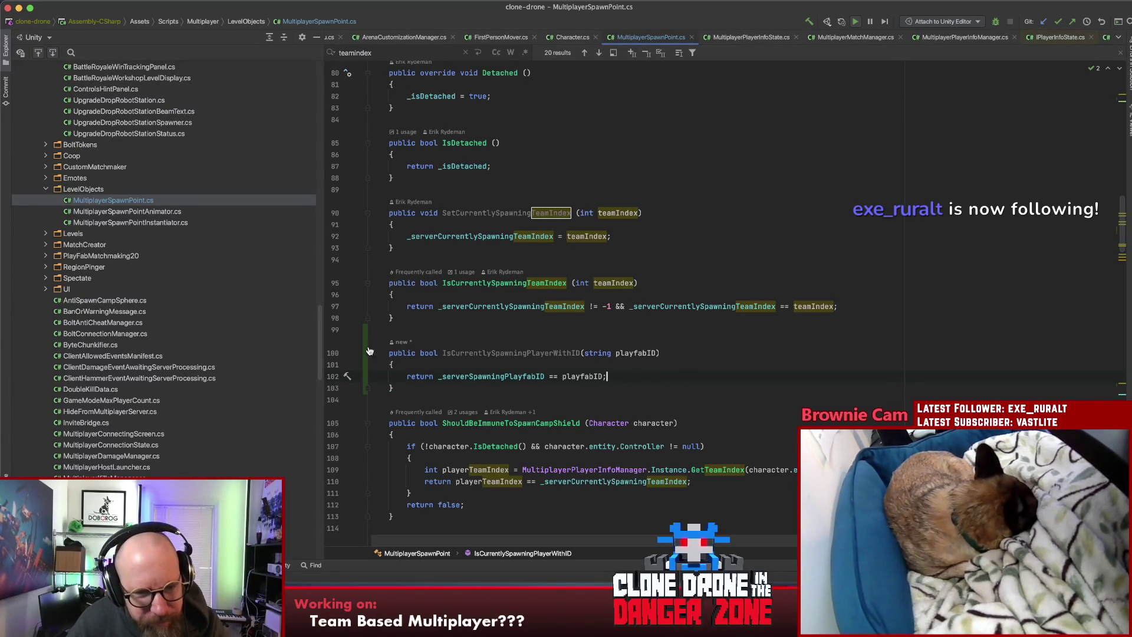
# Step: Open a blank line above IsCurrentlySpawningPlayerWithID and begin a 'public void SetCurrently' declaration
pyautogui.tripleClick(417, 353)
pyautogui.hotkey('shift', 'Down')
pyautogui.hotkey('shift', 'Down')
pyautogui.hotkey('shift', 'End')
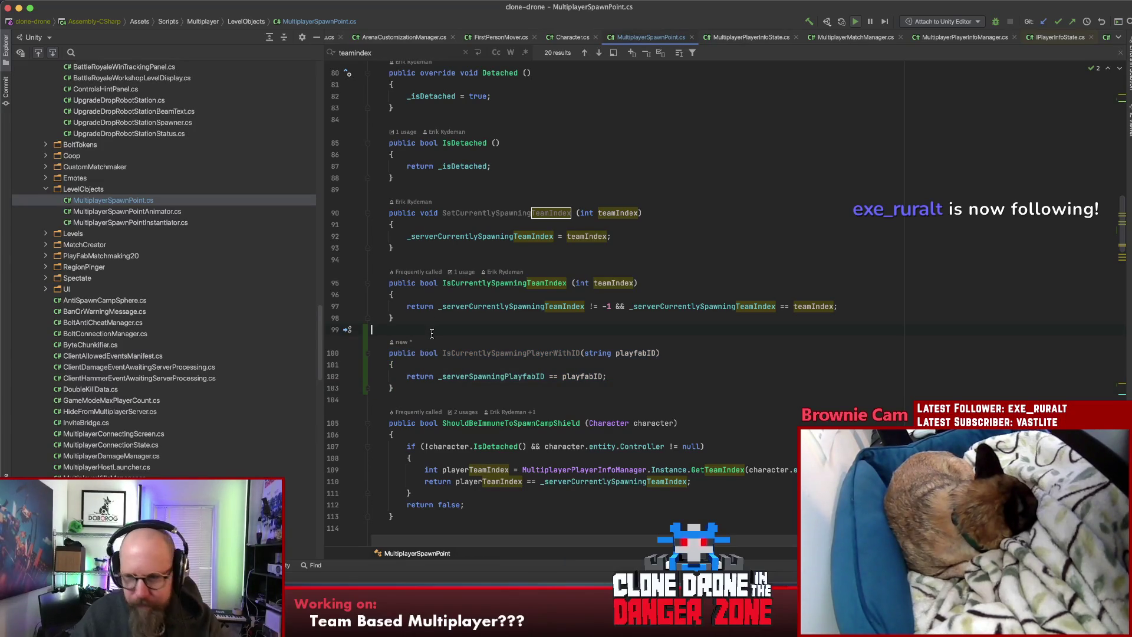
pyautogui.press('Return')
pyautogui.press('Return')
pyautogui.press('Up')
pyautogui.write('p')
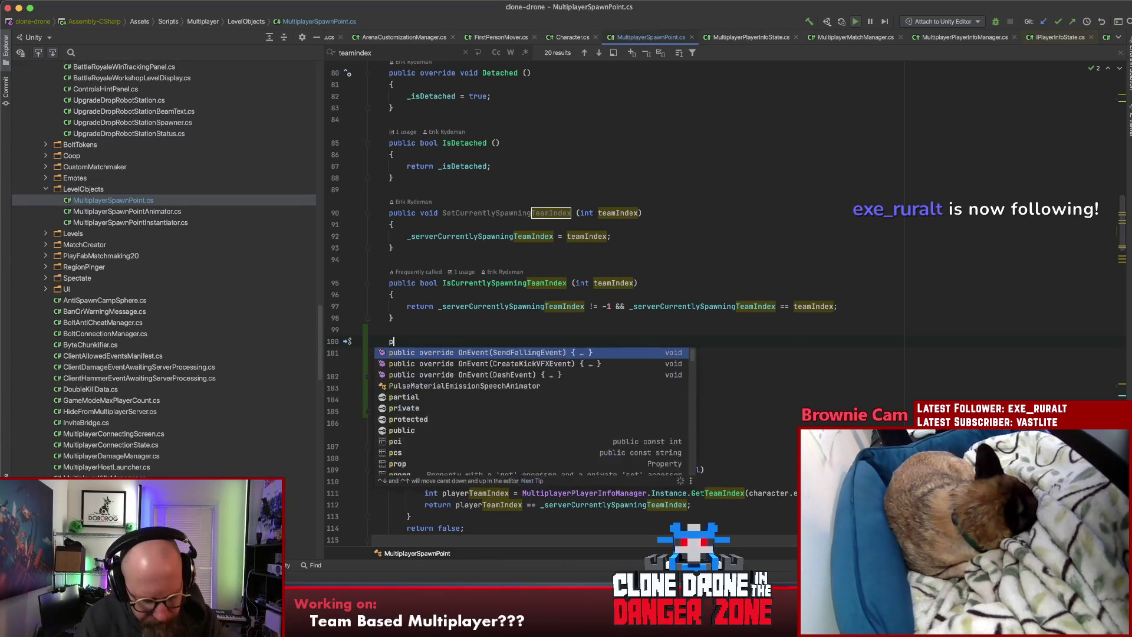
pyautogui.write('ublic void')
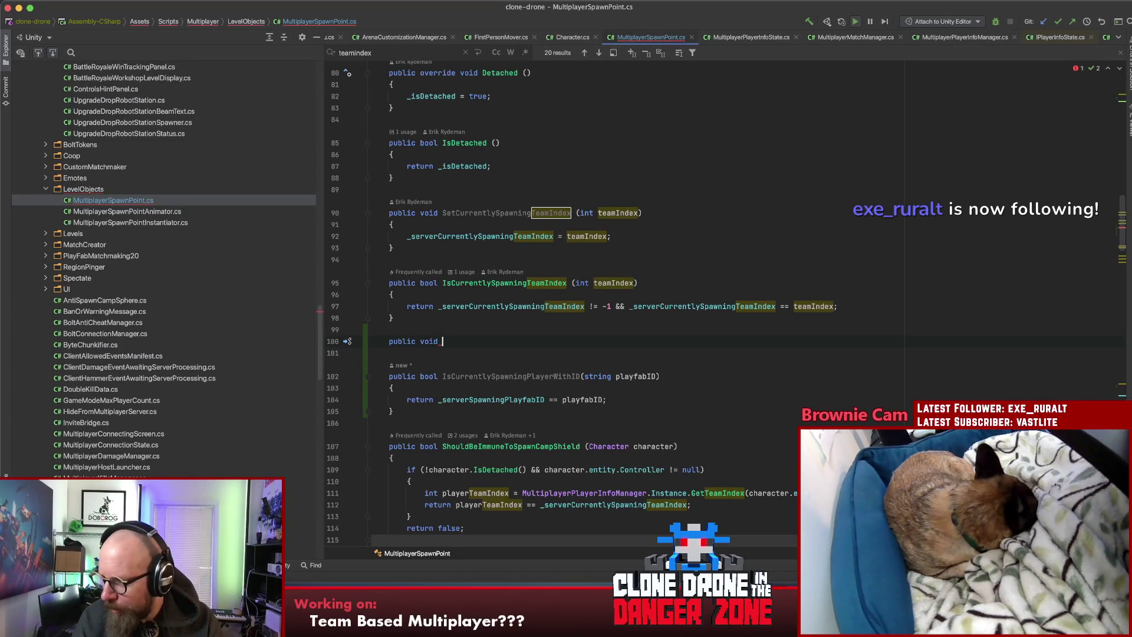
pyautogui.write('Set')
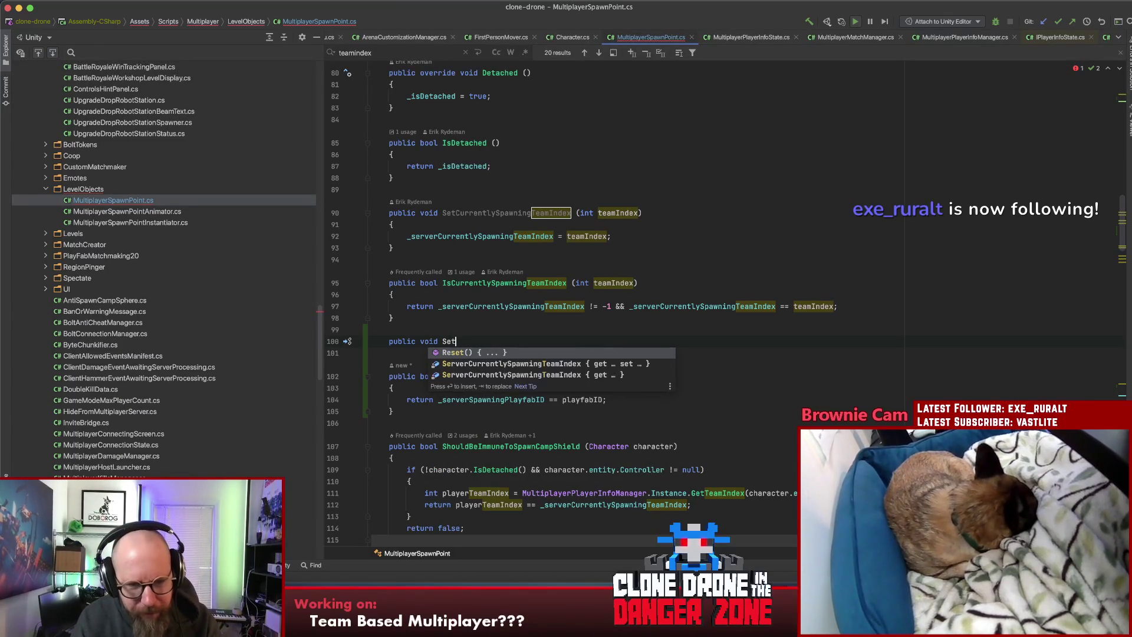
pyautogui.press('BackSpace')
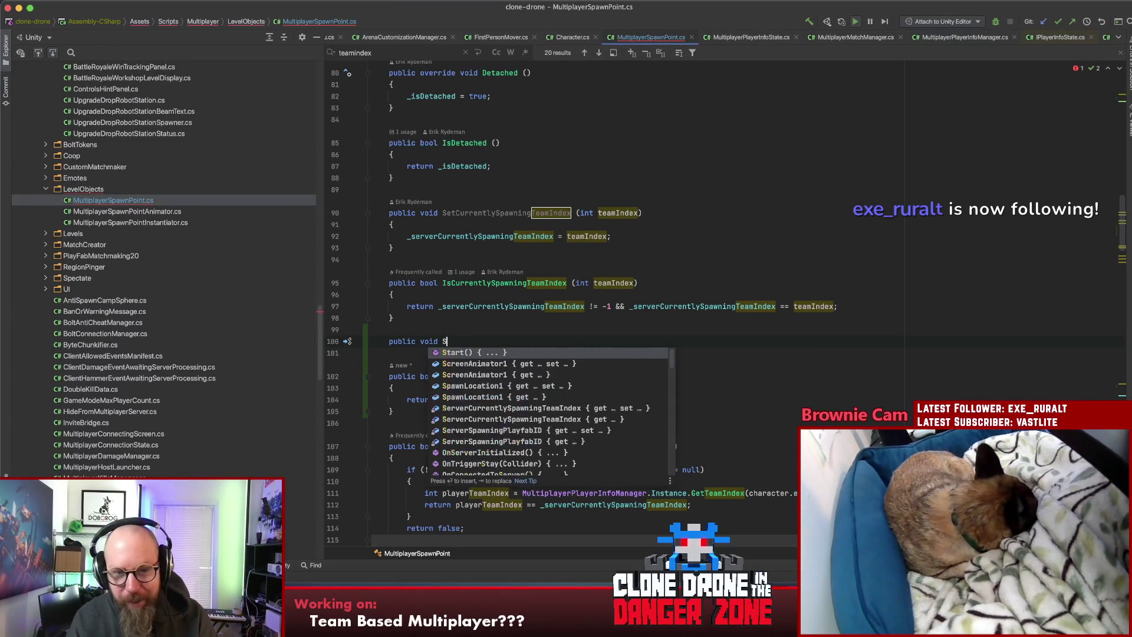
pyautogui.write('et')
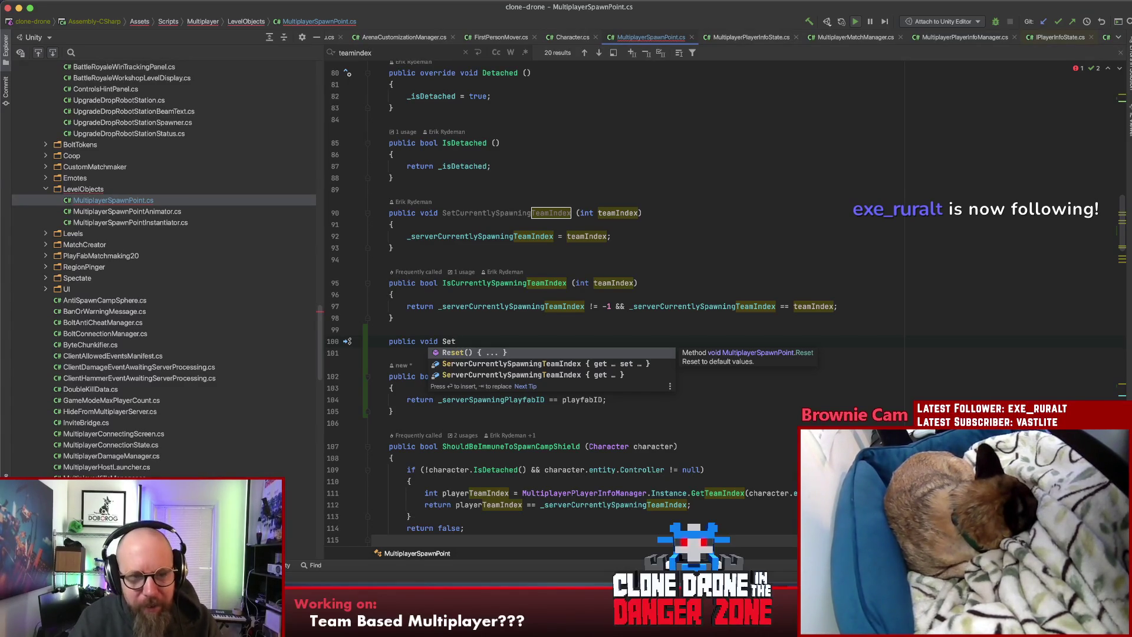
pyautogui.write('Current')
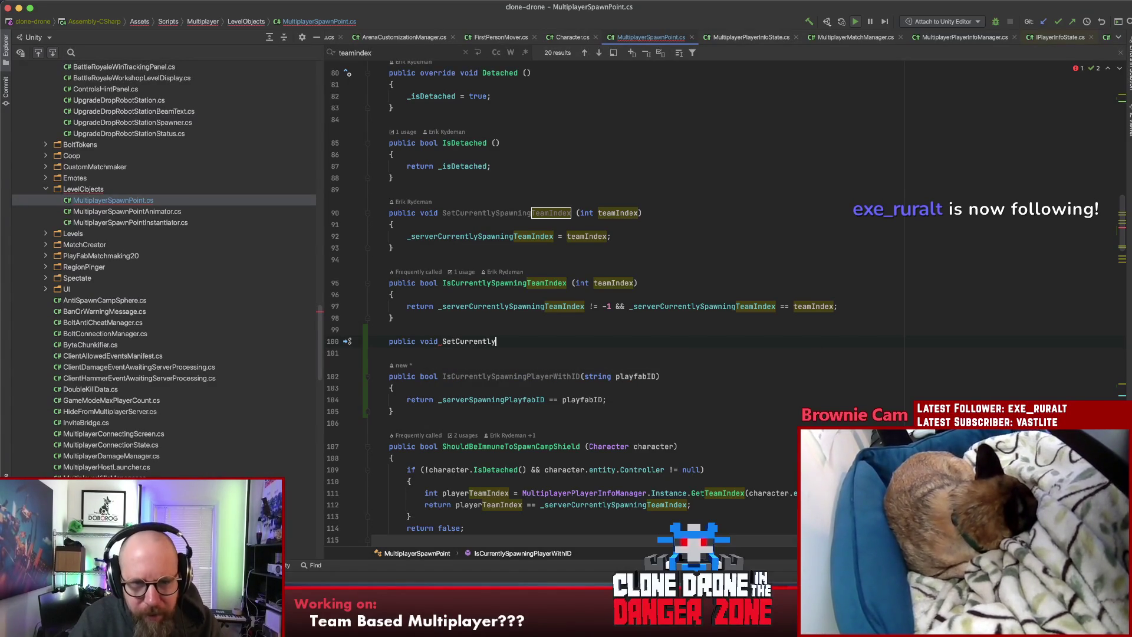
pyautogui.write('ly')
# Step: Check SetCurrentlySpawningTeamIndex's caller at MultiplayerMatchManager.cs line 392, then return to its declaration
pyautogui.click(500, 212)
pyautogui.doubleClick(506, 212)
pyautogui.press('super+shift+f')
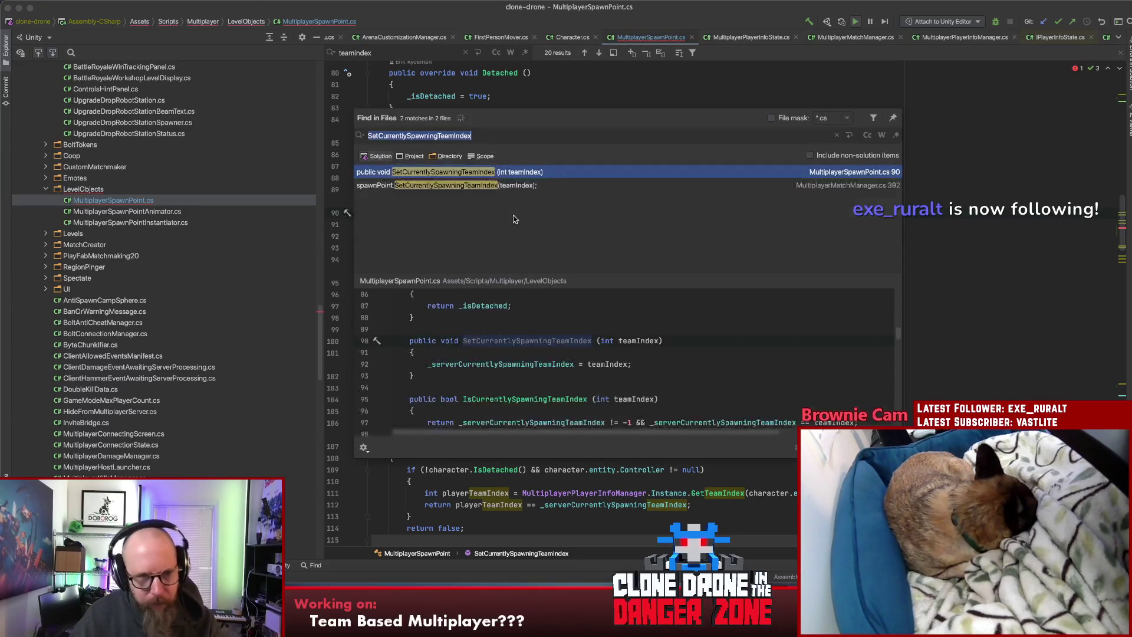
pyautogui.doubleClick(482, 186)
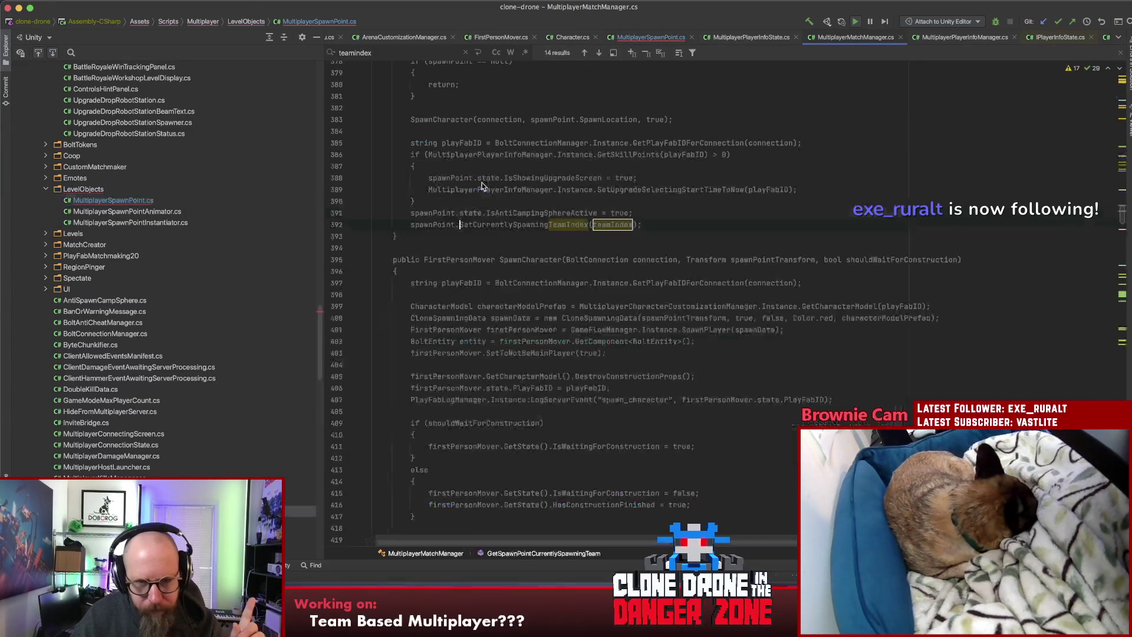
pyautogui.click(652, 228)
pyautogui.scroll(5, 652, 228)
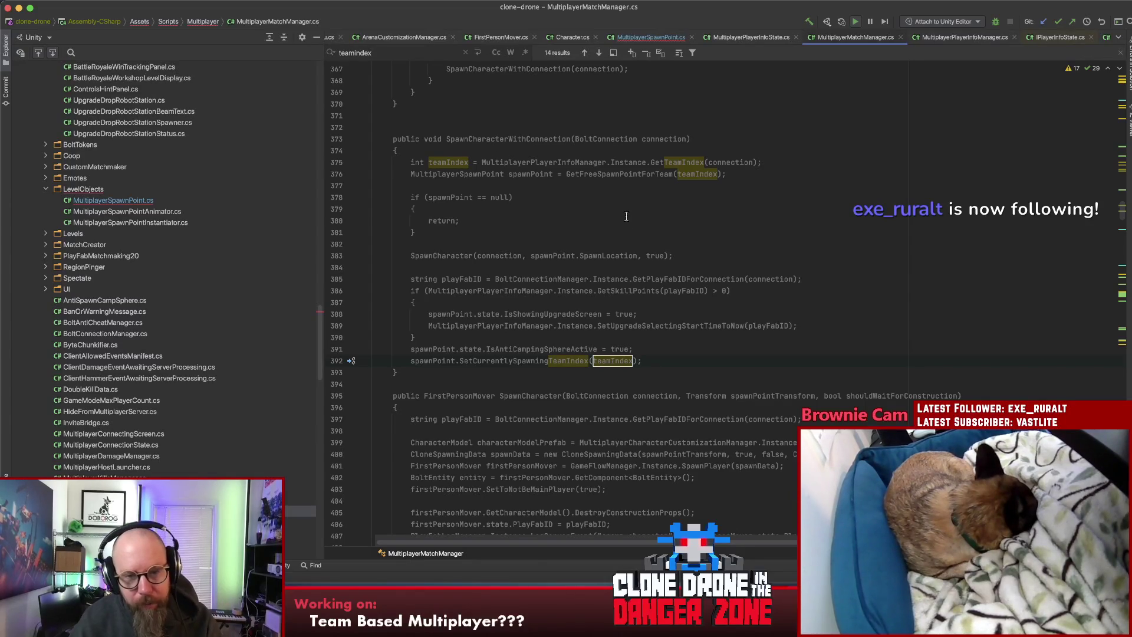
pyautogui.press('super+b')
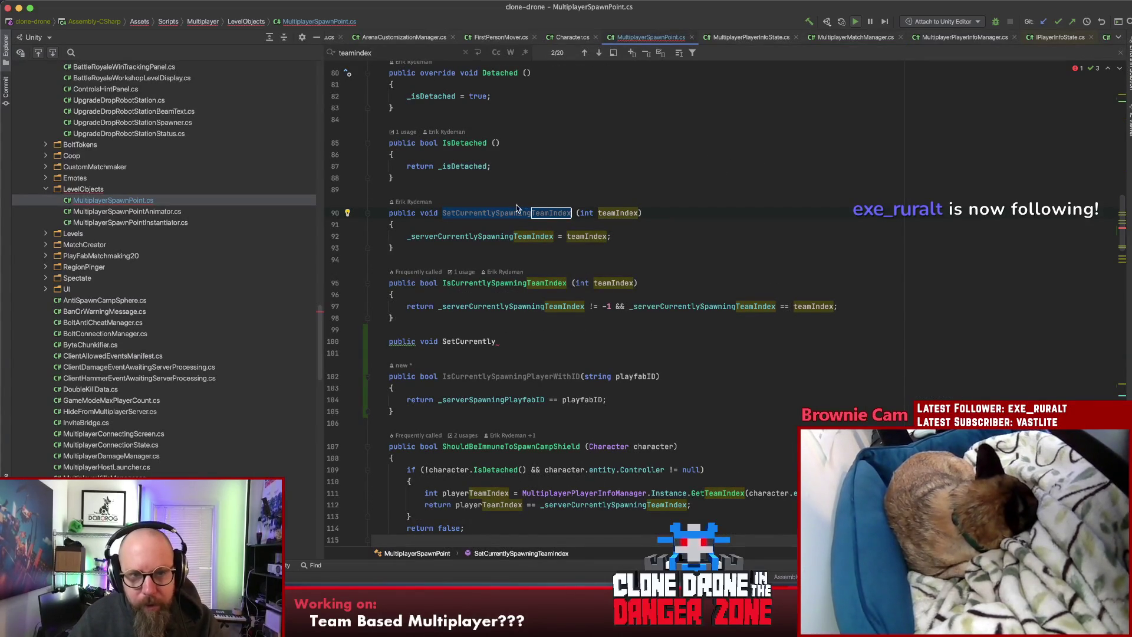
# Step: Rename SetCurrentlySpawningTeamIndex to SetCurrentlySpawningPlayer
pyautogui.hotkey('shift', 'F6')
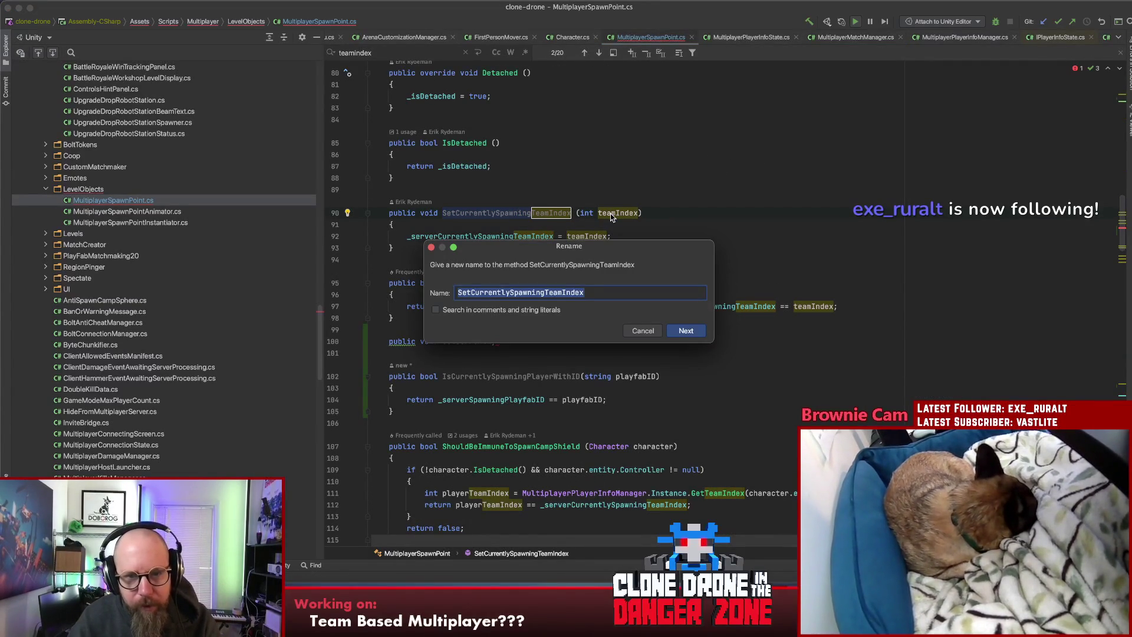
pyautogui.press('Right')
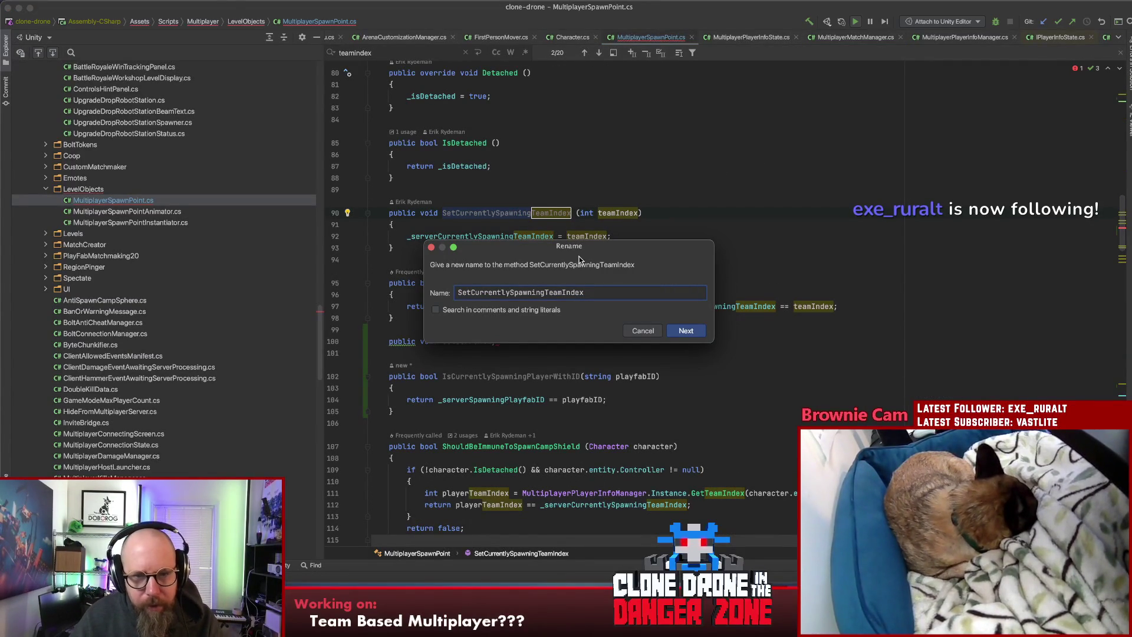
pyautogui.moveTo(546, 293); pyautogui.dragTo(608, 290)
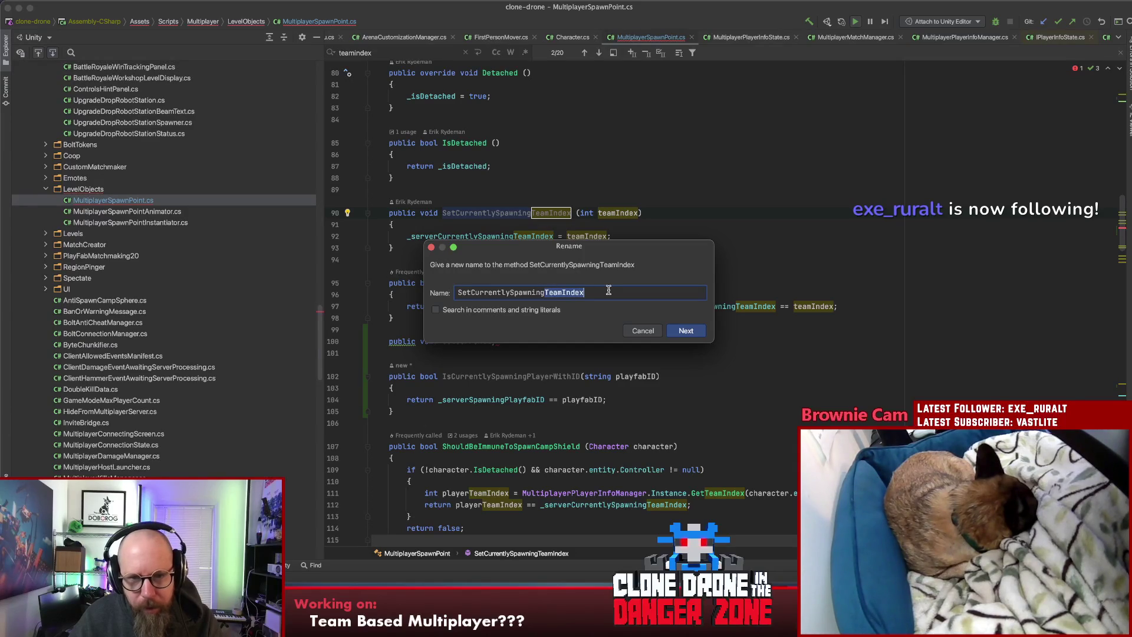
pyautogui.write('Player')
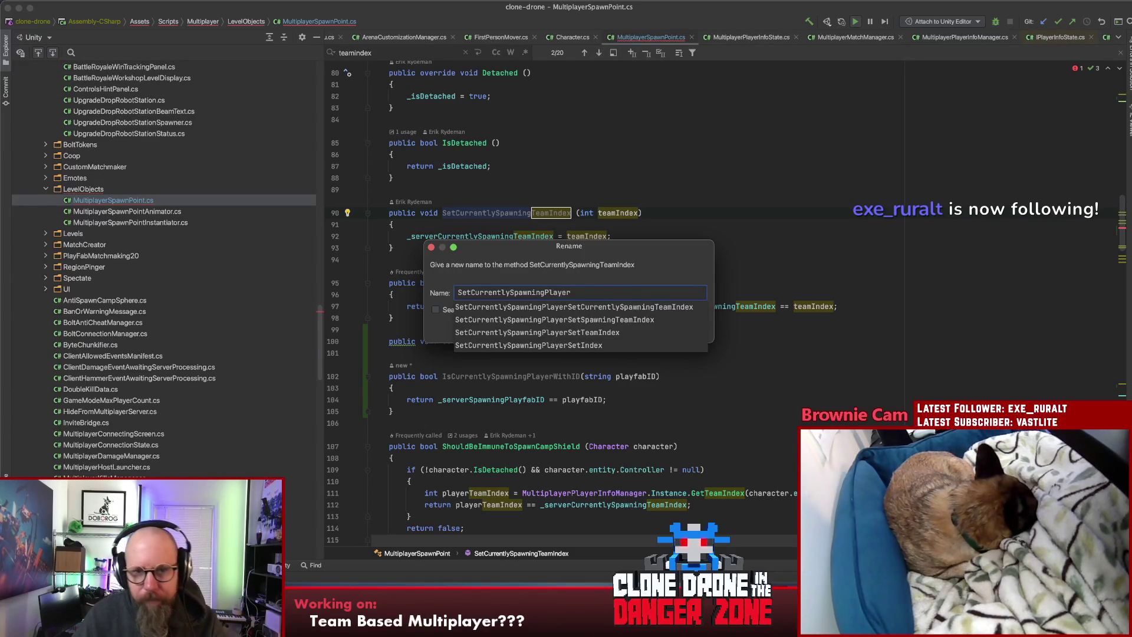
pyautogui.press('Escape')
pyautogui.click(682, 329)
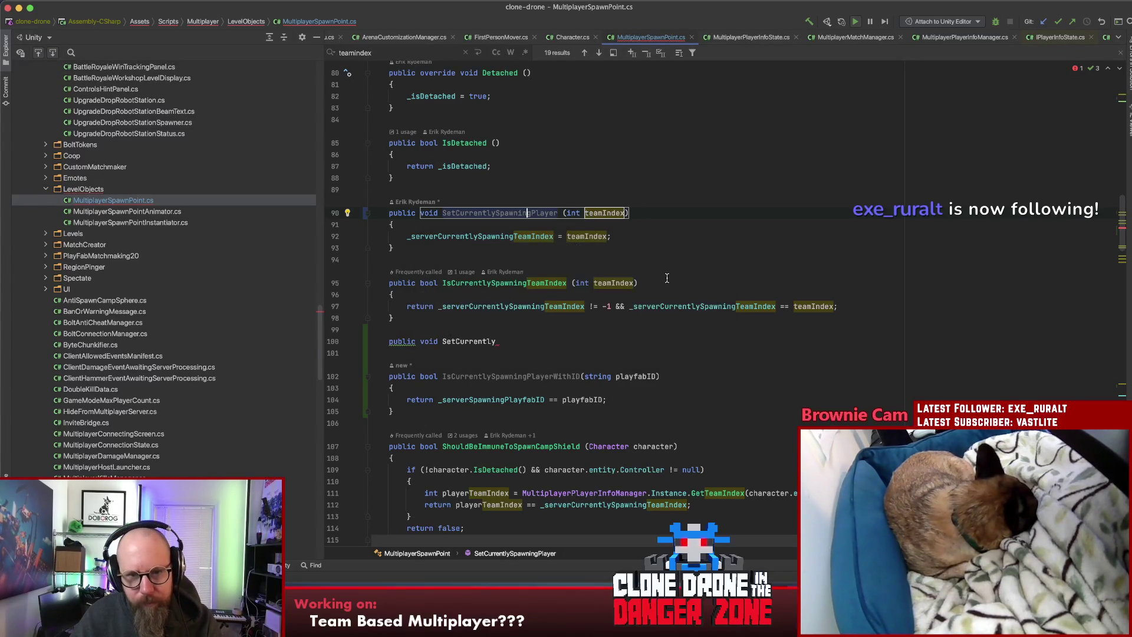
# Step: Add a string playfabID parameter before teamIndex
pyautogui.click(568, 213)
pyautogui.write('string')
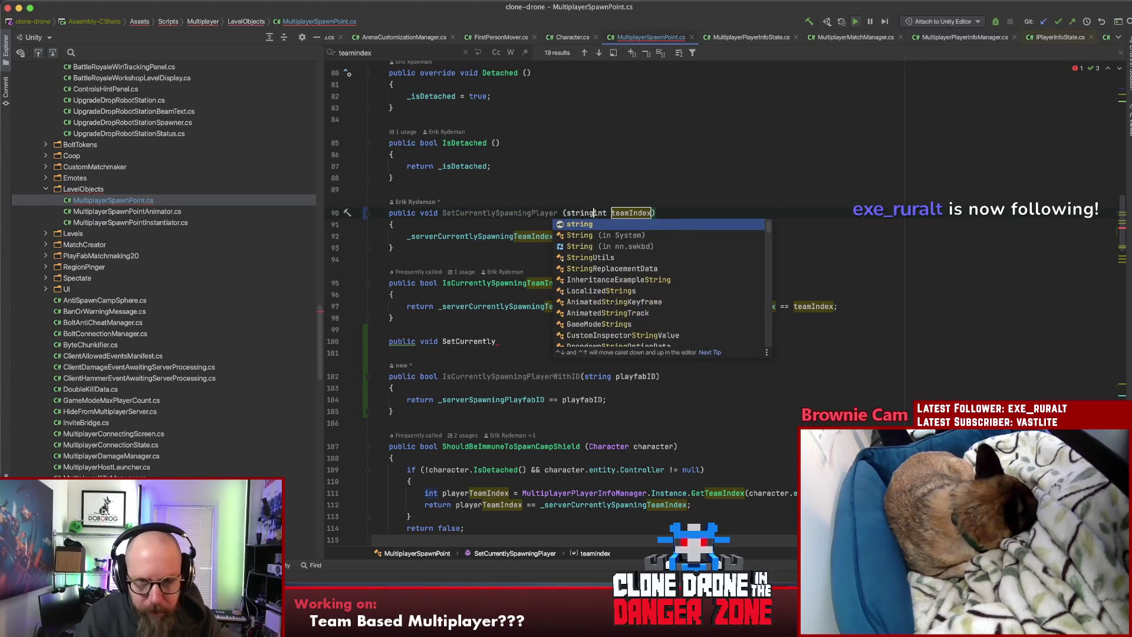
pyautogui.press('Return')
pyautogui.write('playin')
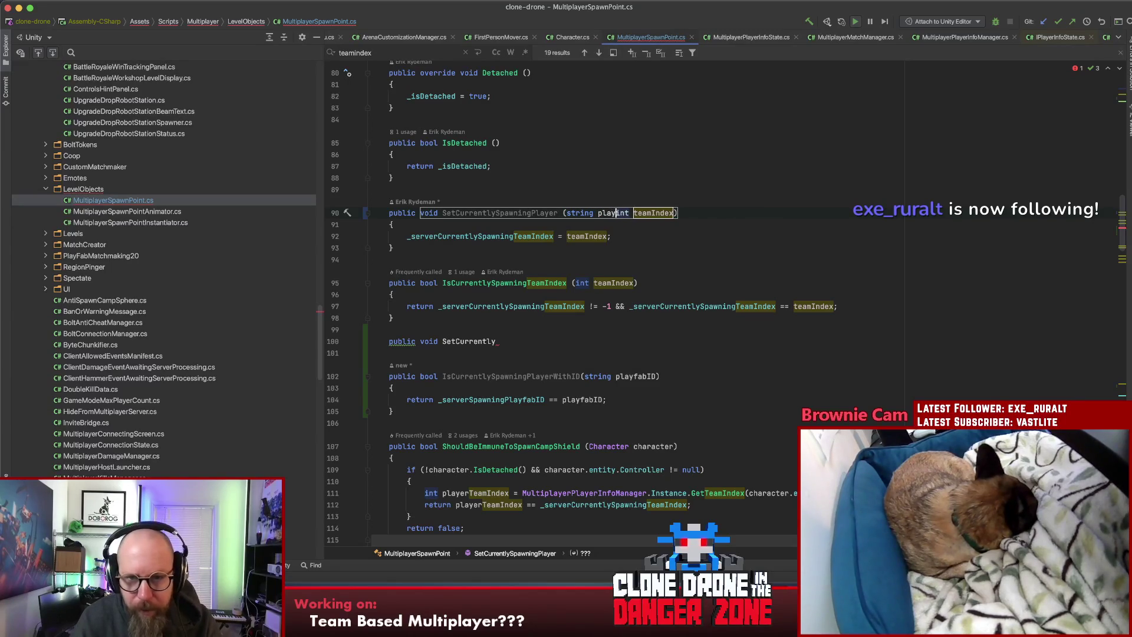
pyautogui.write('fabID,')
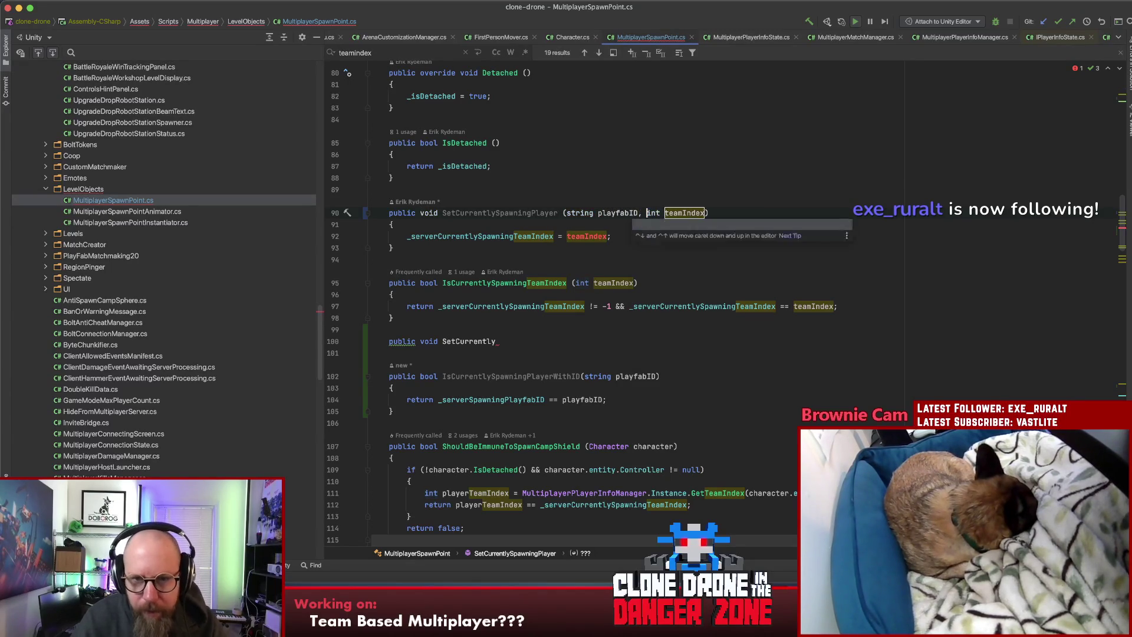
# Step: Delete the unfinished SetCurrently line and select the _serverSpawningPlayfabID field name
pyautogui.tripleClick(516, 346)
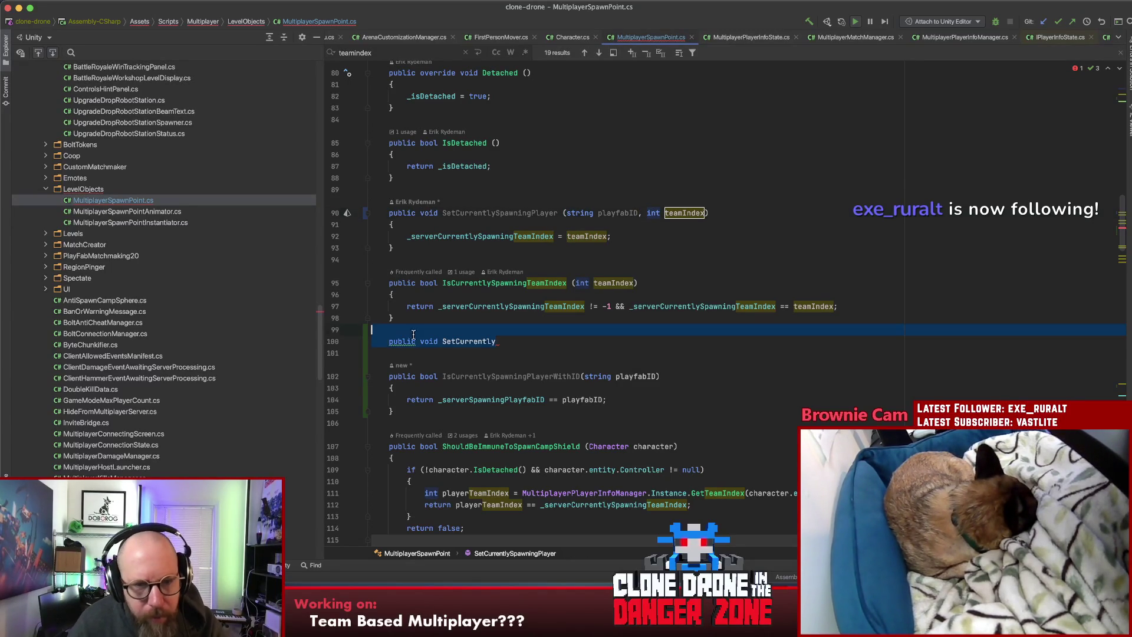
pyautogui.press('BackSpace')
pyautogui.press('BackSpace')
pyautogui.doubleClick(494, 376)
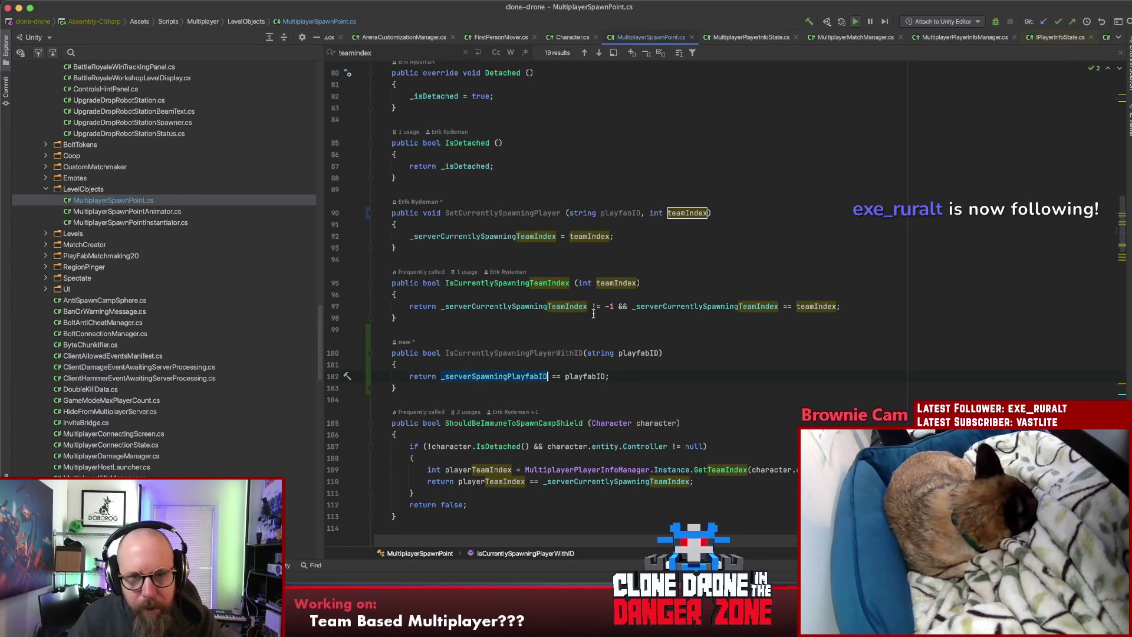
# Step: Add '_serverSpawningPlayfabID = playfabID;' at the top of SetCurrentlySpawningPlayer
pyautogui.press('super+c')
pyautogui.click(583, 227)
pyautogui.press('Return')
pyautogui.press('super+v')
pyautogui.write('= ')
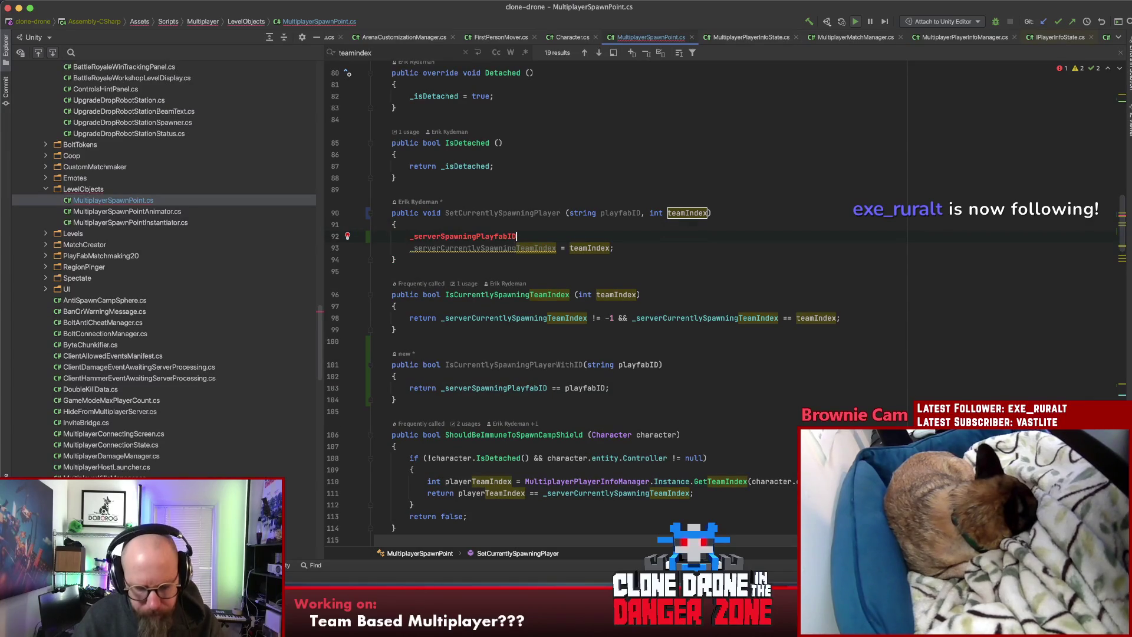
pyautogui.write('playfabID;')
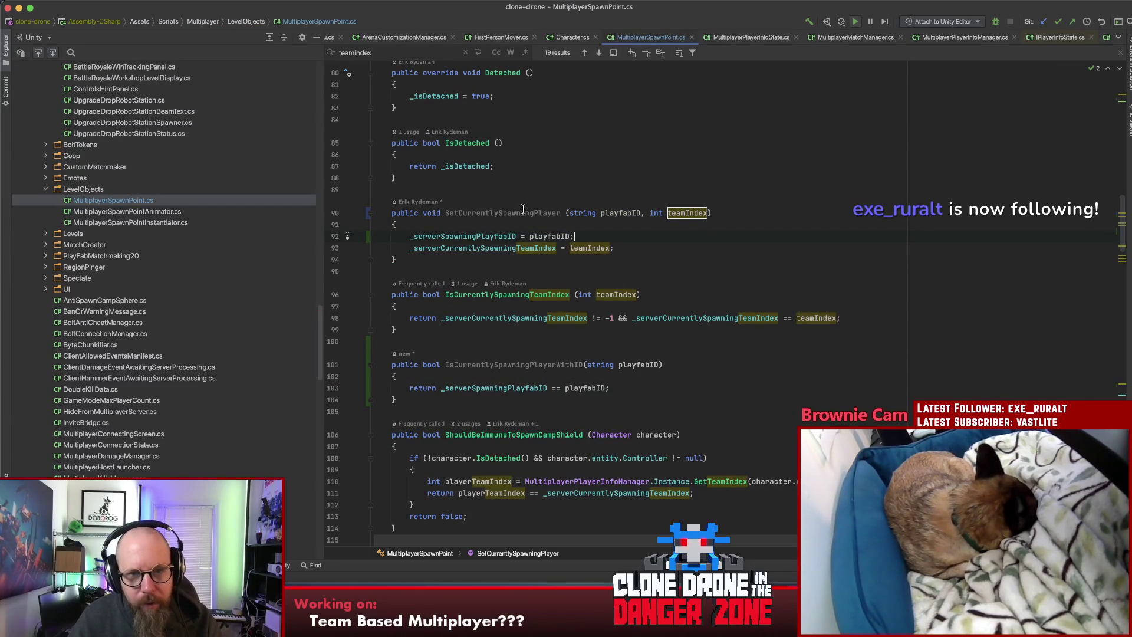
# Step: Search the project for SetCurrentlySpawning usages
pyautogui.click(443, 213)
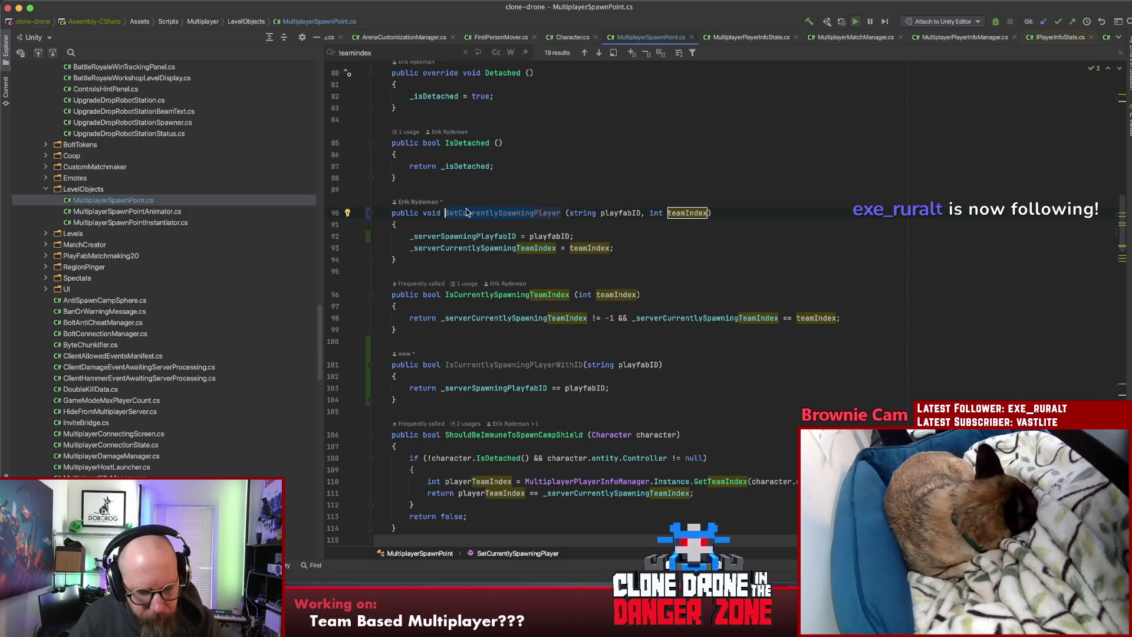
pyautogui.press('super+shift+f')
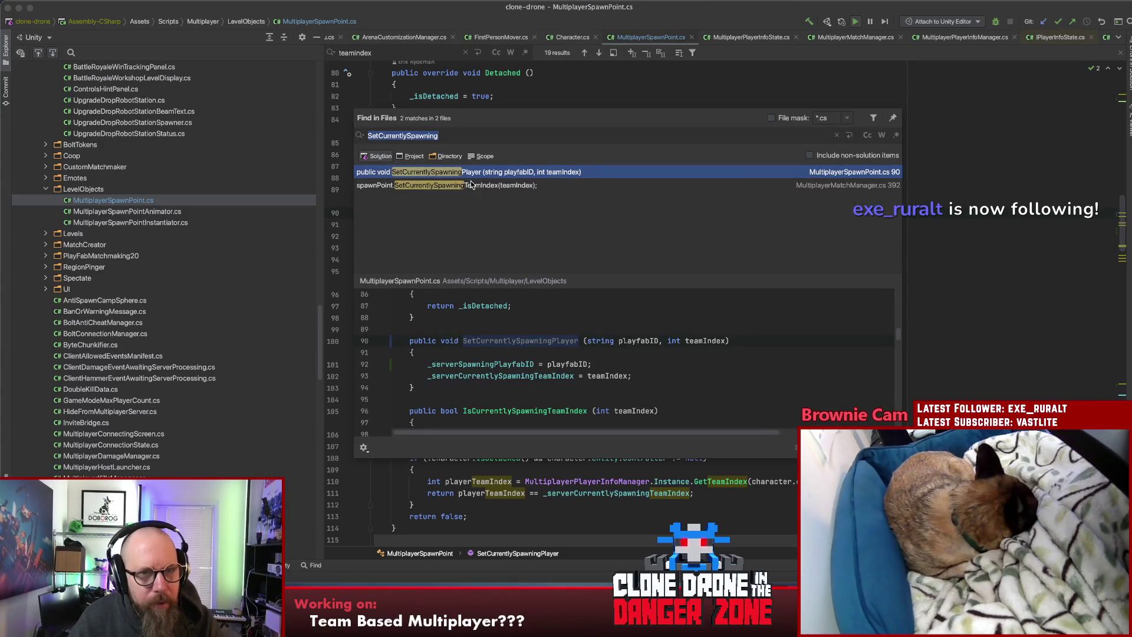
pyautogui.doubleClick(455, 176)
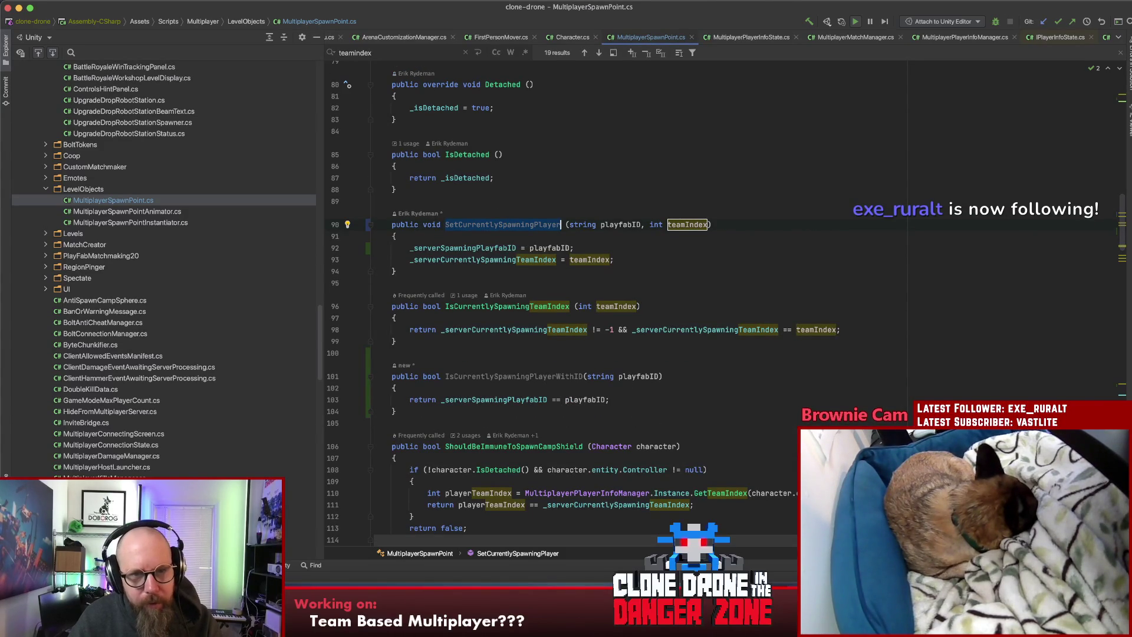
pyautogui.press('super+shift+f')
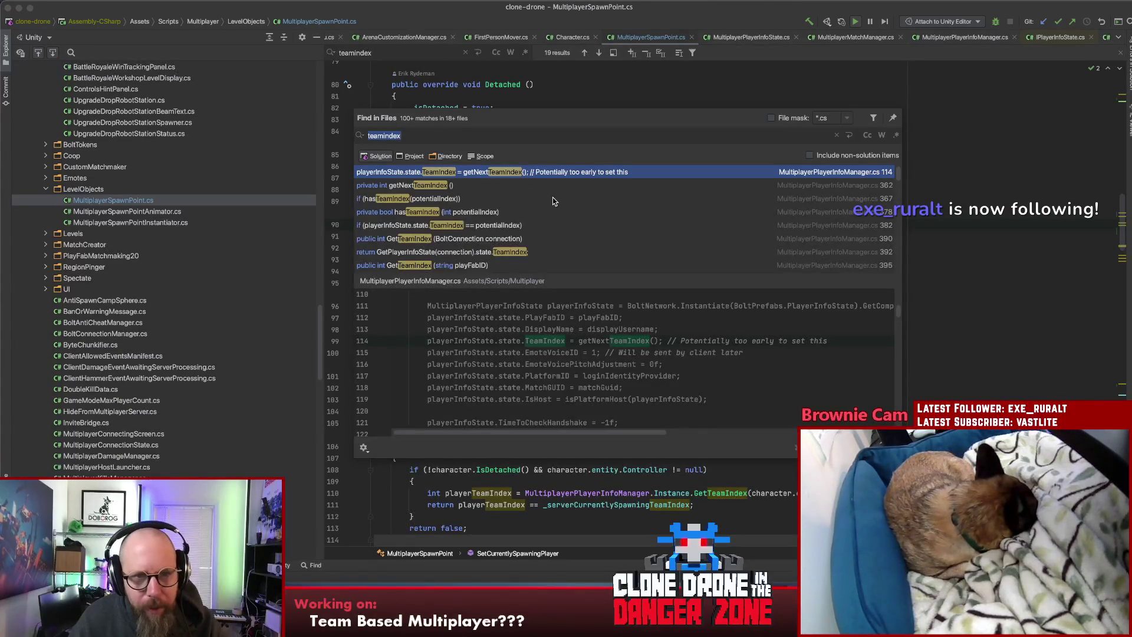
pyautogui.press('Escape')
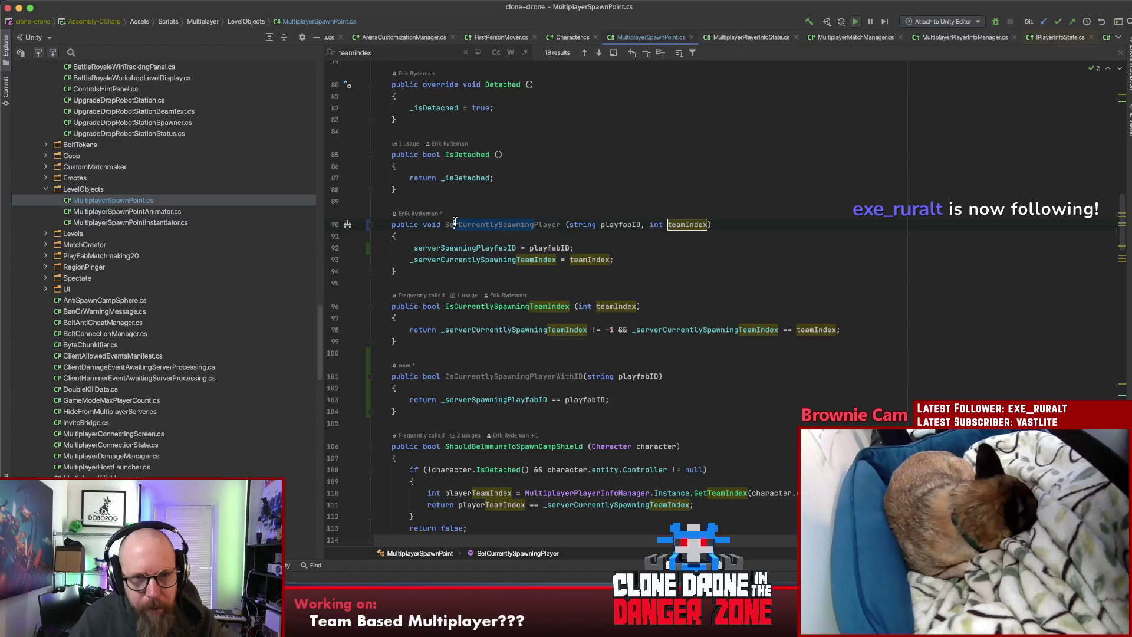
pyautogui.press('super+shift+f')
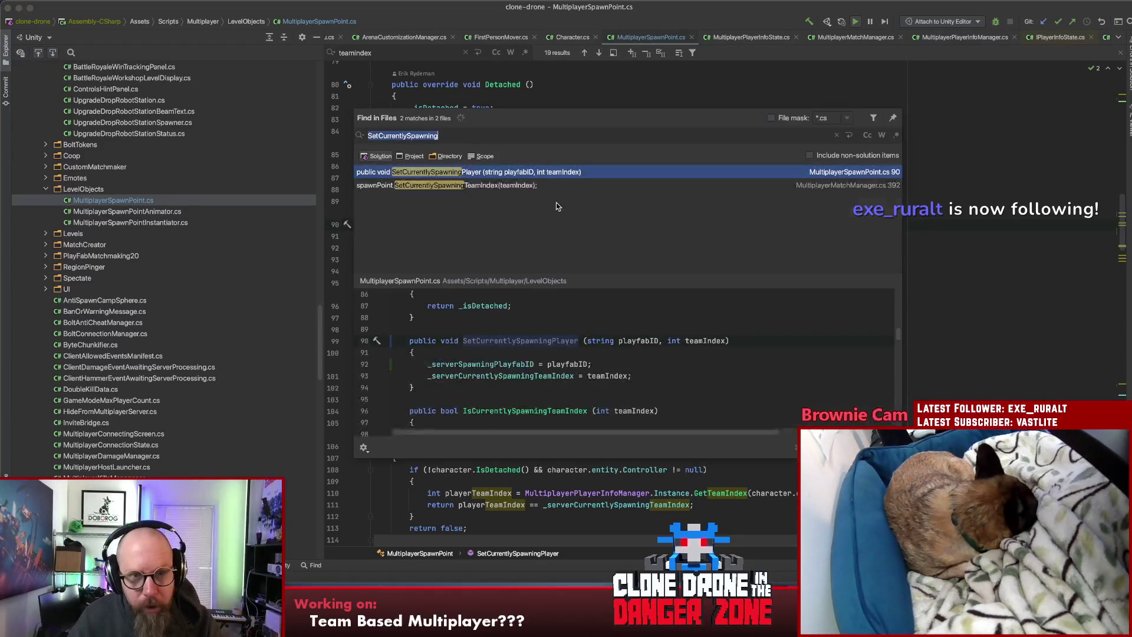
# Step: Change the MultiplayerMatchManager.cs line 392 call to SetCurrentlySpawningPlayer
pyautogui.doubleClick(441, 175)
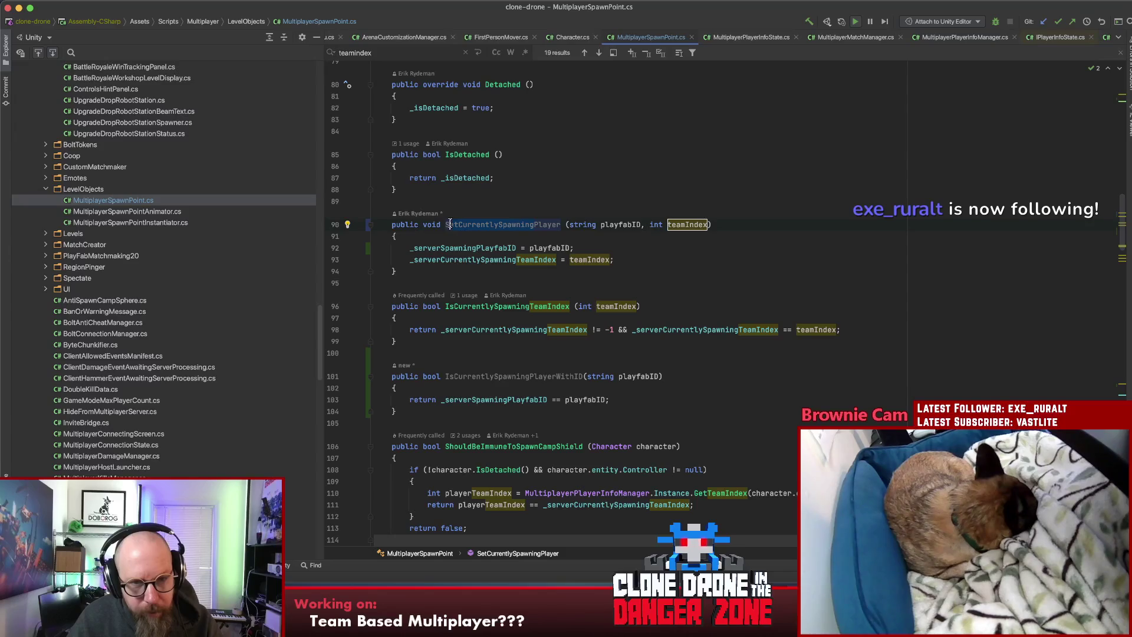
pyautogui.press('super+shift+f')
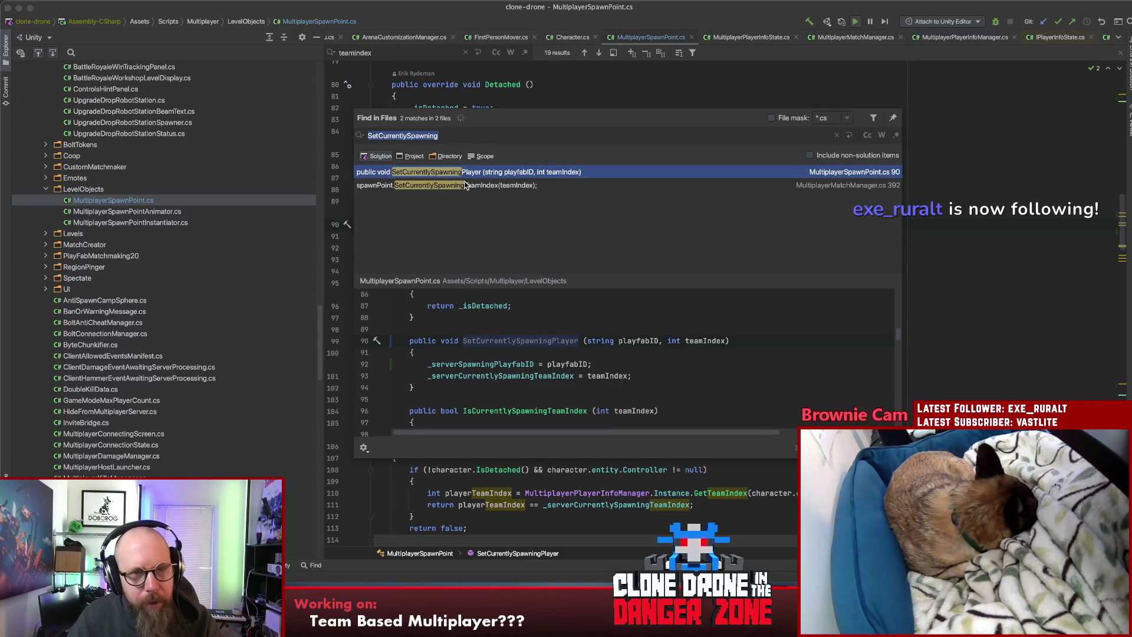
pyautogui.click(429, 185)
pyautogui.press('Return')
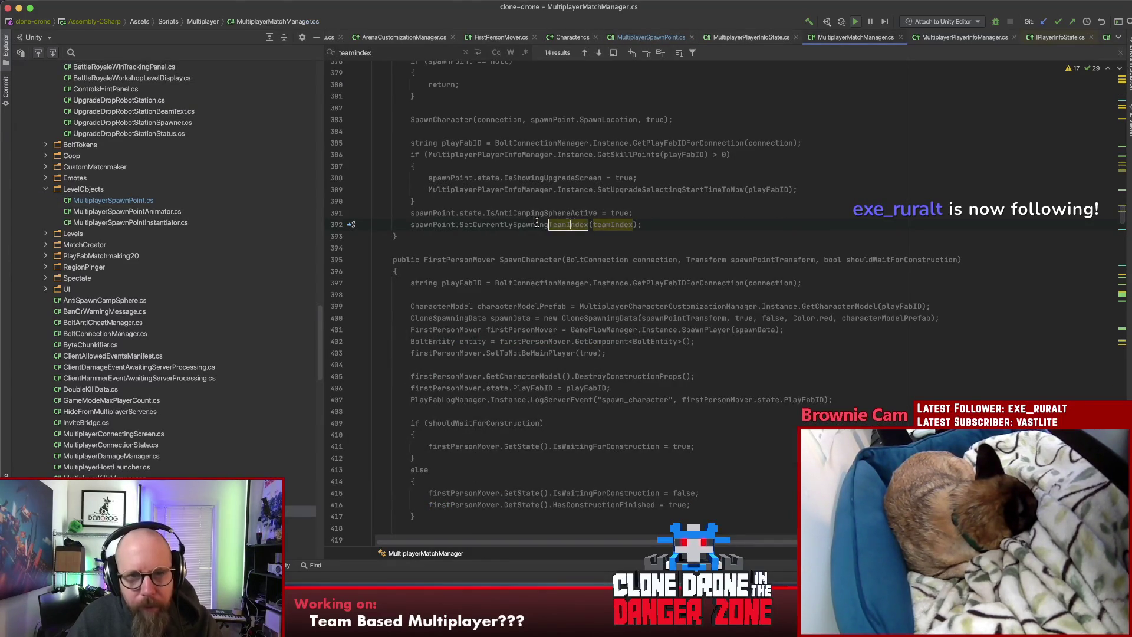
pyautogui.write('Player')
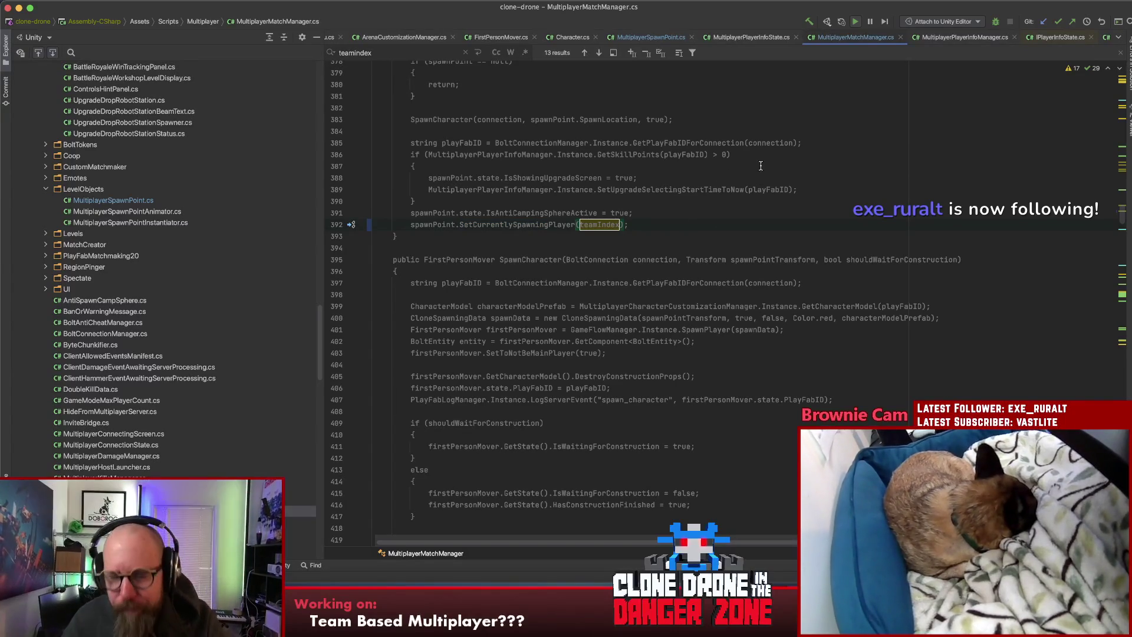
# Step: Pass playFabID before teamIndex on line 392, then return to SetCurrentlySpawningPlayer in MultiplayerSpawnPoint.cs
pyautogui.click(763, 189)
pyautogui.doubleClick(763, 189)
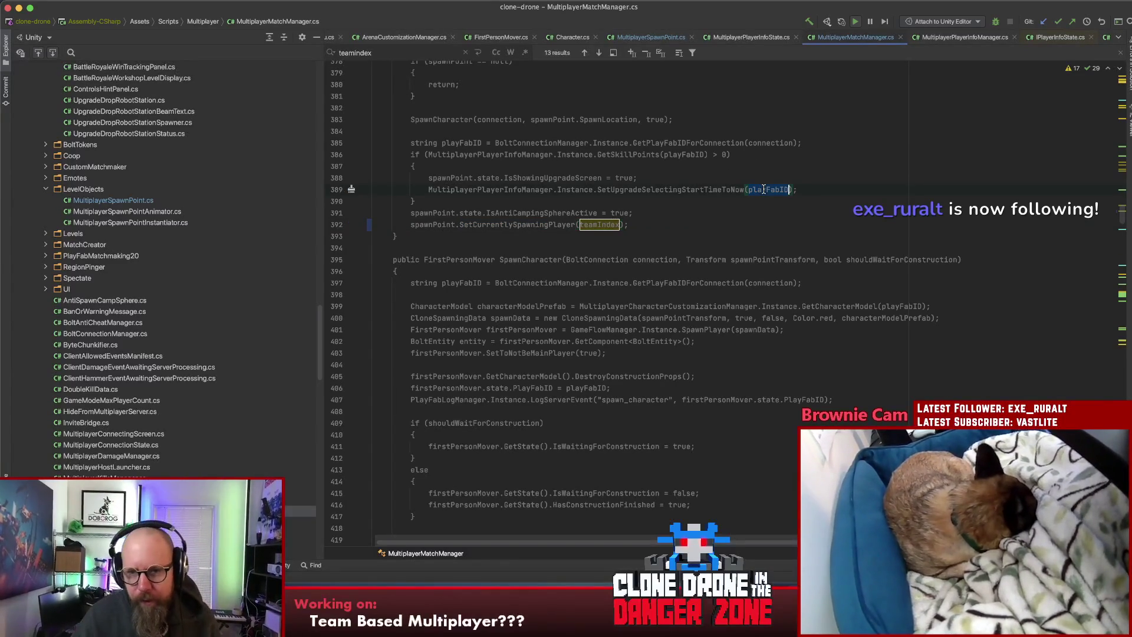
pyautogui.click(580, 224)
pyautogui.write('playFabID,')
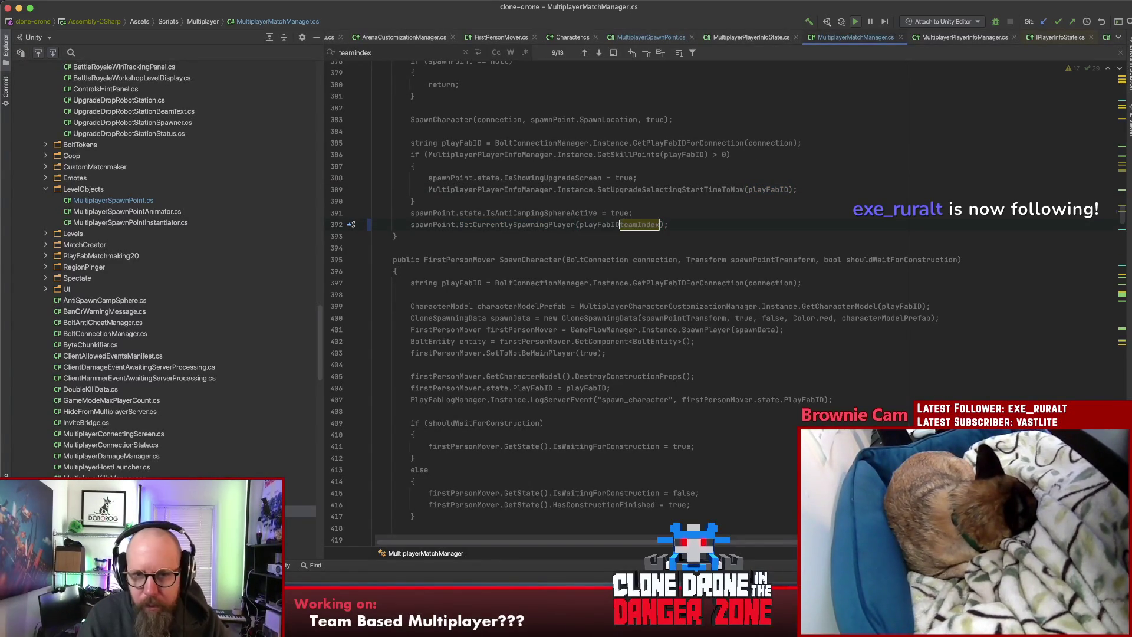
pyautogui.press('Escape')
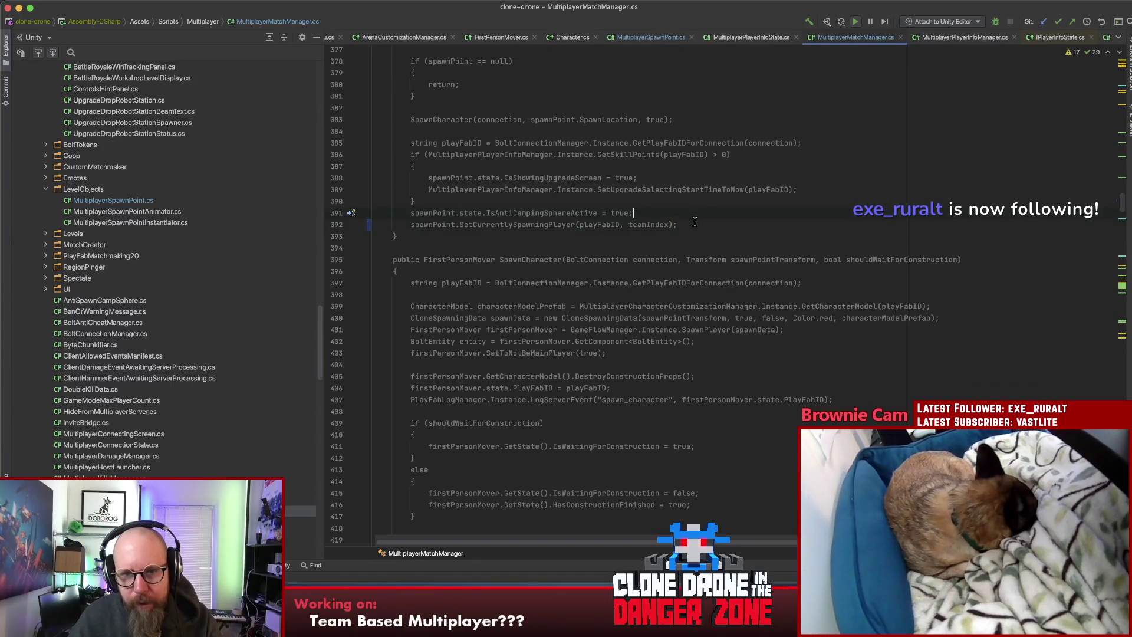
pyautogui.press('End')
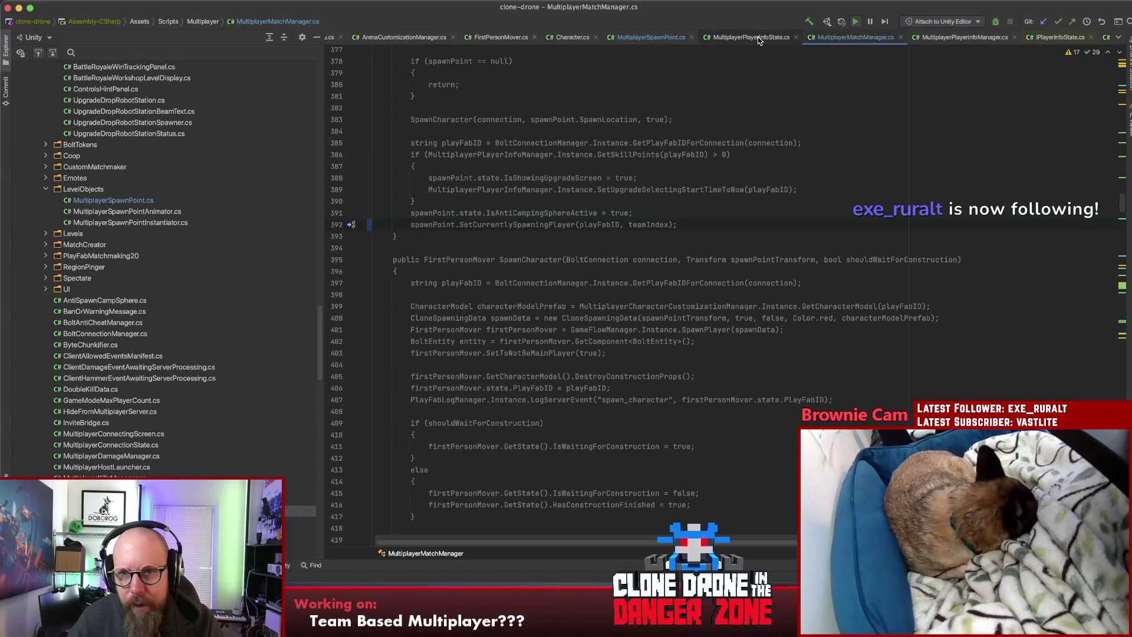
pyautogui.click(651, 38)
pyautogui.click(505, 224)
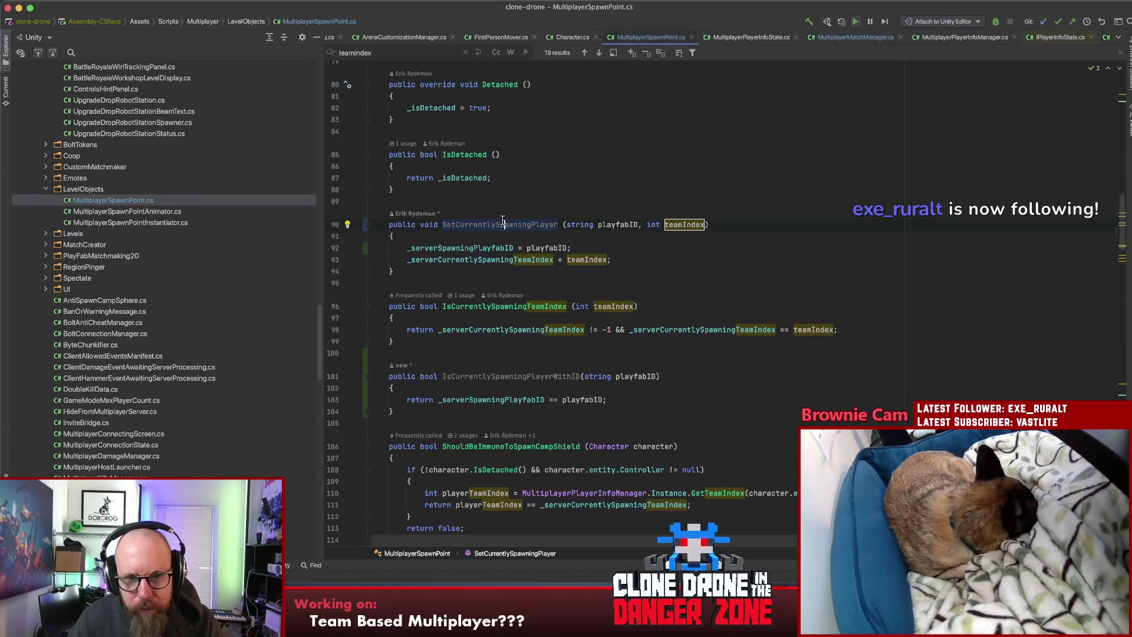
pyautogui.doubleClick(478, 306)
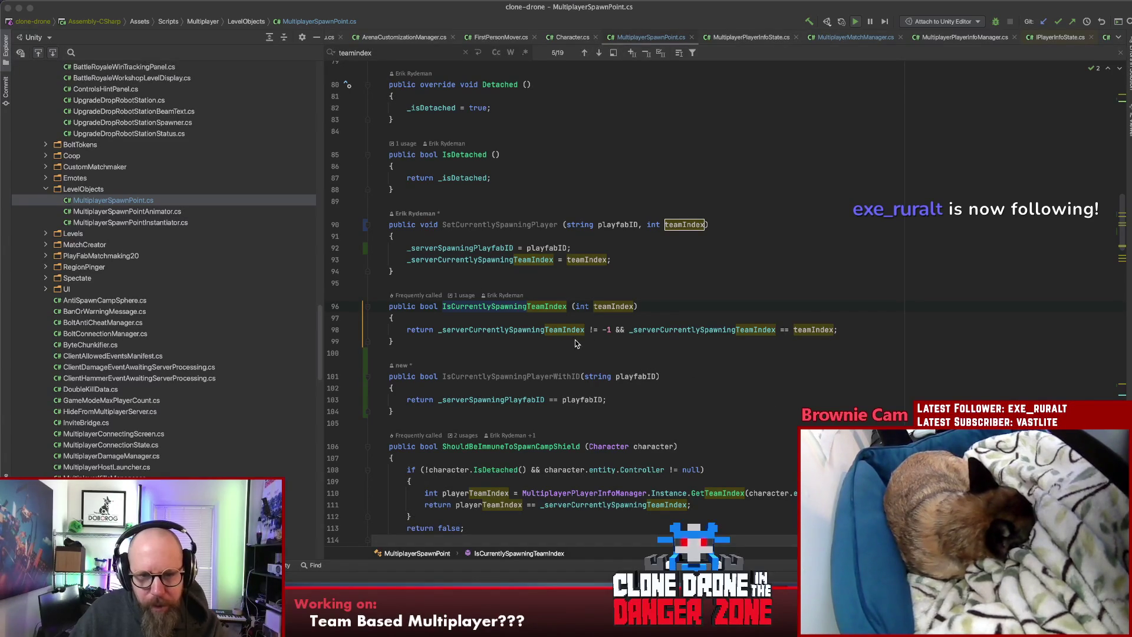
pyautogui.scroll(-4, 569, 342)
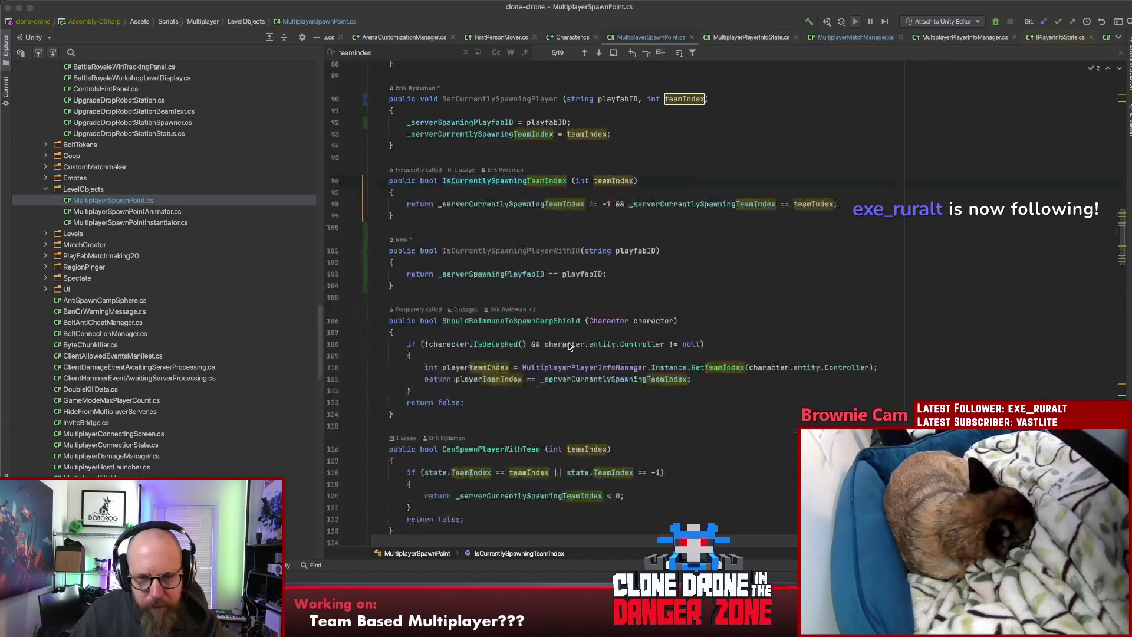
pyautogui.click(571, 379)
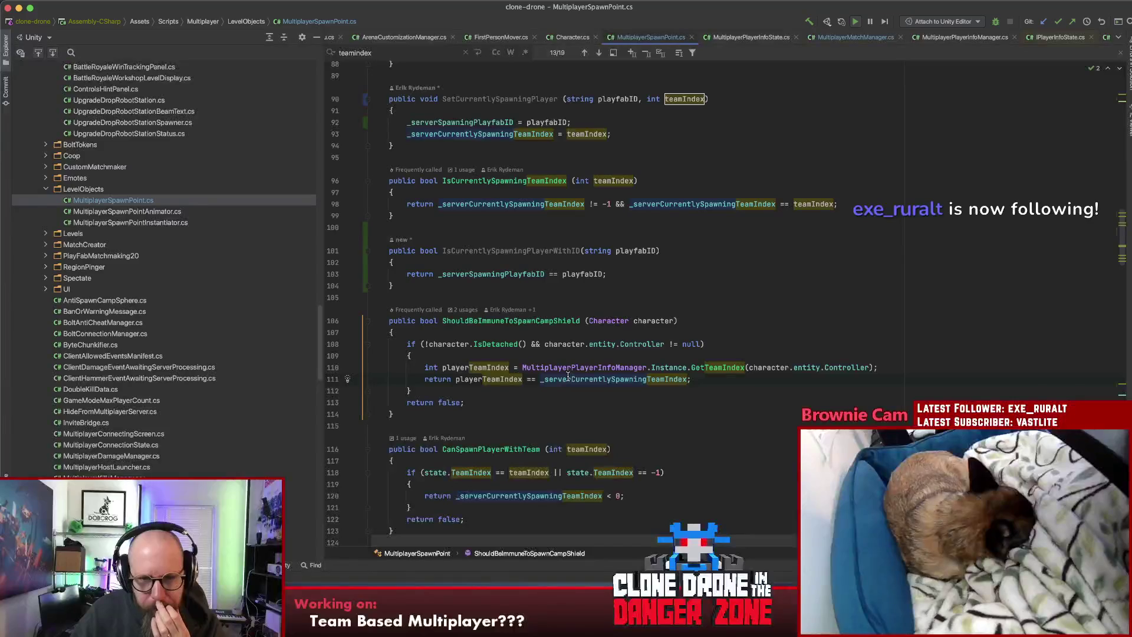
pyautogui.click(490, 250)
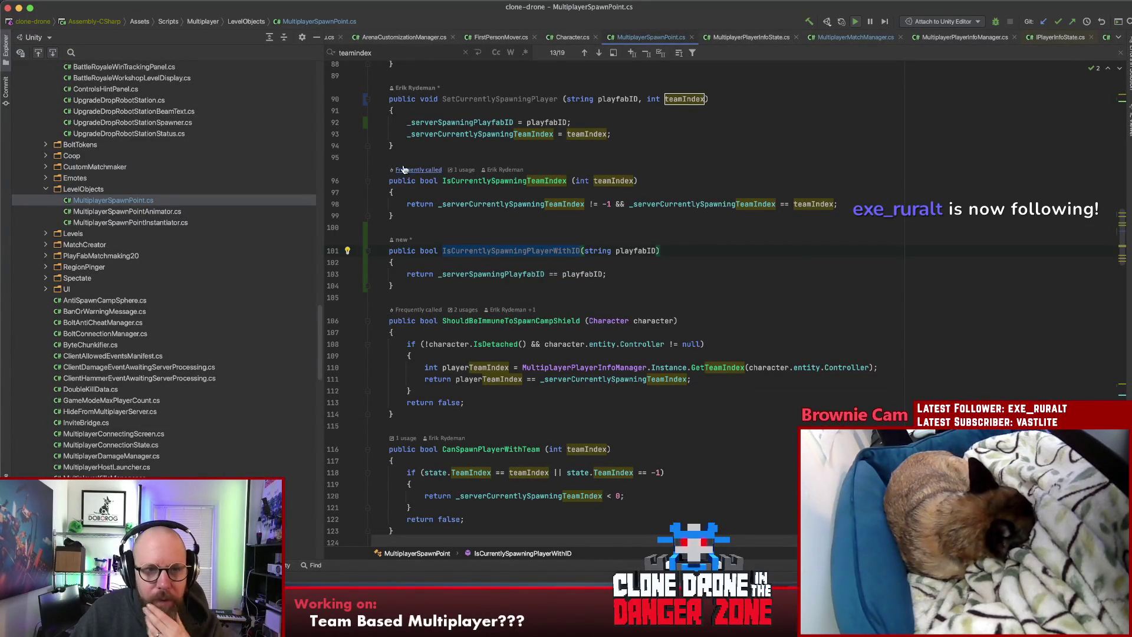
pyautogui.scroll(3, 527, 173)
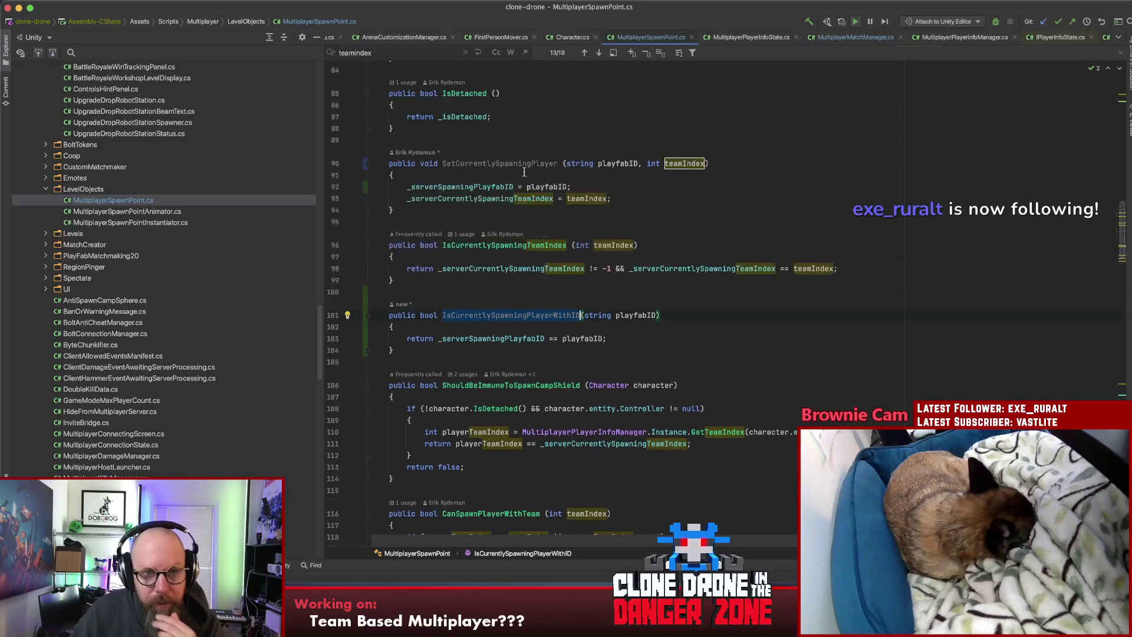
pyautogui.doubleClick(473, 163)
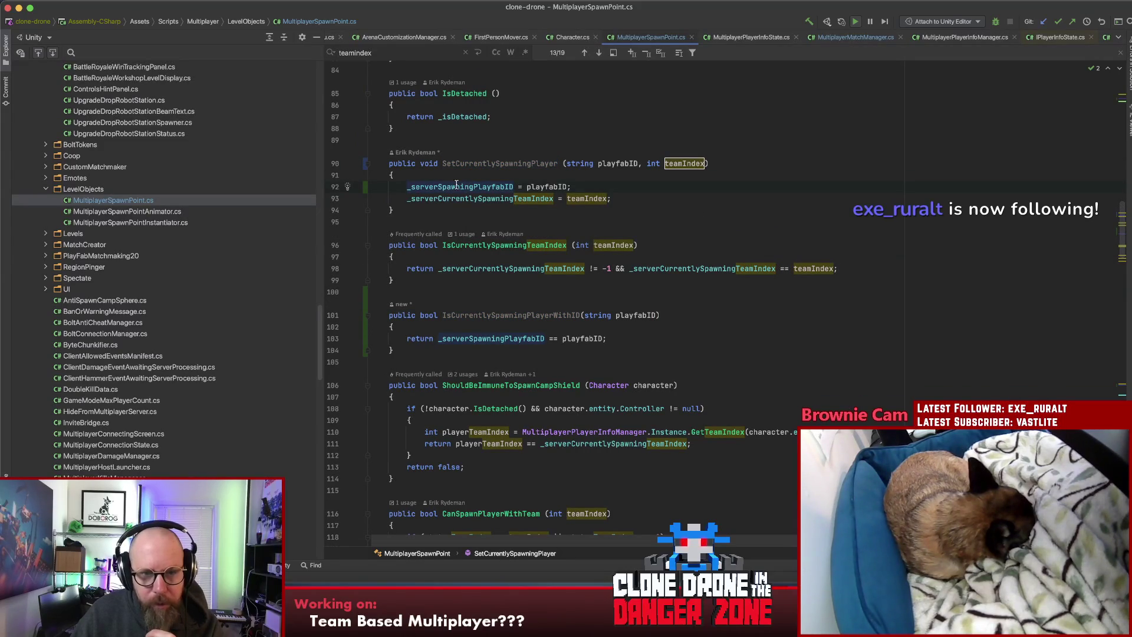
pyautogui.doubleClick(477, 248)
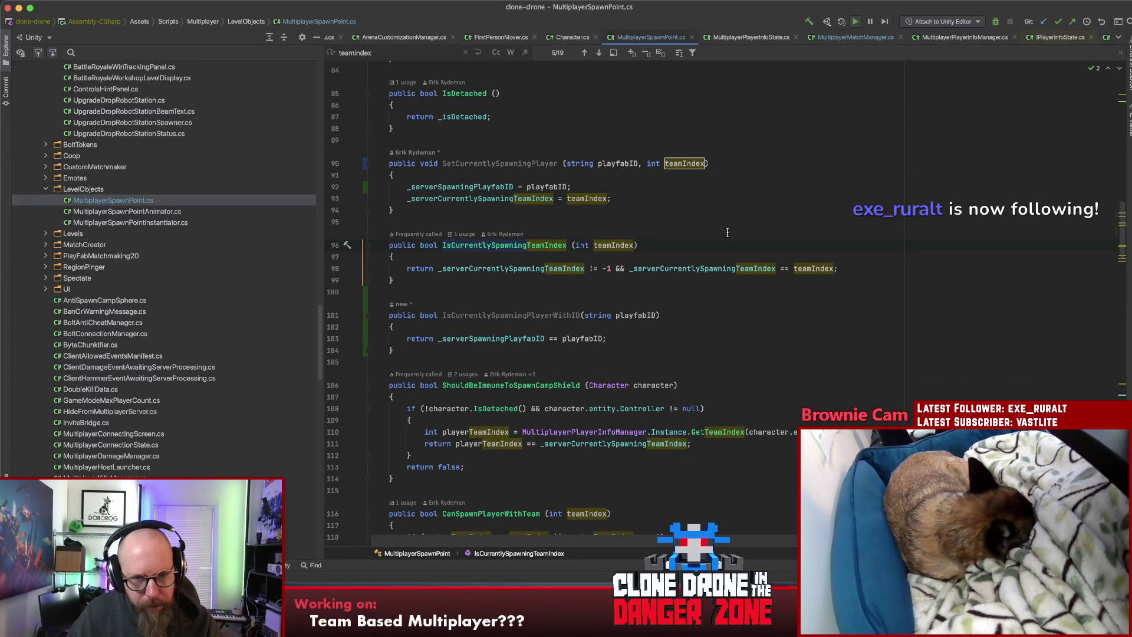
pyautogui.press('super+shift+f')
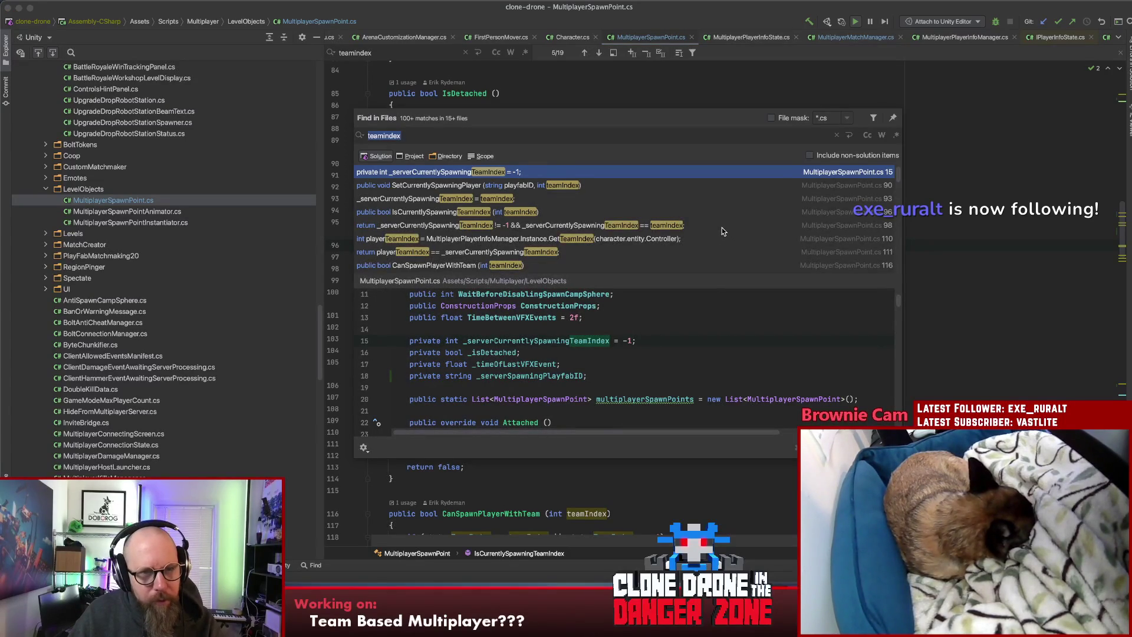
# Step: Find IsCurrentlySpawningTeamIndex's usage and open it in MultiplayerMatchManager.cs line 278
pyautogui.press('Escape')
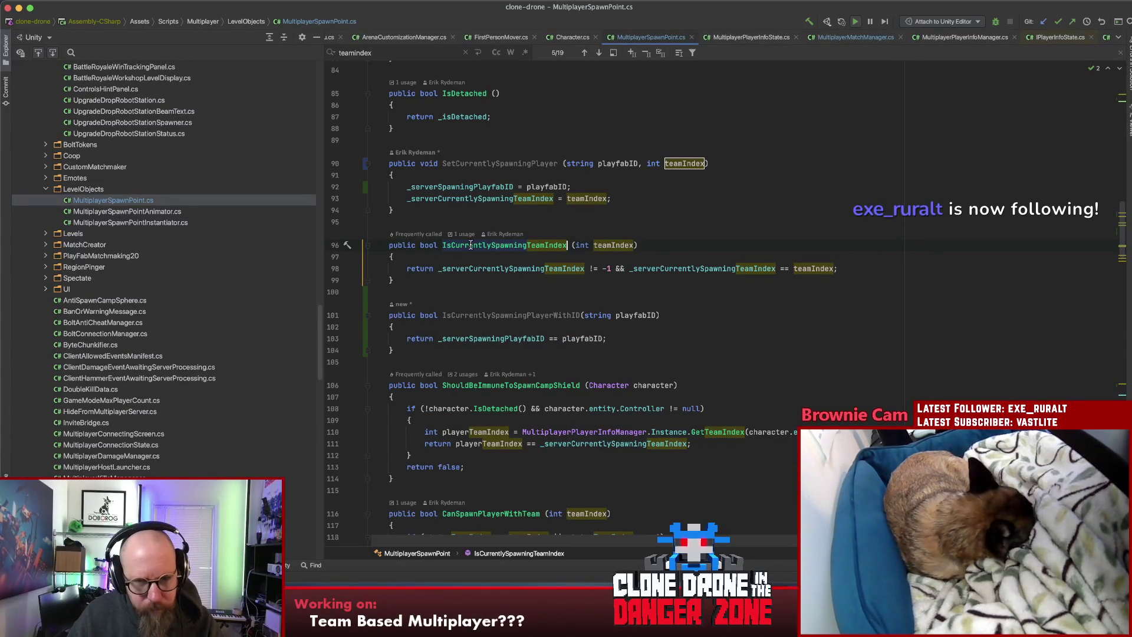
pyautogui.press('Escape')
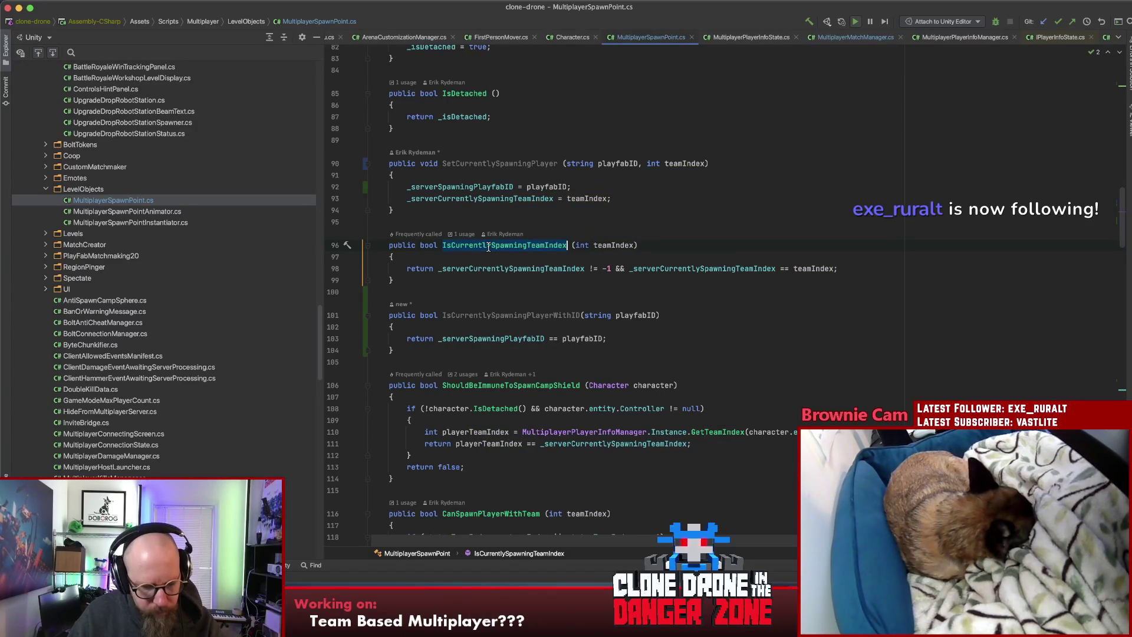
pyautogui.press('super+shift+f')
pyautogui.click(476, 186)
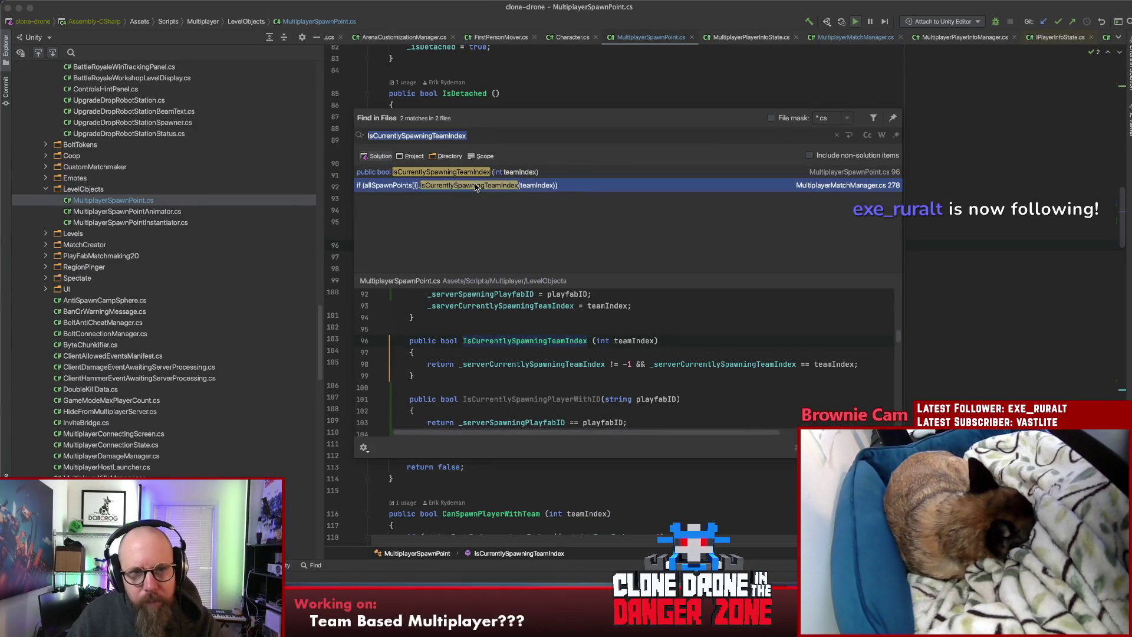
pyautogui.doubleClick(477, 186)
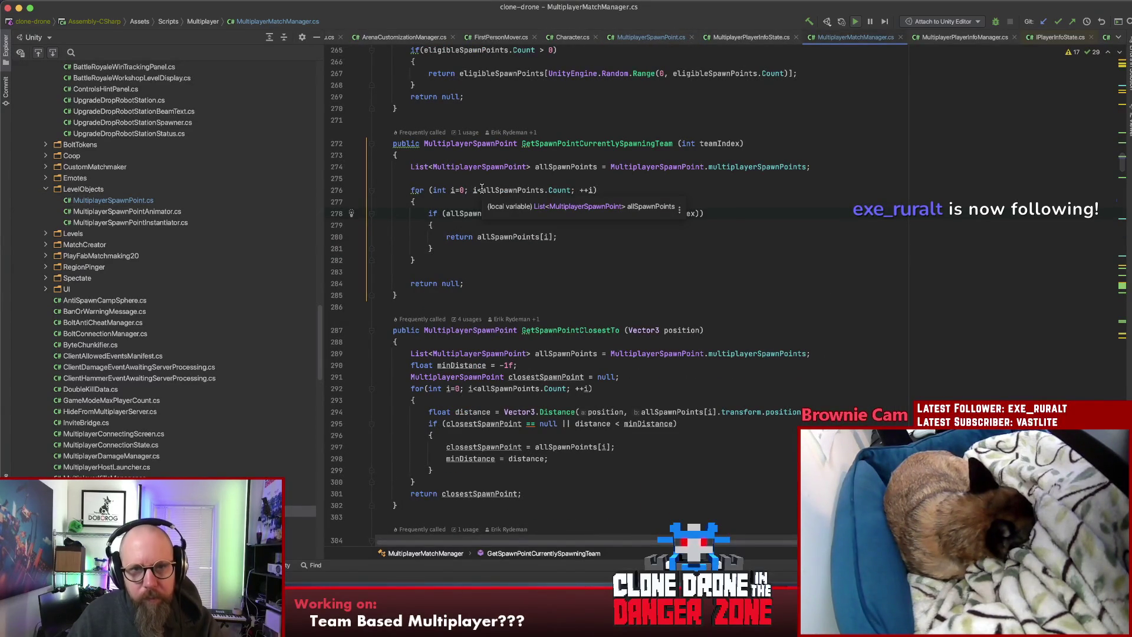
# Step: Find GetSpawnPointCurrentlySpawningTeam's usage and open it at line 1182
pyautogui.click(558, 143)
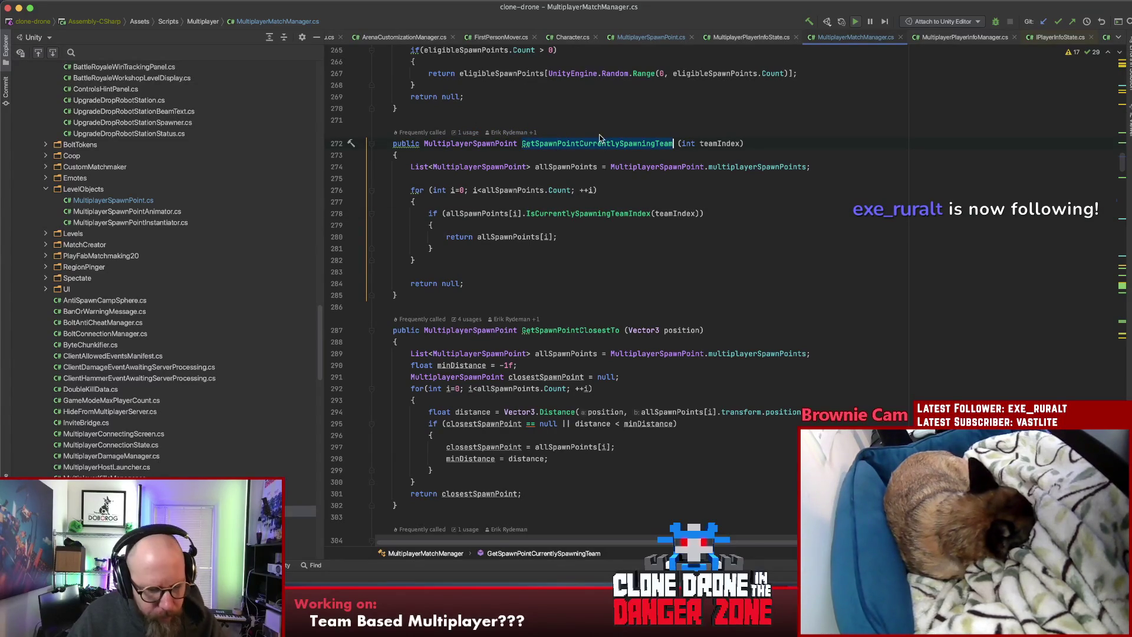
pyautogui.press('super+shift+f')
pyautogui.click(566, 185)
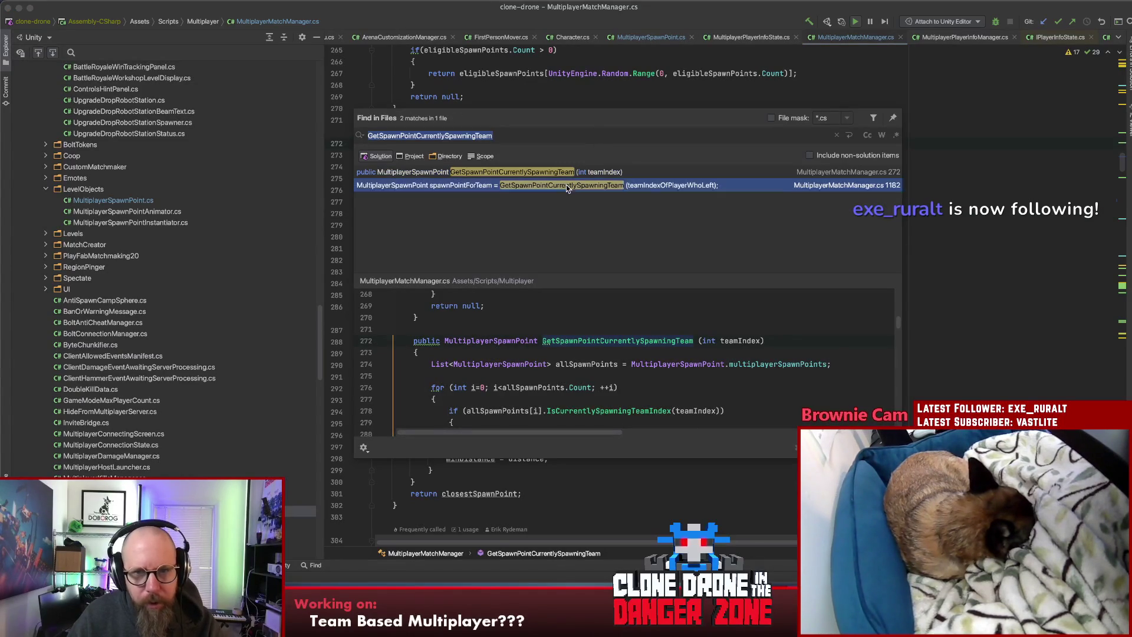
pyautogui.doubleClick(566, 187)
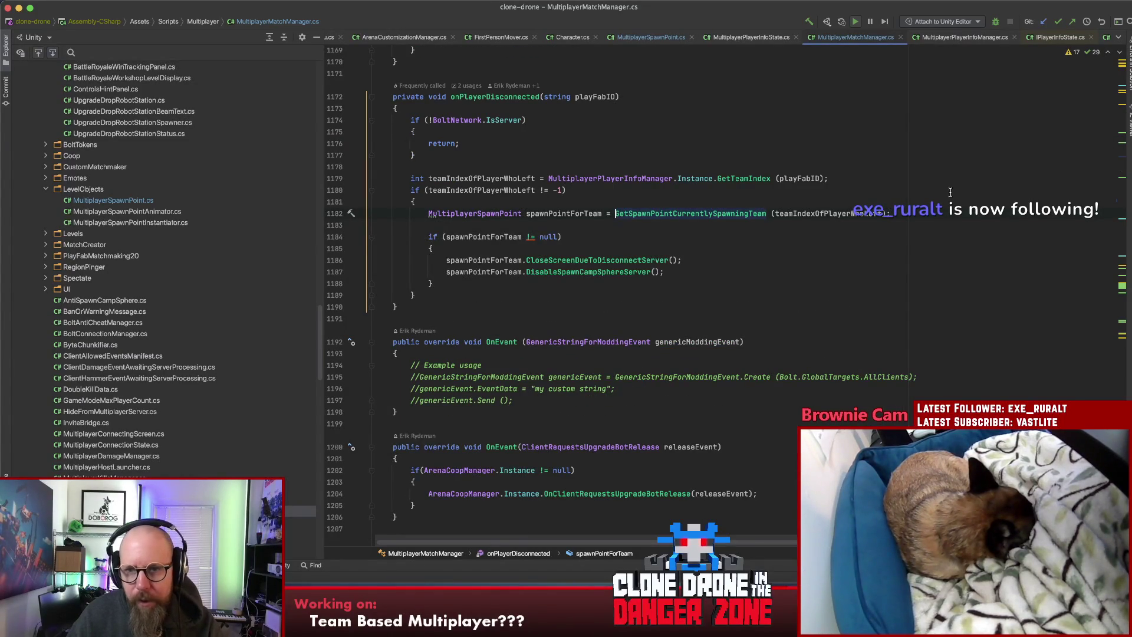
# Step: Replace the teamIndexOfPlayerWhoLeft argument with playFabID
pyautogui.click(826, 213)
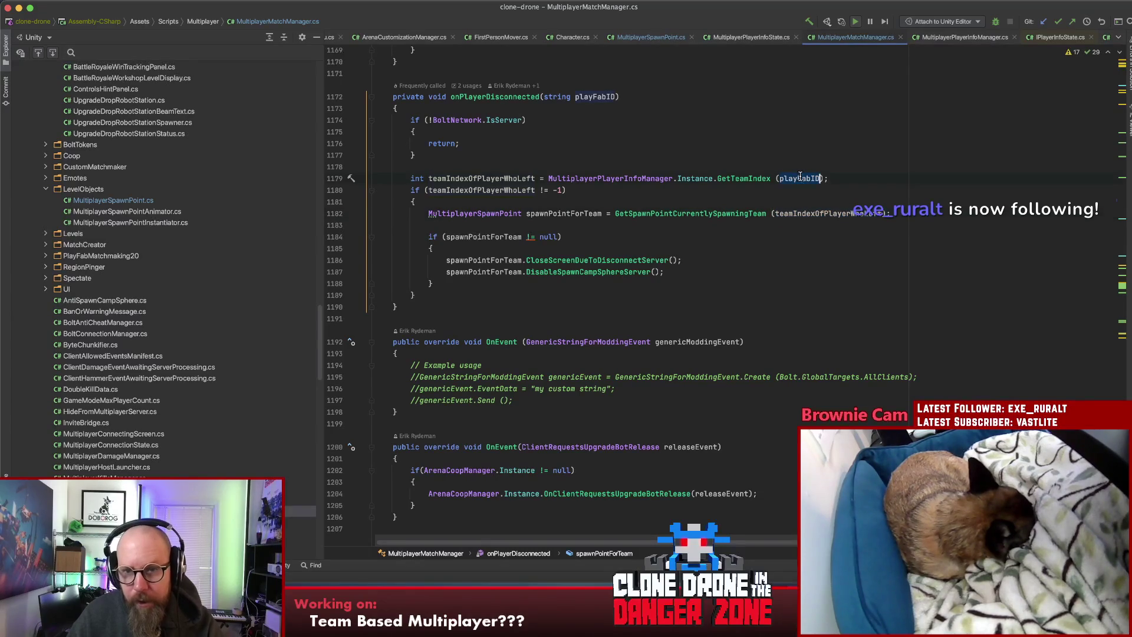
pyautogui.write('playFabID')
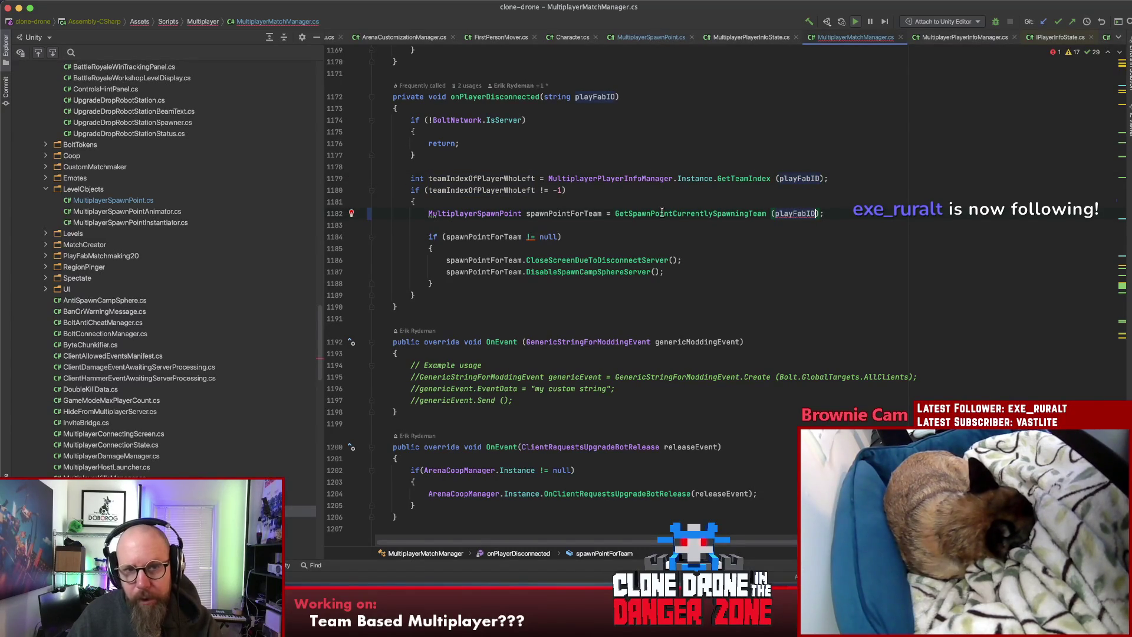
pyautogui.click(682, 213)
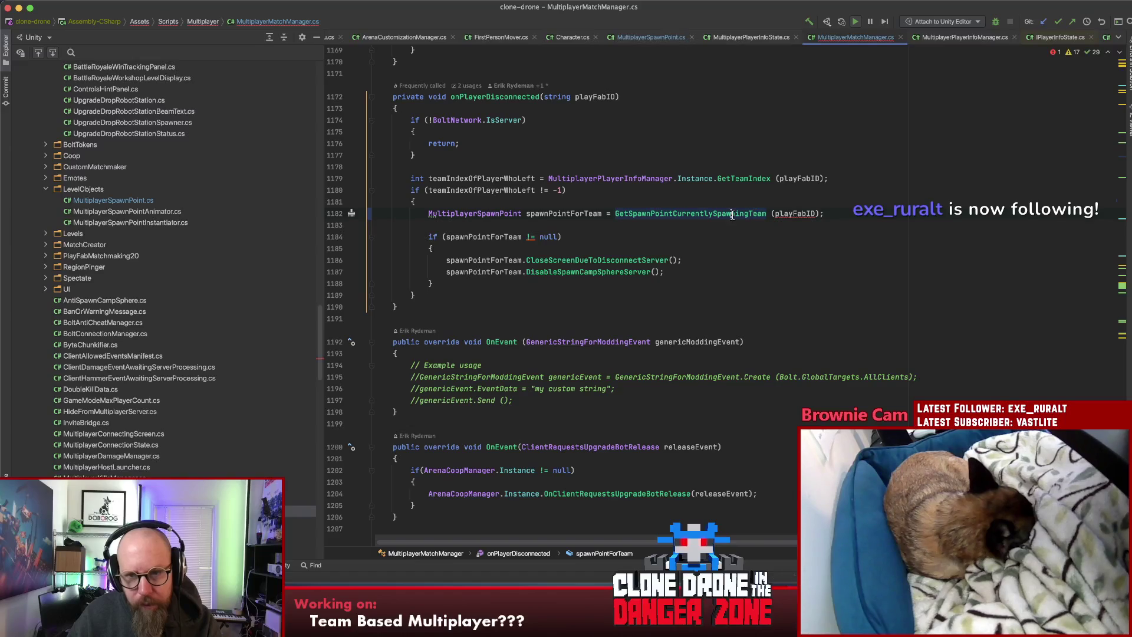
# Step: Rename GetSpawnPointCurrentlySpawningTeam to GetSpawnPointCurrentlySpawningPlayer
pyautogui.hotkey('shift', 'F6')
pyautogui.press('Right')
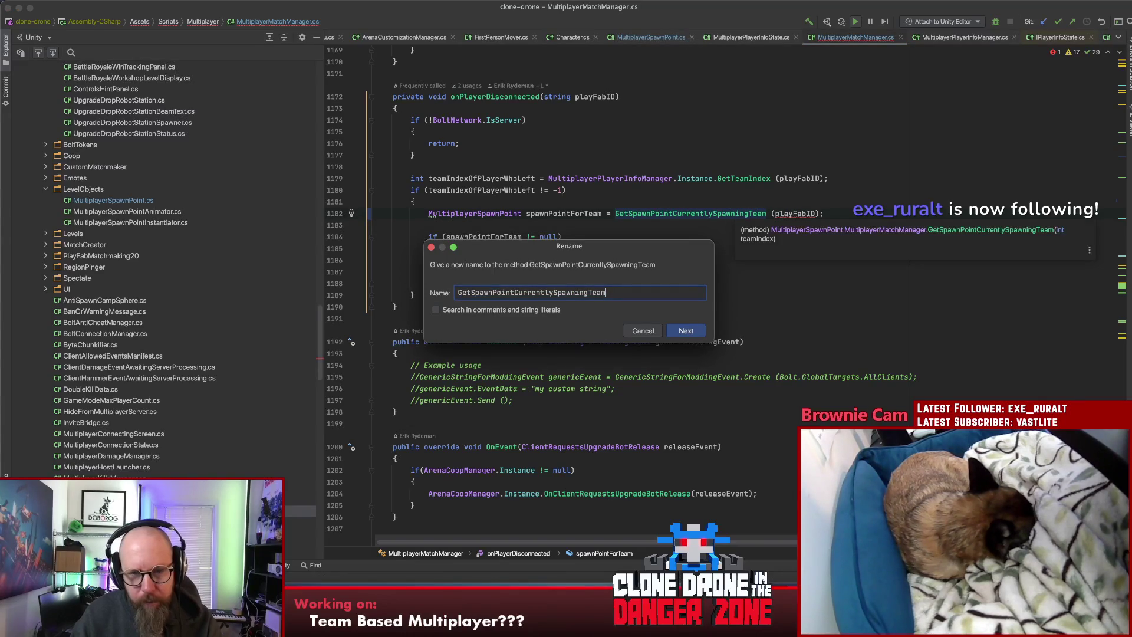
pyautogui.press('BackSpace')
pyautogui.press('BackSpace')
pyautogui.press('BackSpace')
pyautogui.write('Player')
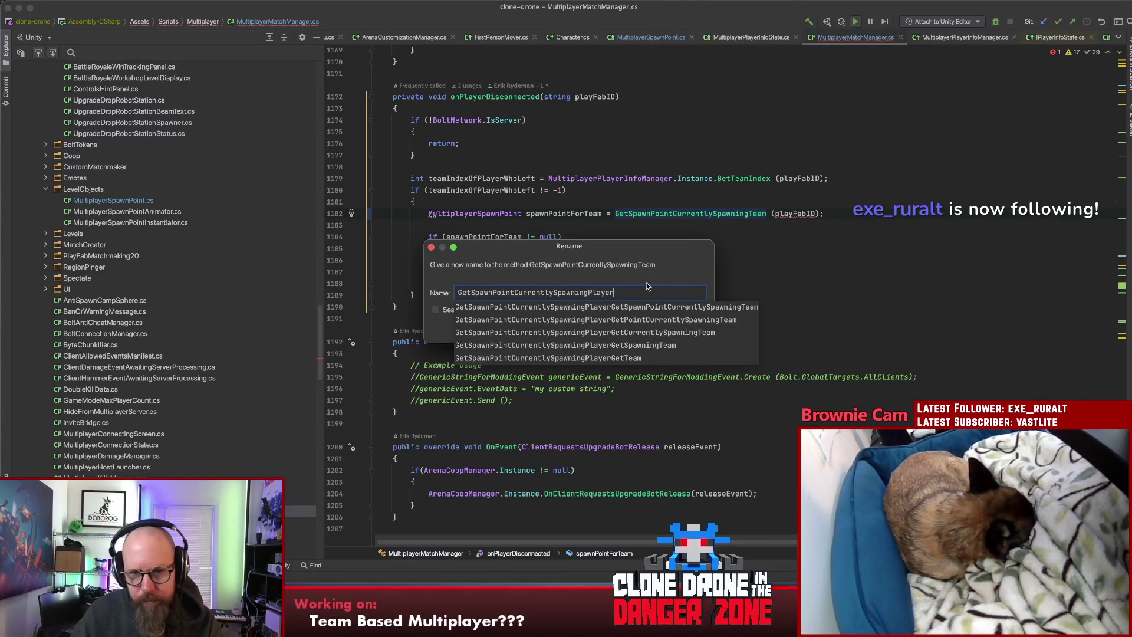
pyautogui.click(701, 337)
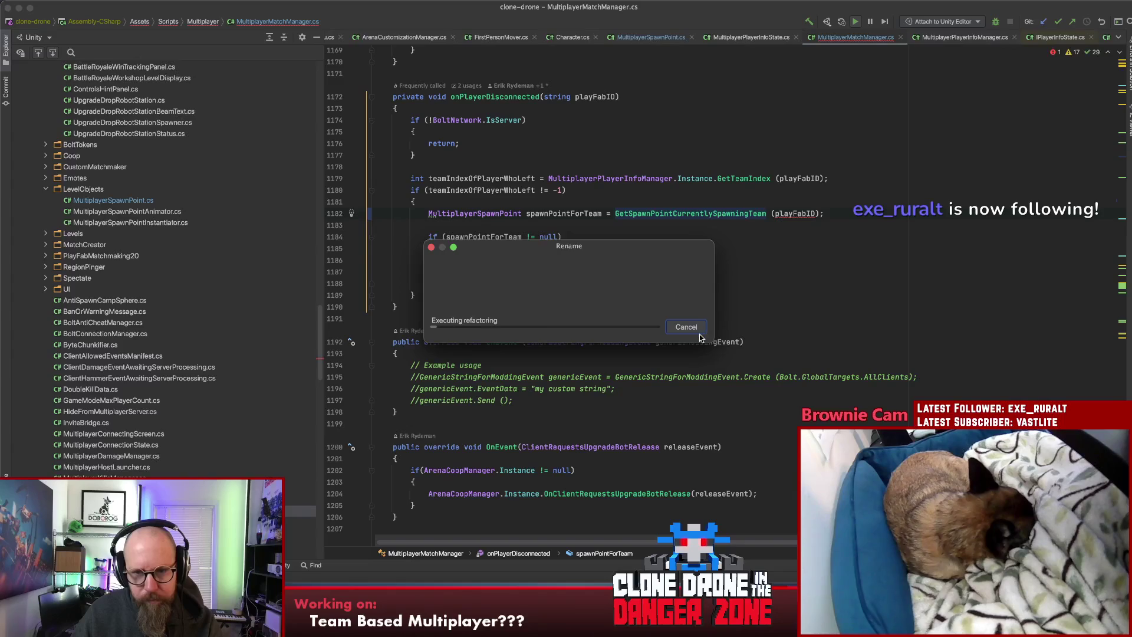
pyautogui.click(663, 245)
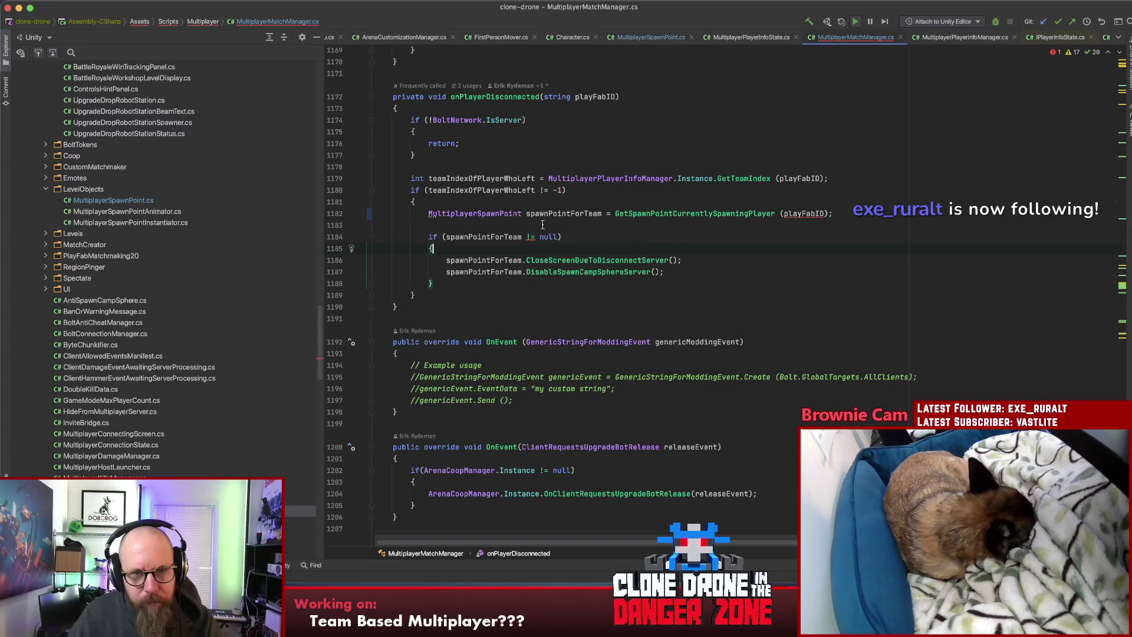
pyautogui.click(561, 213)
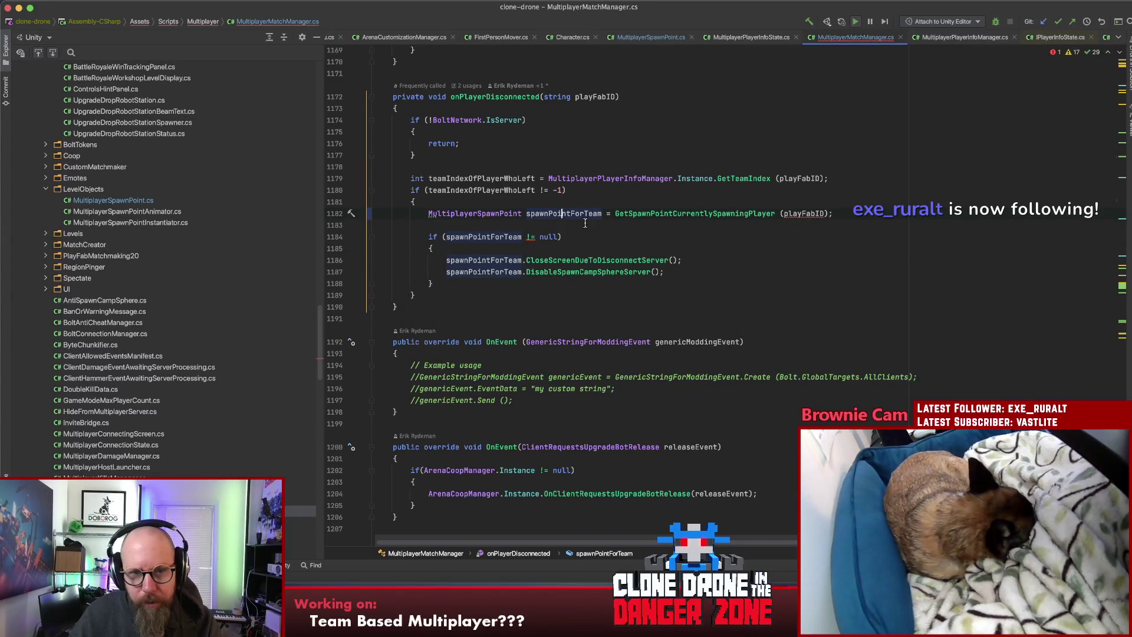
# Step: Rename spawnPointForTeam to spawnPoint throughout onPlayerDisconnected
pyautogui.hotkey('shift', 'F6')
pyautogui.press('BackSpace')
pyautogui.press('BackSpace')
pyautogui.press('BackSpace')
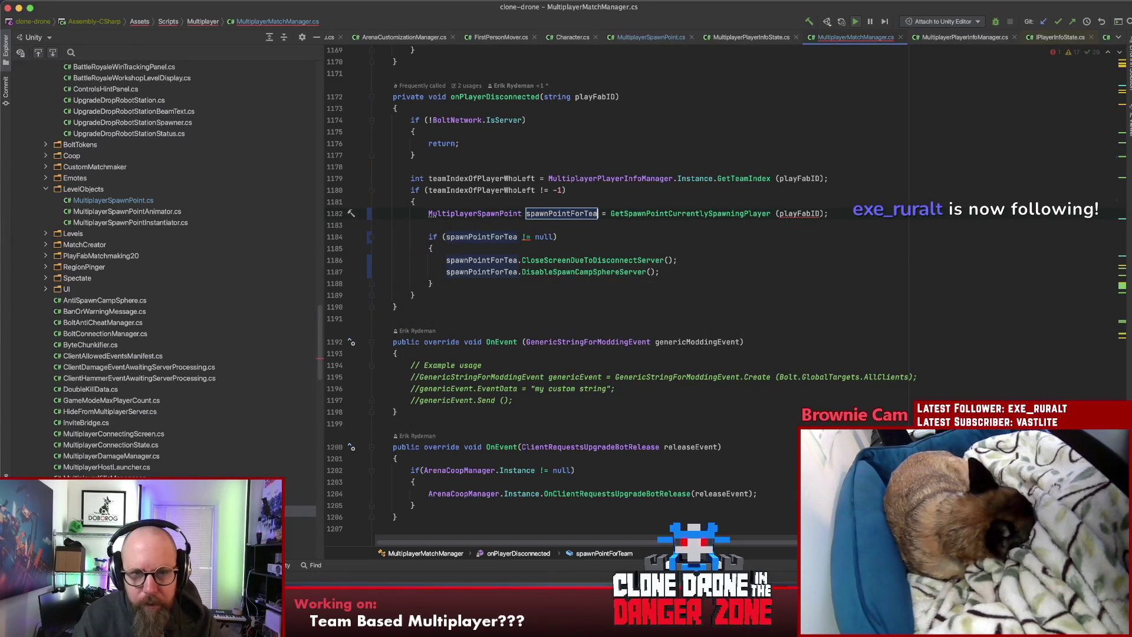
pyautogui.press('BackSpace')
pyautogui.press('BackSpace')
pyautogui.press('BackSpace')
pyautogui.press('Return')
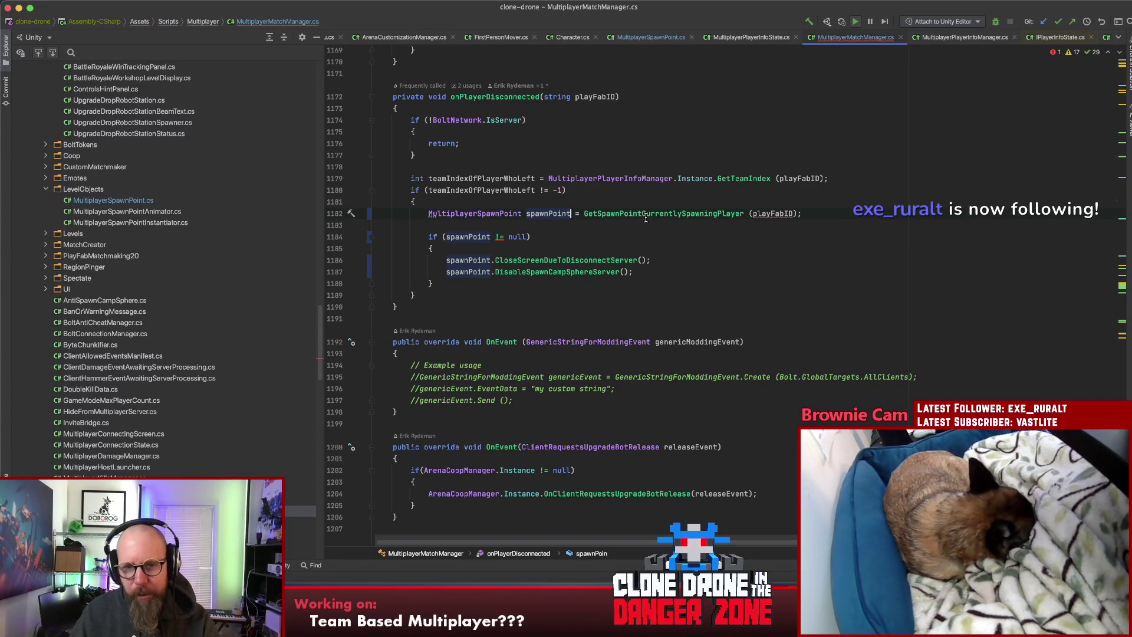
pyautogui.scroll(3, 645, 218)
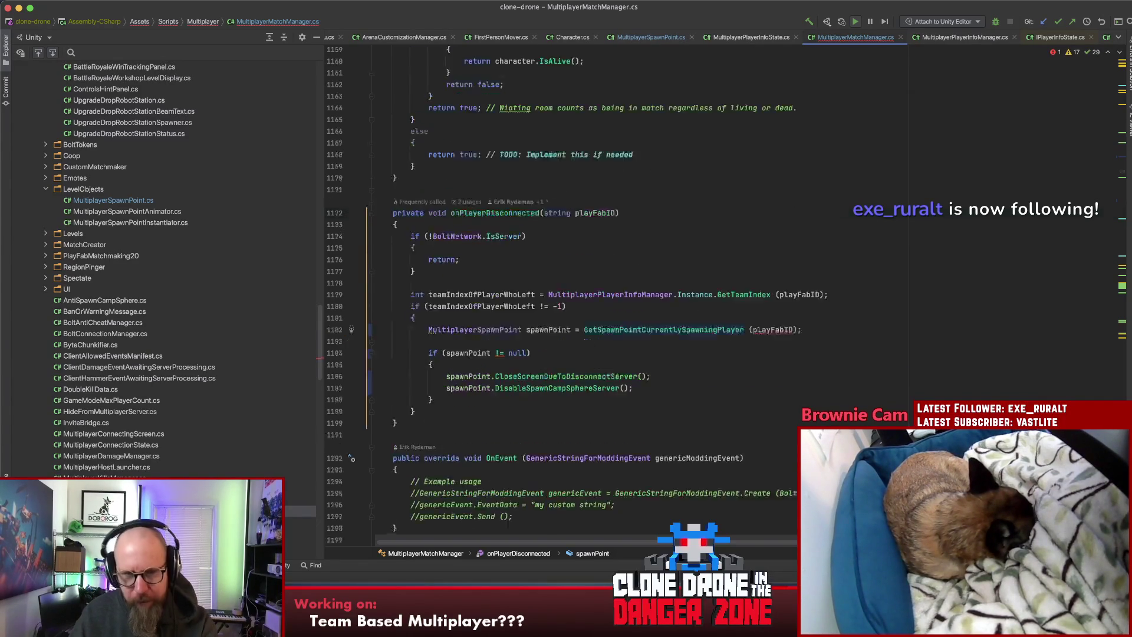
# Step: Change GetSpawnPointCurrentlySpawningPlayer's parameter to 'string playfabID'
pyautogui.press('super+b')
pyautogui.write('stri teamIndex)')
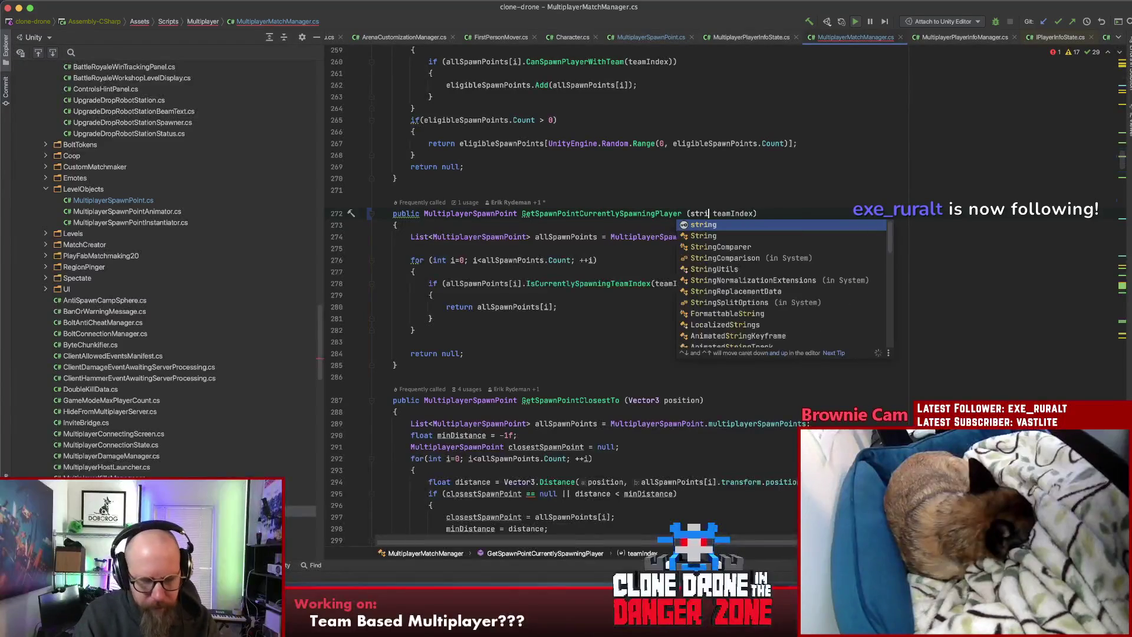
pyautogui.press('Return')
pyautogui.doubleClick(737, 213)
pyautogui.write('playfabID')
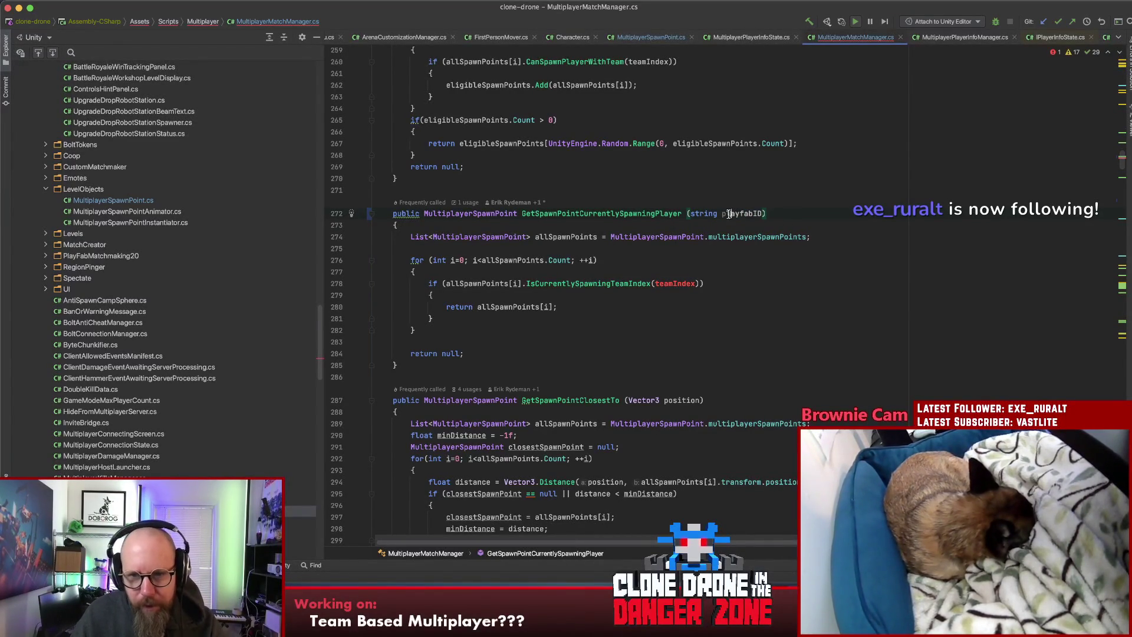
# Step: Replace the IsCurrentlySpawningTeamIndex check with IsCurrentlySpawningPlayerWithID(playfabID)
pyautogui.doubleClick(674, 283)
pyautogui.write('playfabID')
pyautogui.click(629, 286)
pyautogui.click(610, 286)
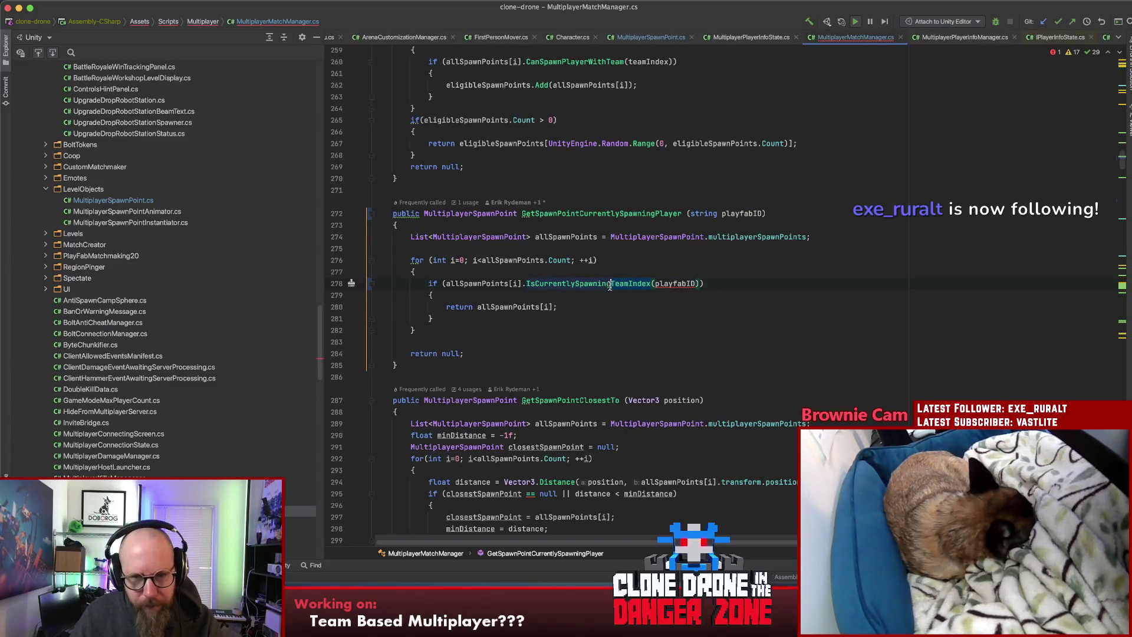
pyautogui.hotkey('alt', 'Delete')
pyautogui.write('Player')
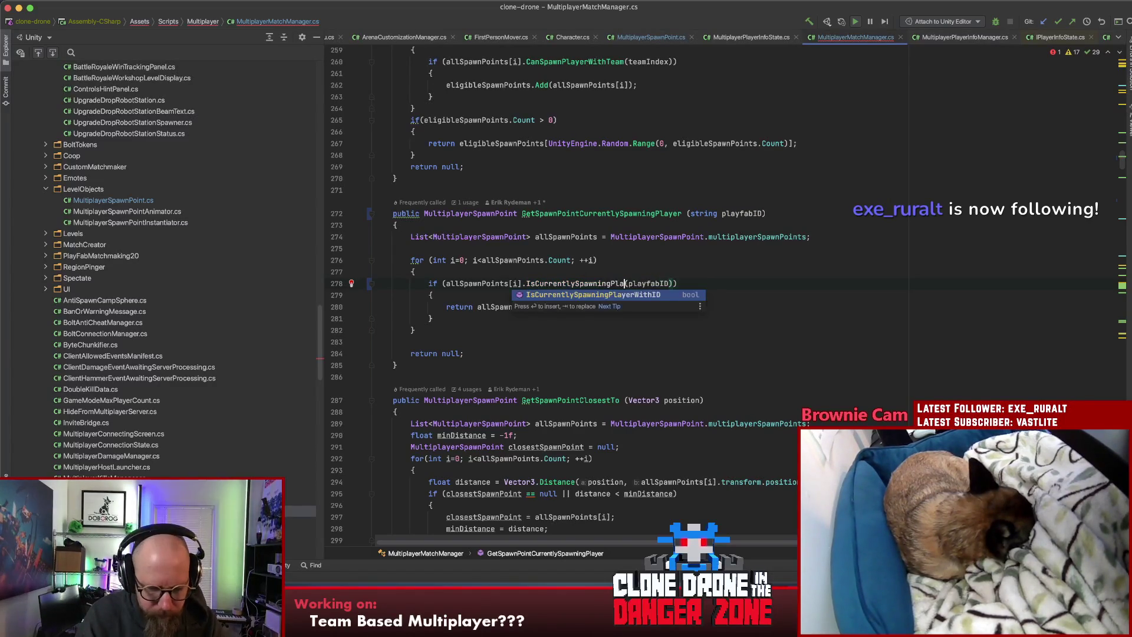
pyautogui.write('W')
pyautogui.press('Tab')
pyautogui.hotkey('alt', 'Left')
pyautogui.hotkey('alt', 'Left')
pyautogui.hotkey('alt', 'Left')
pyautogui.click(604, 214)
pyautogui.press('super+f')
# Step: Delete the team-index lookup, its if check and closing brace in onPlayerDisconnected
pyautogui.press('Return')
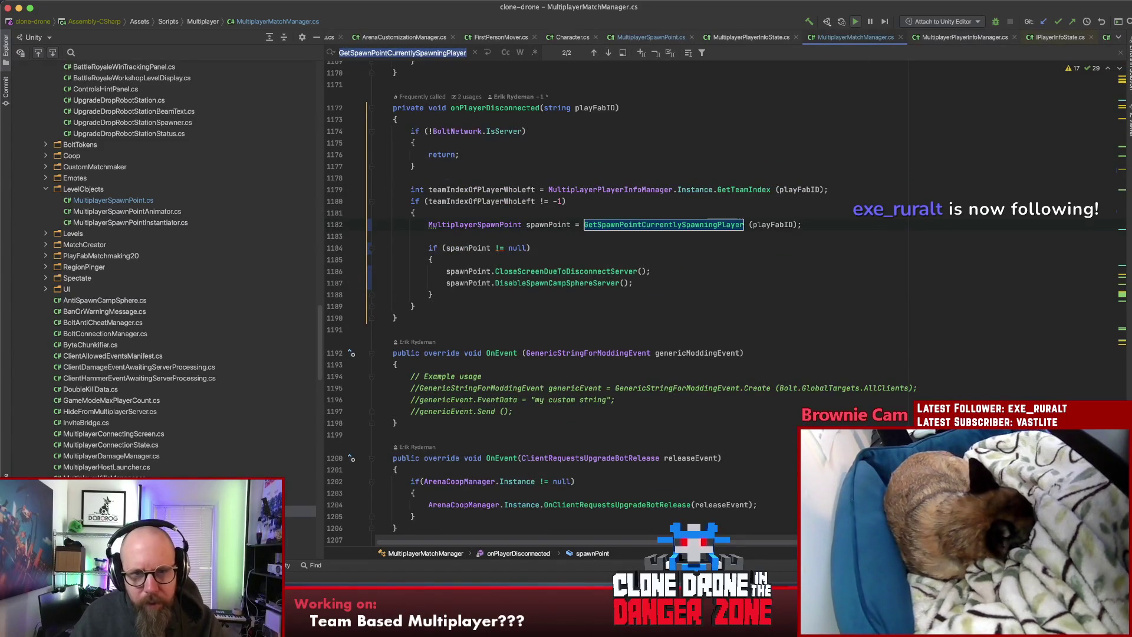
pyautogui.click(738, 189)
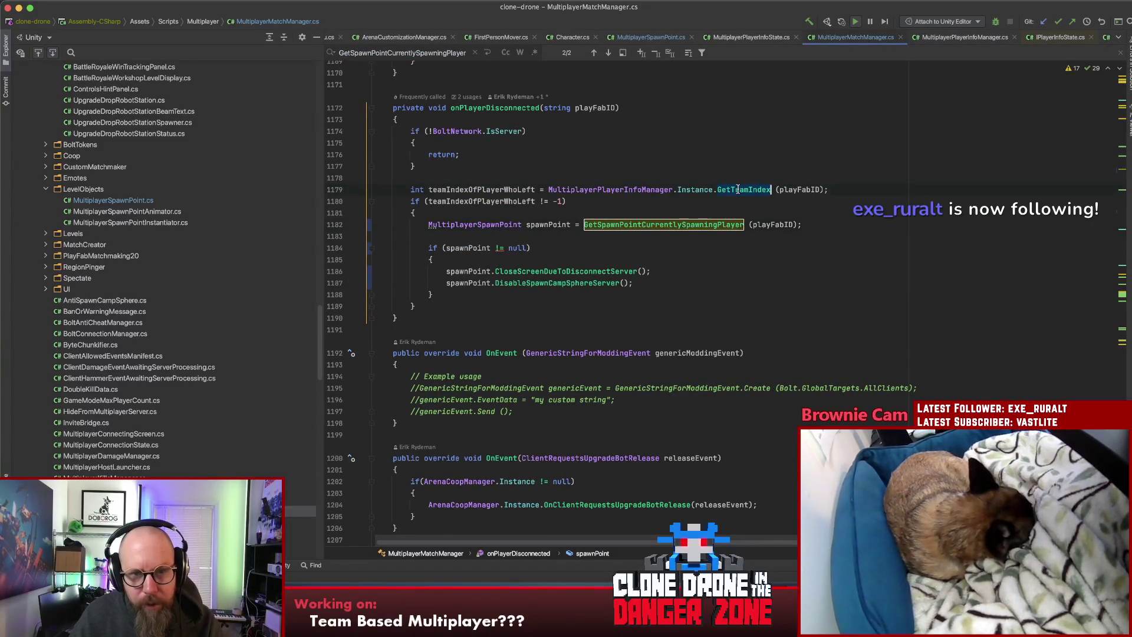
pyautogui.moveTo(397, 190); pyautogui.dragTo(416, 213)
pyautogui.press('BackSpace')
pyautogui.click(442, 281)
pyautogui.press('BackSpace')
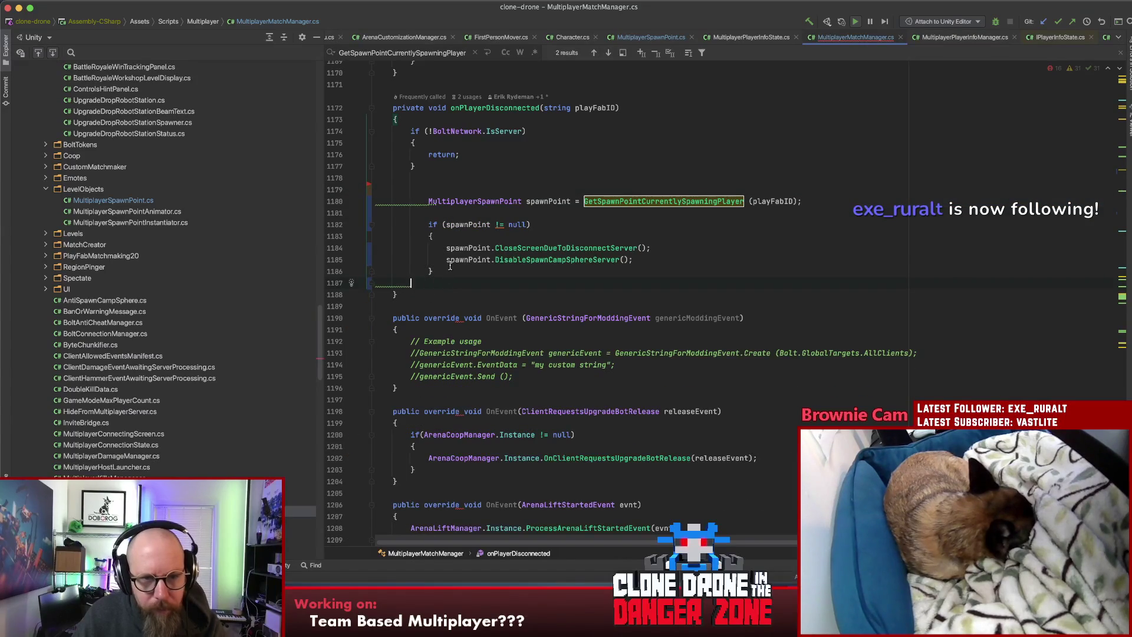
# Step: Unindent the spawn point block and remove the leftover blank lines
pyautogui.moveTo(435, 272); pyautogui.dragTo(427, 199)
pyautogui.hotkey('shift', 'Tab')
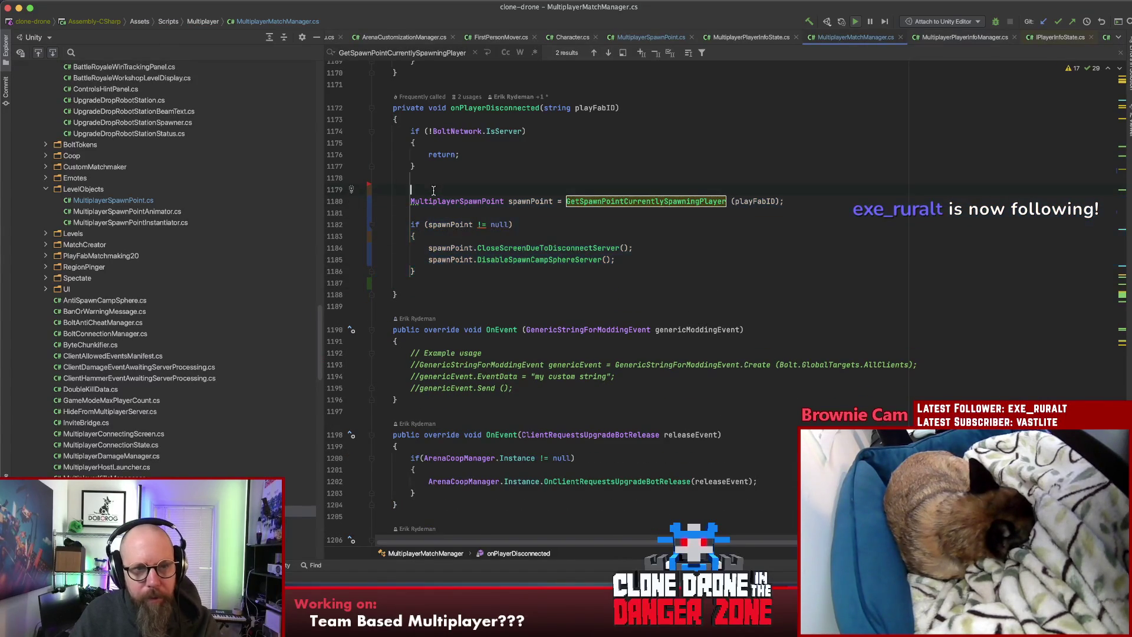
pyautogui.click(411, 201)
pyautogui.press('BackSpace')
pyautogui.click(473, 259)
pyautogui.press('Delete')
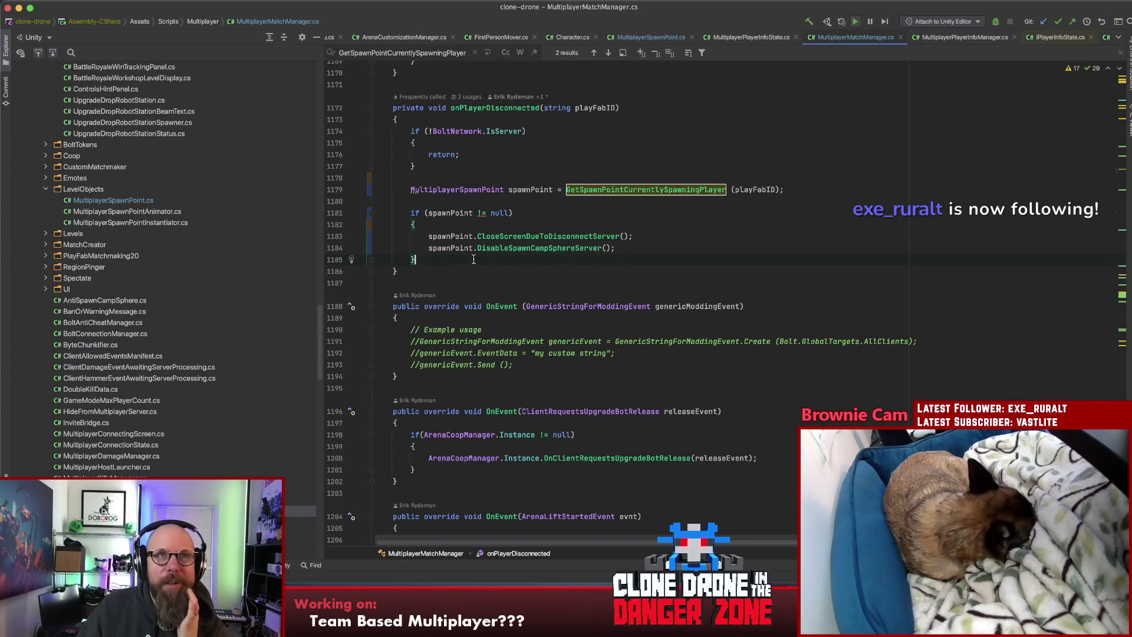
# Step: Remove the blank line above the null check and open MultiplayerPlayerInfoState.cs
pyautogui.click(695, 237)
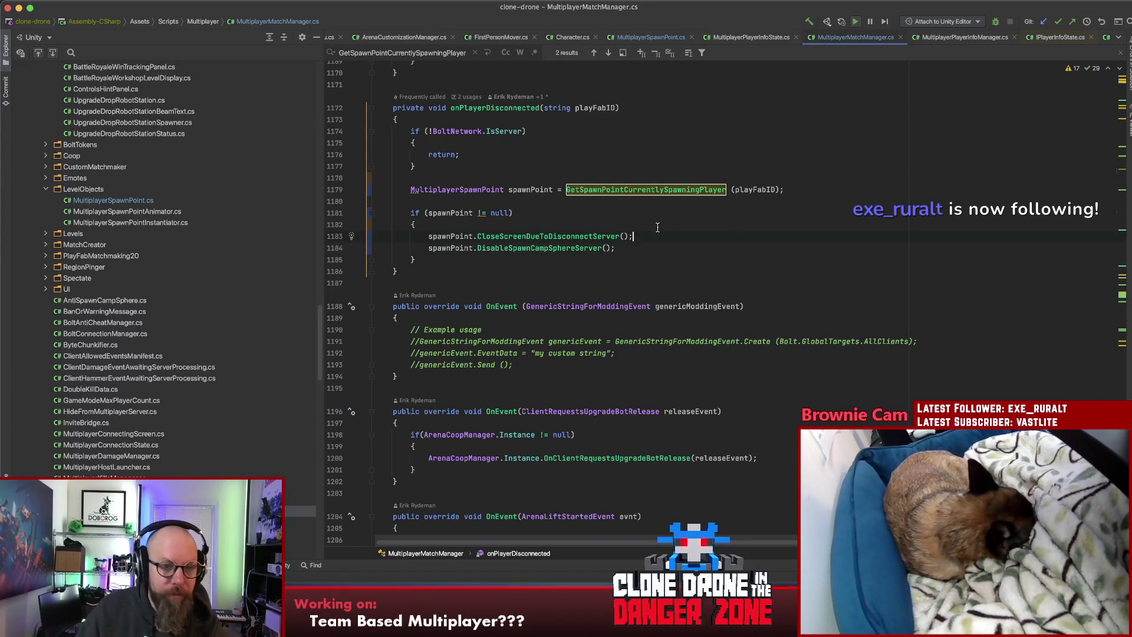
pyautogui.click(554, 201)
pyautogui.press('BackSpace')
pyautogui.click(630, 213)
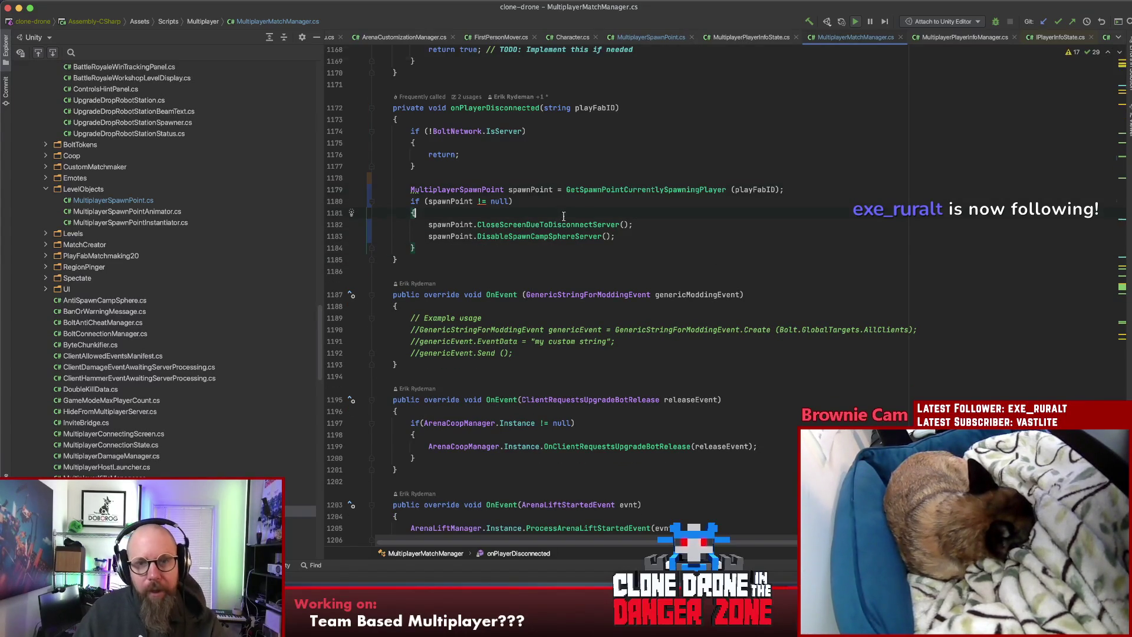
pyautogui.press('Escape')
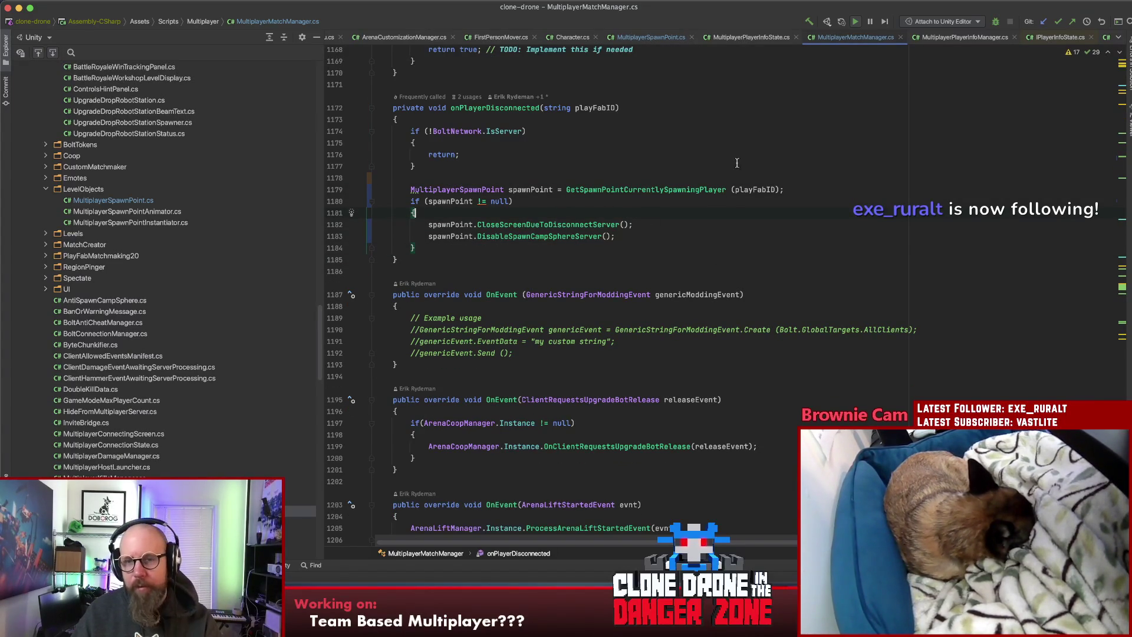
pyautogui.click(633, 205)
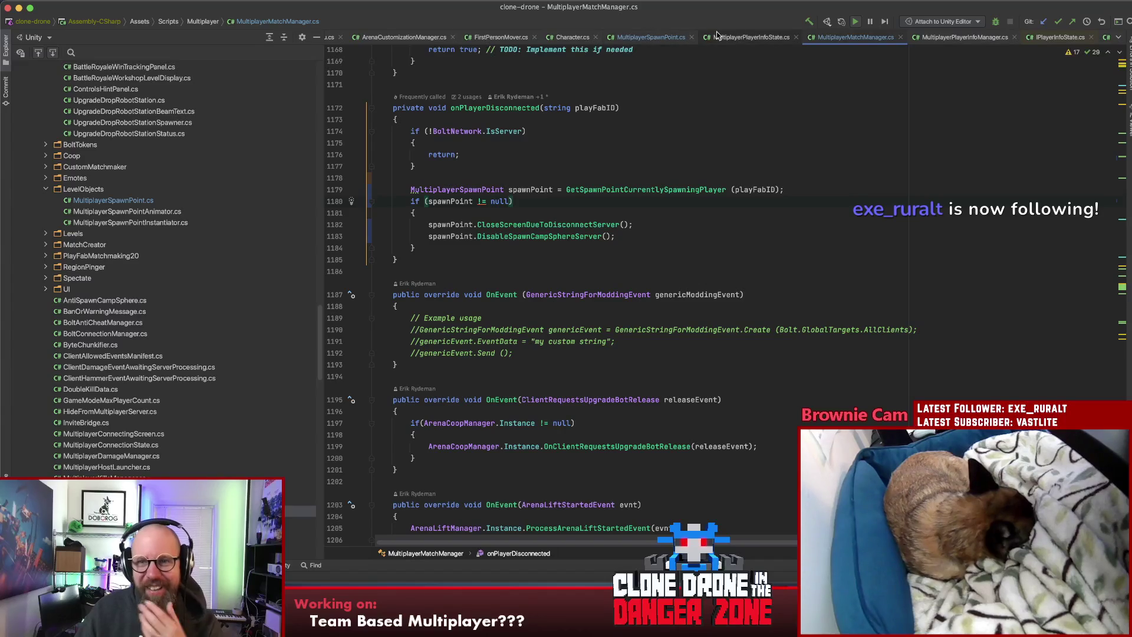
pyautogui.click(746, 37)
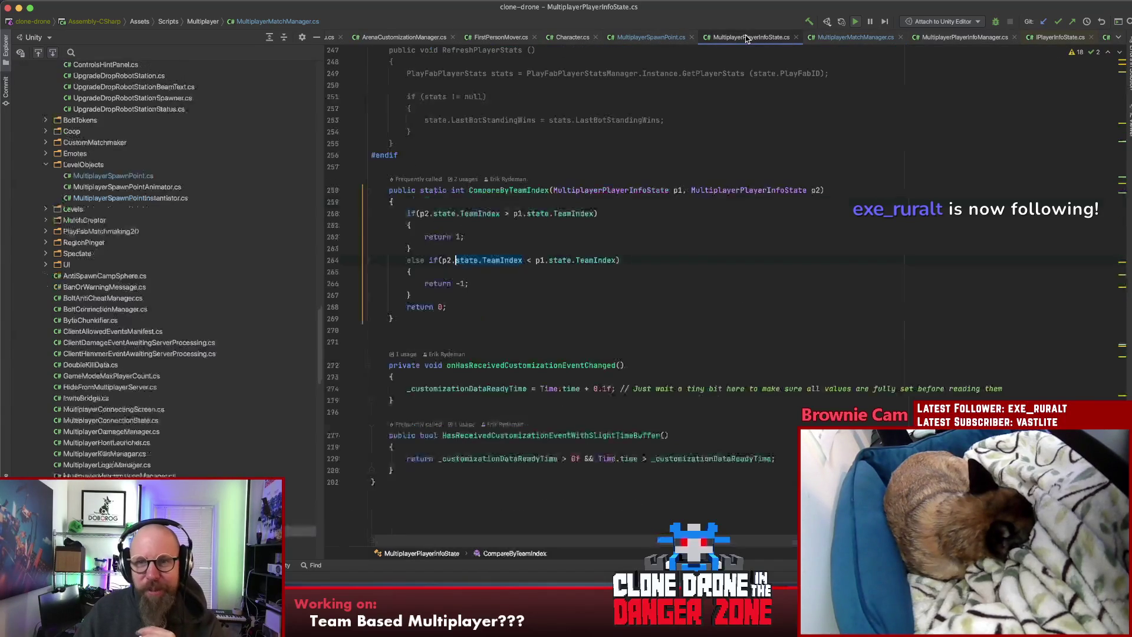
# Step: Back in MultiplayerSpawnPoint.cs, check the usages of IsCurrentlySpawningTeamIndex
pyautogui.scroll(1, 576, 181)
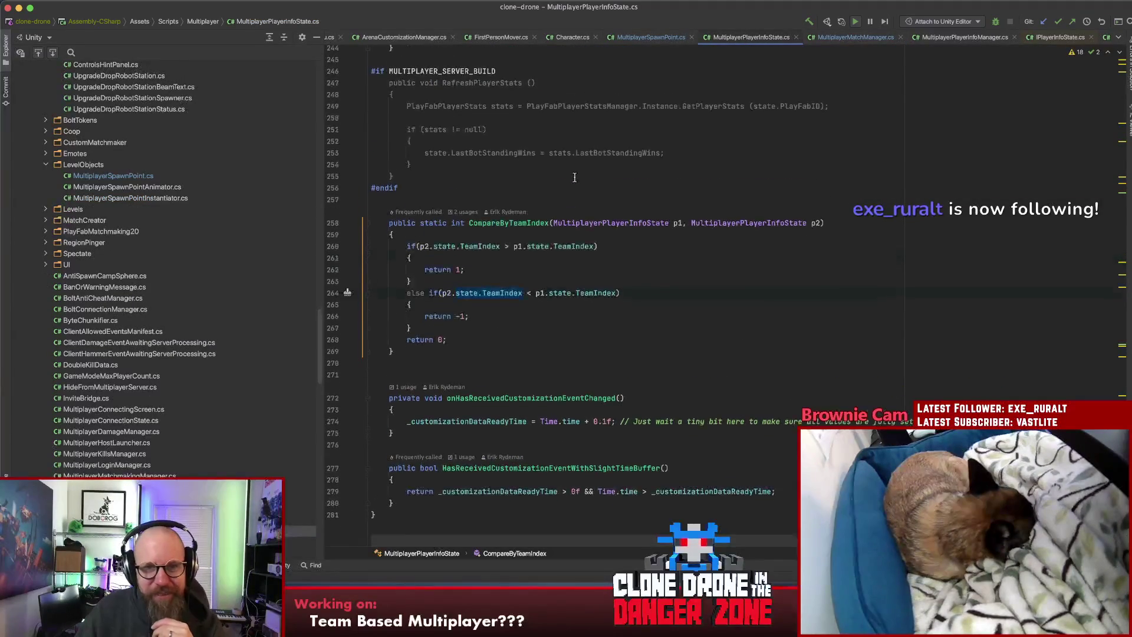
pyautogui.scroll(-2, 576, 181)
pyautogui.click(659, 39)
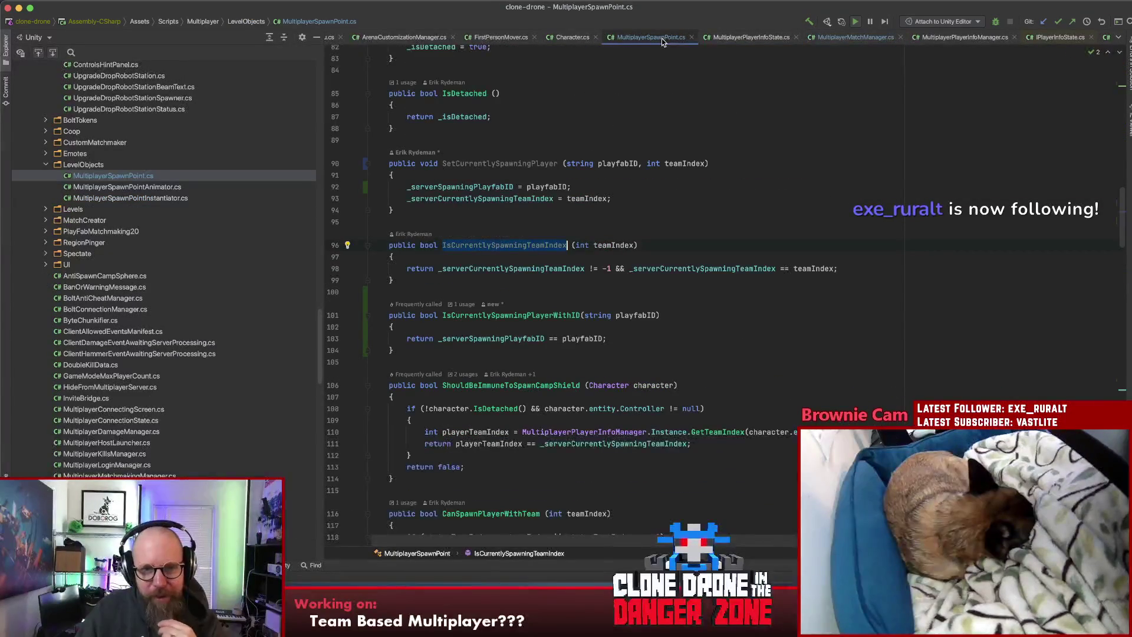
pyautogui.doubleClick(506, 244)
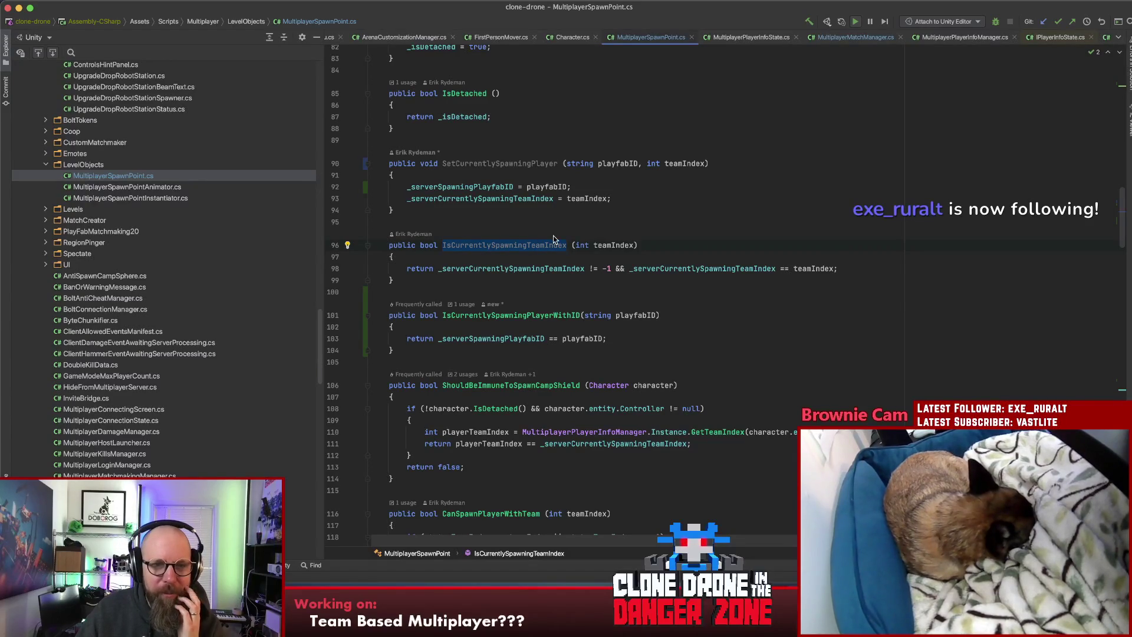
pyautogui.click(490, 246)
pyautogui.keyDown('super'); pyautogui.click(487, 243); pyautogui.keyUp('super')
pyautogui.press('Escape')
# Step: Search the file for every use of _serverCurrentlySpawningTeamIndex
pyautogui.click(487, 175)
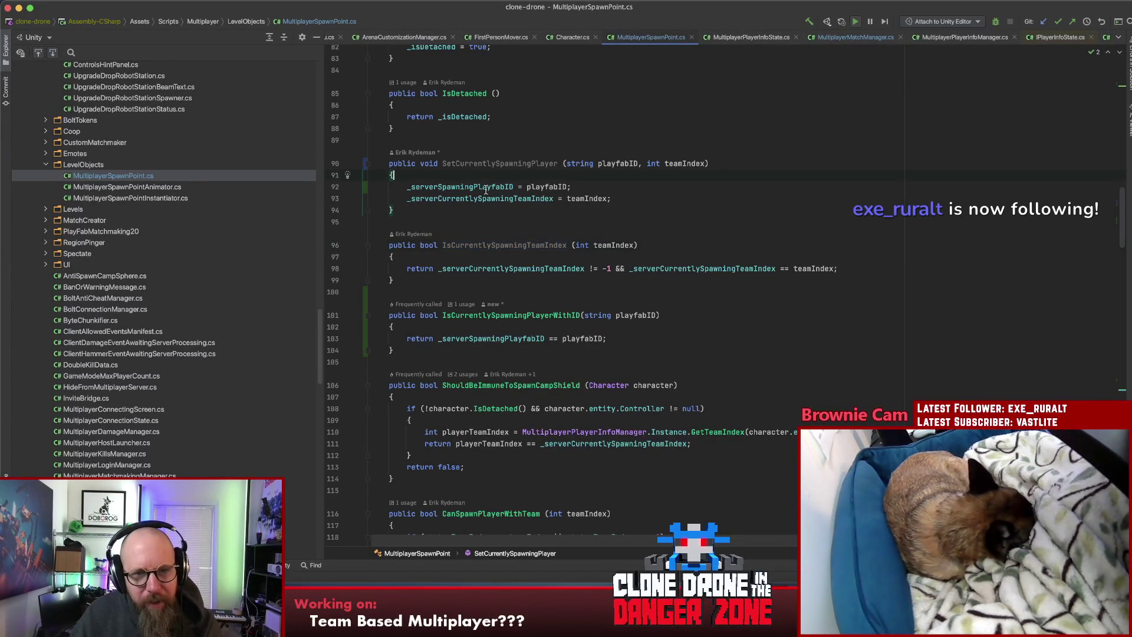
pyautogui.click(477, 277)
pyautogui.doubleClick(474, 268)
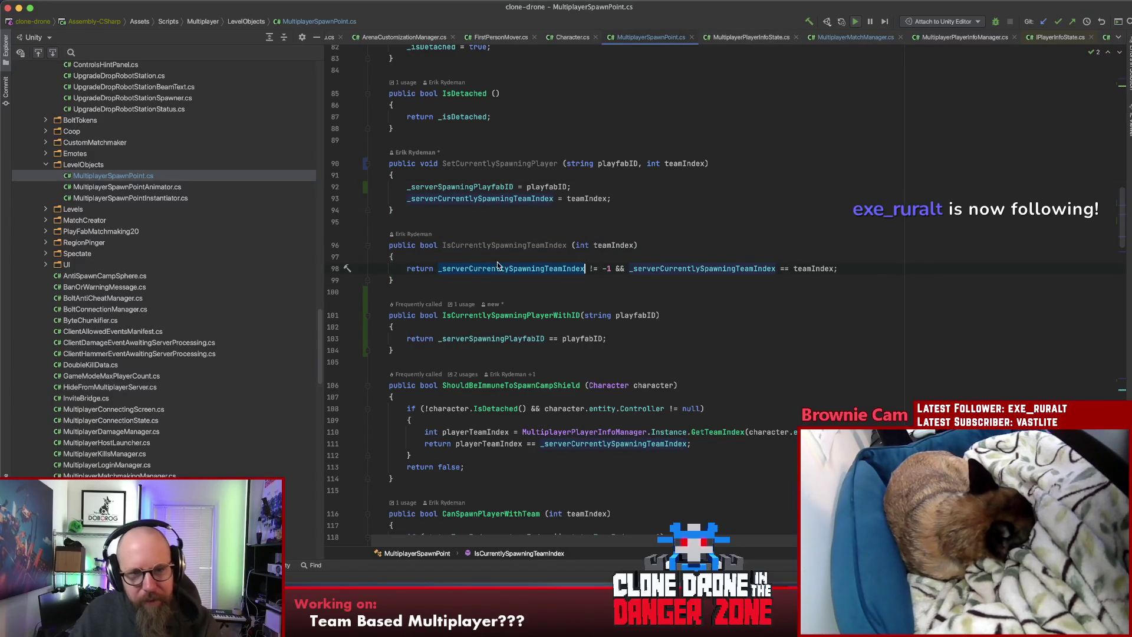
pyautogui.press('cmd+f')
pyautogui.press('Return')
pyautogui.press('Return')
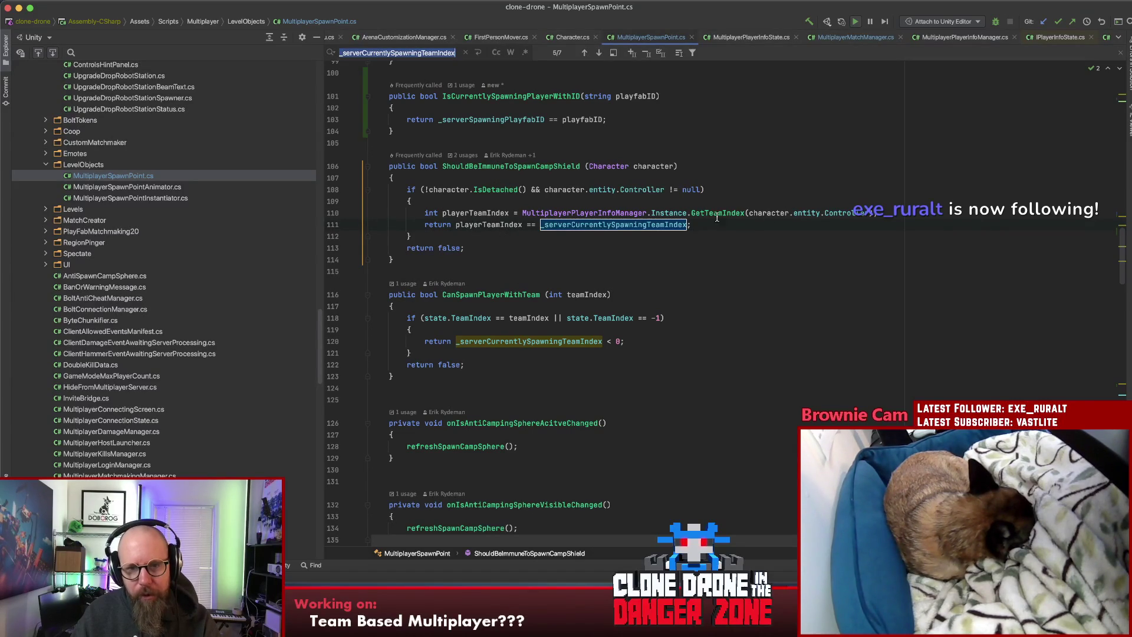
pyautogui.moveTo(713, 219)
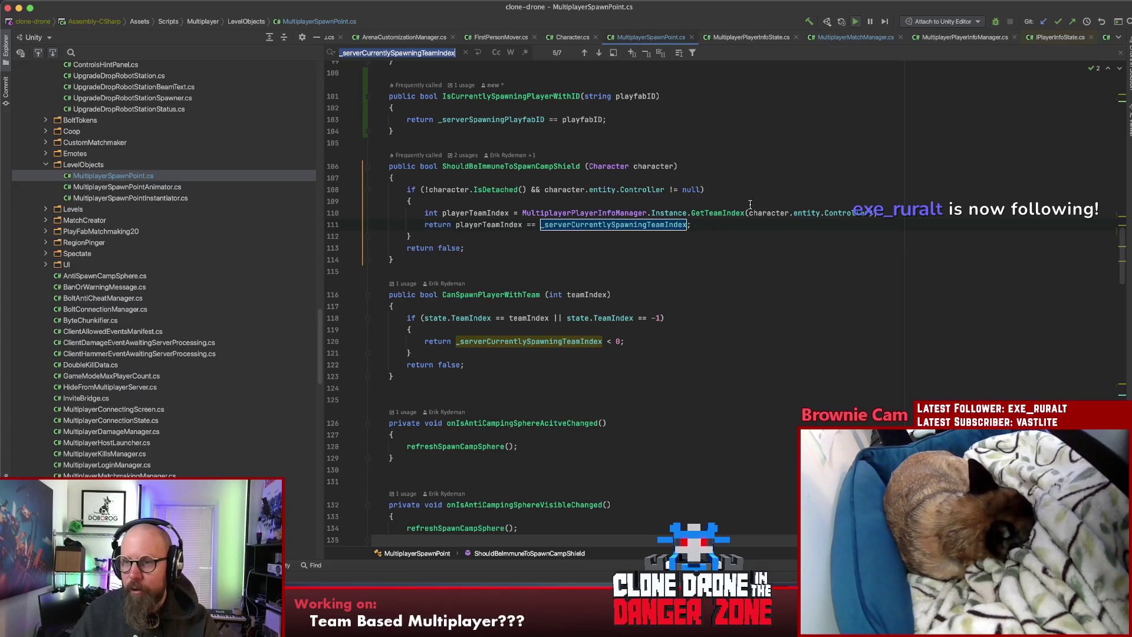
pyautogui.click(738, 220)
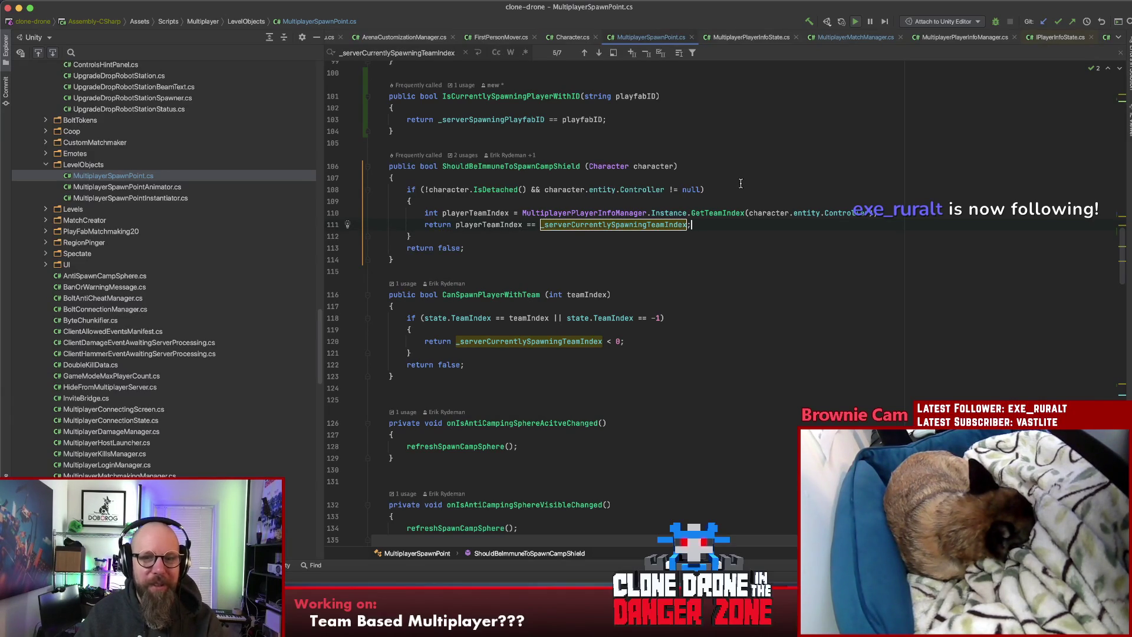
pyautogui.press('Escape')
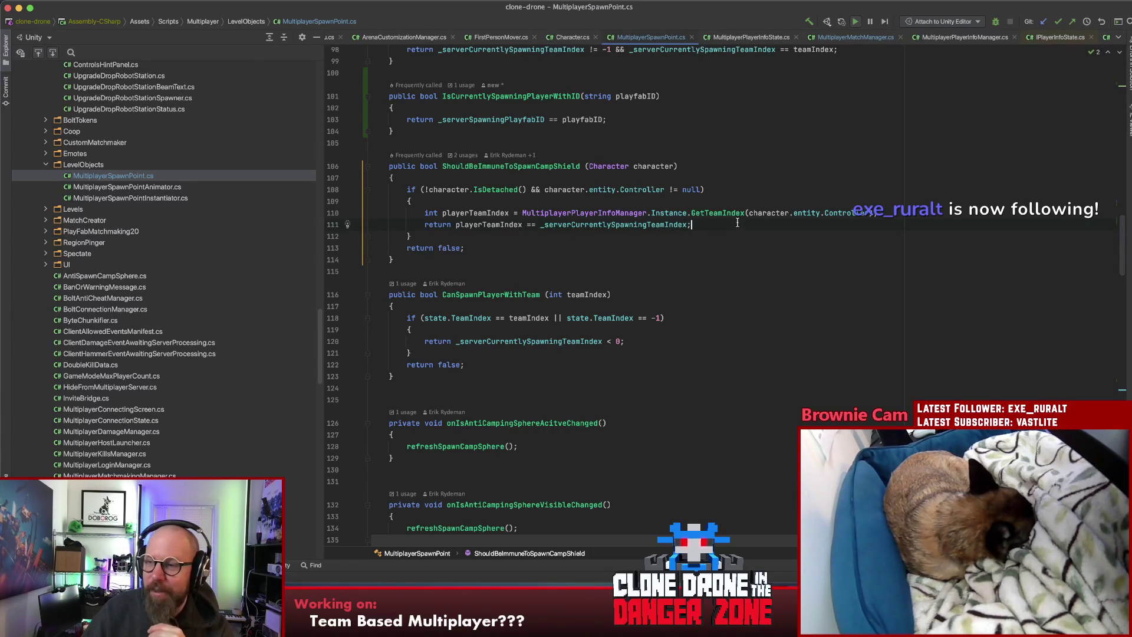
pyautogui.moveTo(737, 218)
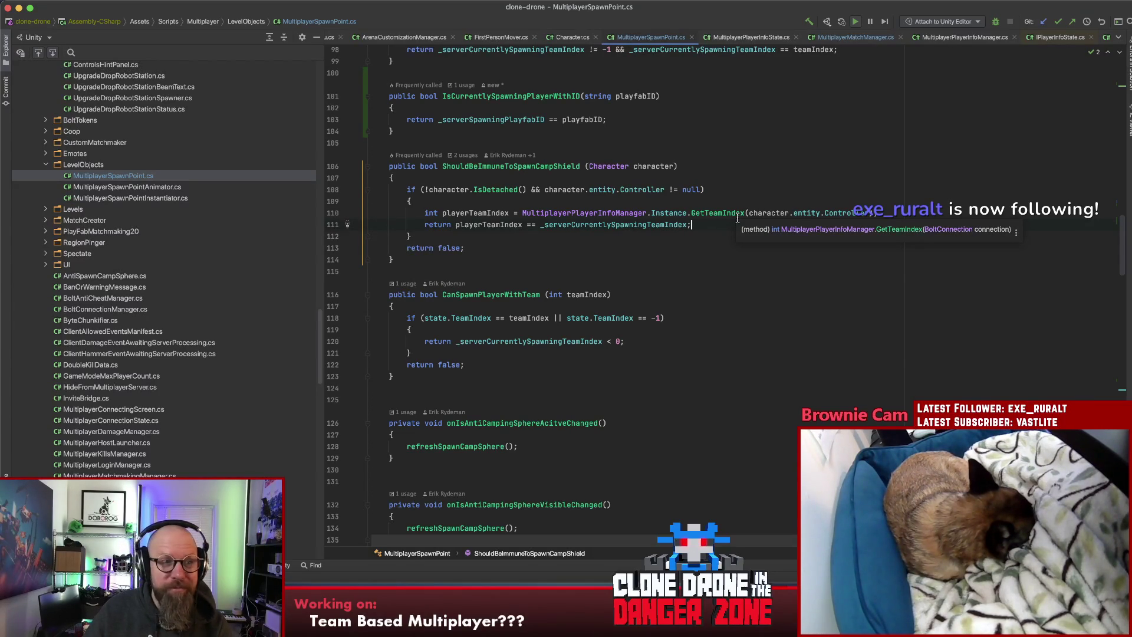
pyautogui.click(717, 237)
pyautogui.click(728, 248)
pyautogui.click(711, 293)
pyautogui.scroll(-5, 707, 294)
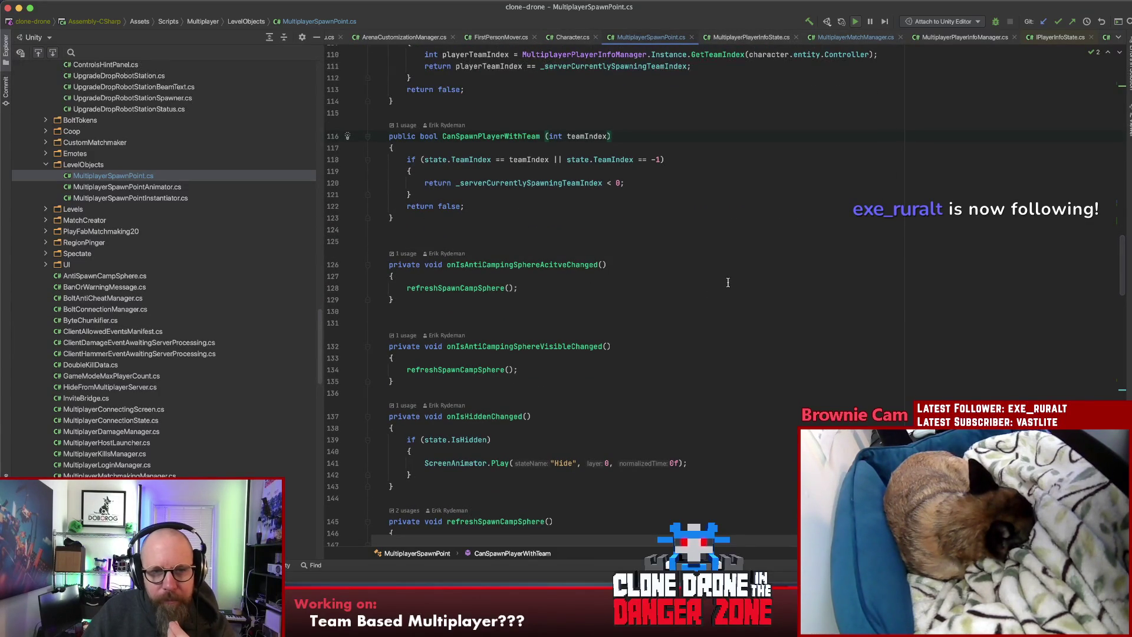
pyautogui.scroll(5, 728, 283)
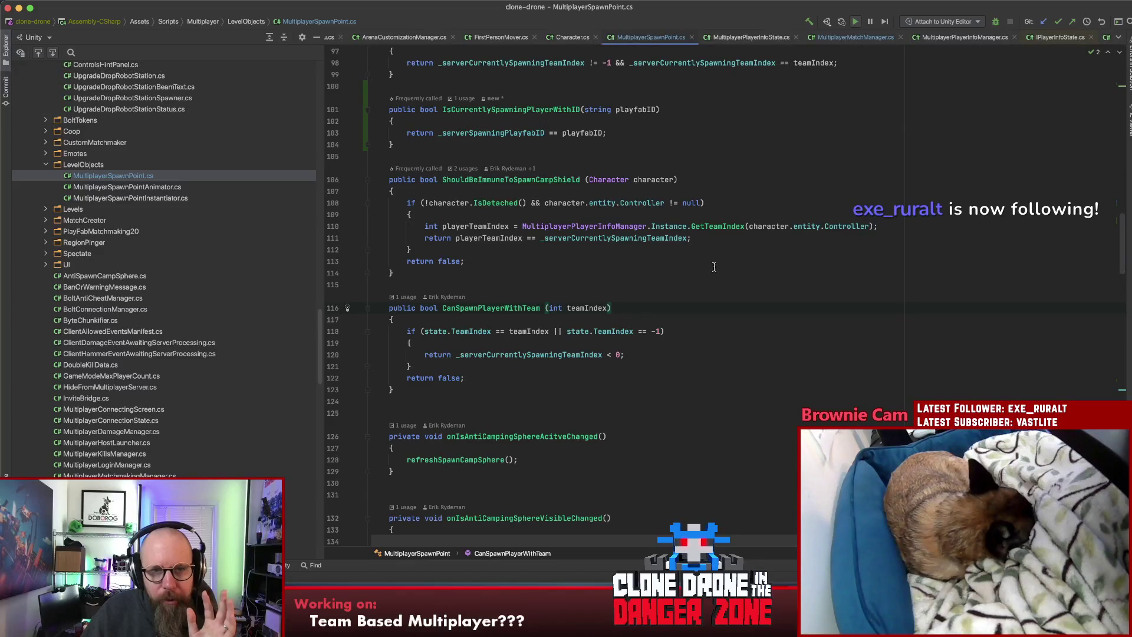
pyautogui.scroll(5, 714, 267)
pyautogui.click(495, 287)
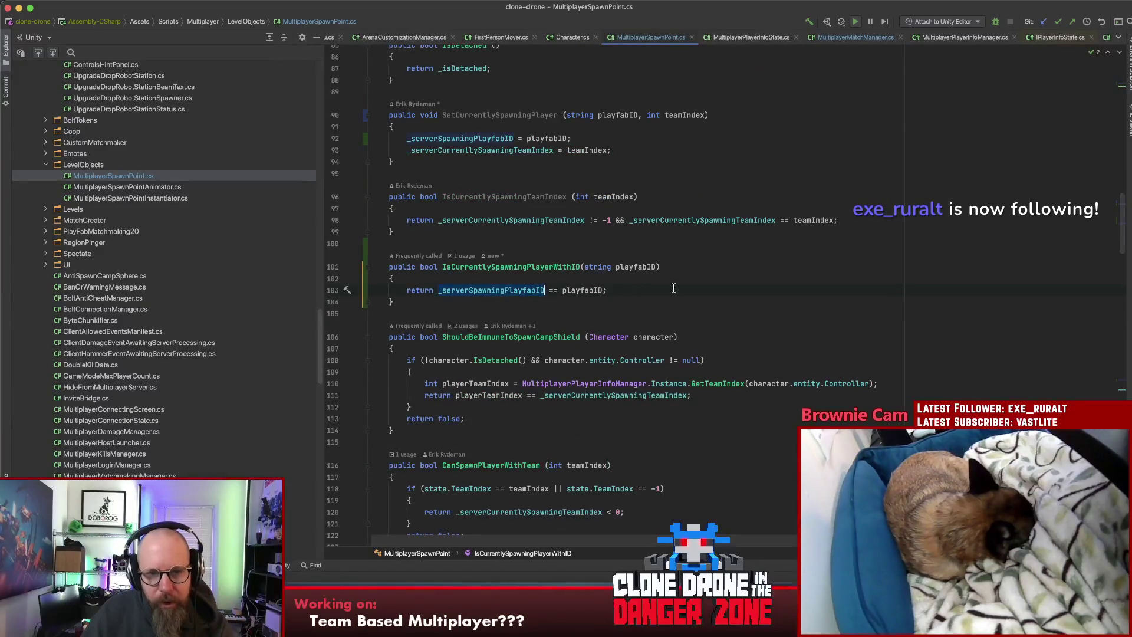
pyautogui.click(516, 267)
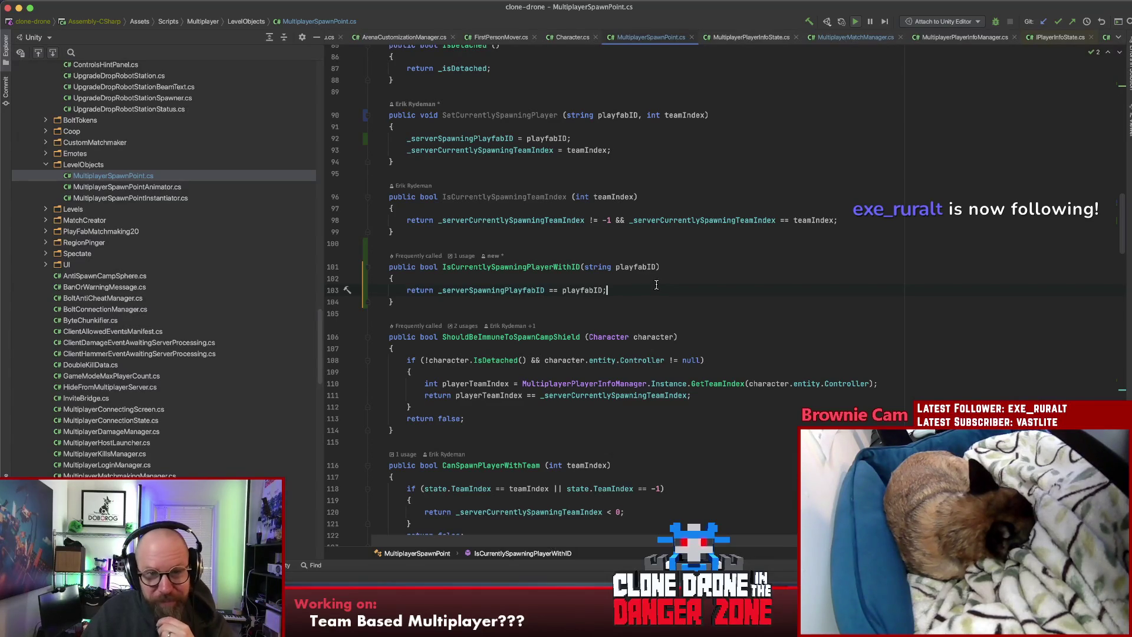
pyautogui.scroll(3, 654, 283)
pyautogui.scroll(3, 654, 283)
# Step: Check the usages of IsCurrentlySpawningTeamIndex and delete the unused method
pyautogui.click(530, 323)
pyautogui.keyDown('super'); pyautogui.click(512, 327); pyautogui.keyUp('super')
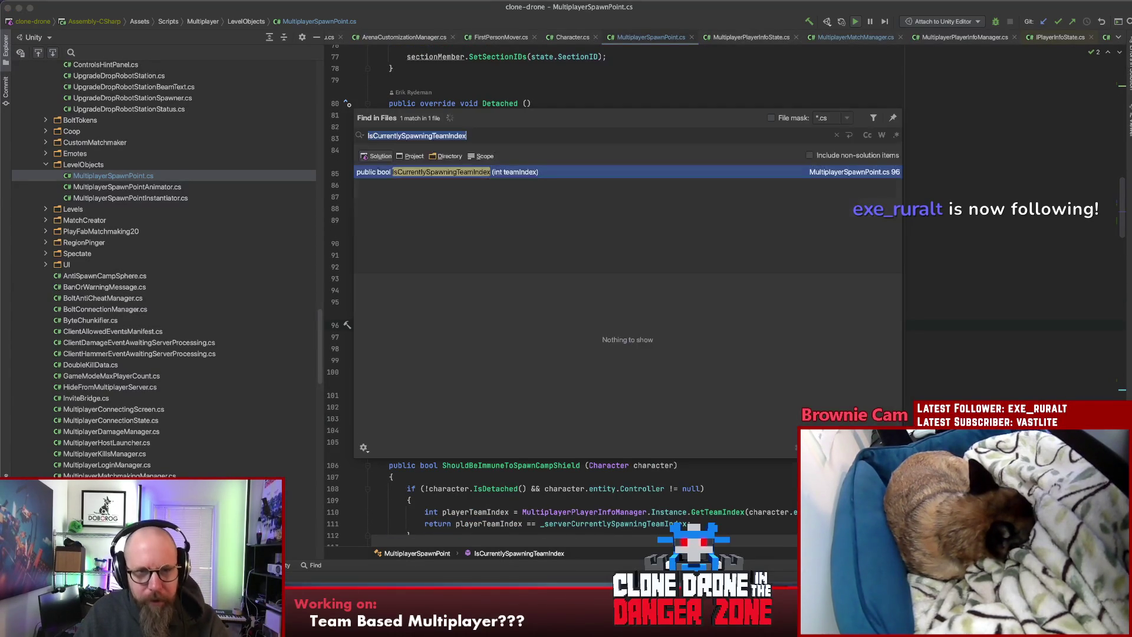
pyautogui.press('Escape')
pyautogui.moveTo(433, 352); pyautogui.dragTo(348, 324)
pyautogui.press('BackSpace')
pyautogui.press('Up')
# Step: Inspect CanSpawnPlayerWithTeam's team index comparison and the TeamIndex property, then bring up the Sublime Text notes
pyautogui.scroll(-5, 647, 295)
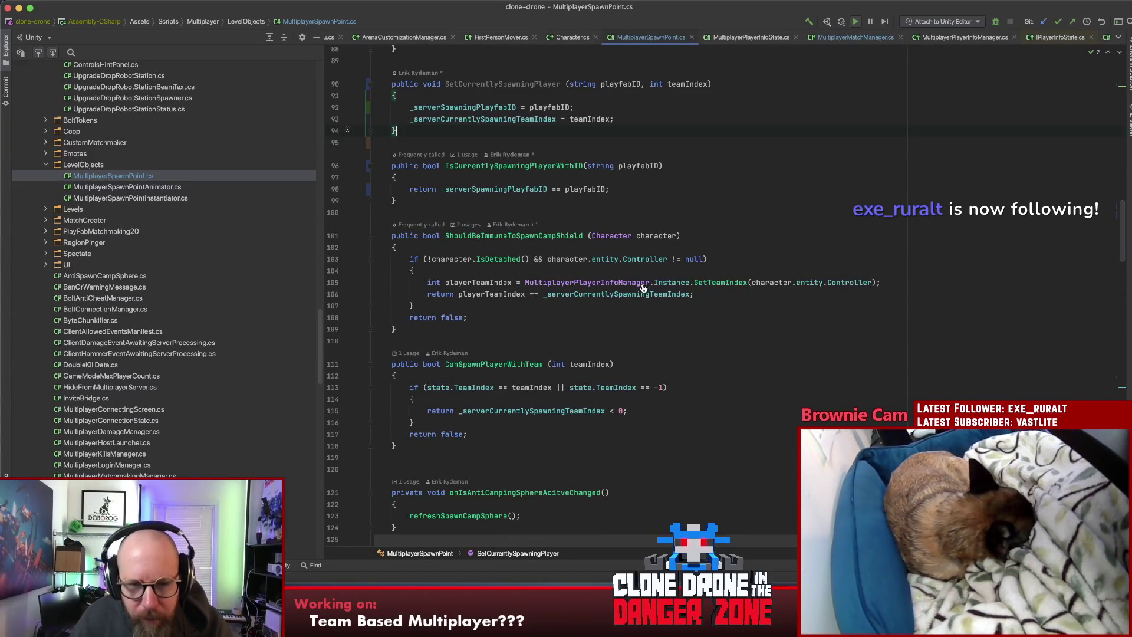
pyautogui.click(548, 411)
pyautogui.click(488, 365)
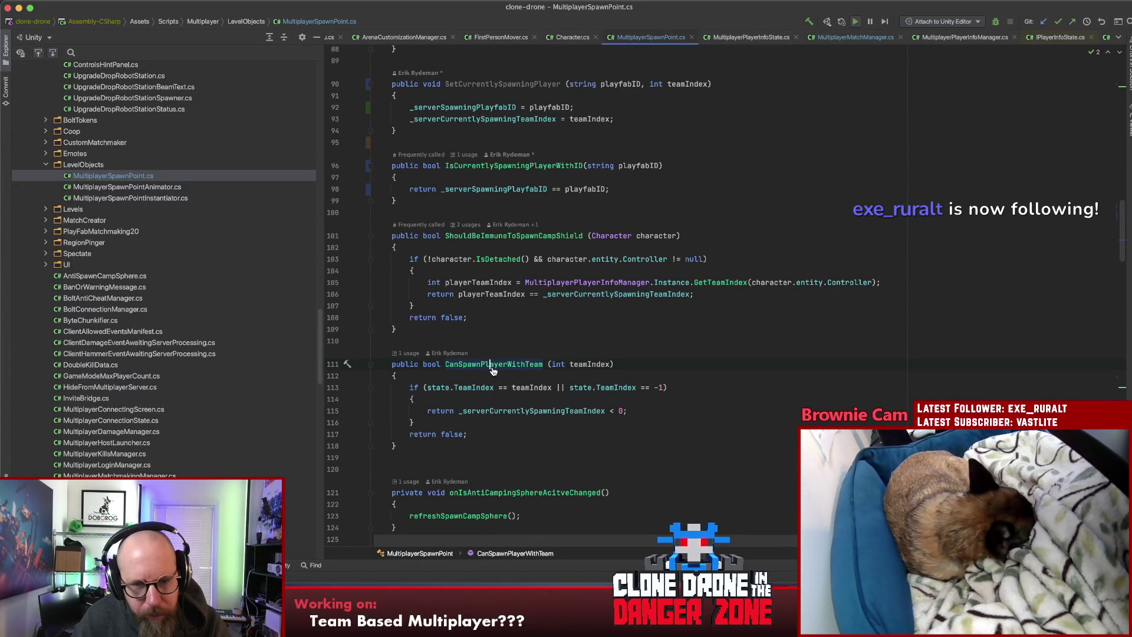
pyautogui.click(667, 365)
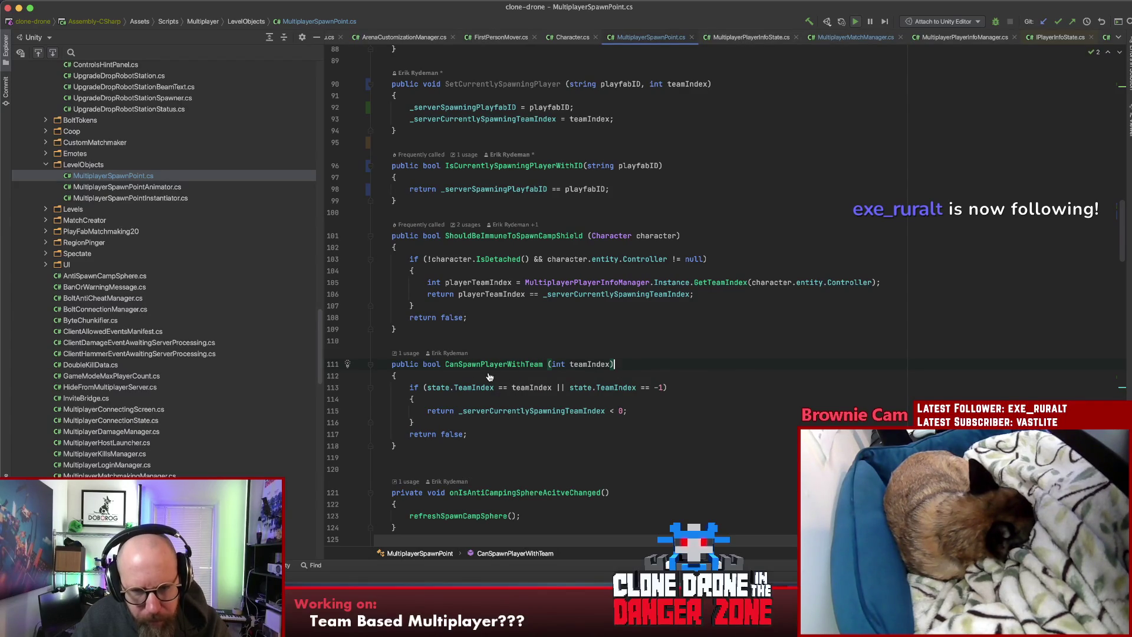
pyautogui.click(522, 412)
pyautogui.click(666, 413)
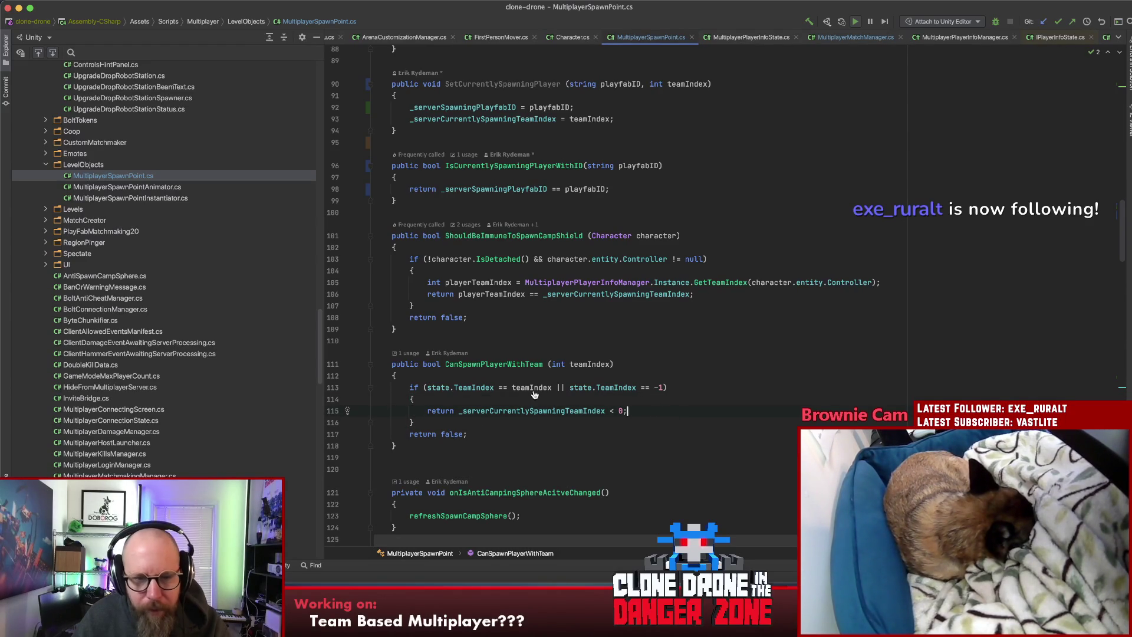
pyautogui.click(476, 388)
pyautogui.moveTo(460, 391)
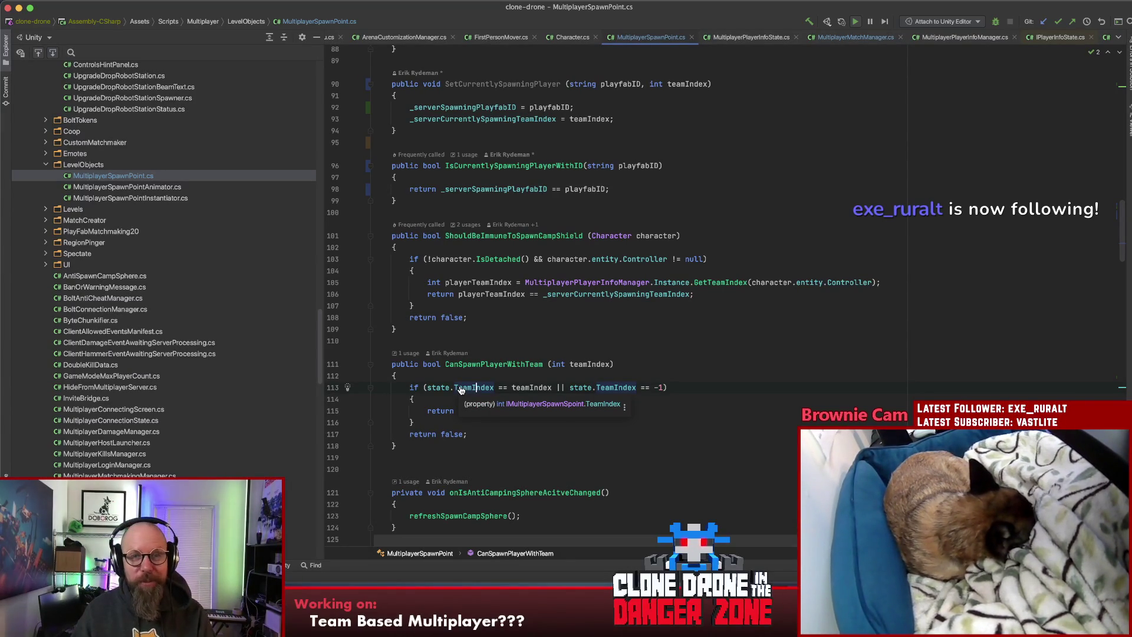
pyautogui.click(561, 586)
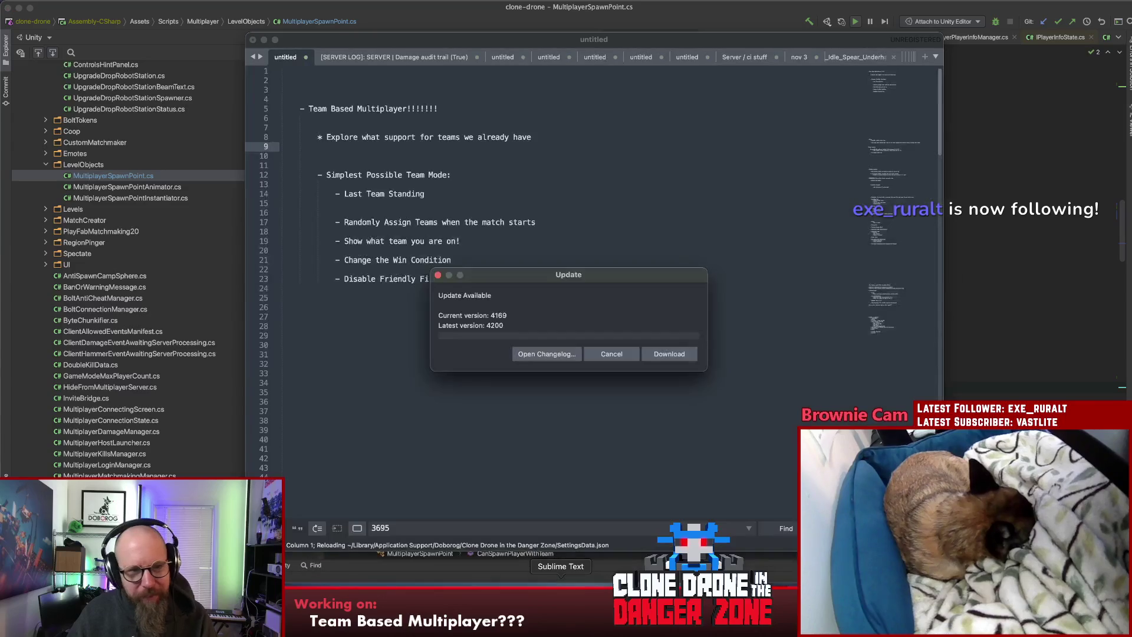
# Step: Dismiss the update notice and add an indented 'Change username colors!' sub-point under 'Show what team you are on!'
pyautogui.click(617, 356)
pyautogui.click(551, 250)
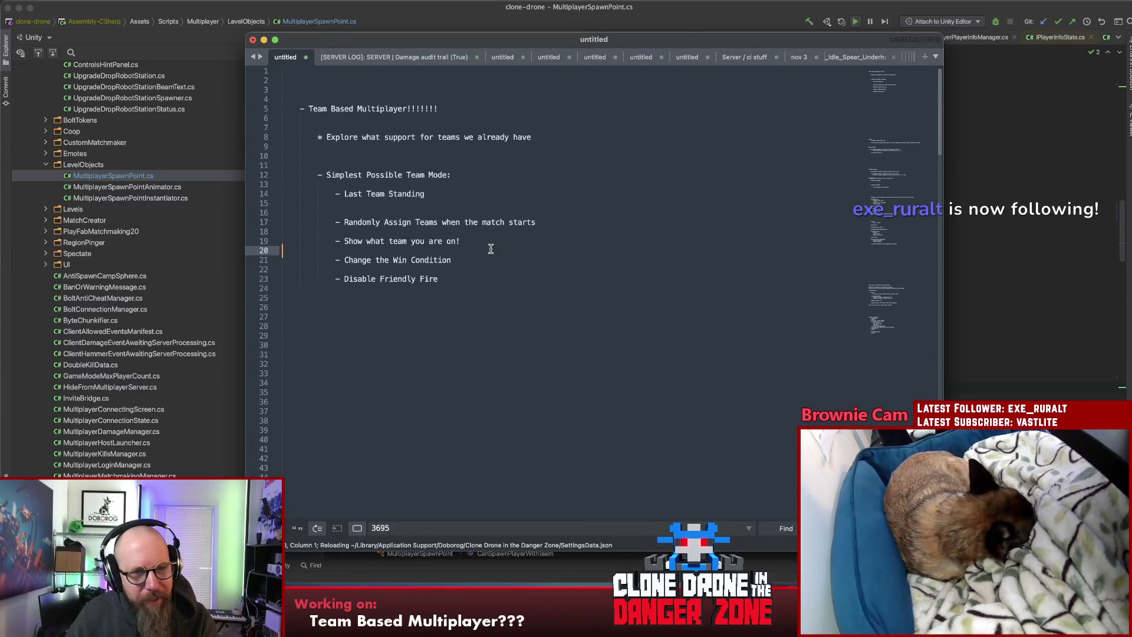
pyautogui.click(493, 246)
pyautogui.press('Return')
pyautogui.press('Tab')
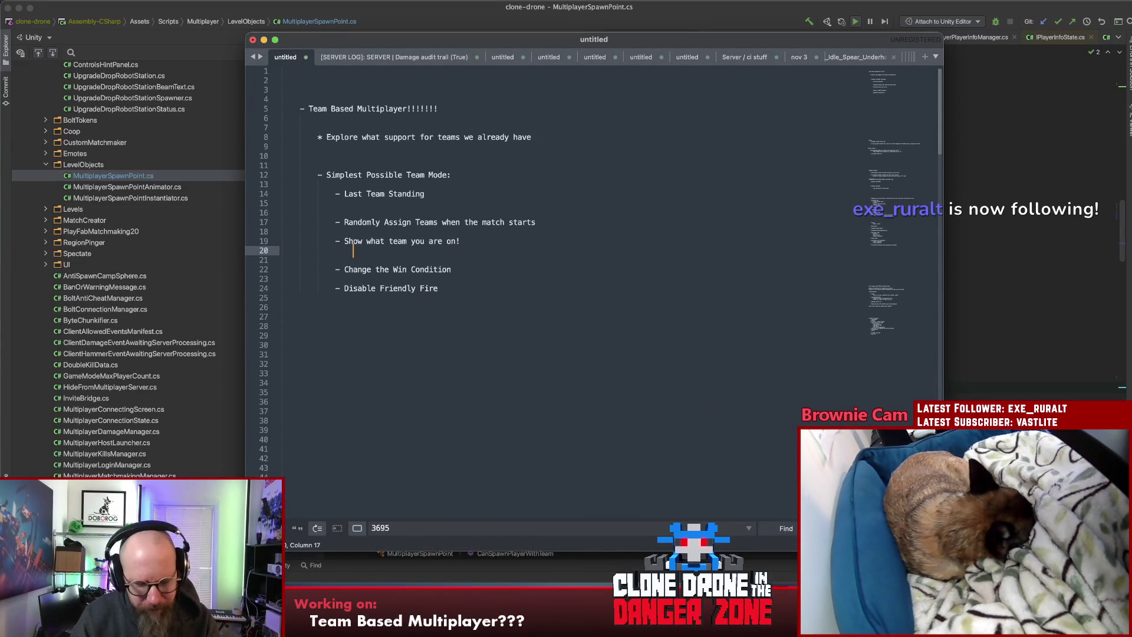
pyautogui.write('- Change userna')
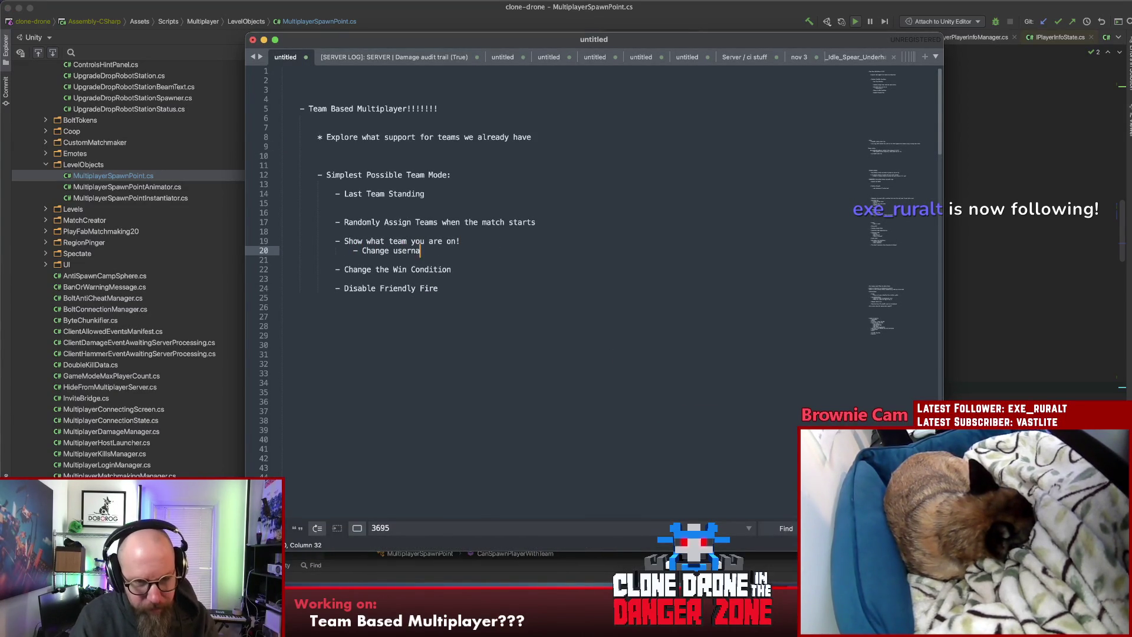
pyautogui.write('!')
pyautogui.write('colors')
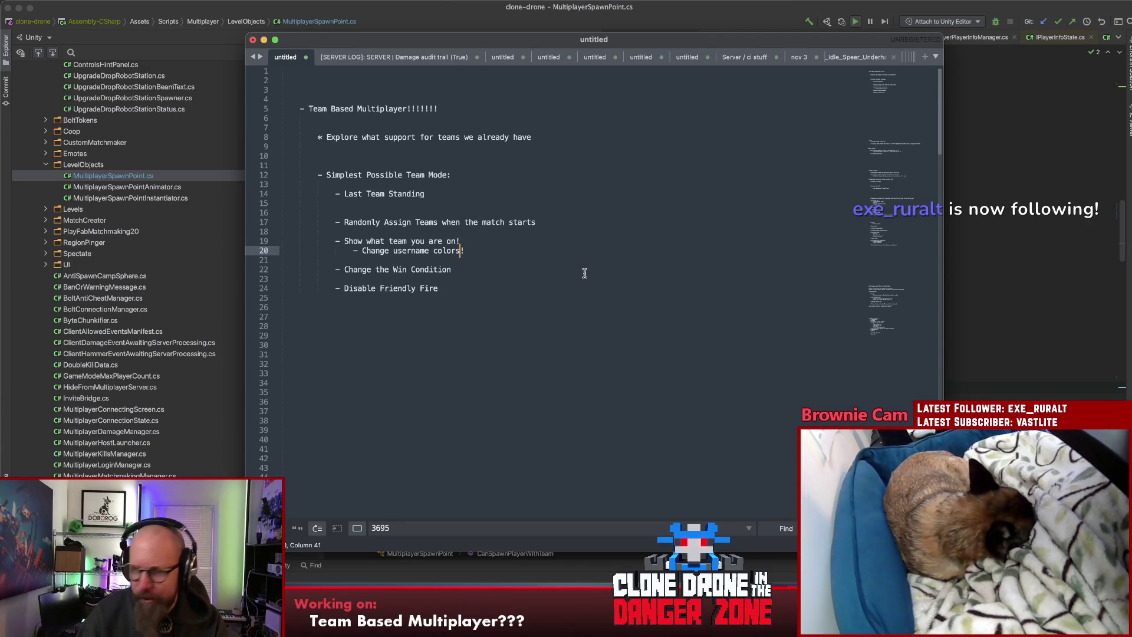
pyautogui.click(565, 246)
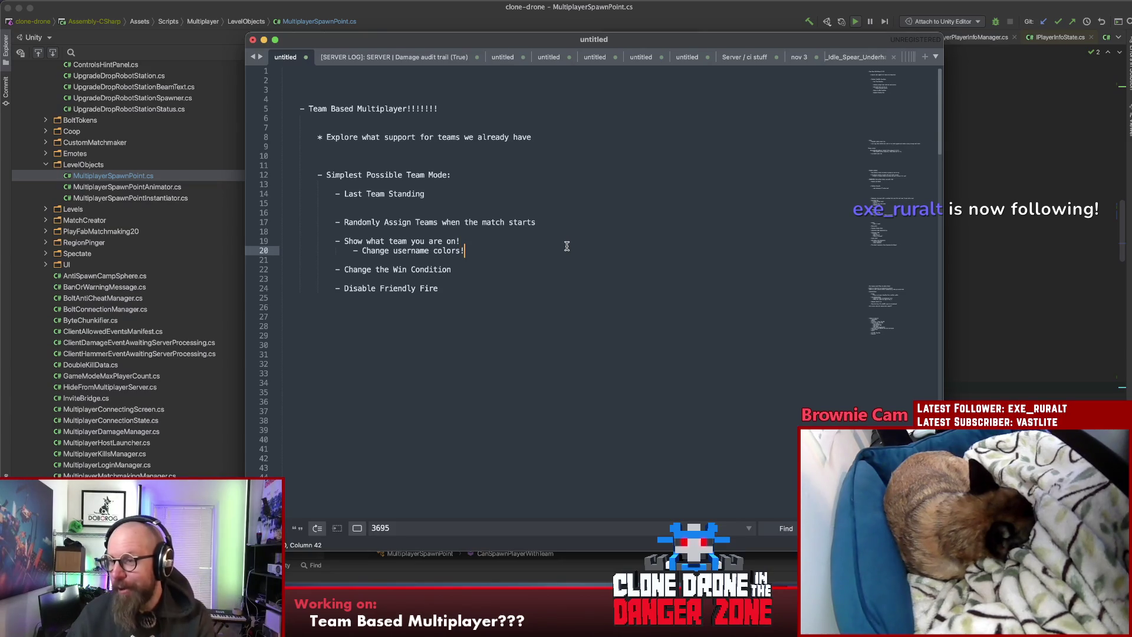
pyautogui.press('Up')
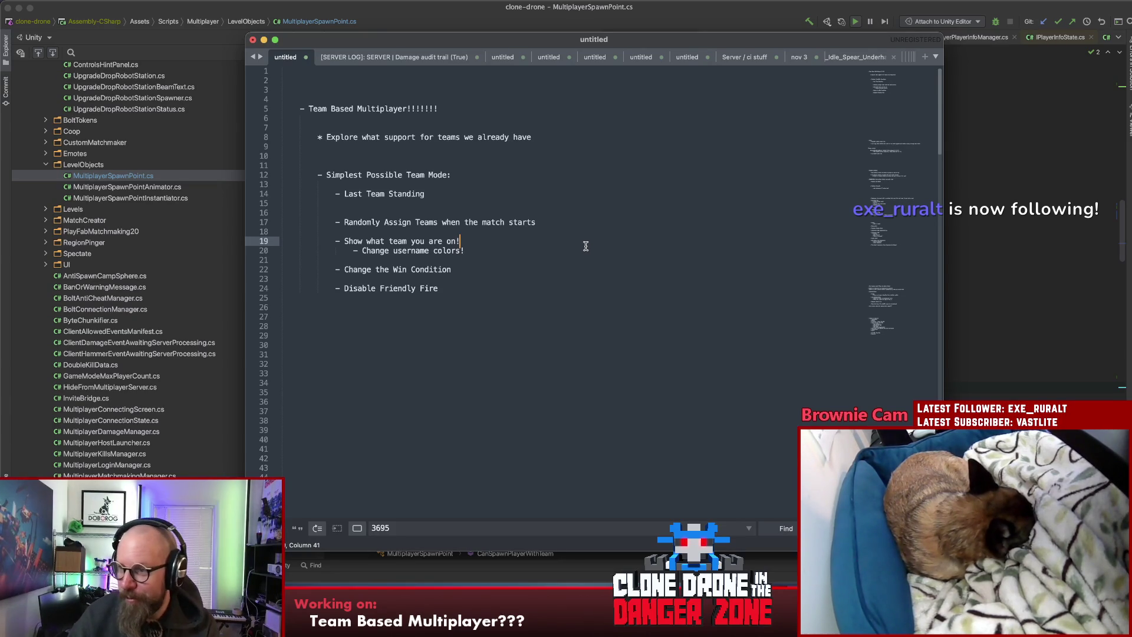
pyautogui.click(591, 258)
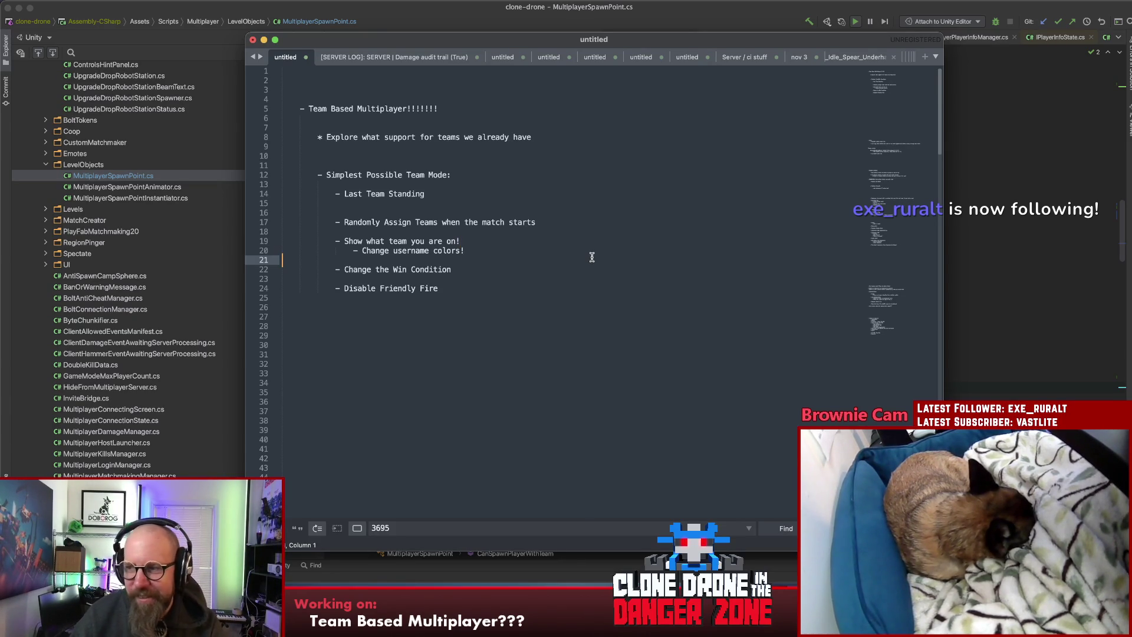
# Step: Delete the extra blank line before 'Randomly Assign Teams'
pyautogui.click(591, 278)
pyautogui.click(571, 210)
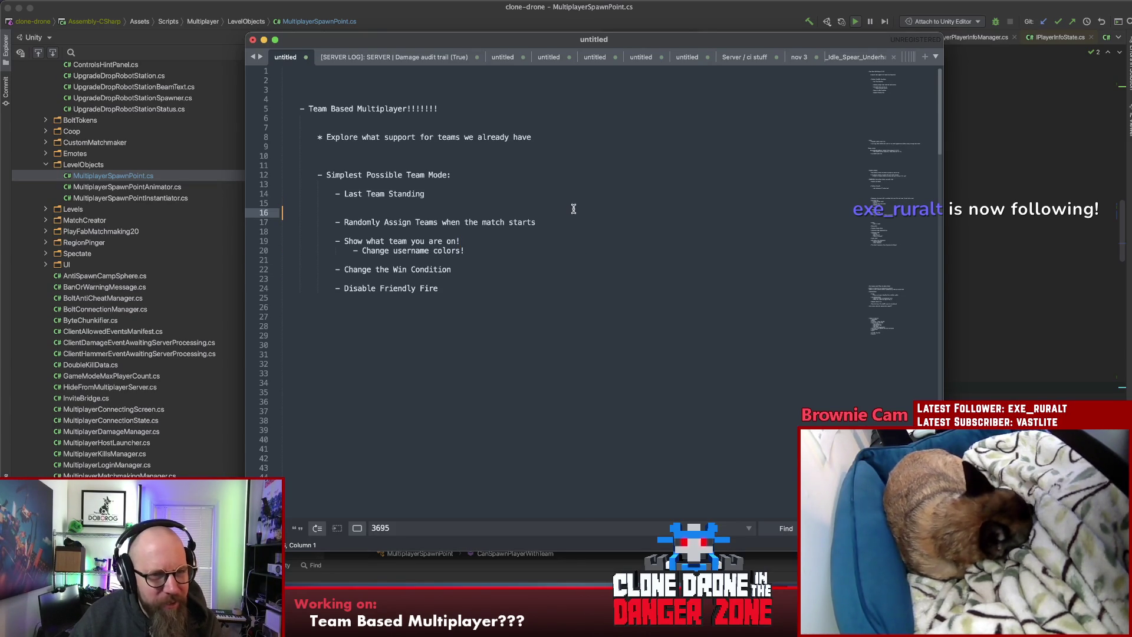
pyautogui.press('BackSpace')
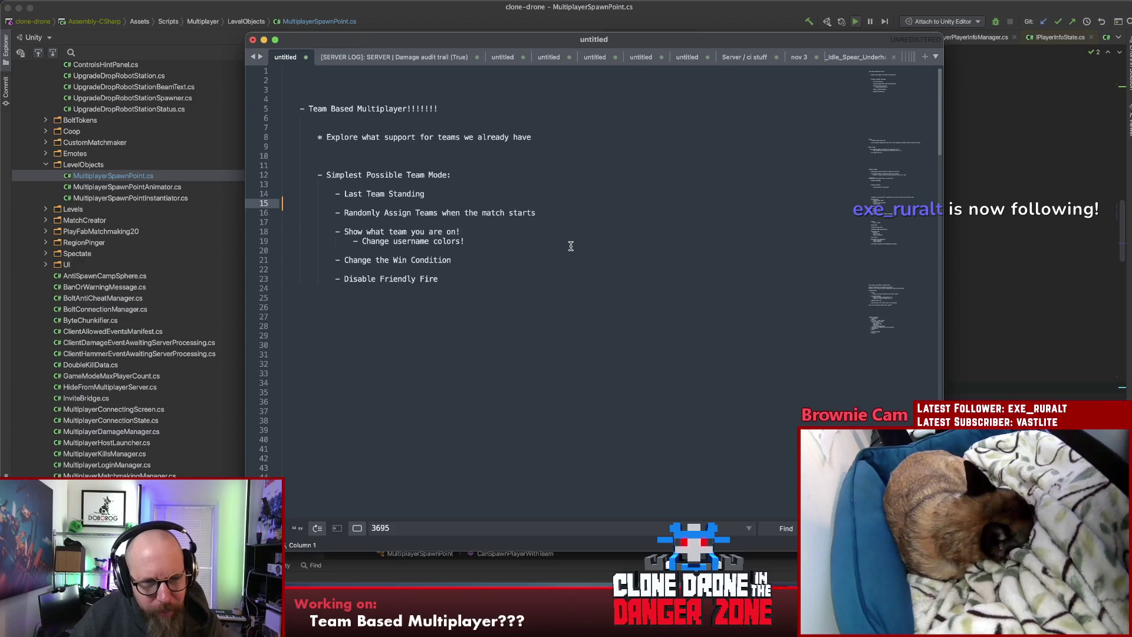
pyautogui.click(572, 244)
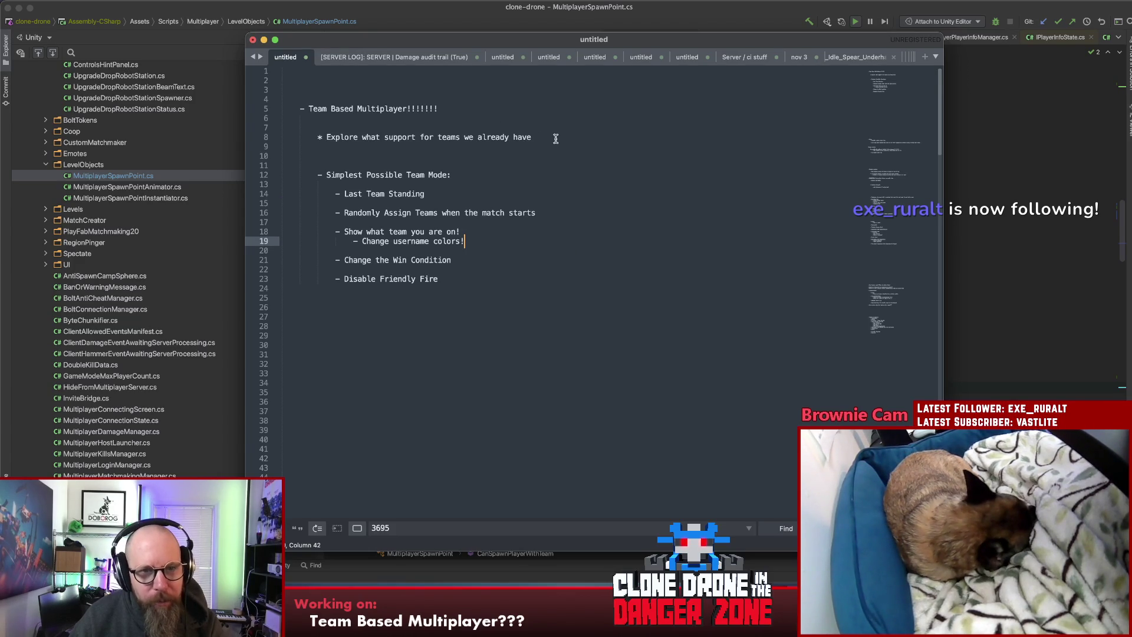
# Step: Select the 'Explore what support' note, then place the caret on blank line 10
pyautogui.moveTo(556, 139); pyautogui.dragTo(318, 140)
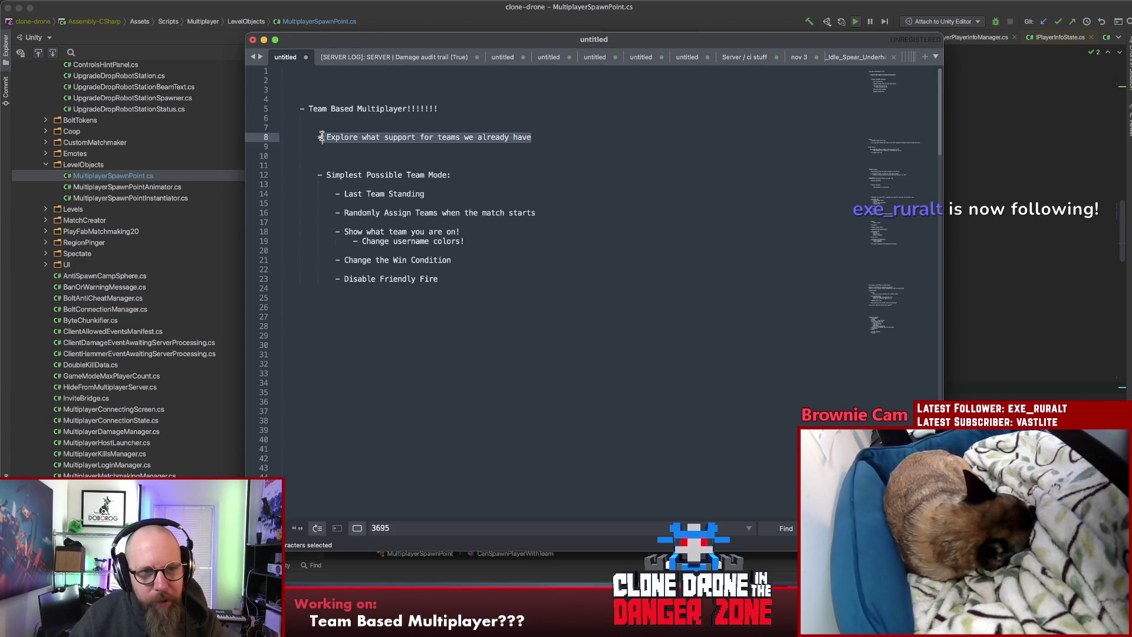
pyautogui.click(383, 153)
pyautogui.press('Up')
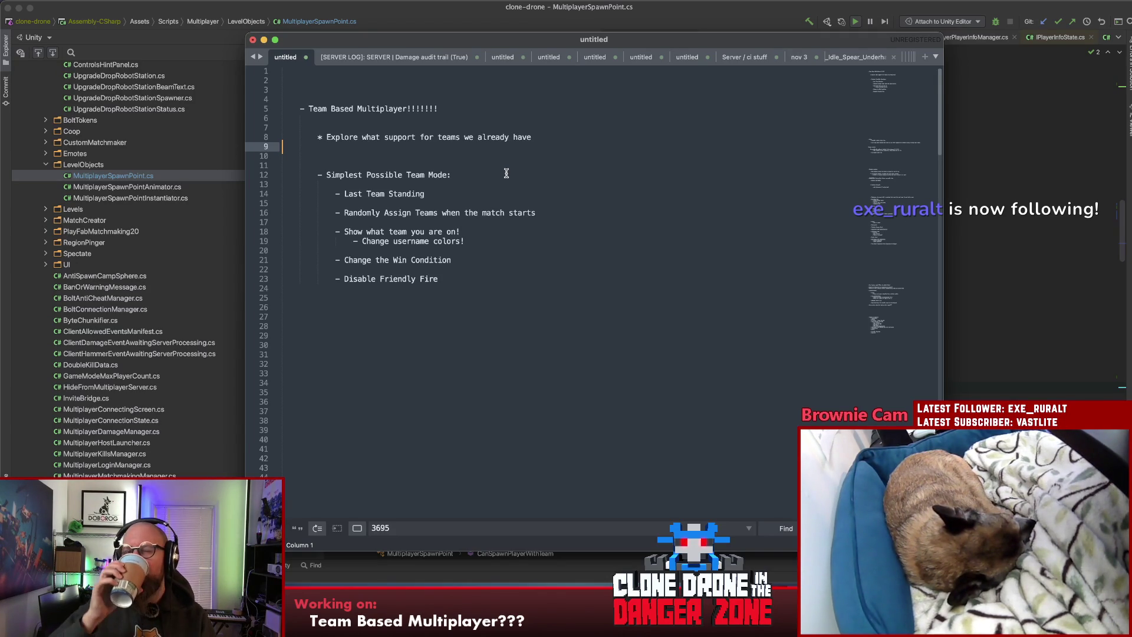
pyautogui.click(549, 152)
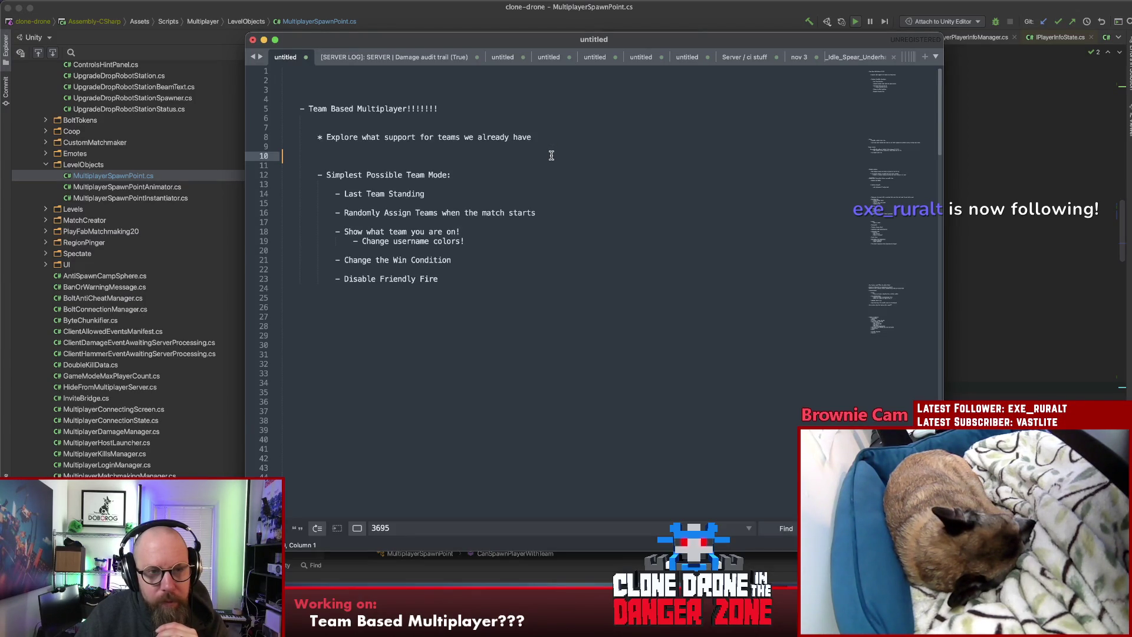
pyautogui.click(437, 166)
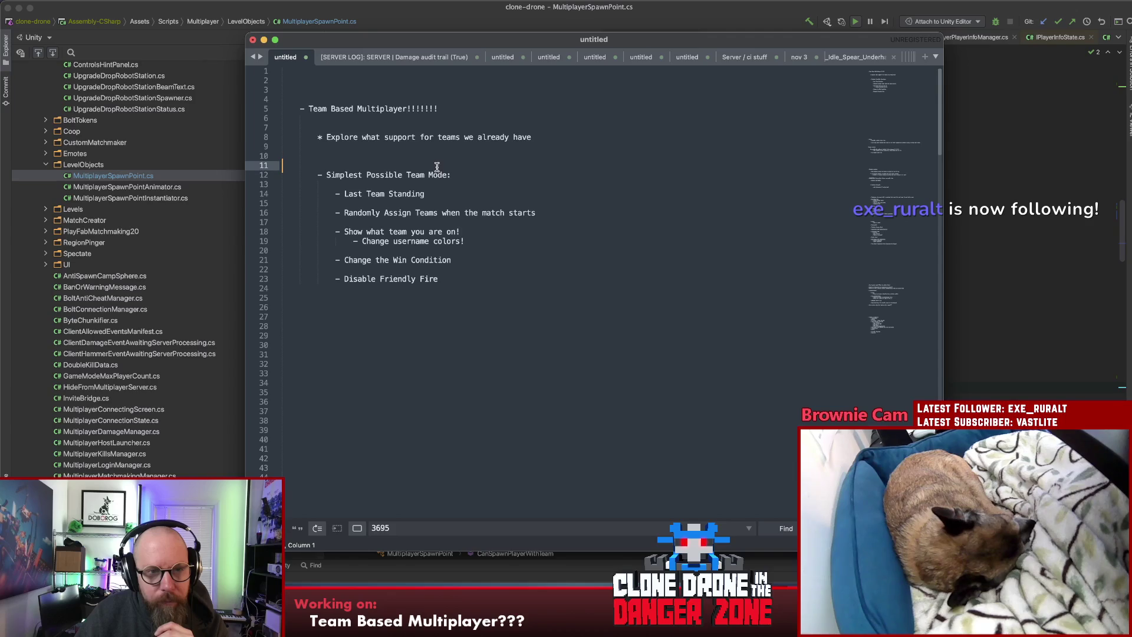
pyautogui.click(438, 159)
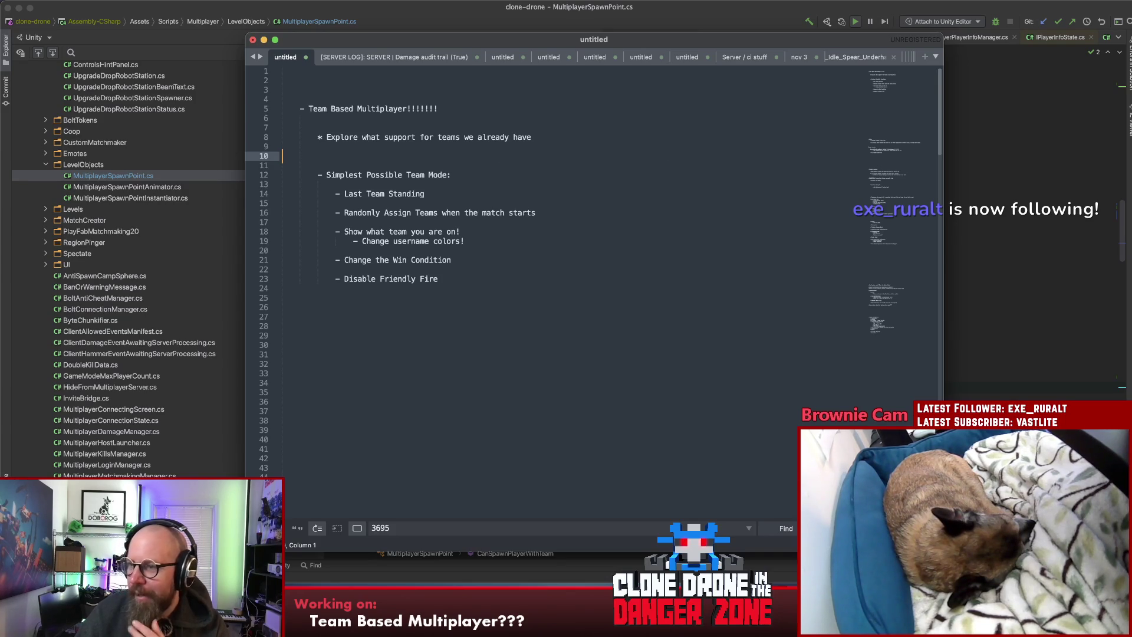
pyautogui.press('super+Tab')
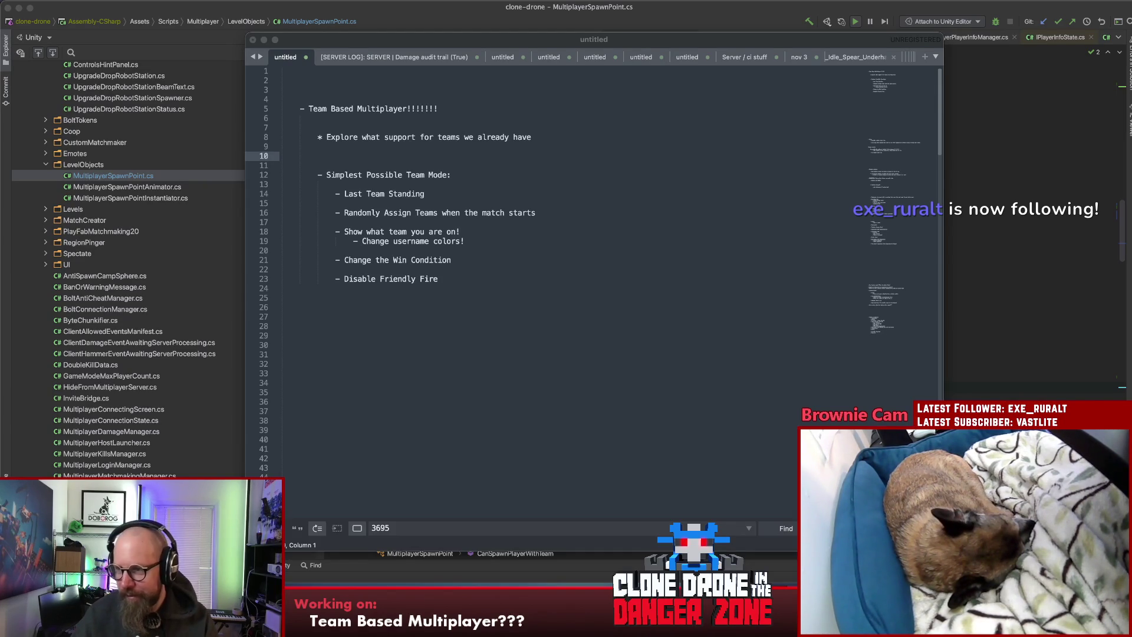
pyautogui.click(540, 250)
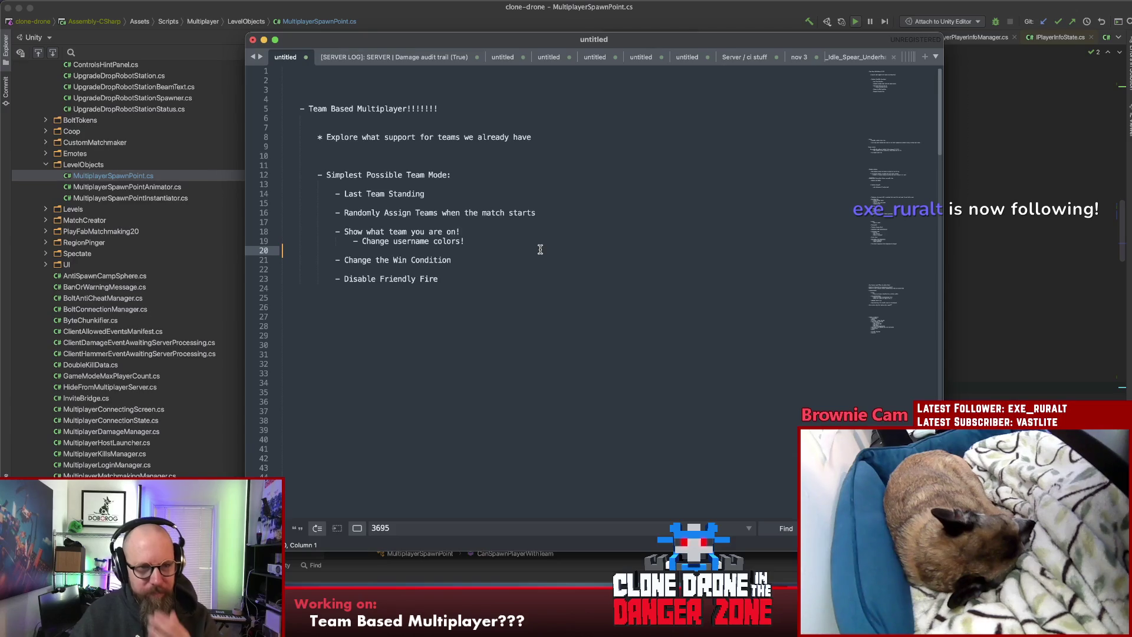
pyautogui.click(545, 242)
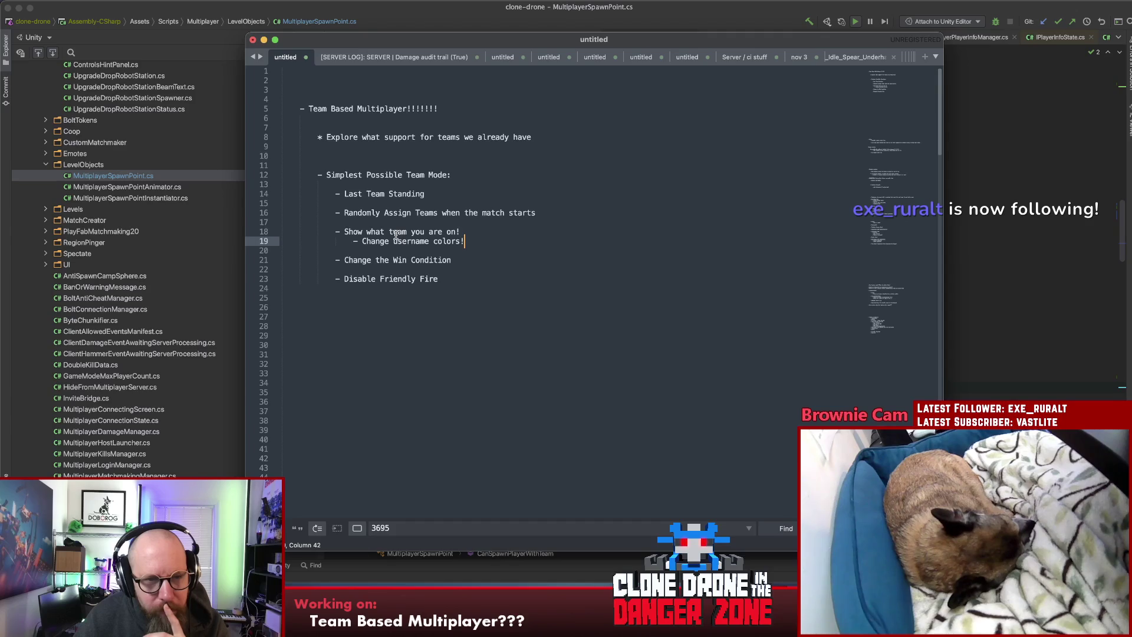
pyautogui.click(544, 213)
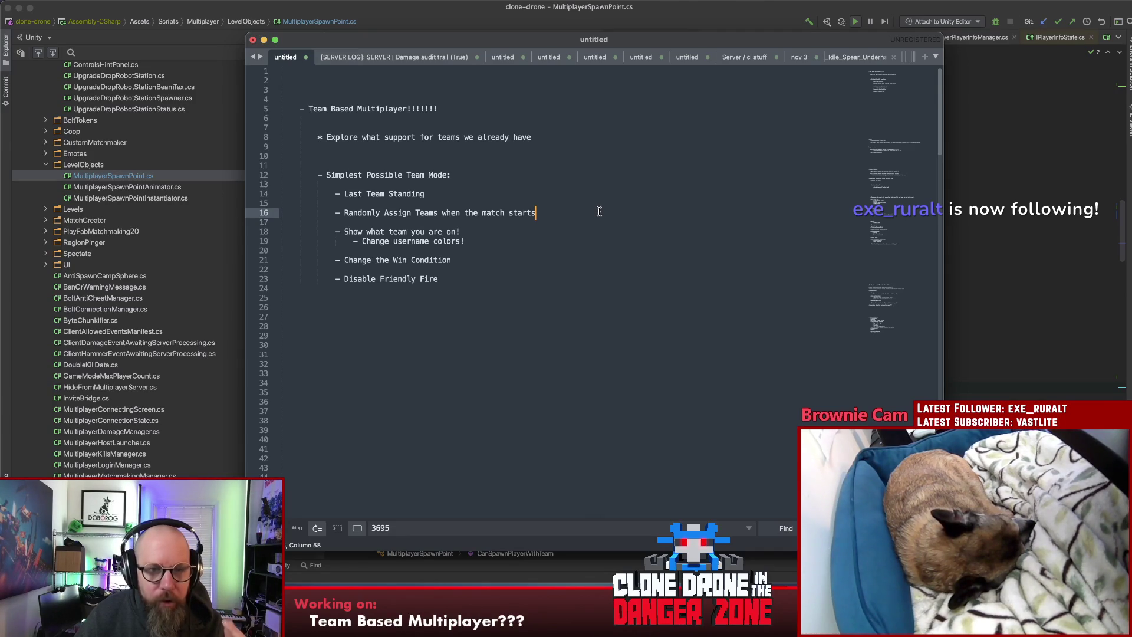
pyautogui.click(589, 236)
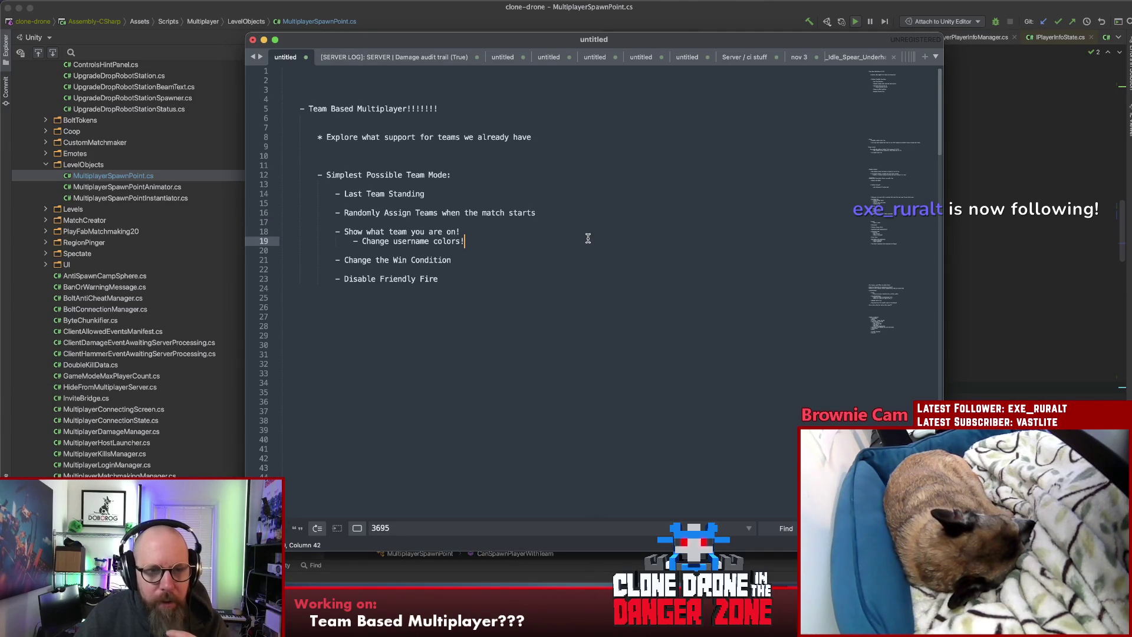
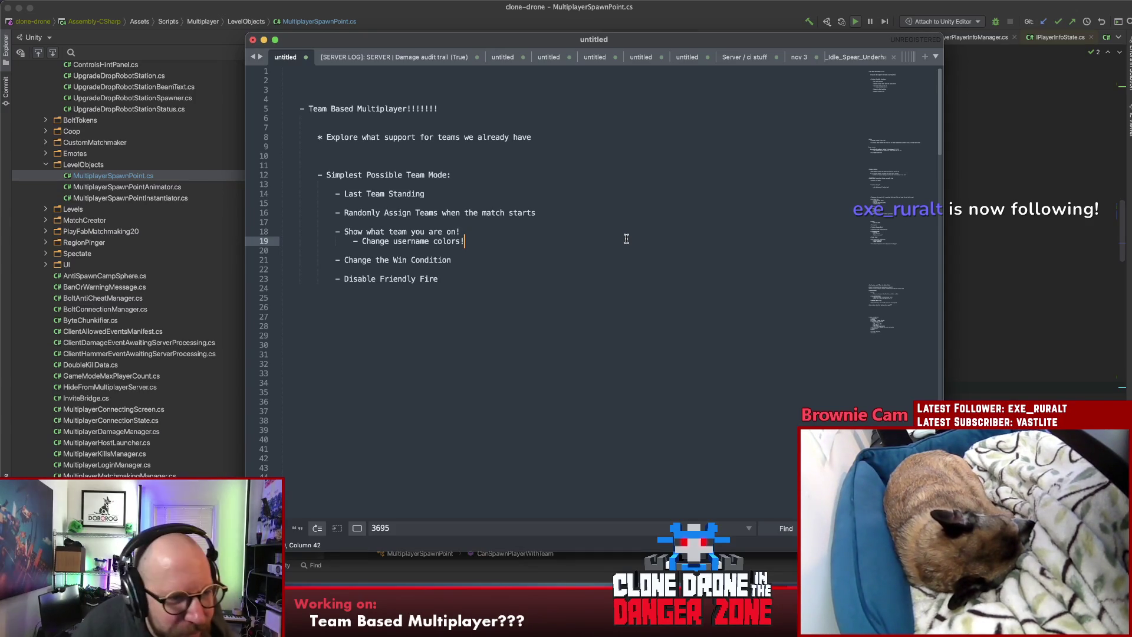
# Step: Look over the team-mode to-do notes in Sublime Text without editing, then return to Unity
pyautogui.press('Down')
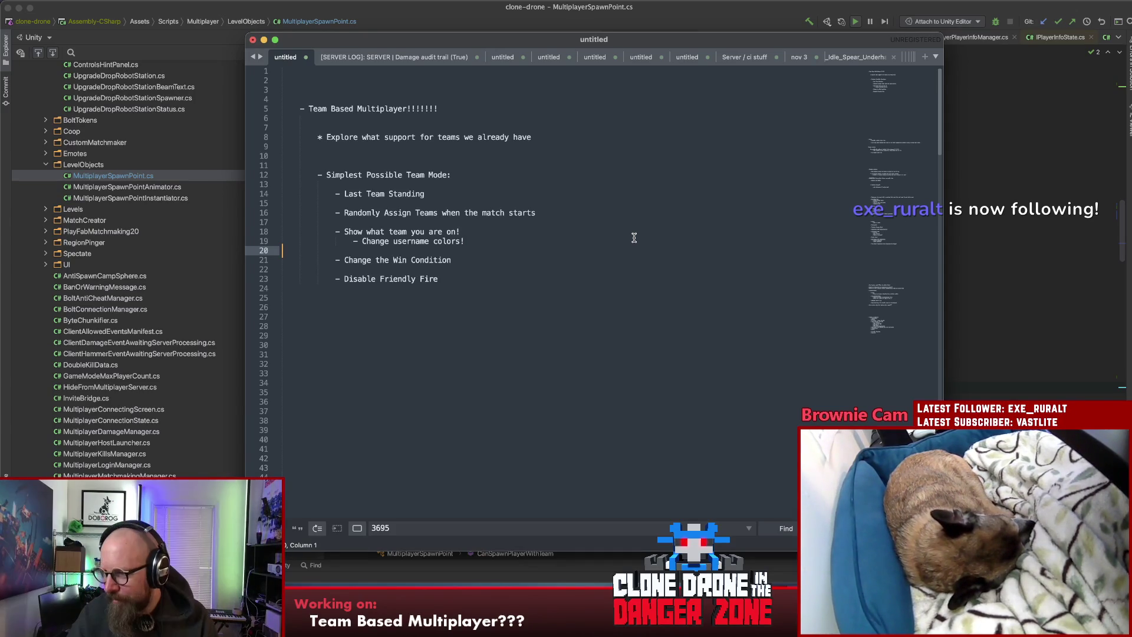
pyautogui.click(550, 288)
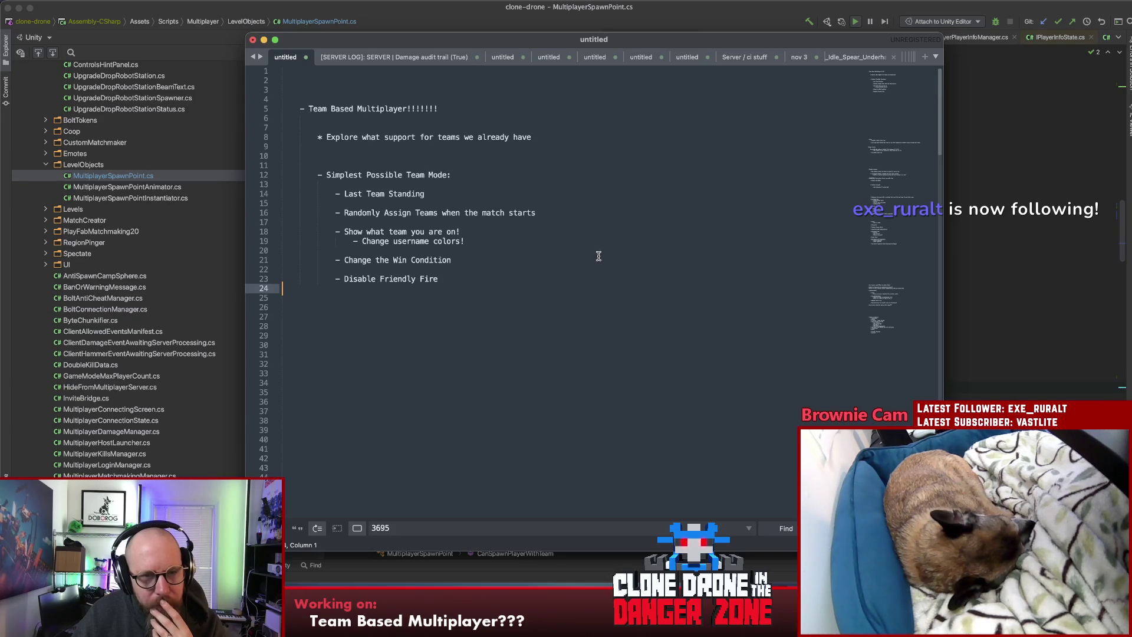
pyautogui.click(603, 229)
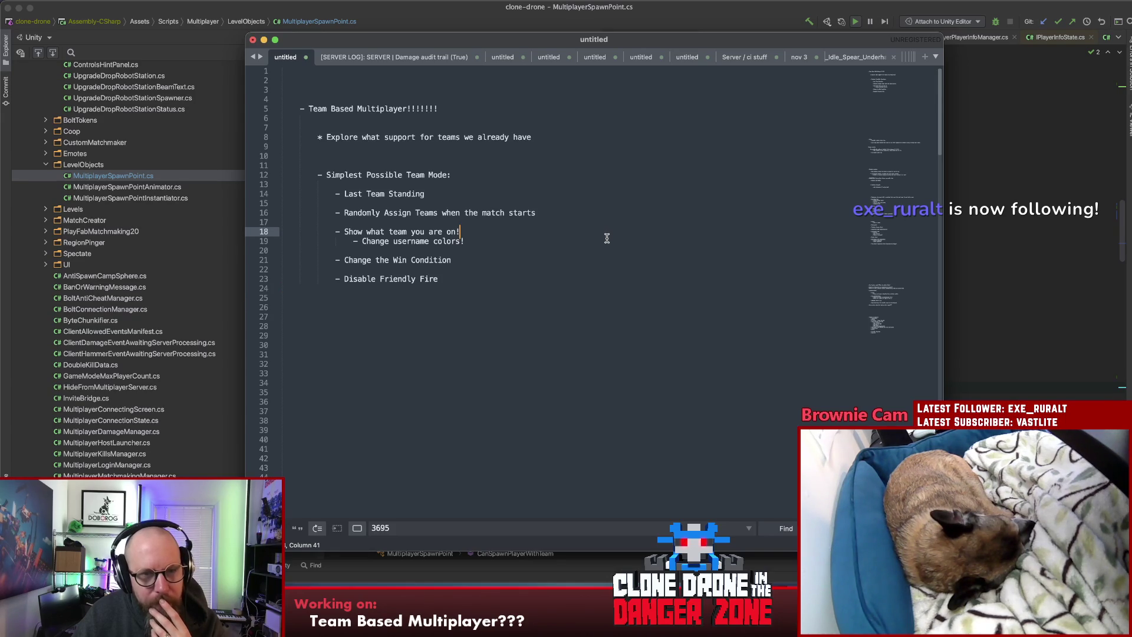
pyautogui.click(606, 240)
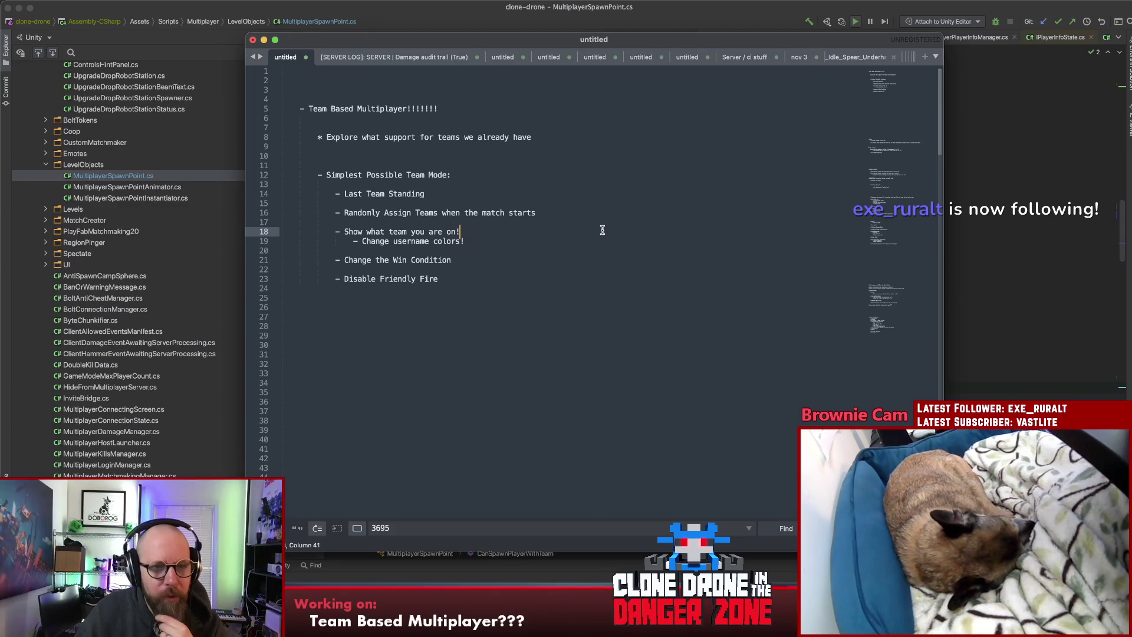
pyautogui.click(605, 213)
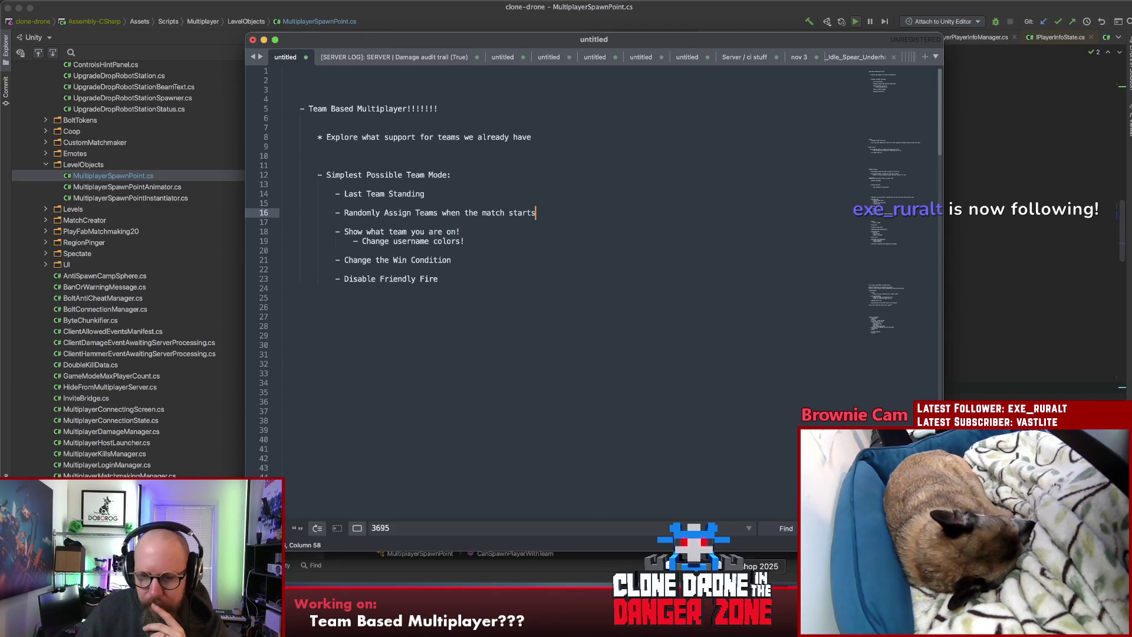
pyautogui.press('super+Tab')
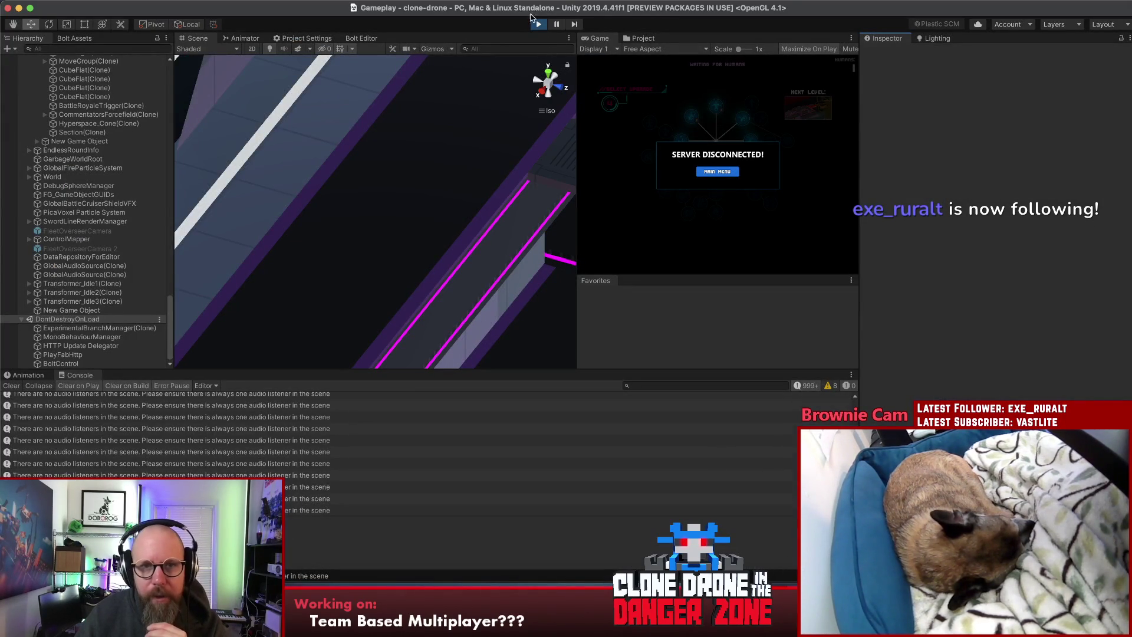
# Step: Stop the game, clear the Console, narrow the Hierarchy panel slightly, and start Play again
pyautogui.click(537, 23)
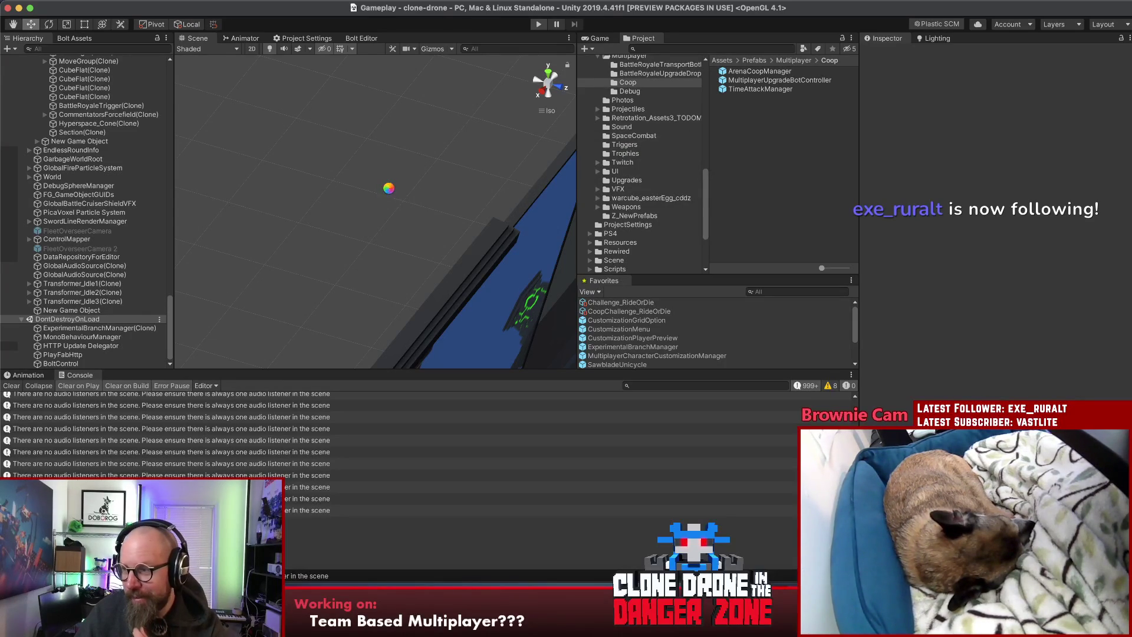
pyautogui.click(11, 385)
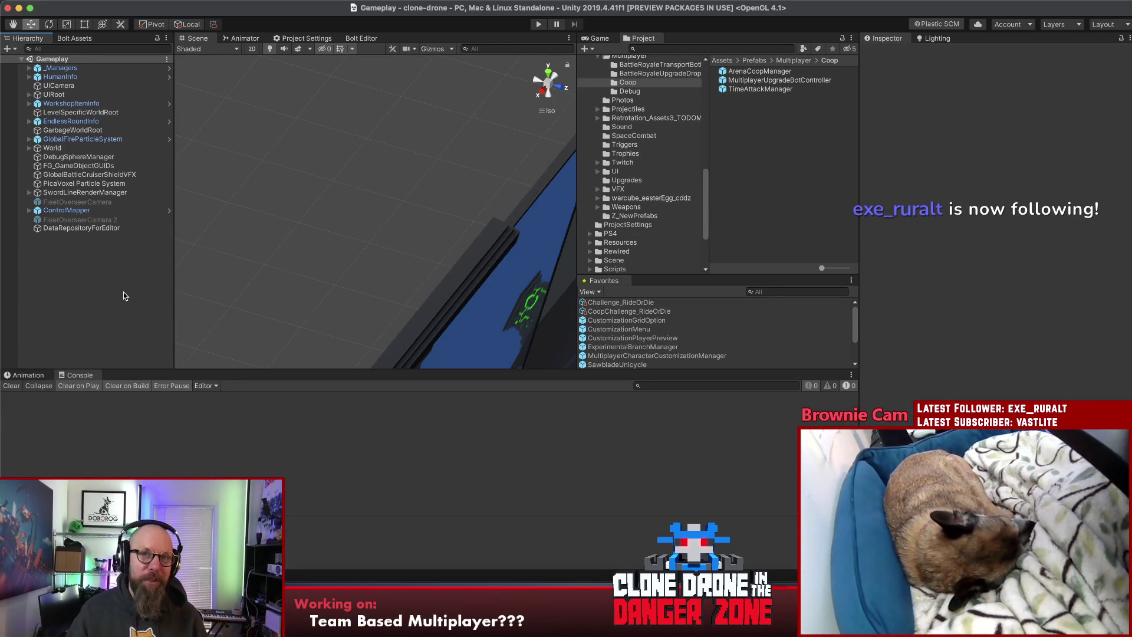
pyautogui.moveTo(174, 270); pyautogui.dragTo(167, 270)
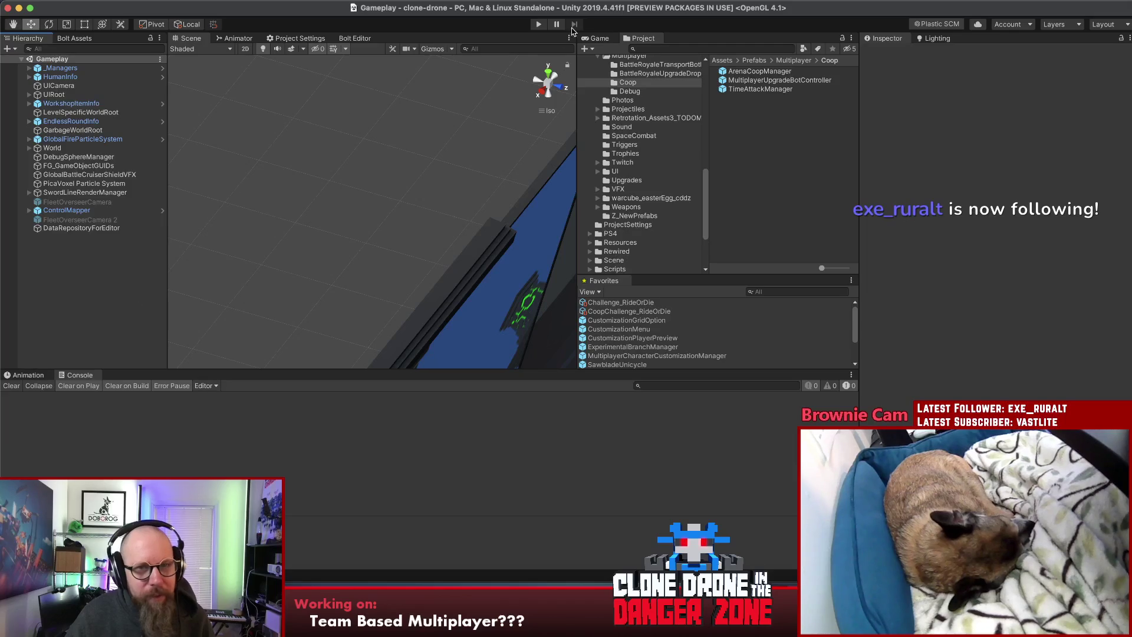
pyautogui.click(538, 23)
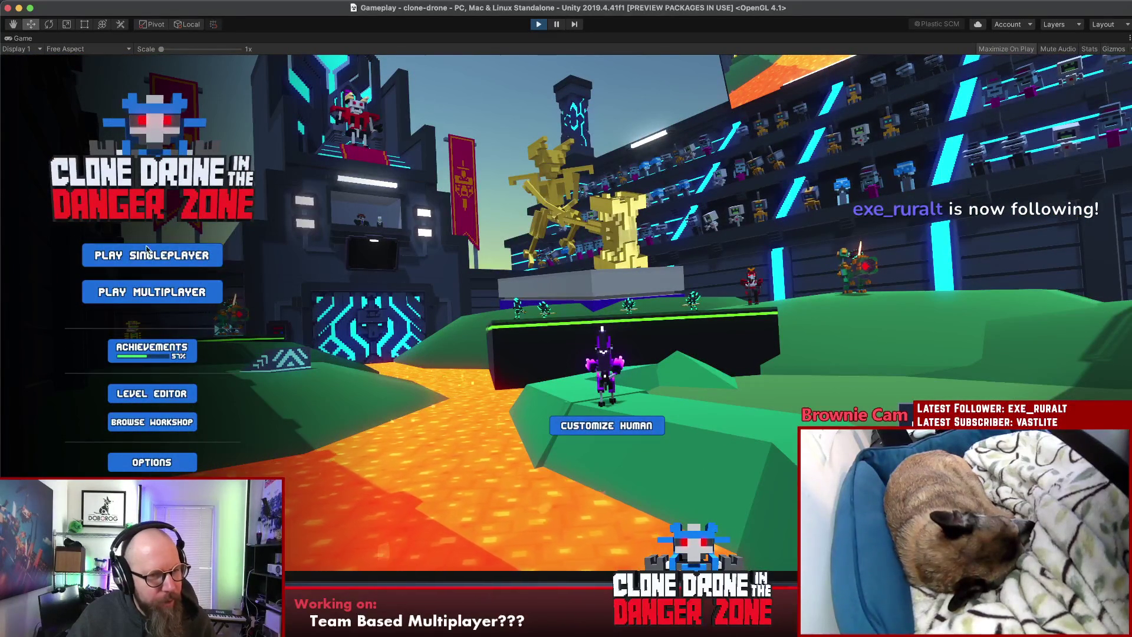
# Step: Open the level editor, collapse Endless, expand BattleRoyale and BattleRoyaleS2, and pick BR_Maze
pyautogui.click(152, 394)
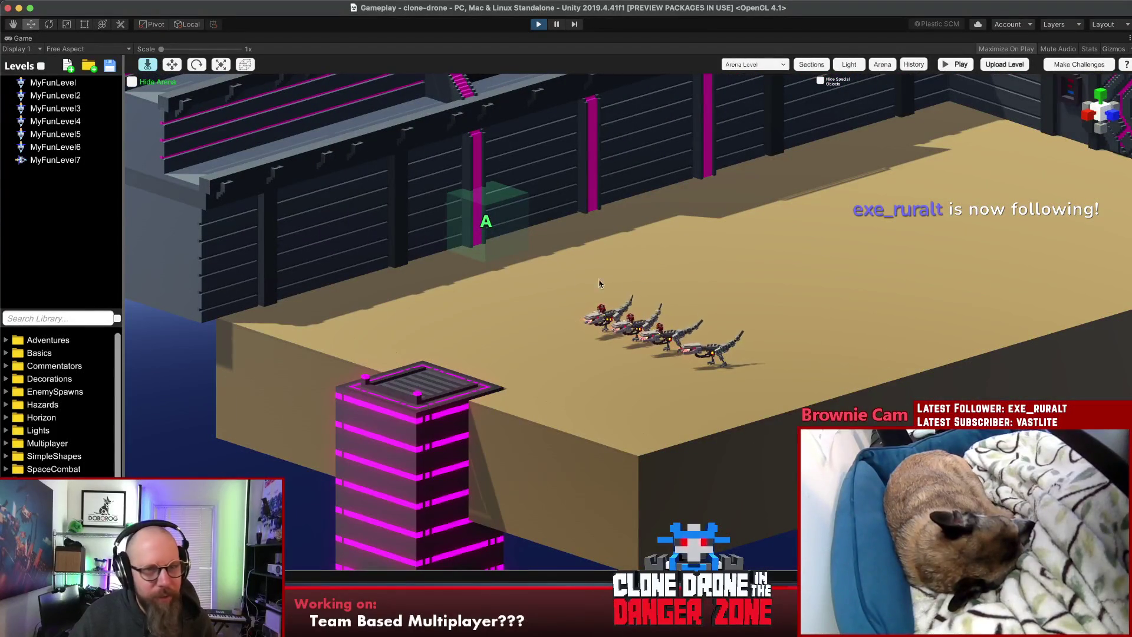
pyautogui.click(41, 66)
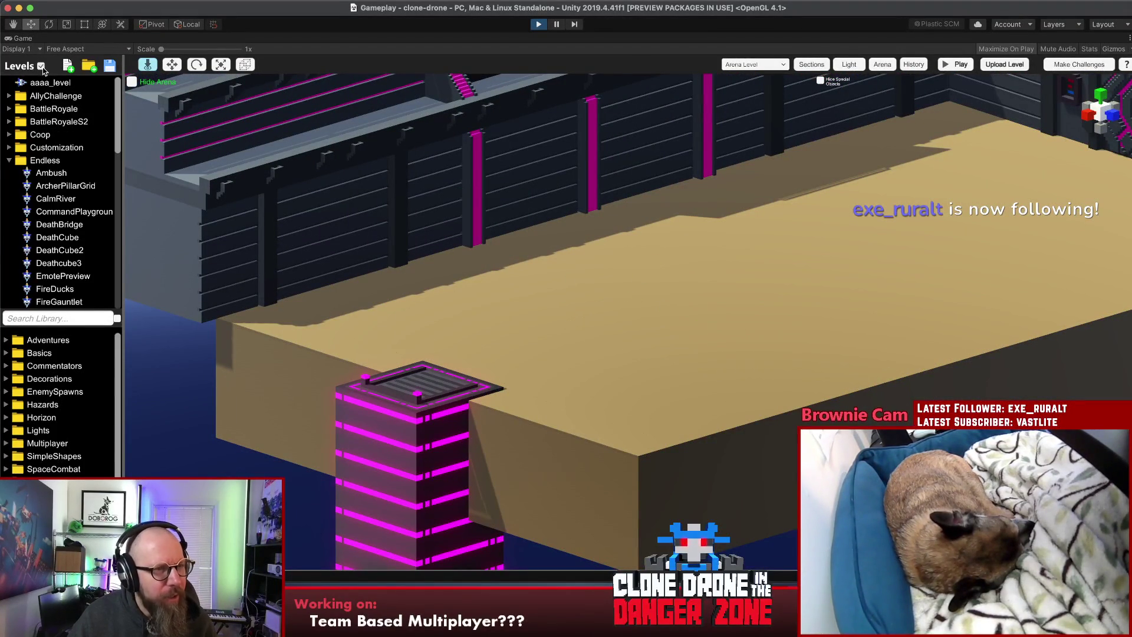
pyautogui.click(9, 161)
pyautogui.click(10, 122)
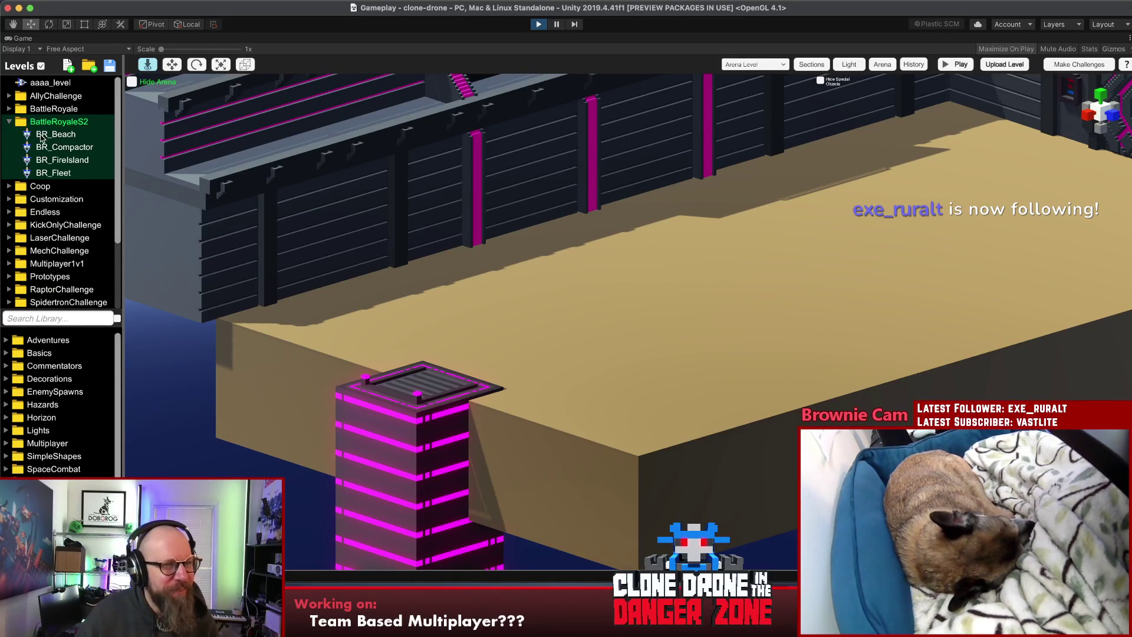
pyautogui.click(8, 108)
pyautogui.scroll(-5, 82, 148)
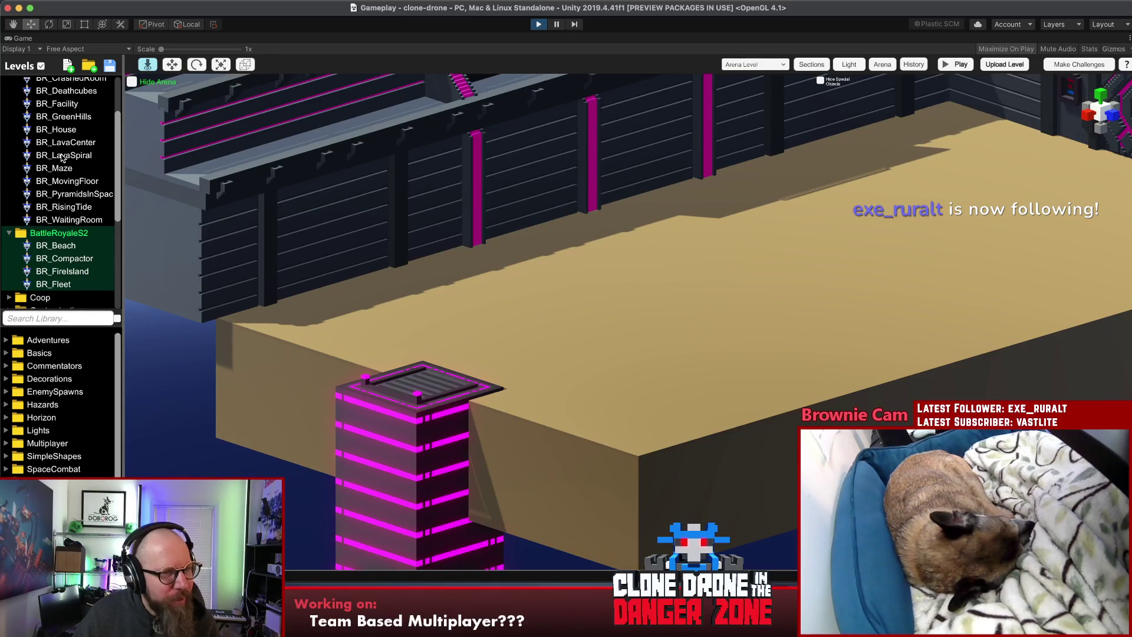
pyautogui.click(59, 171)
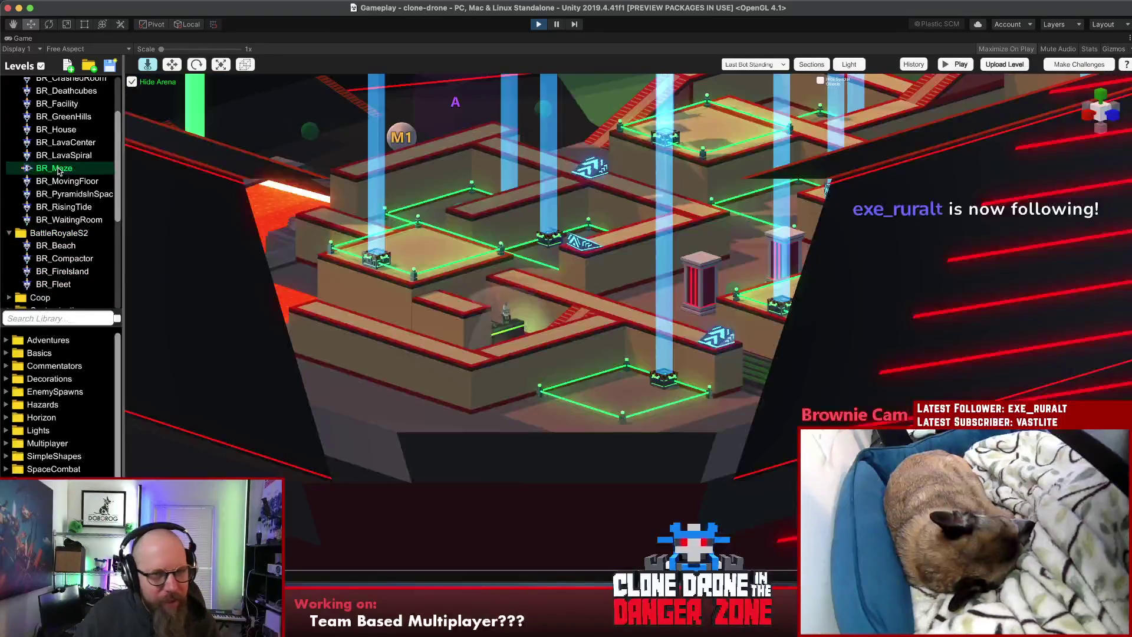
# Step: Orbit around the BR_Maze arena and select its waiting room location object
pyautogui.scroll(5, 494, 235)
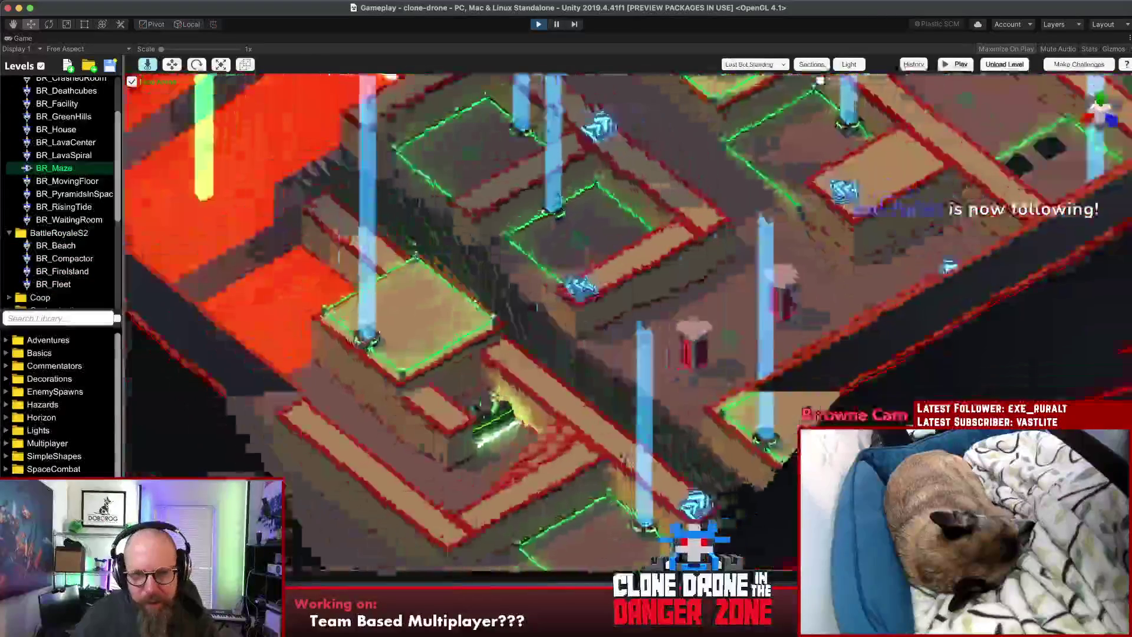
pyautogui.scroll(-10, 681, 382)
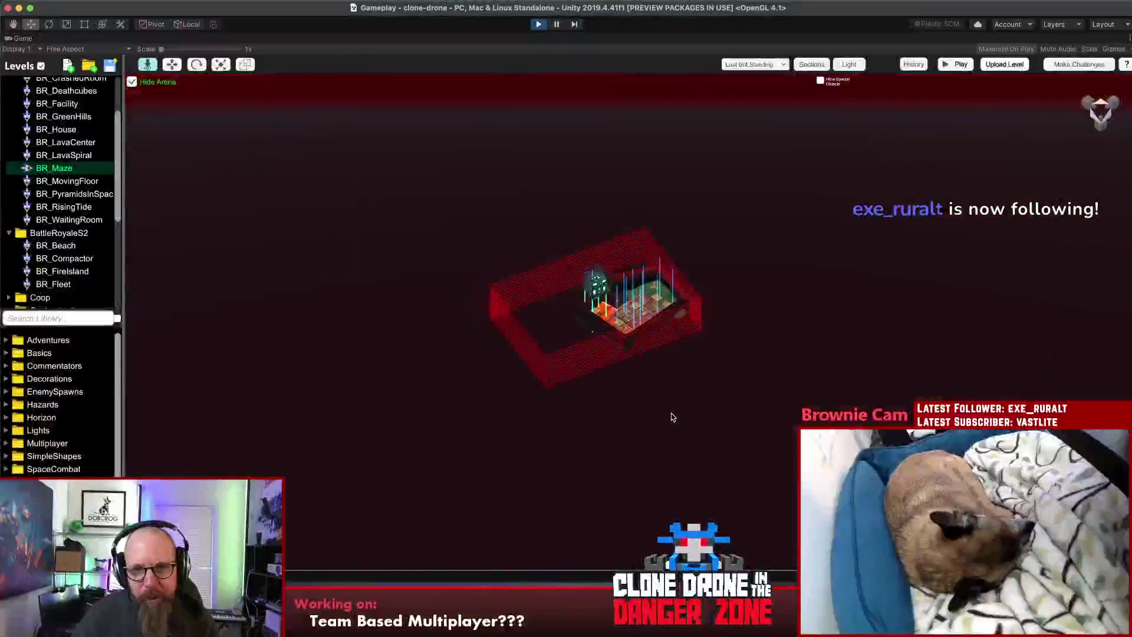
pyautogui.scroll(5, 681, 382)
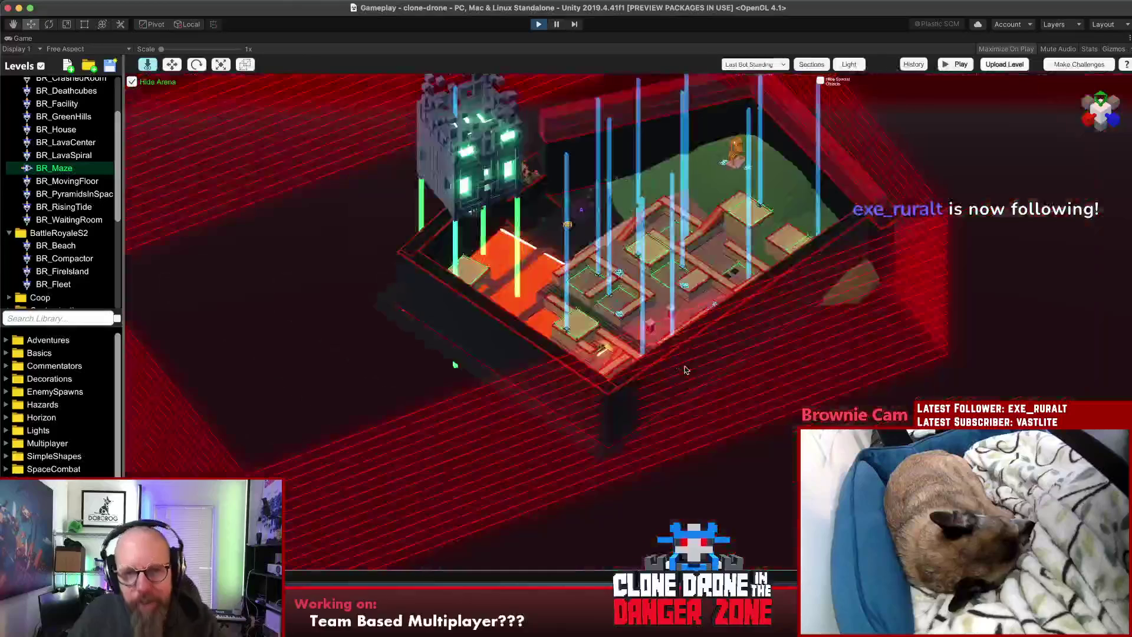
pyautogui.moveTo(948, 140)
pyautogui.mouseDown()
pyautogui.moveTo(189, 214)
pyautogui.moveTo(521, 121)
pyautogui.mouseUp()
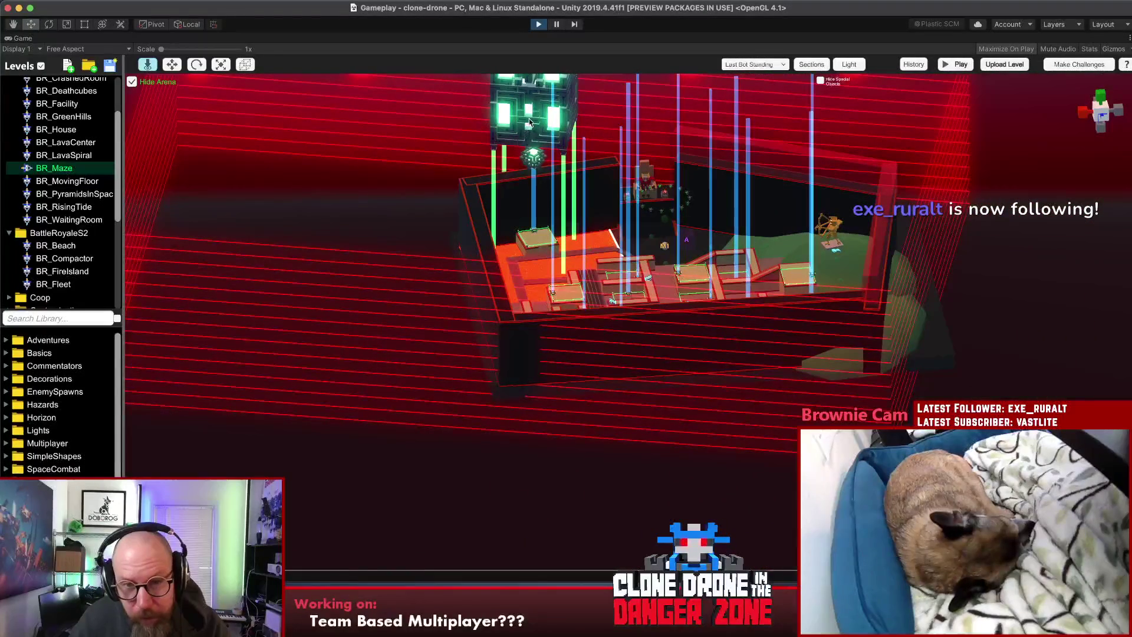
pyautogui.moveTo(526, 126)
pyautogui.mouseDown()
pyautogui.moveTo(653, 234)
pyautogui.moveTo(652, 262)
pyautogui.moveTo(847, 334)
pyautogui.mouseUp()
pyautogui.click(639, 219)
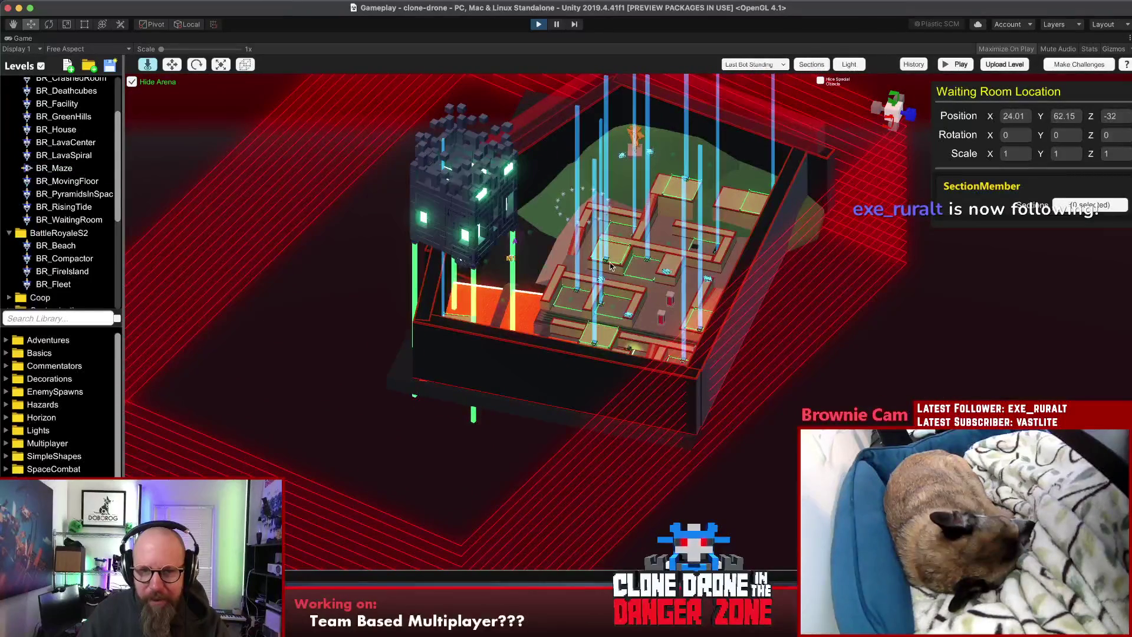
pyautogui.moveTo(607, 263); pyautogui.dragTo(529, 324)
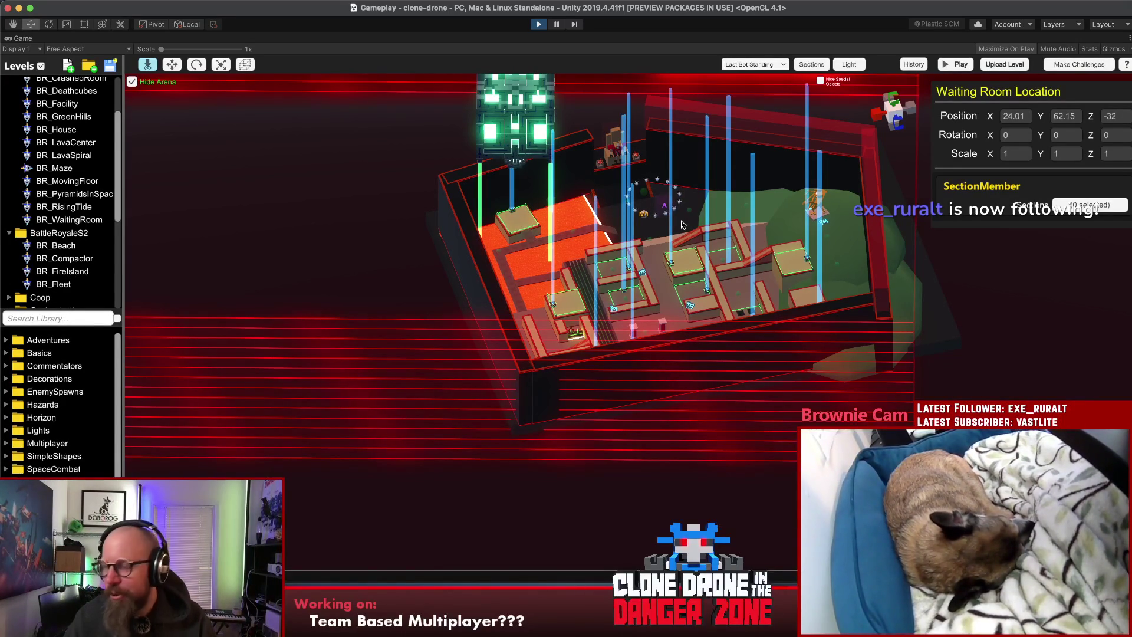
pyautogui.moveTo(776, 302)
pyautogui.mouseDown()
pyautogui.moveTo(364, 360)
pyautogui.moveTo(552, 441)
pyautogui.moveTo(455, 384)
pyautogui.moveTo(530, 354)
pyautogui.mouseUp()
# Step: Inspect the moving platform group, A trigger cube and final zone tower, then request BR_LavaCenter
pyautogui.click(534, 257)
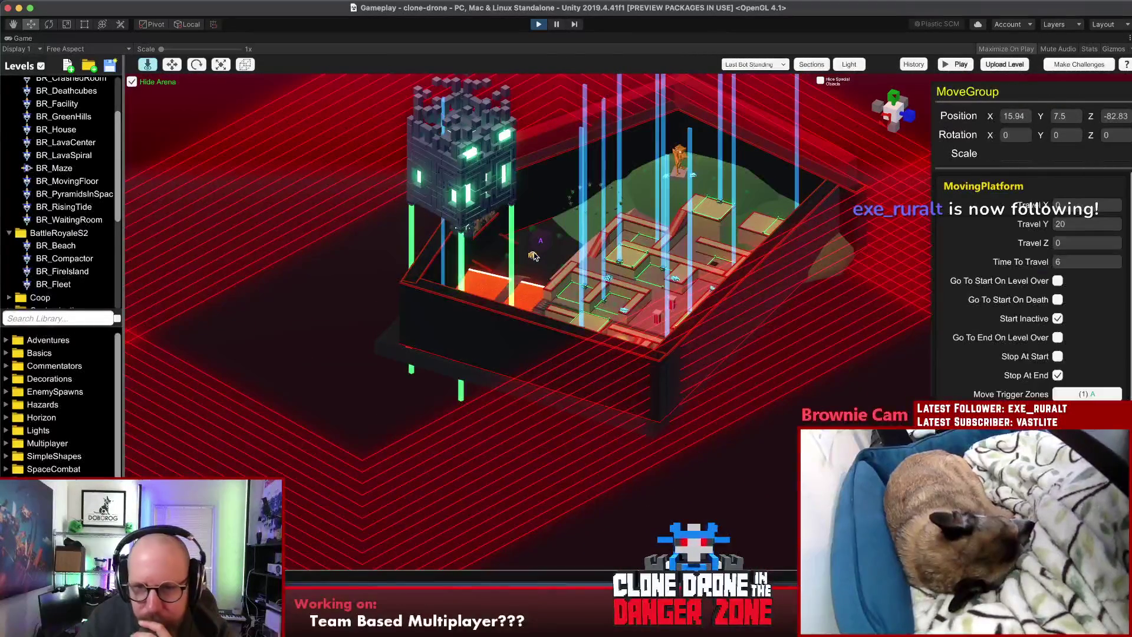
pyautogui.click(543, 245)
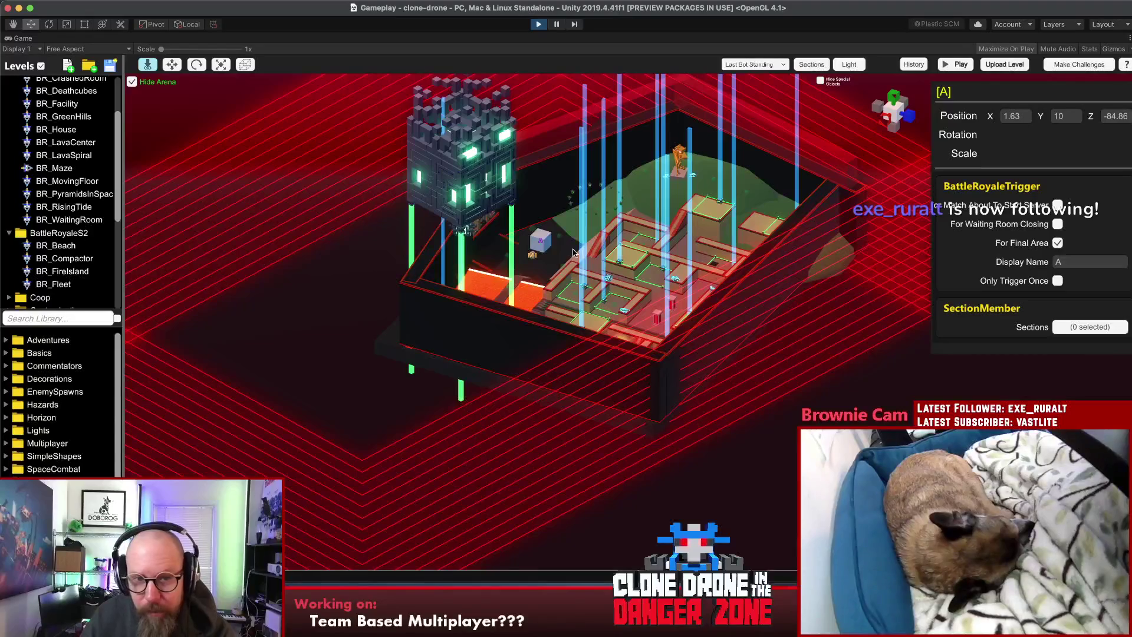
pyautogui.click(450, 175)
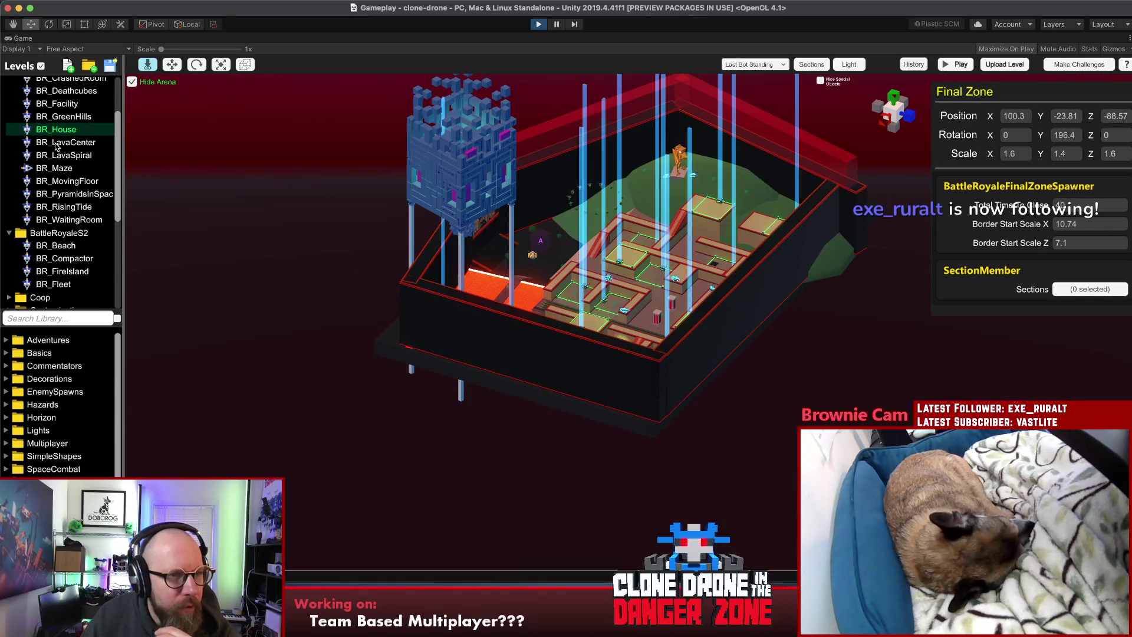
pyautogui.doubleClick(65, 144)
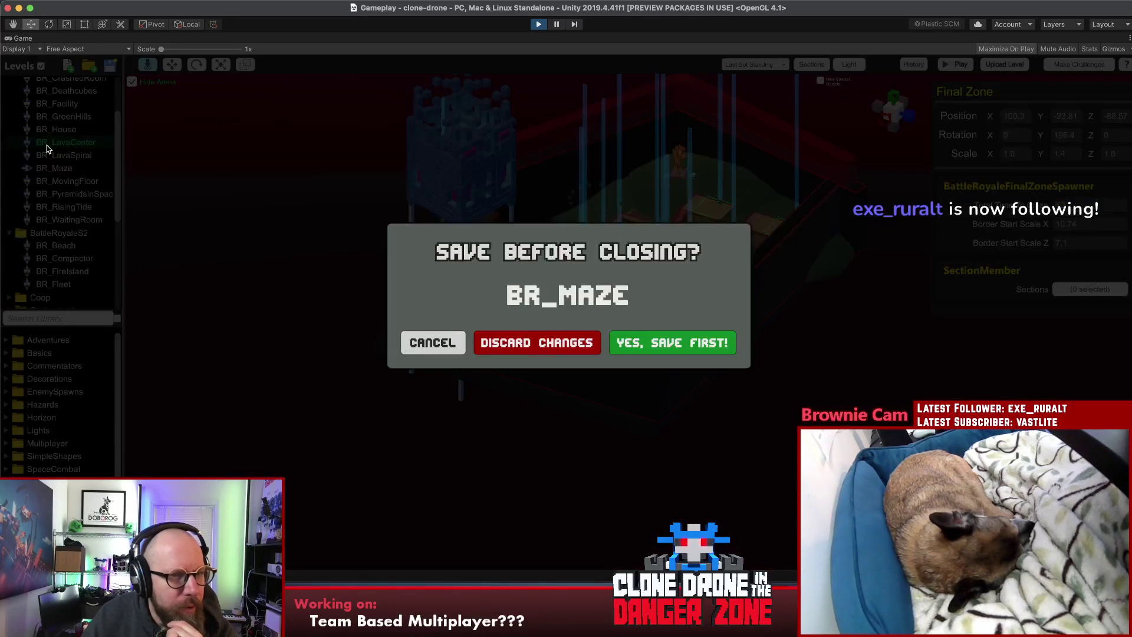
# Step: Answer the save prompt to load BR_LavaCenter, then select BR_Cliffside
pyautogui.click(512, 343)
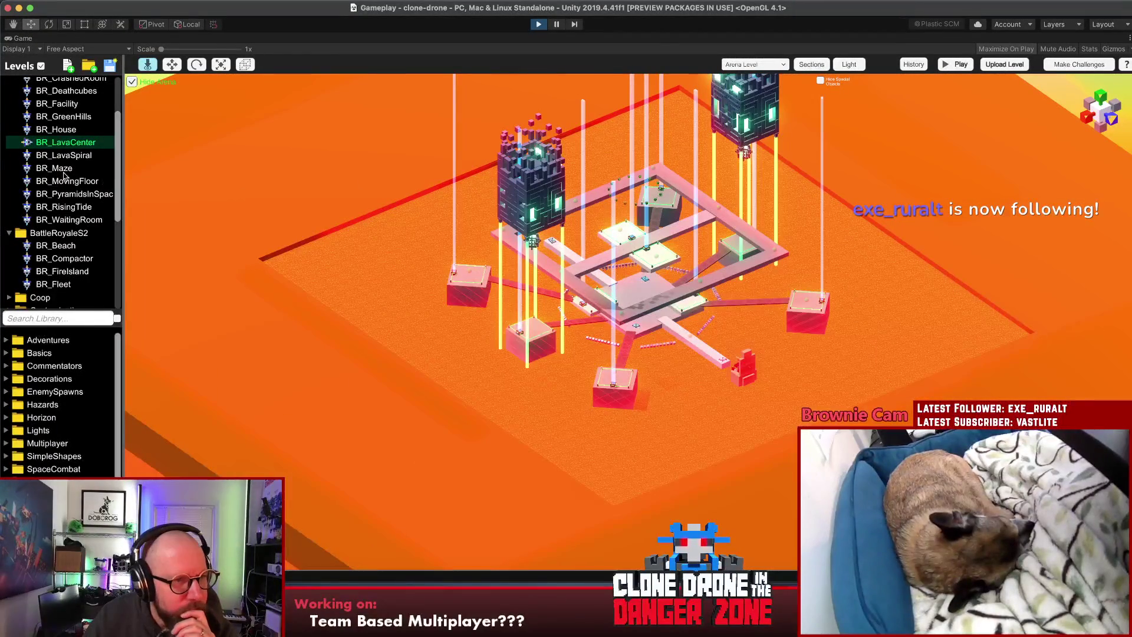
pyautogui.scroll(3, 66, 178)
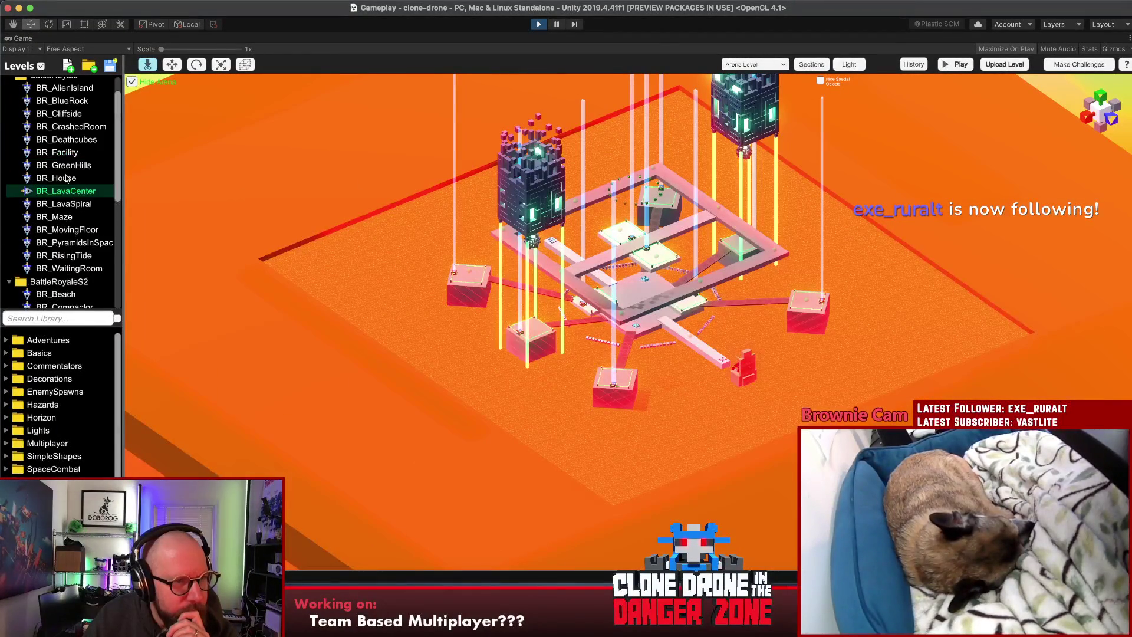
pyautogui.click(61, 116)
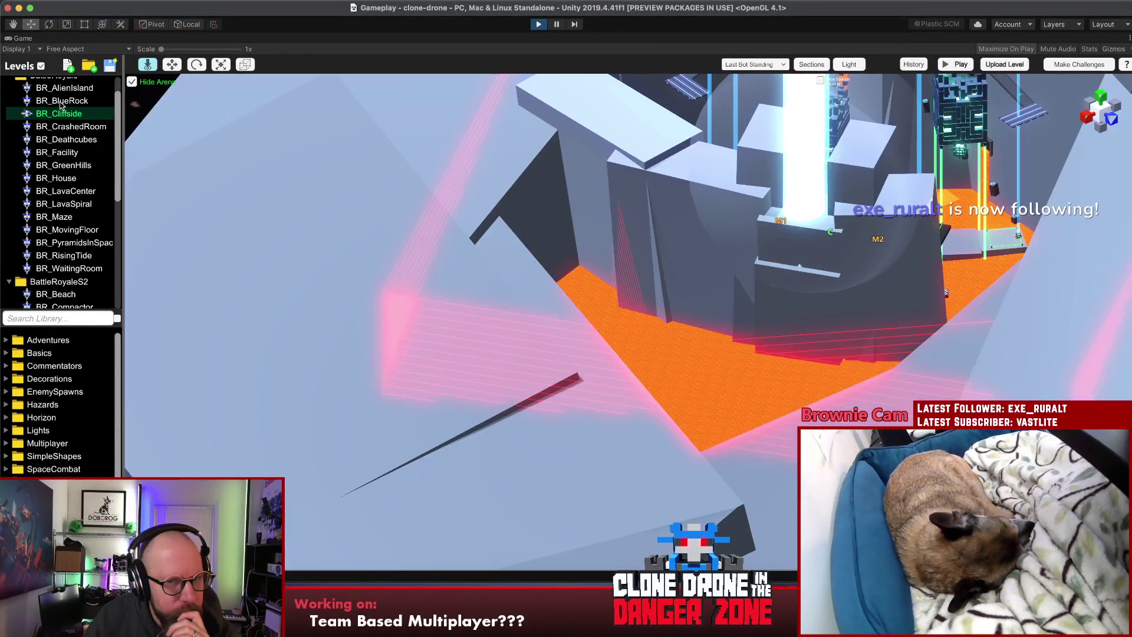
# Step: View BR_BlueRock from around and above, then load the BR_Beach level
pyautogui.click(61, 102)
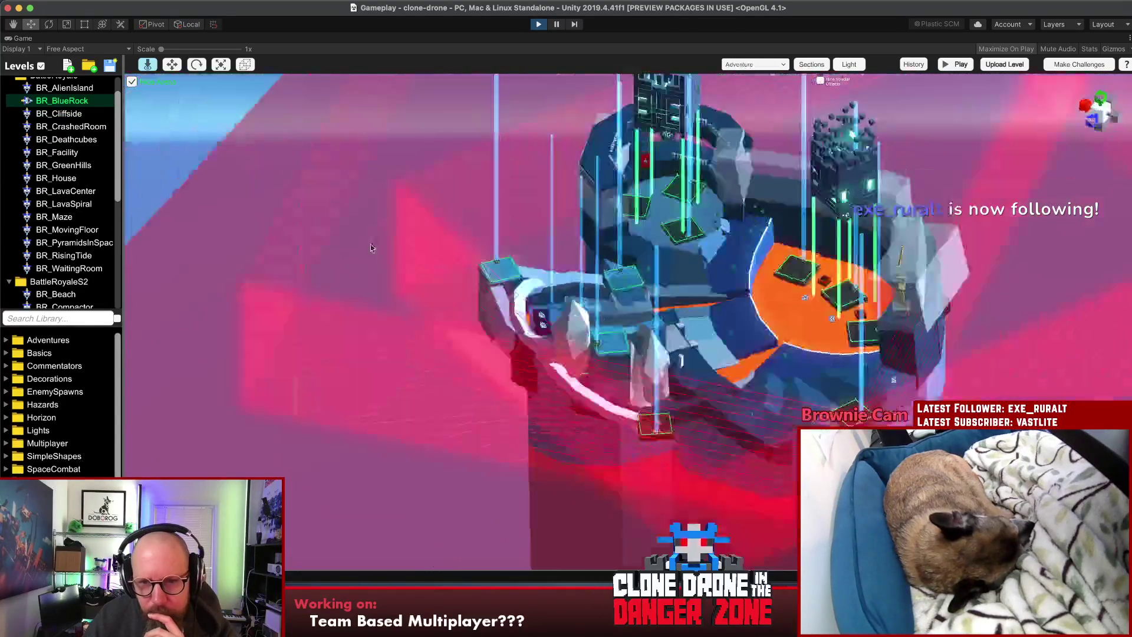
pyautogui.moveTo(371, 248)
pyautogui.mouseDown()
pyautogui.moveTo(635, 259)
pyautogui.moveTo(759, 186)
pyautogui.moveTo(891, 212)
pyautogui.moveTo(211, 290)
pyautogui.mouseUp()
pyautogui.moveTo(627, 281); pyautogui.dragTo(829, 386)
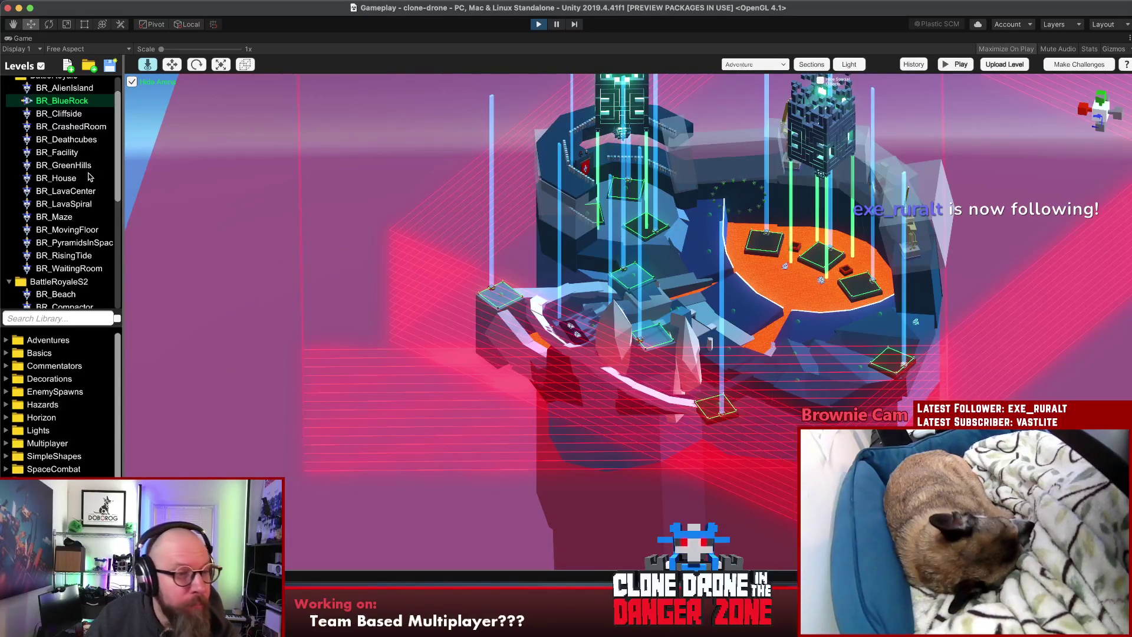
pyautogui.scroll(-3, 88, 177)
pyautogui.click(38, 230)
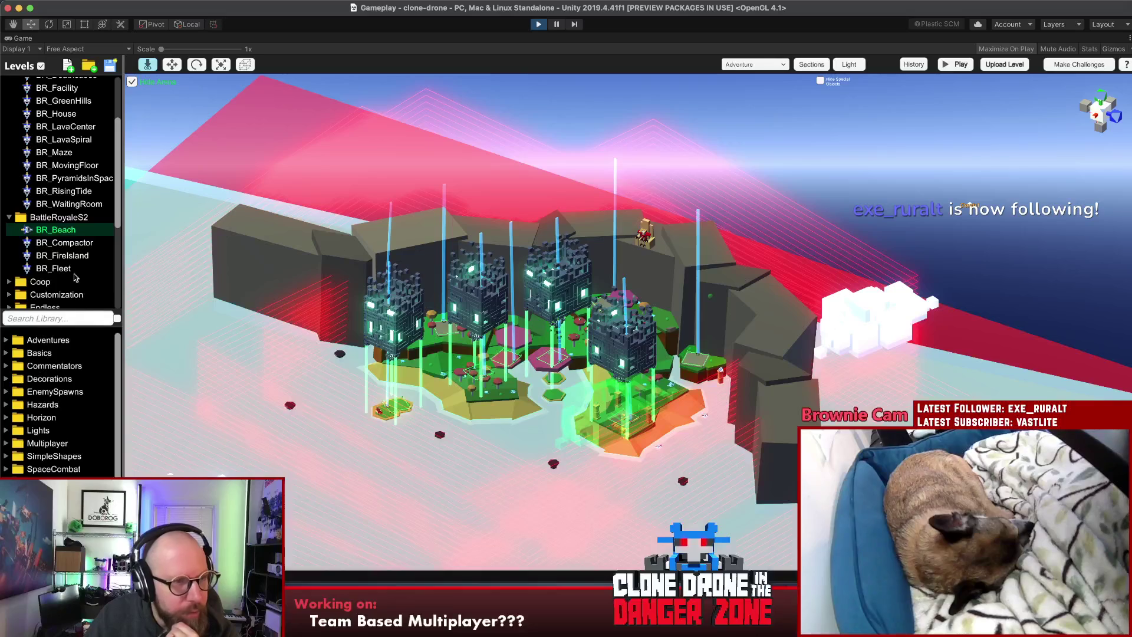
# Step: Load and orbit around the BR_Compactor, BR_FireIsland and BR_Fleet levels for comparison
pyautogui.click(61, 244)
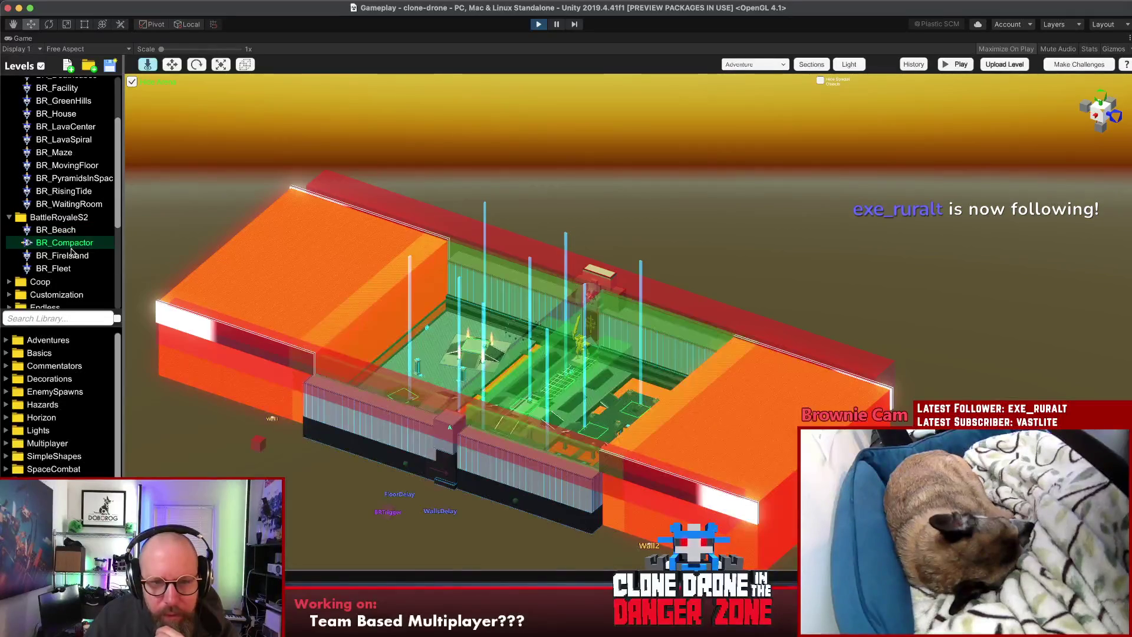
pyautogui.moveTo(747, 534)
pyautogui.mouseDown()
pyautogui.moveTo(391, 539)
pyautogui.moveTo(173, 449)
pyautogui.moveTo(315, 430)
pyautogui.mouseUp()
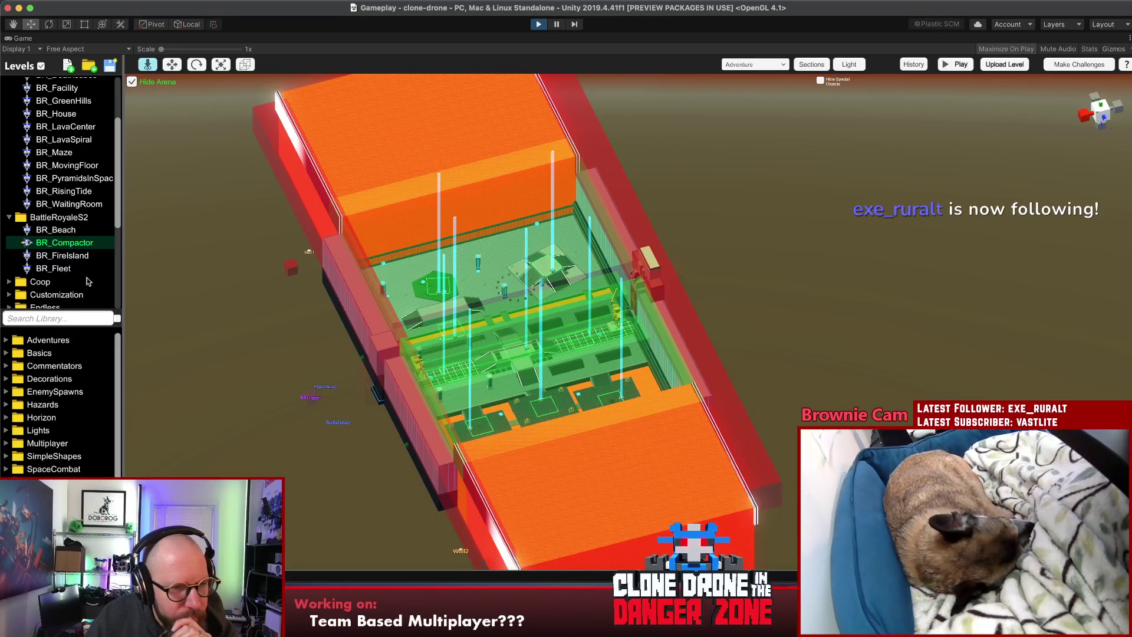
pyautogui.click(54, 257)
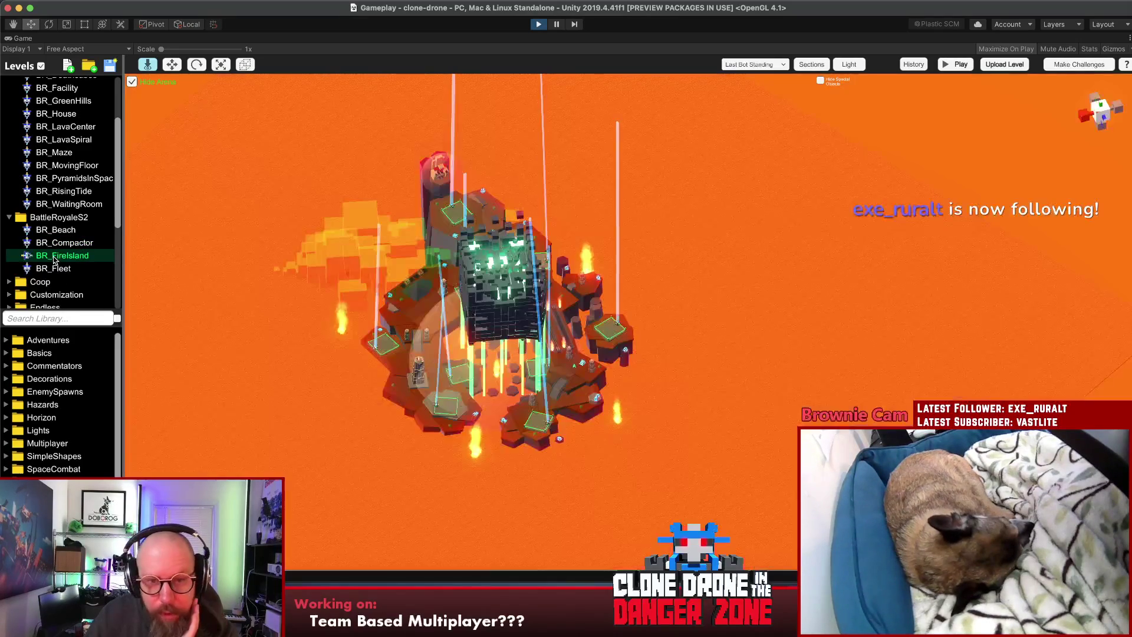
pyautogui.moveTo(361, 321)
pyautogui.mouseDown()
pyautogui.moveTo(557, 118)
pyautogui.moveTo(260, 102)
pyautogui.mouseUp()
pyautogui.moveTo(373, 376)
pyautogui.mouseDown()
pyautogui.moveTo(664, 302)
pyautogui.moveTo(717, 353)
pyautogui.mouseUp()
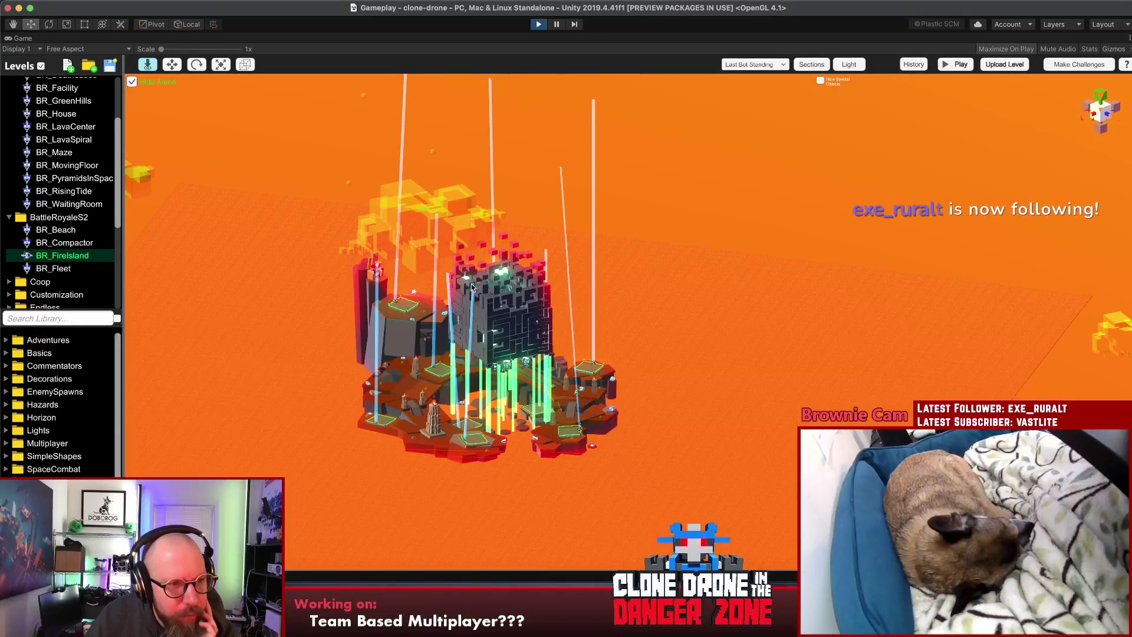
pyautogui.click(47, 269)
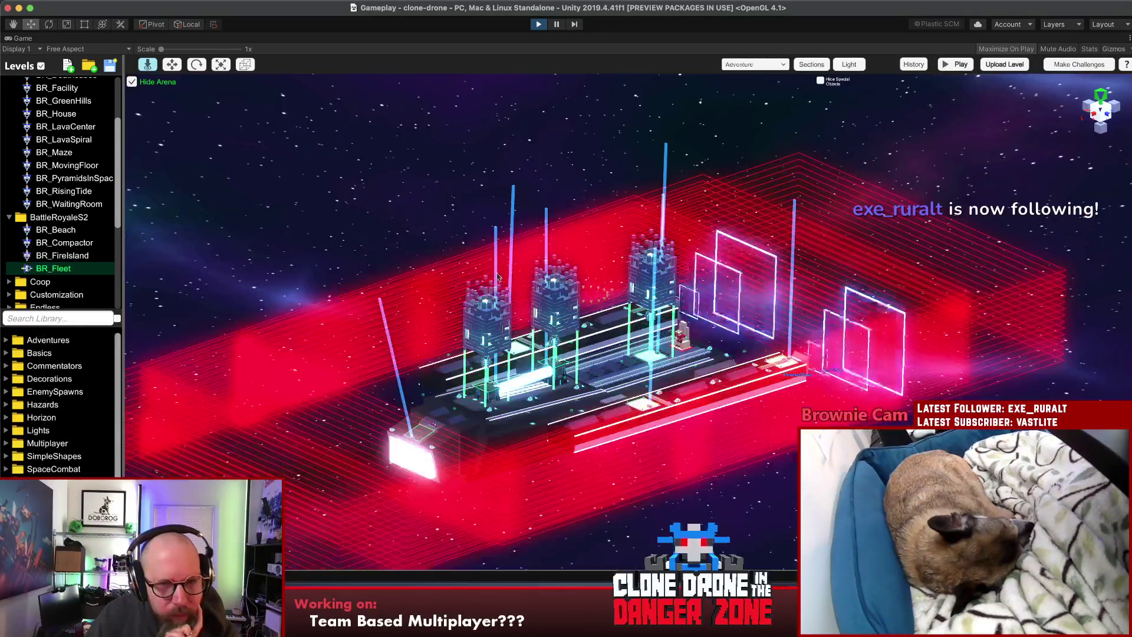
pyautogui.moveTo(413, 354); pyautogui.dragTo(602, 370)
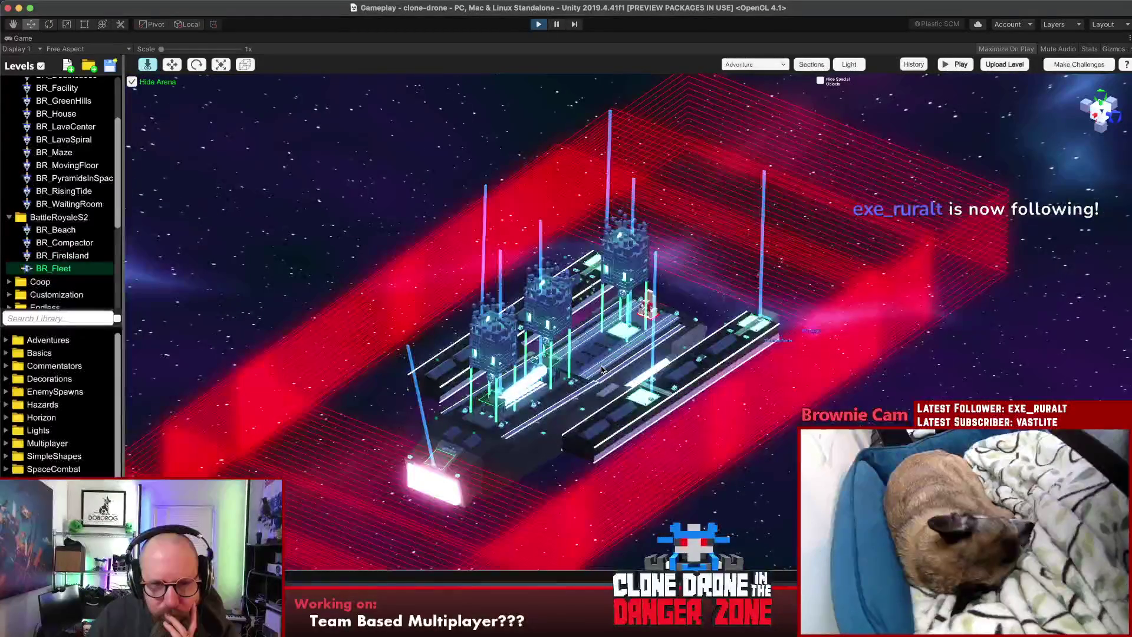
# Step: Reload BR_Compactor, view its green floor side-on, and collapse the BattleRoyale folder
pyautogui.click(44, 242)
pyautogui.moveTo(384, 236)
pyautogui.mouseDown()
pyautogui.moveTo(259, 264)
pyautogui.moveTo(295, 257)
pyautogui.mouseUp()
pyautogui.scroll(5, 295, 256)
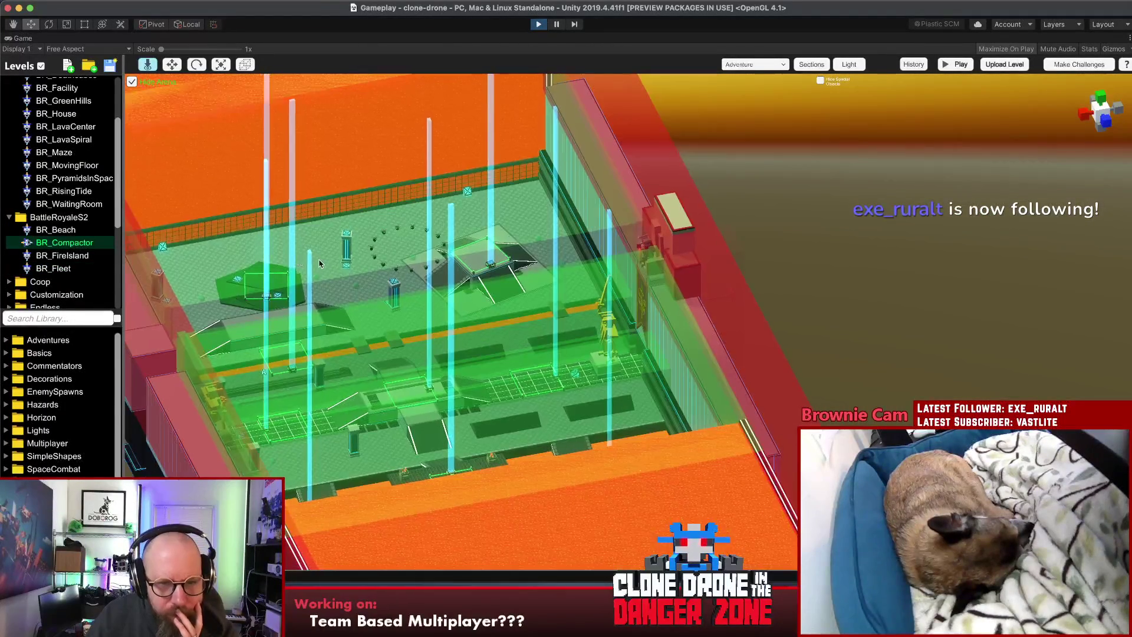
pyautogui.scroll(-5, 319, 263)
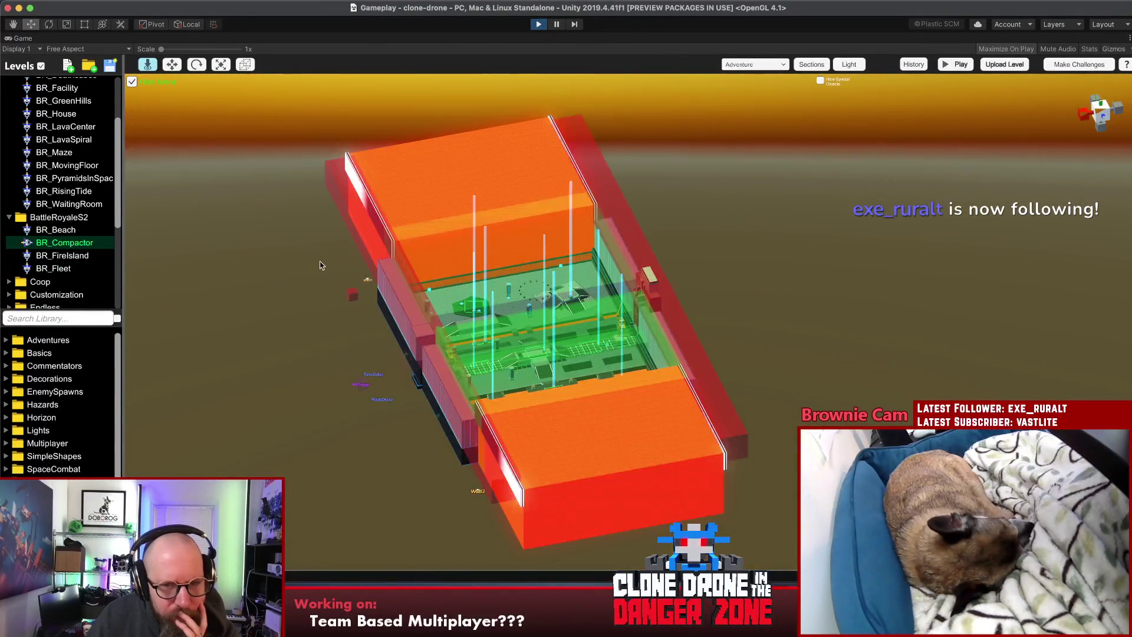
pyautogui.moveTo(320, 266); pyautogui.dragTo(564, 264)
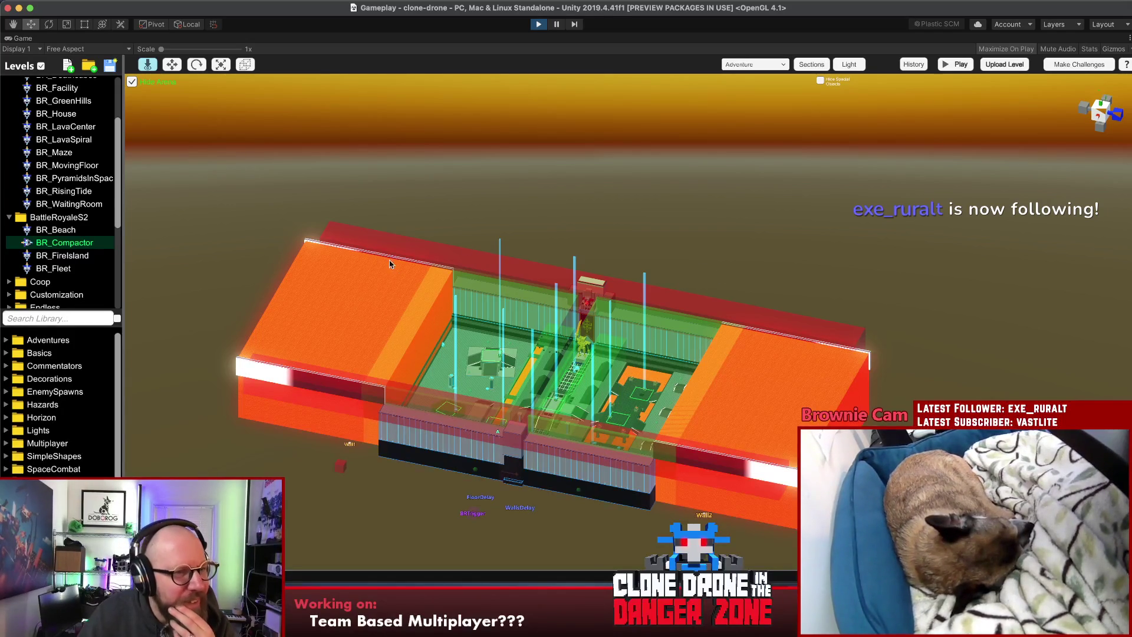
pyautogui.scroll(2, 117, 185)
pyautogui.moveTo(118, 185)
pyautogui.mouseDown()
pyautogui.moveTo(119, 284)
pyautogui.moveTo(125, 145)
pyautogui.moveTo(83, 122)
pyautogui.mouseUp()
pyautogui.click(7, 108)
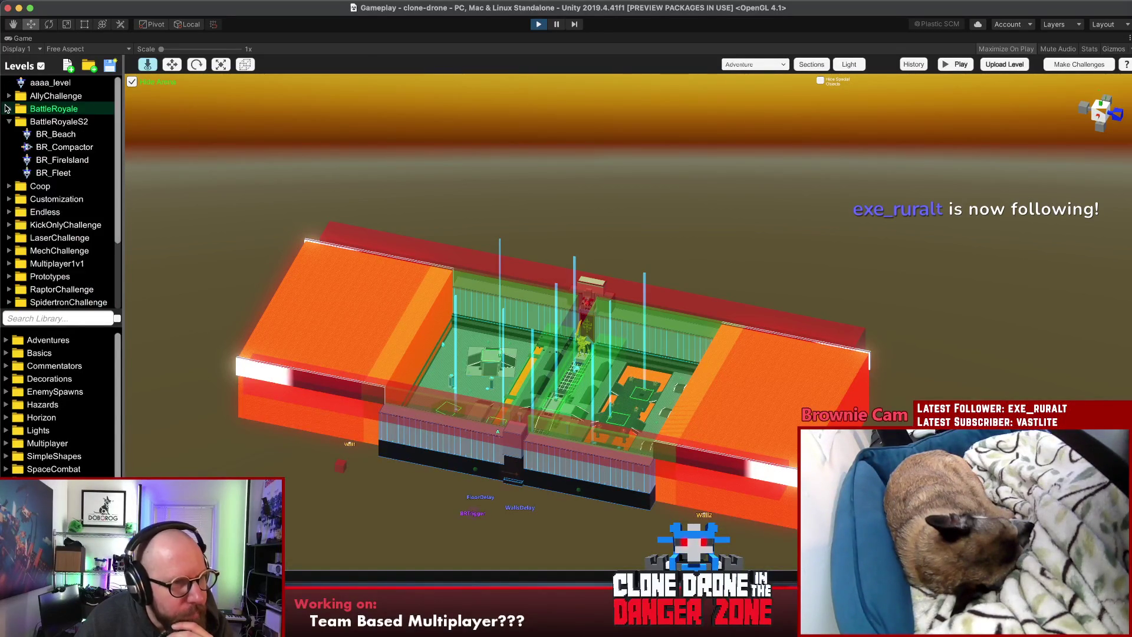
# Step: Collapse BattleRoyaleS2 and add a new level folder named TeamModesS1
pyautogui.click(9, 122)
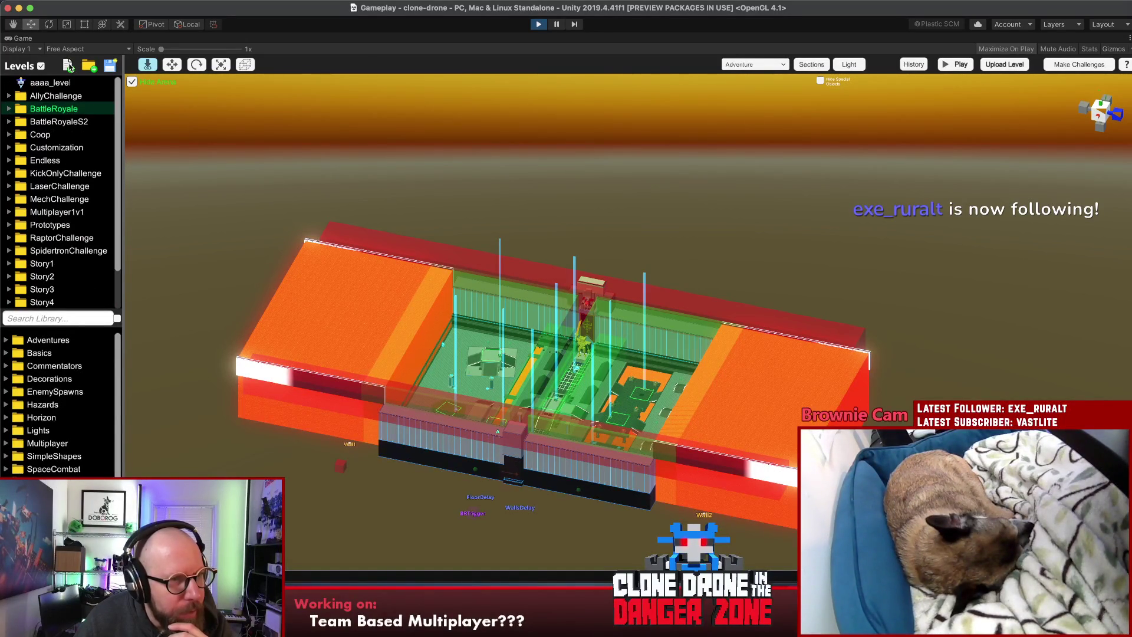
pyautogui.click(90, 66)
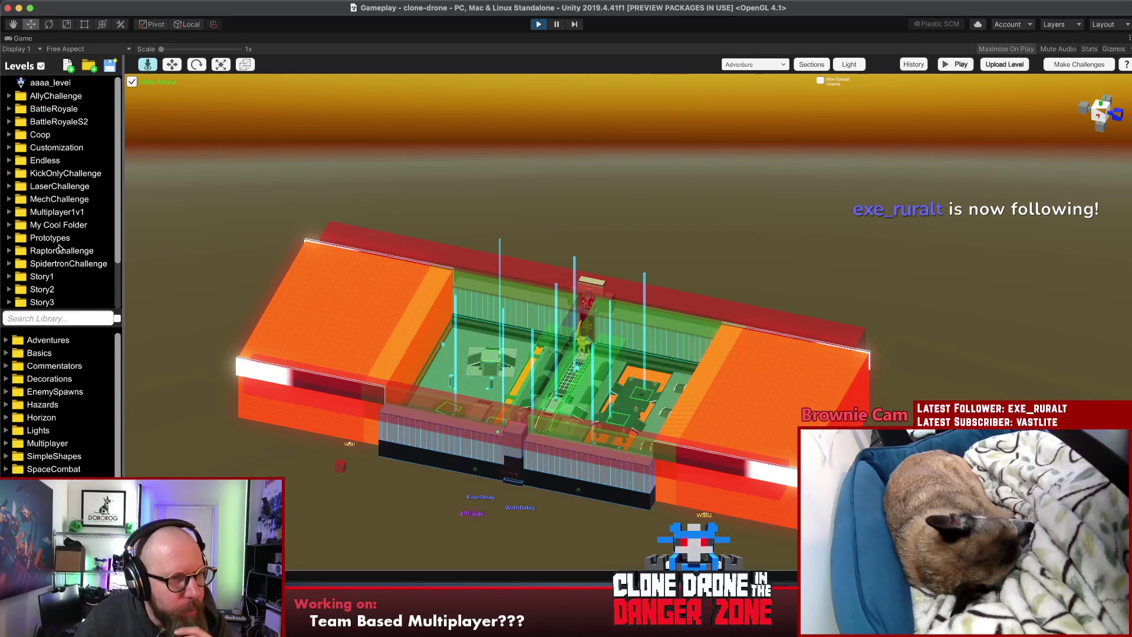
pyautogui.click(64, 225)
pyautogui.click(51, 229)
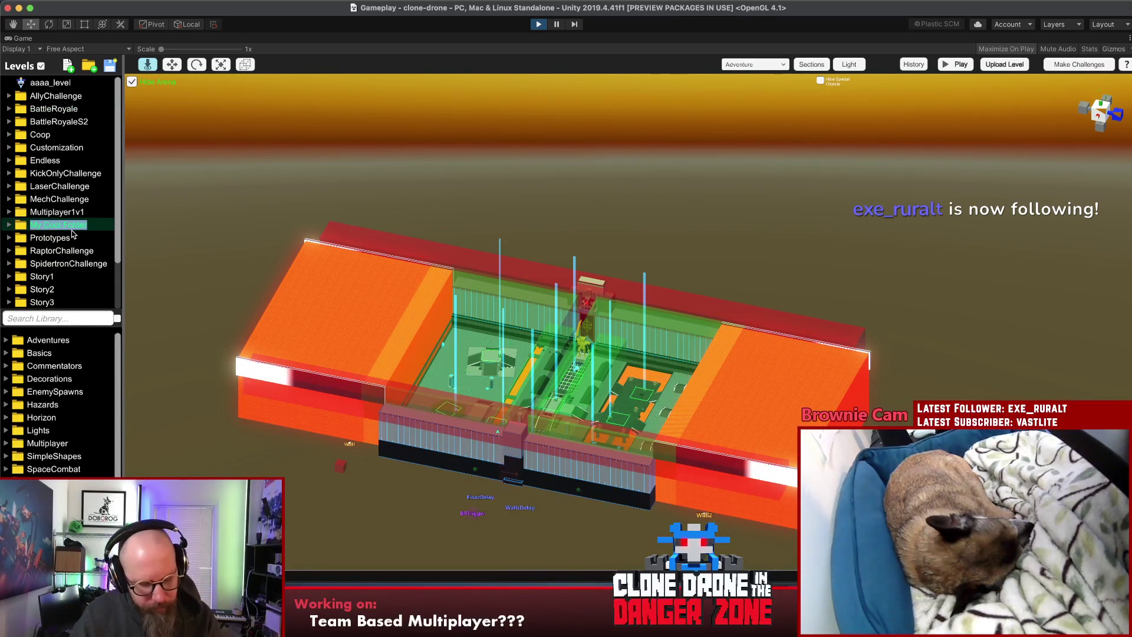
pyautogui.write('TeamModes')
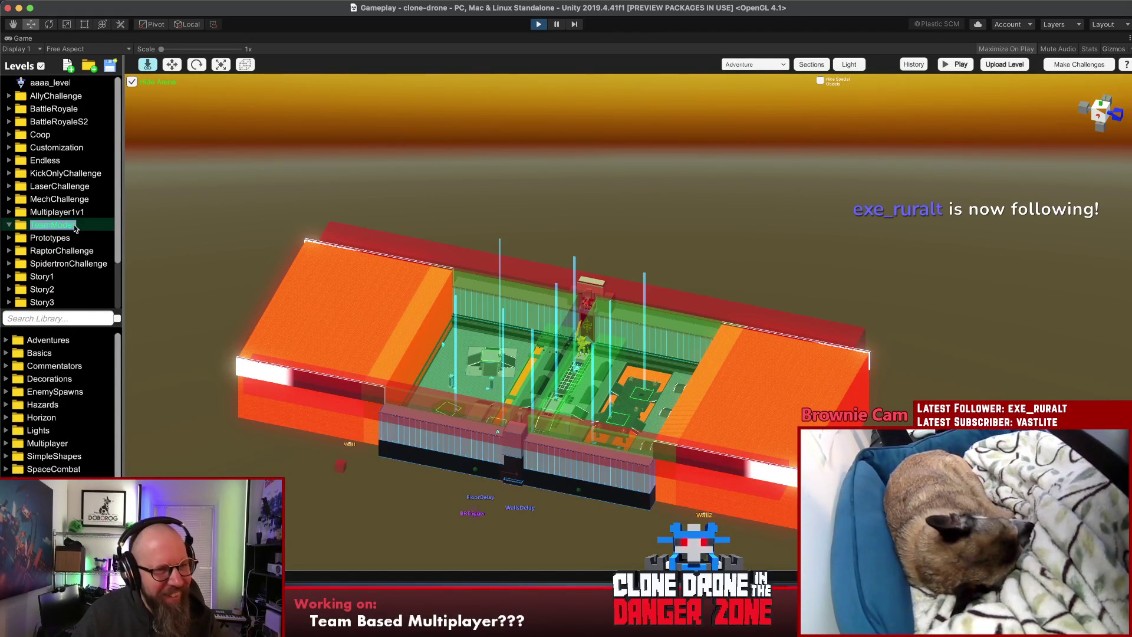
pyautogui.write('S1')
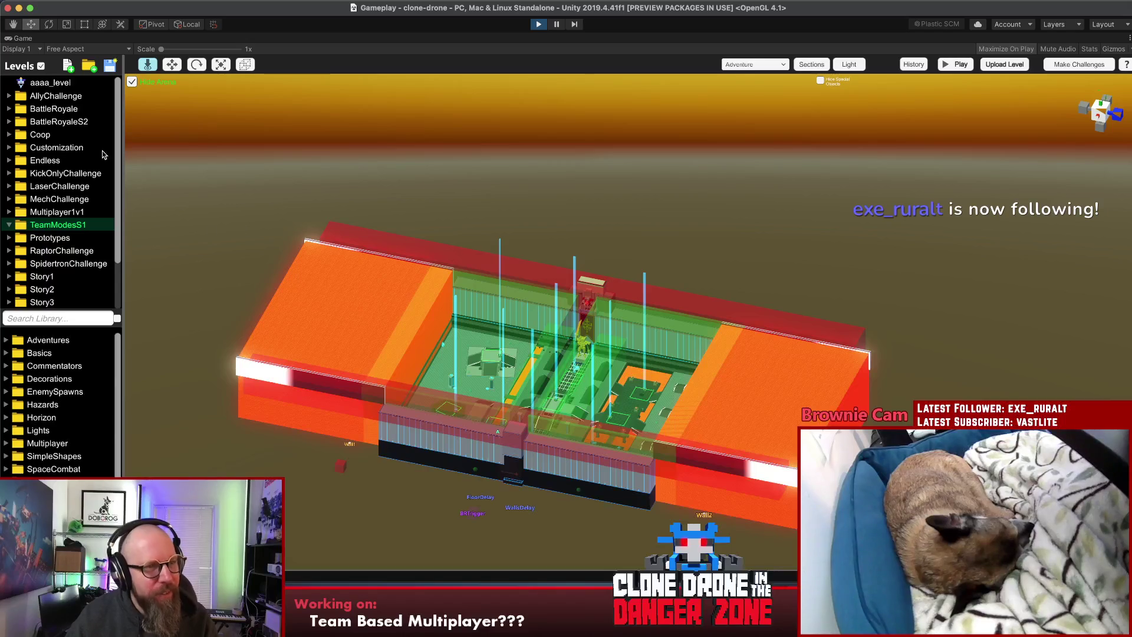
# Step: Expand BattleRoyale, scroll the library, and create the blank arena level MyFunLevel
pyautogui.click(9, 109)
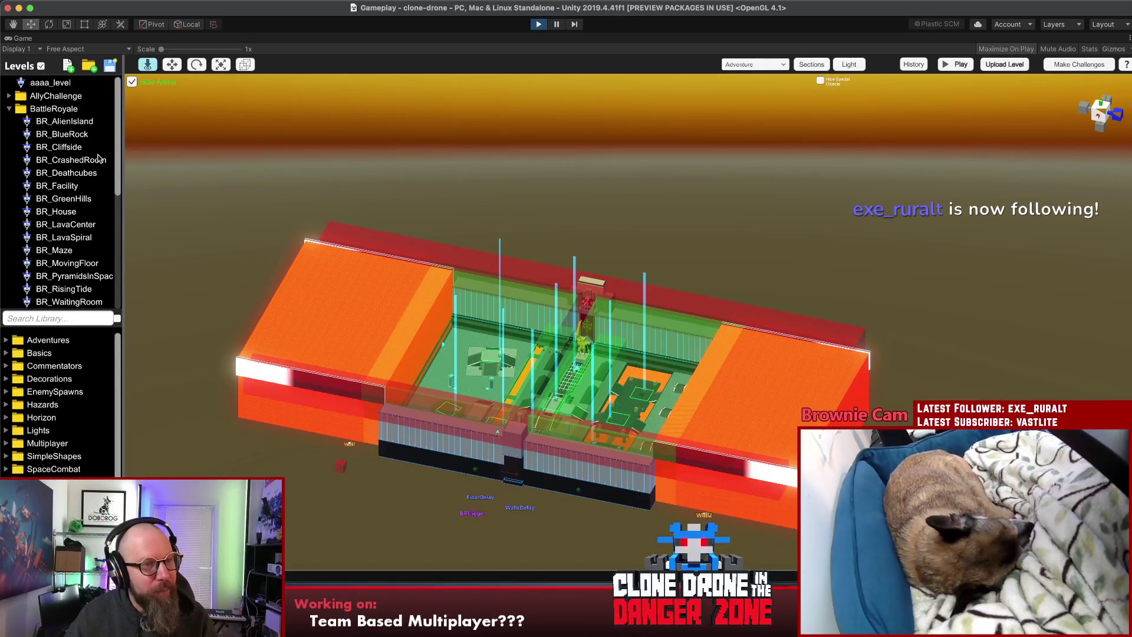
pyautogui.moveTo(118, 169); pyautogui.dragTo(116, 180)
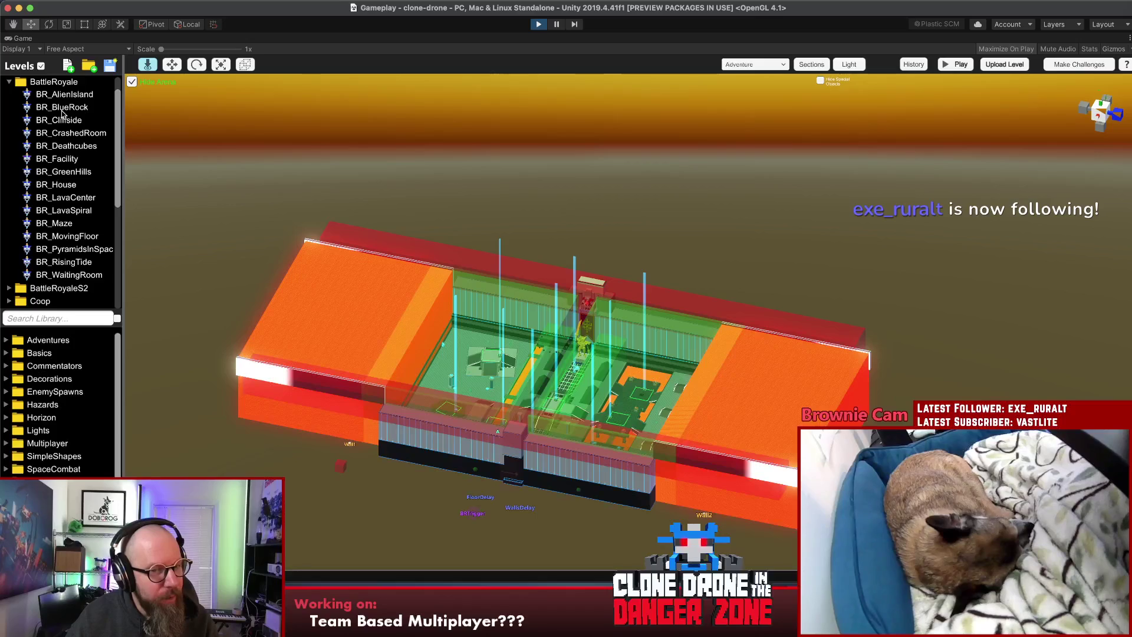
pyautogui.scroll(-10, 71, 169)
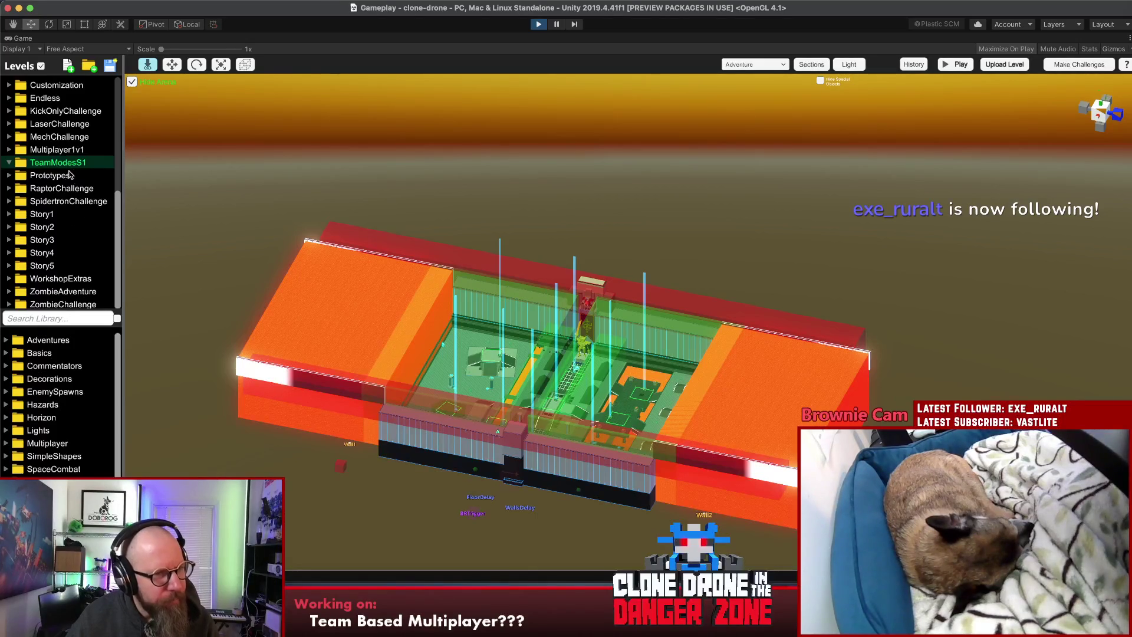
pyautogui.click(69, 63)
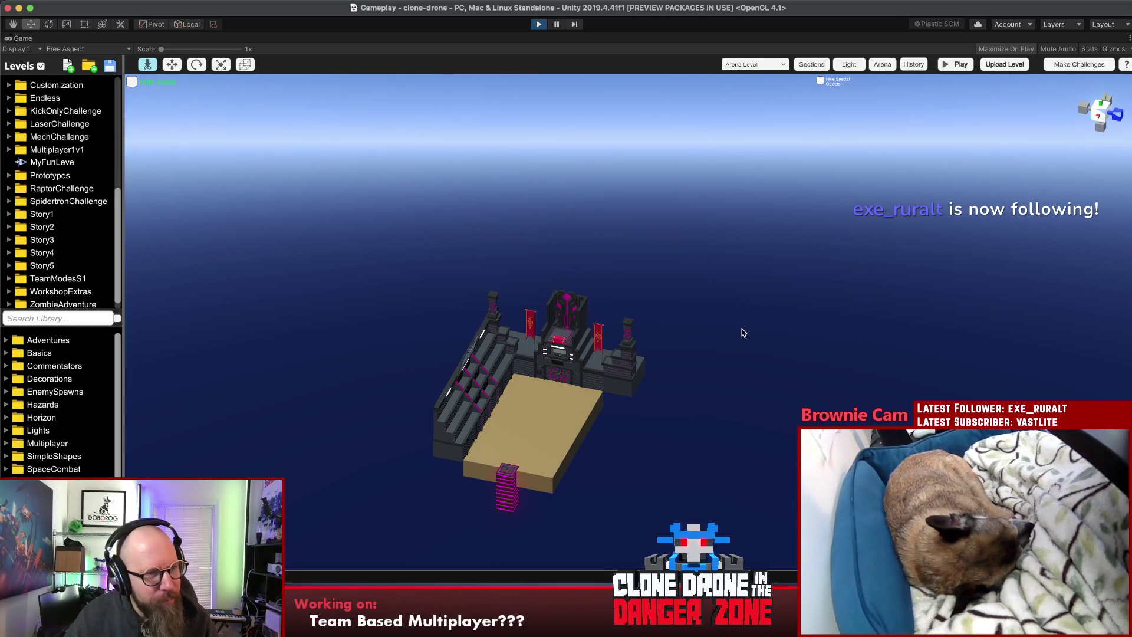
# Step: Rename the MyFunLevel level to MyFirstTeamMap
pyautogui.click(51, 167)
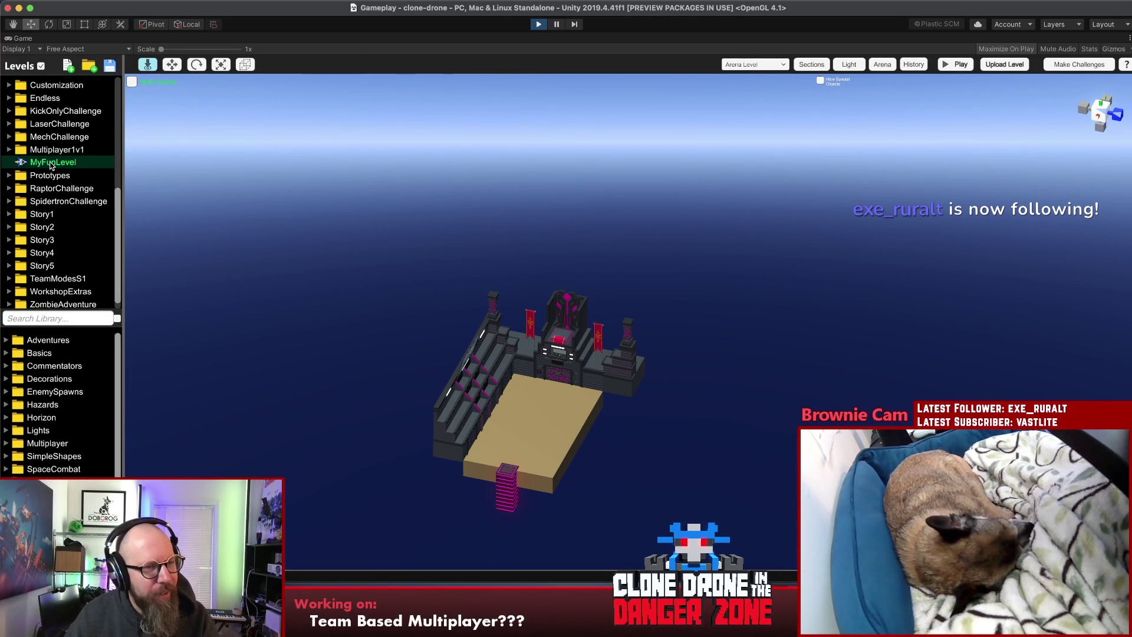
pyautogui.click(53, 162)
pyautogui.write('Myu')
pyautogui.press('BackSpace')
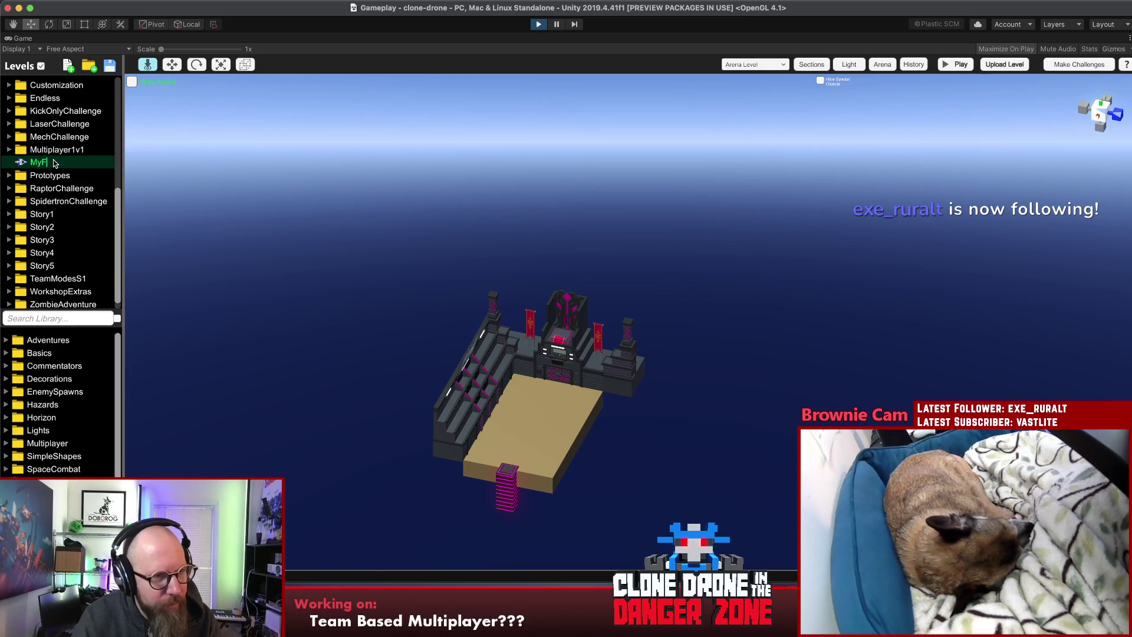
pyautogui.press('BackSpace')
pyautogui.press('BackSpace')
pyautogui.press('BackSpace')
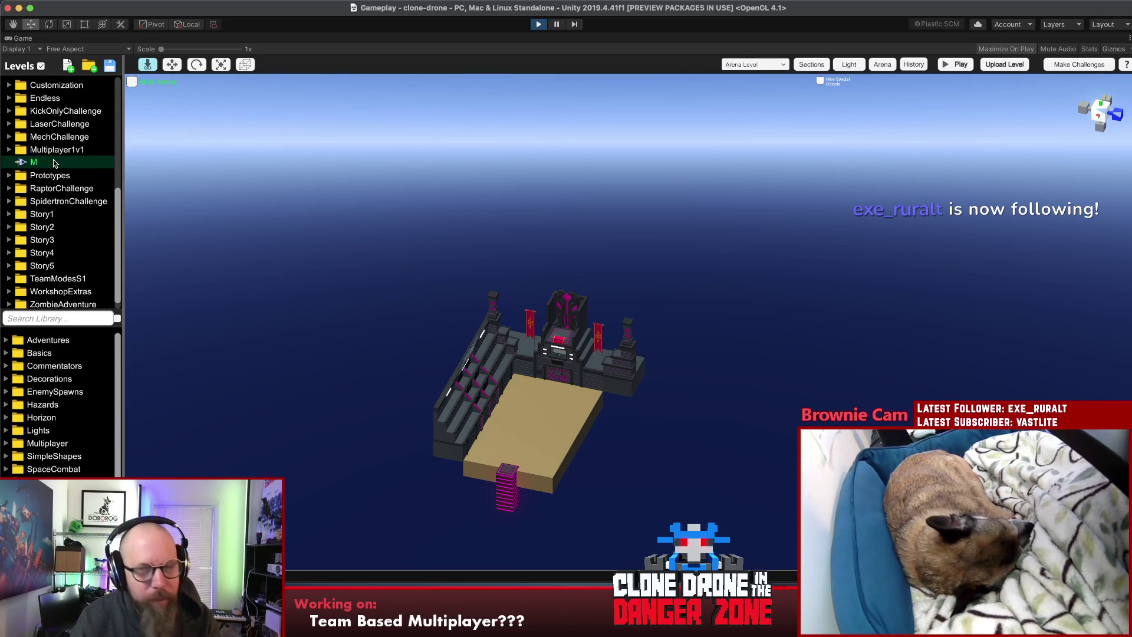
pyautogui.write('yFirs')
pyautogui.press('BackSpace')
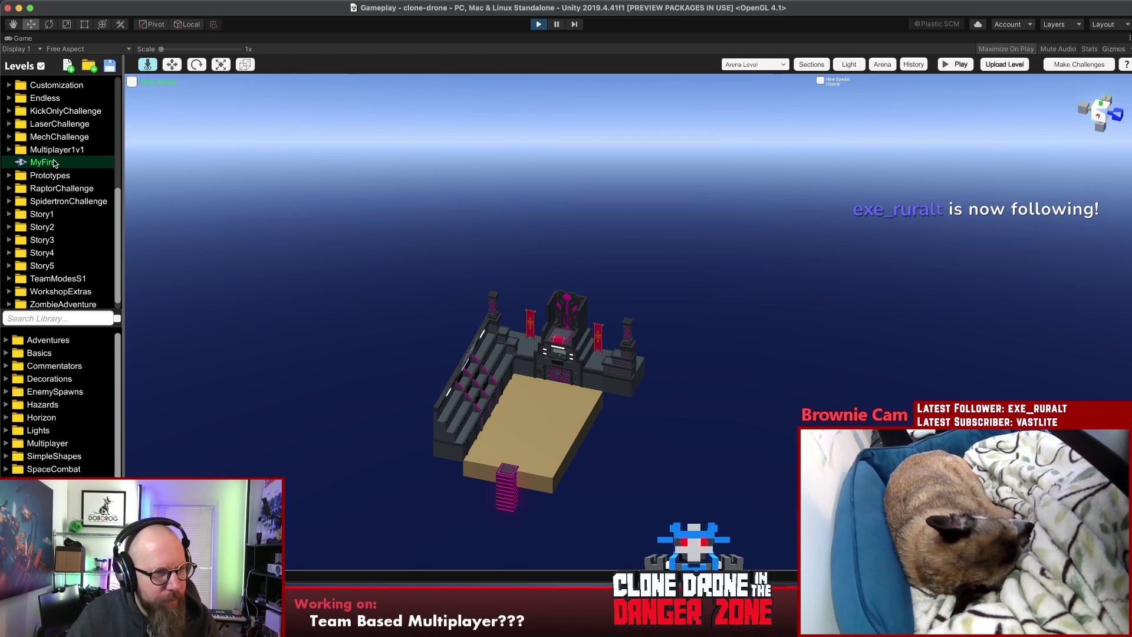
pyautogui.write('tTeamMap')
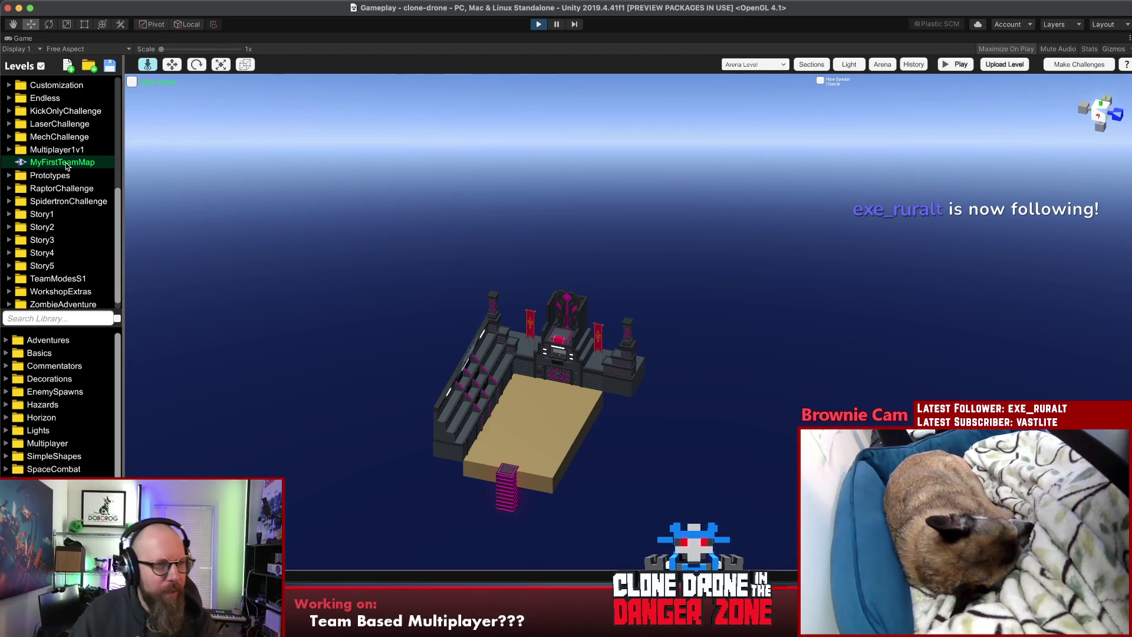
# Step: Move the level into the TeamModesS1 folder and rename it LastTeamStanding1
pyautogui.moveTo(63, 167); pyautogui.dragTo(73, 281)
pyautogui.click(8, 266)
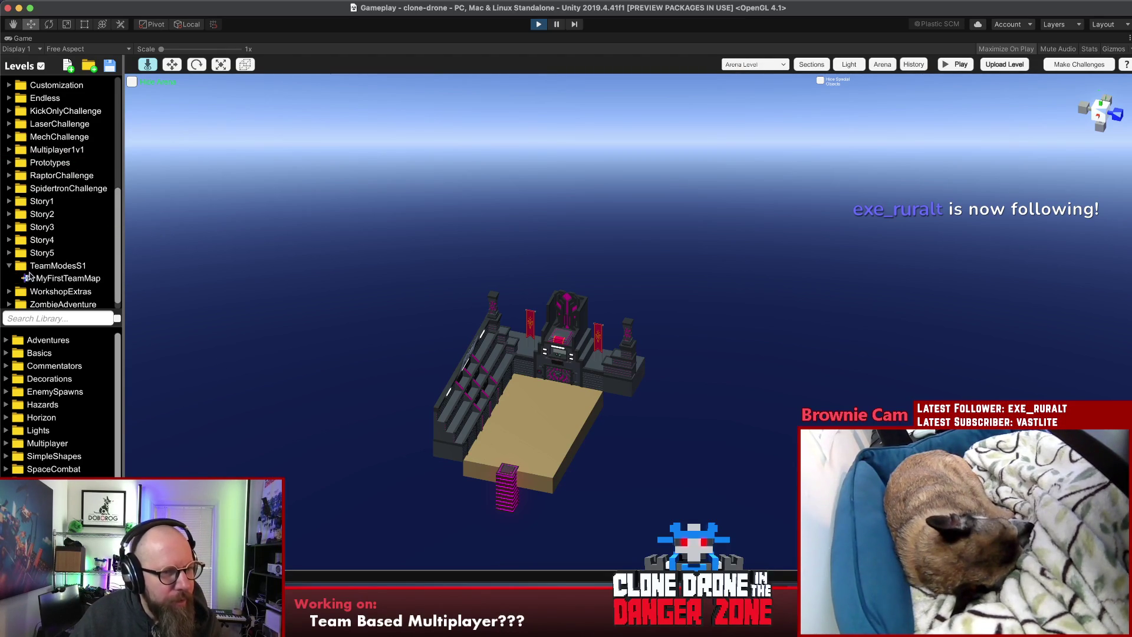
pyautogui.click(68, 280)
pyautogui.write('TeamDeathMat')
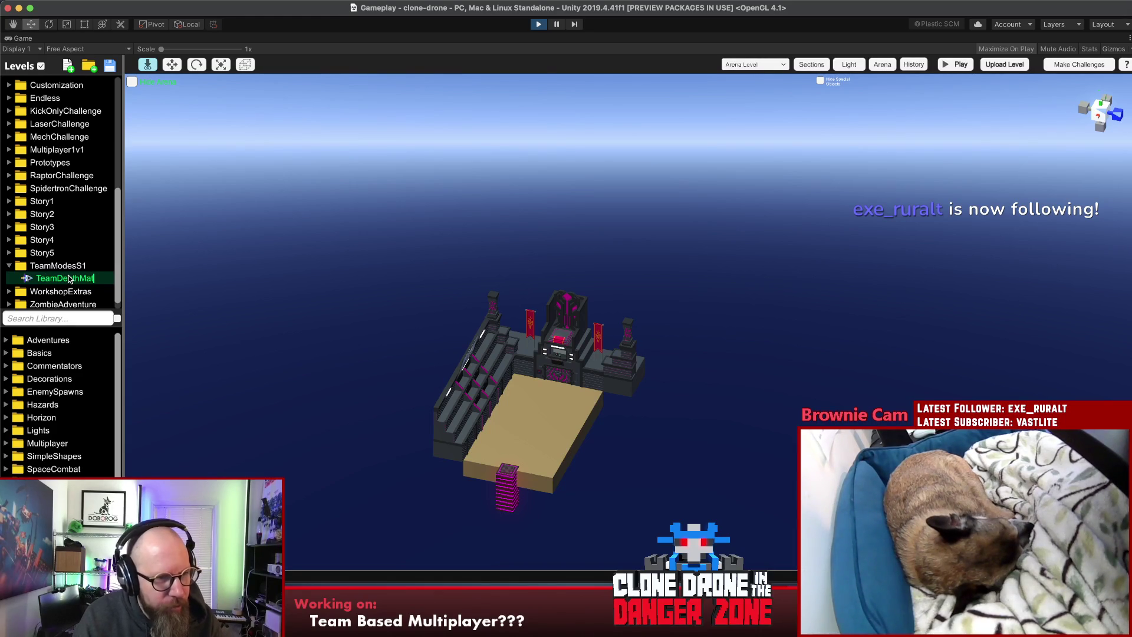
pyautogui.press('BackSpace')
pyautogui.press('BackSpace')
pyautogui.press('BackSpace')
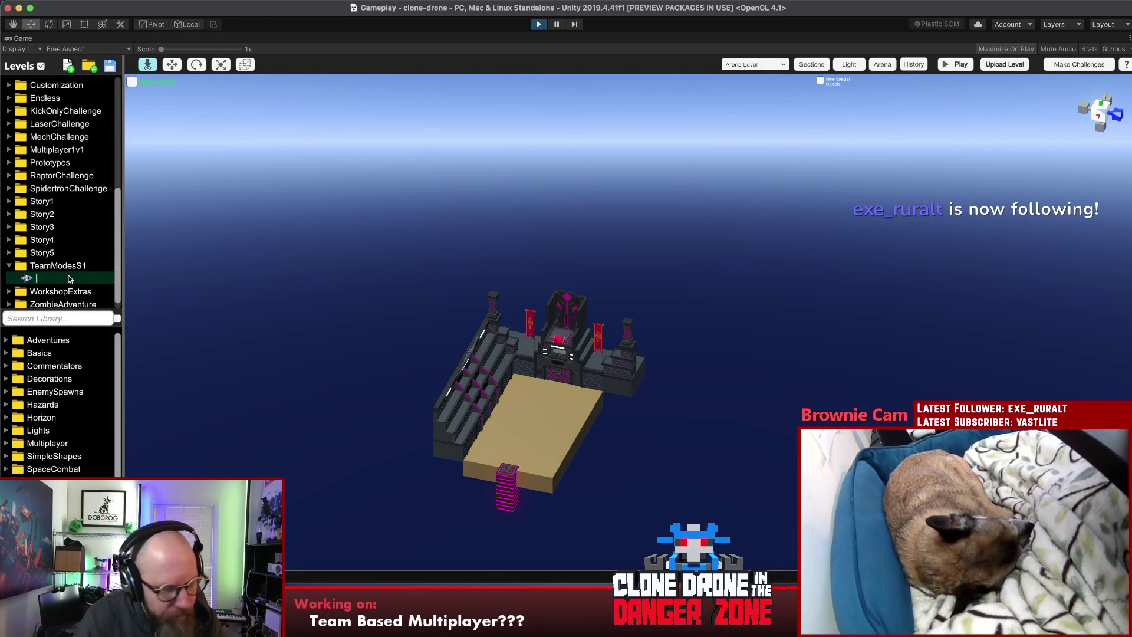
pyautogui.write('LastTeam')
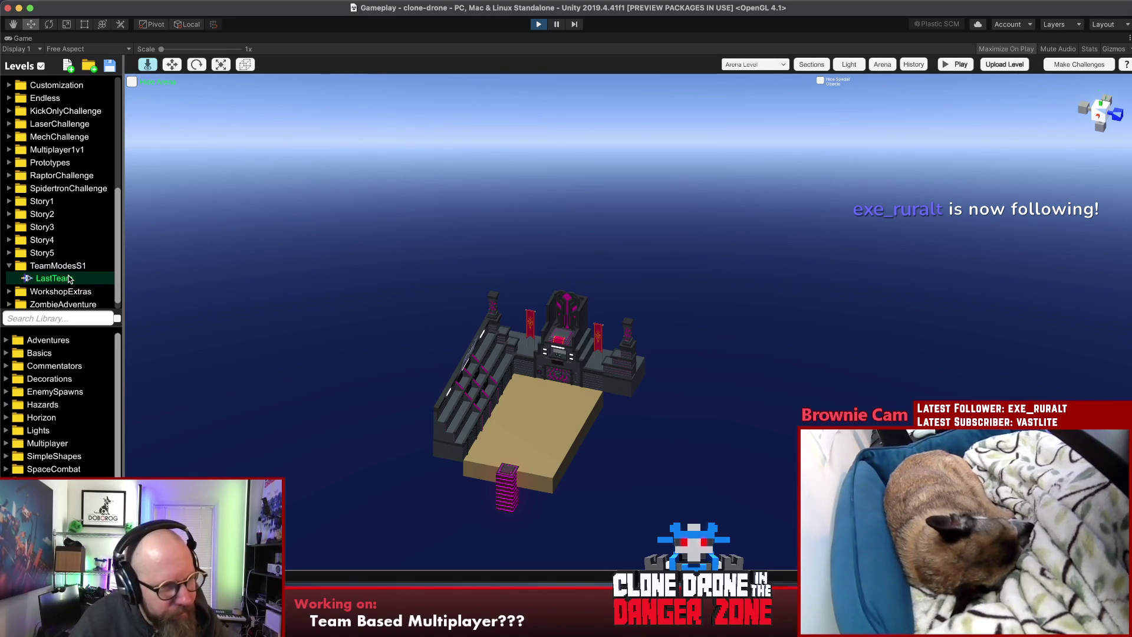
pyautogui.write('Standing1')
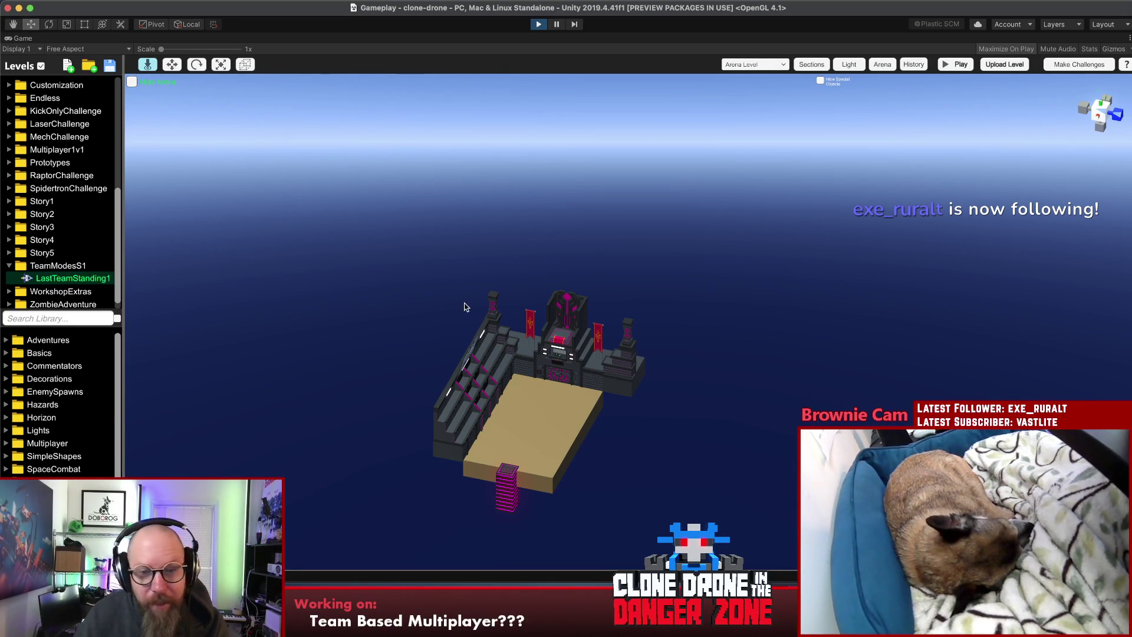
pyautogui.click(754, 65)
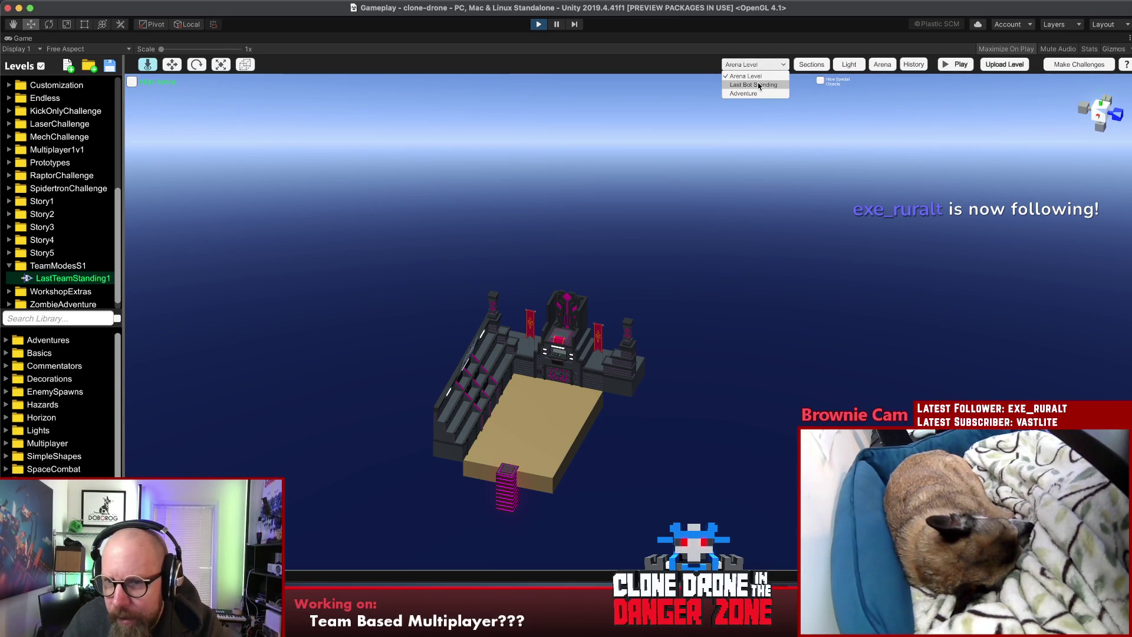
# Step: Set the game mode to Last Bot Standing and place a CubeFlat block from Basics
pyautogui.click(759, 85)
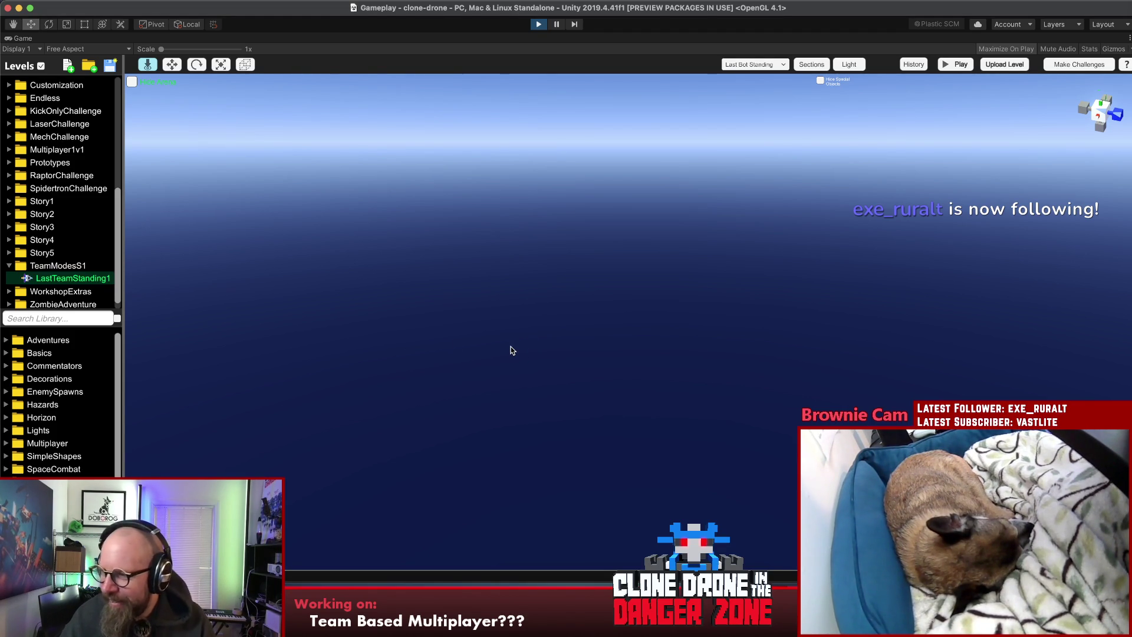
pyautogui.click(46, 354)
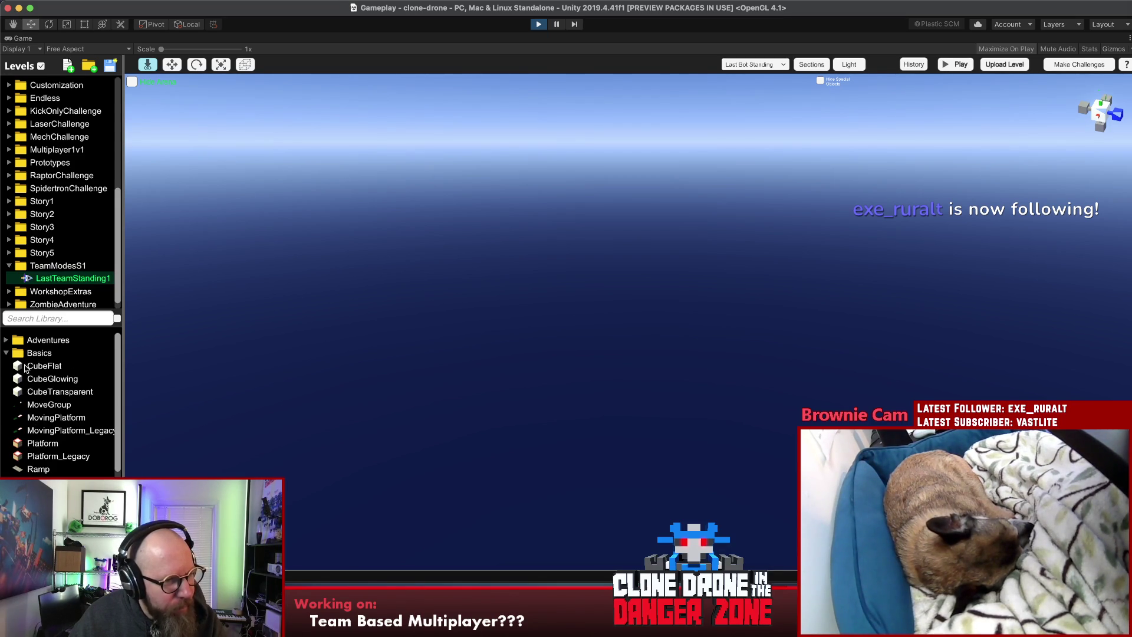
pyautogui.moveTo(21, 366); pyautogui.dragTo(621, 412)
pyautogui.click(1015, 116)
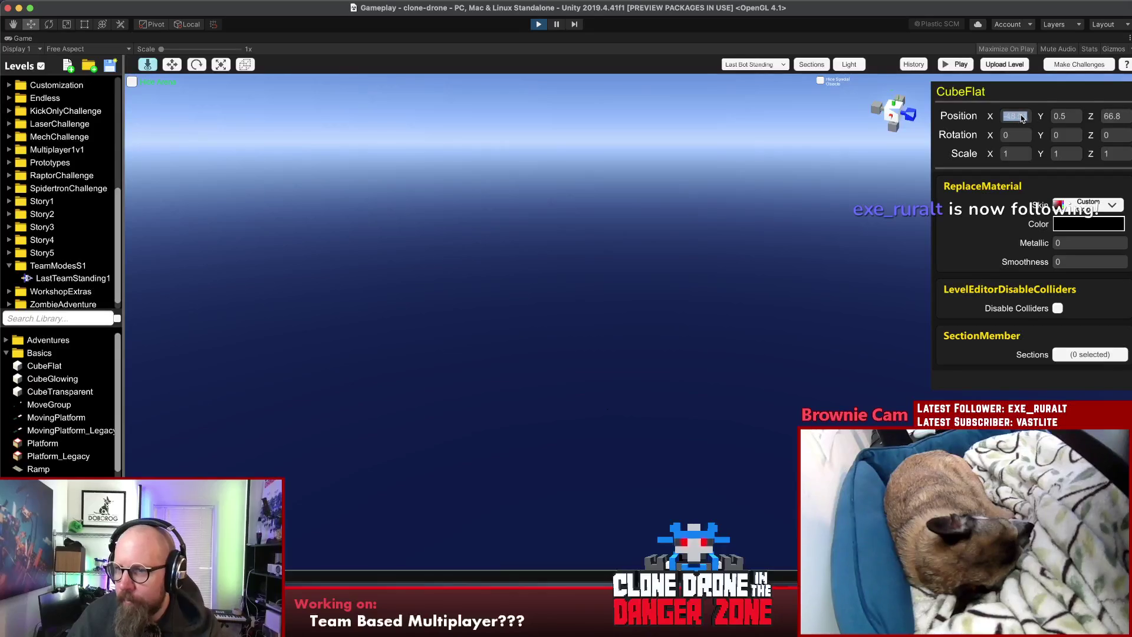
# Step: Set the CubeFlat position to 0, 0, 0 and colour it dark green 246F34
pyautogui.write('10')
pyautogui.press('Tab')
pyautogui.write('0')
pyautogui.press('Tab')
pyautogui.write('0')
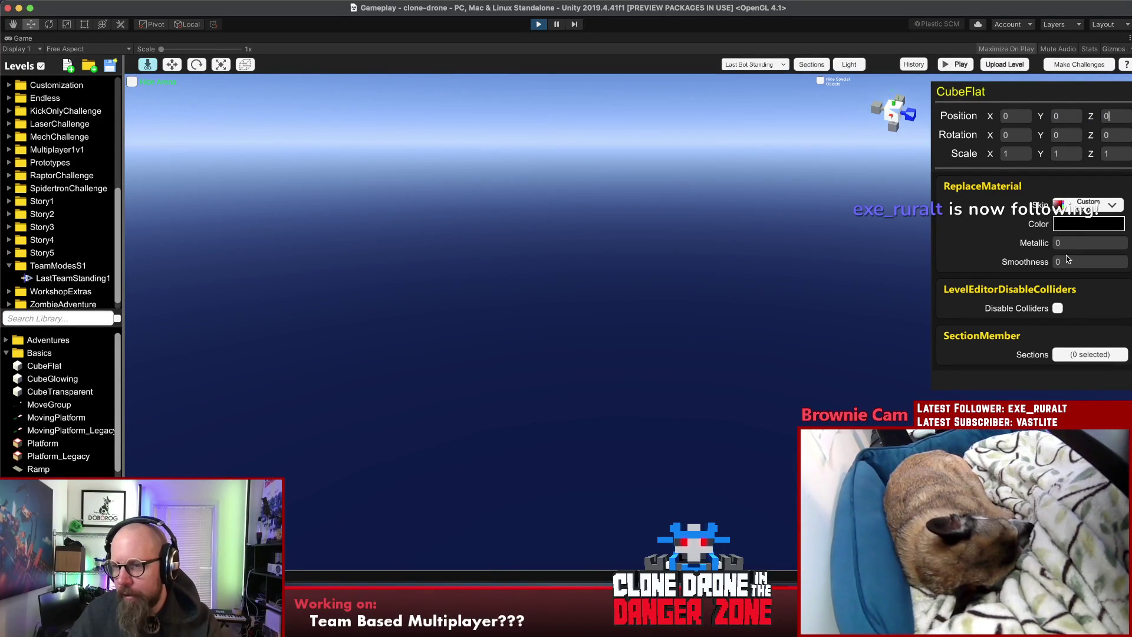
pyautogui.click(1064, 225)
pyautogui.click(822, 202)
pyautogui.moveTo(821, 202); pyautogui.dragTo(842, 212)
pyautogui.click(902, 221)
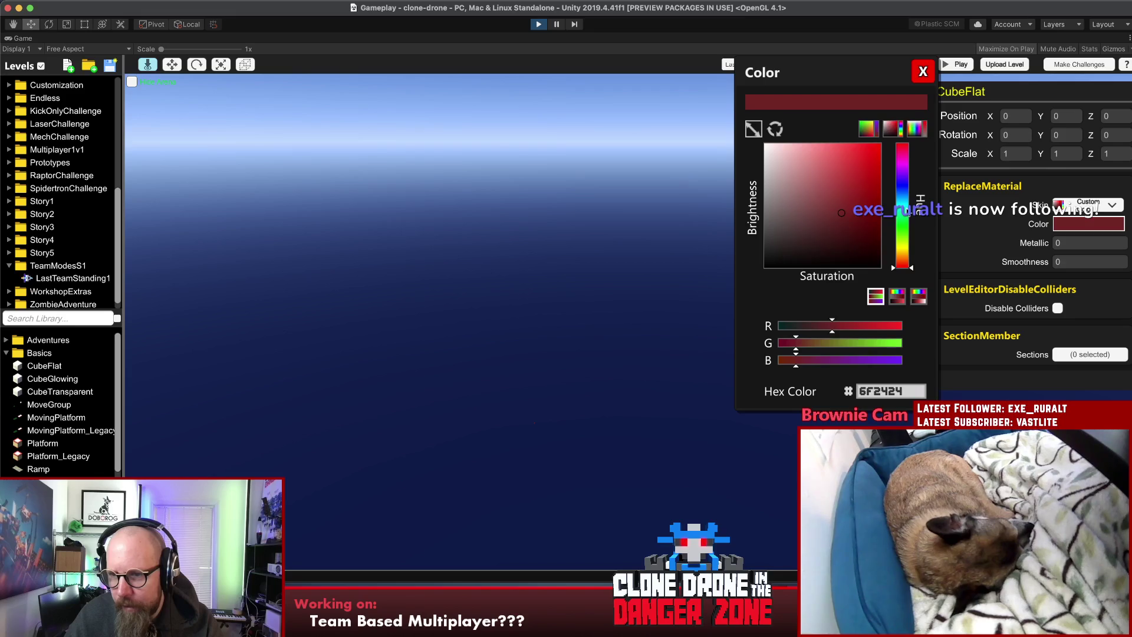
pyautogui.click(923, 72)
# Step: Scale the cube along Z and width into a long, broad green plane
pyautogui.press('r')
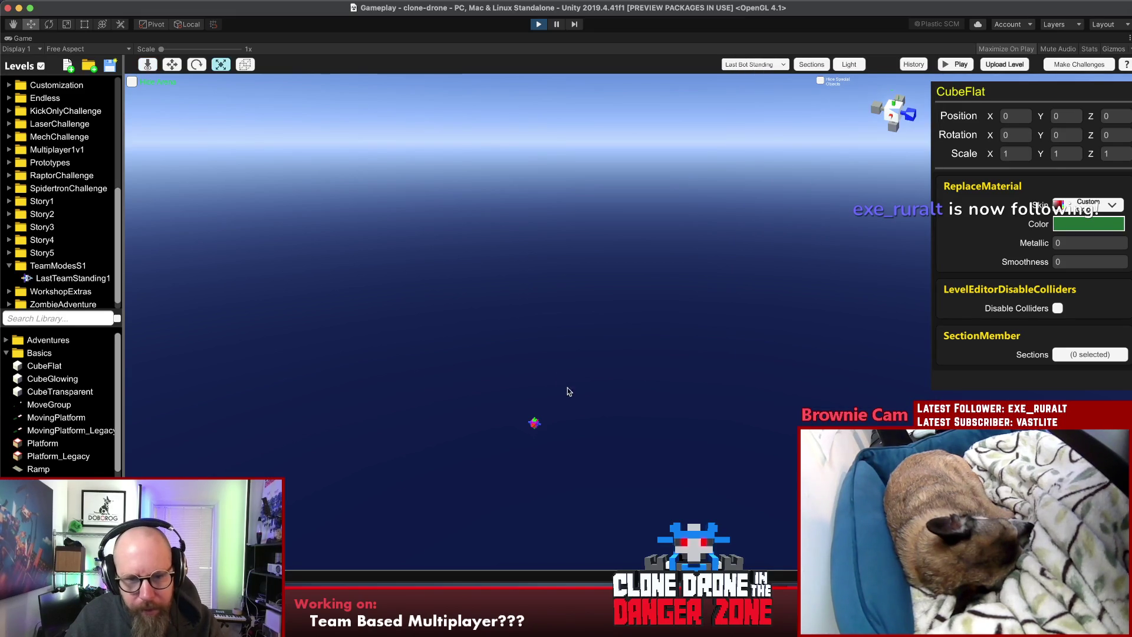
pyautogui.moveTo(542, 427); pyautogui.dragTo(629, 442)
pyautogui.moveTo(536, 424); pyautogui.dragTo(458, 408)
pyautogui.moveTo(544, 432)
pyautogui.mouseDown()
pyautogui.moveTo(546, 445)
pyautogui.moveTo(560, 396)
pyautogui.mouseUp()
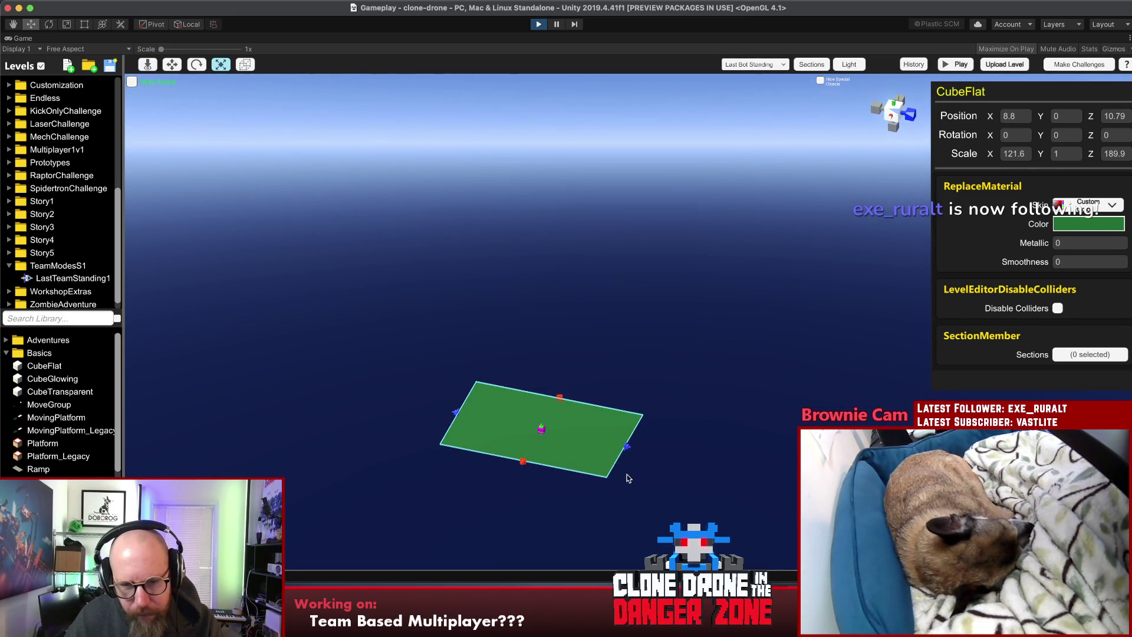
pyautogui.moveTo(631, 406); pyautogui.dragTo(649, 164)
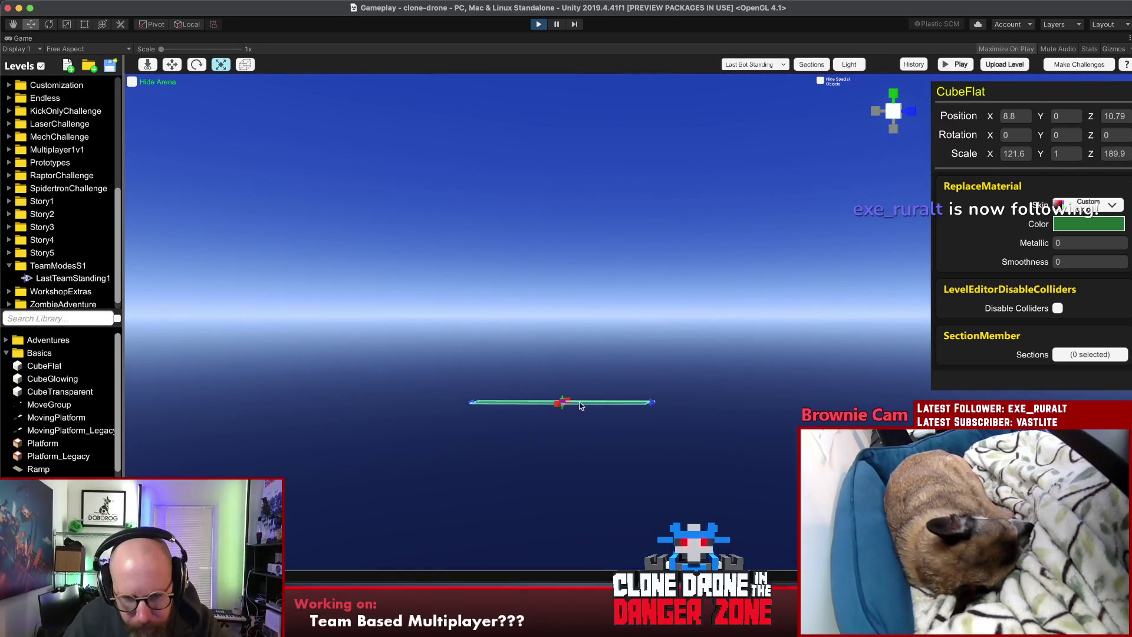
pyautogui.moveTo(564, 409)
pyautogui.mouseDown()
pyautogui.moveTo(557, 417)
pyautogui.moveTo(601, 392)
pyautogui.moveTo(328, 580)
pyautogui.moveTo(505, 422)
pyautogui.mouseUp()
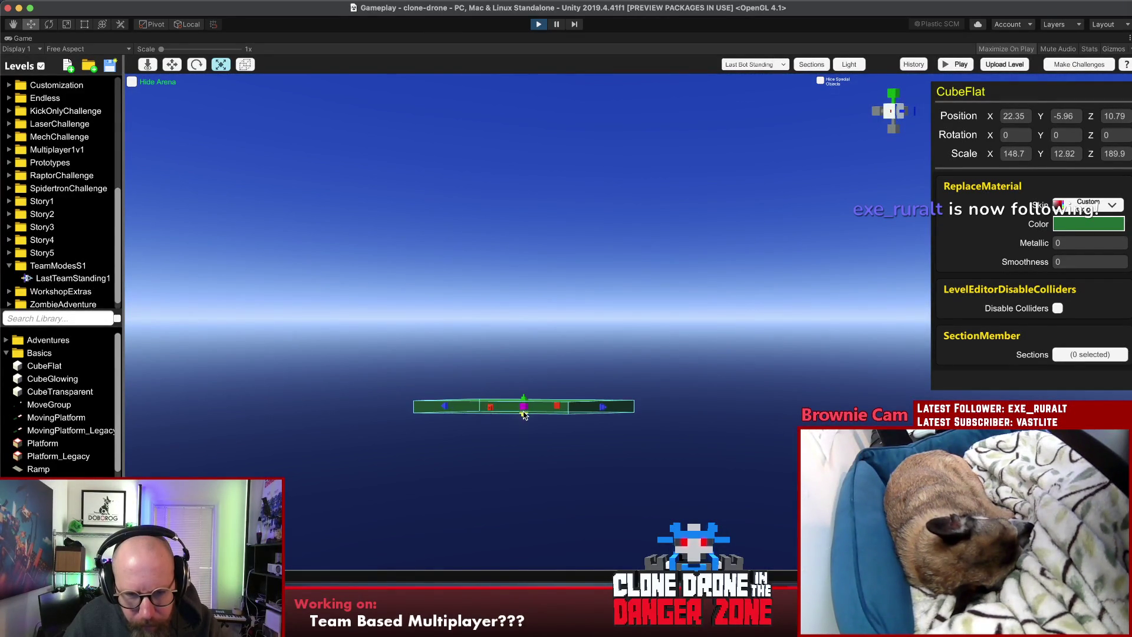
# Step: Trim the platform's width so it measures about 105 by 189.9
pyautogui.click(569, 329)
pyautogui.moveTo(570, 329); pyautogui.dragTo(736, 282)
pyautogui.moveTo(693, 370)
pyautogui.mouseDown()
pyautogui.moveTo(695, 276)
pyautogui.moveTo(649, 334)
pyautogui.mouseUp()
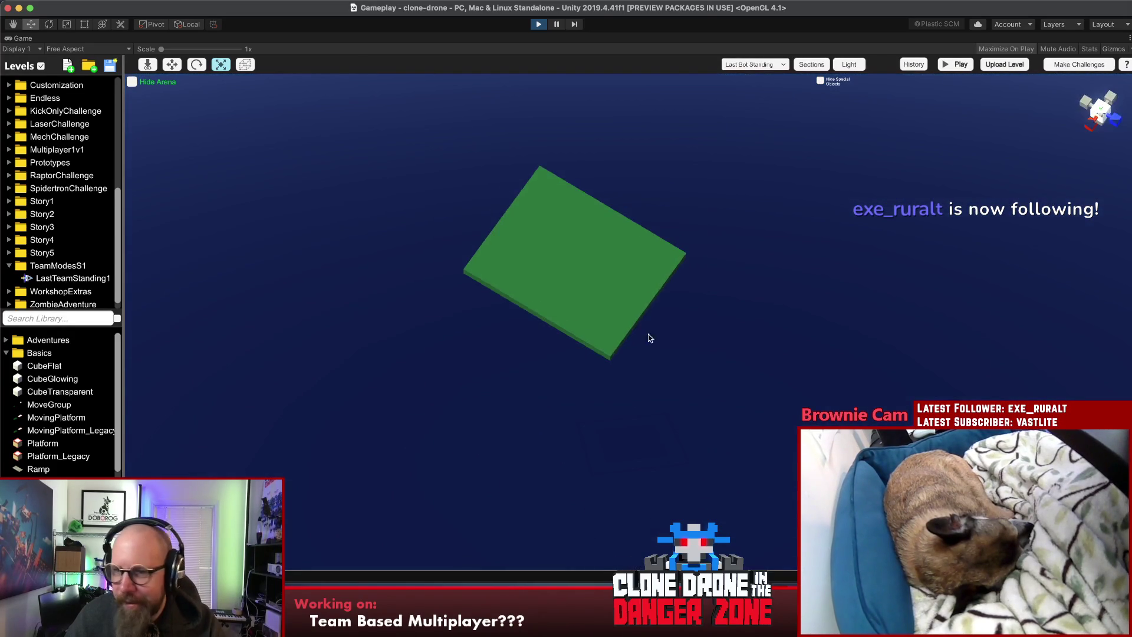
pyautogui.click(621, 264)
pyautogui.moveTo(546, 311)
pyautogui.mouseDown()
pyautogui.moveTo(547, 334)
pyautogui.moveTo(667, 331)
pyautogui.moveTo(708, 263)
pyautogui.mouseUp()
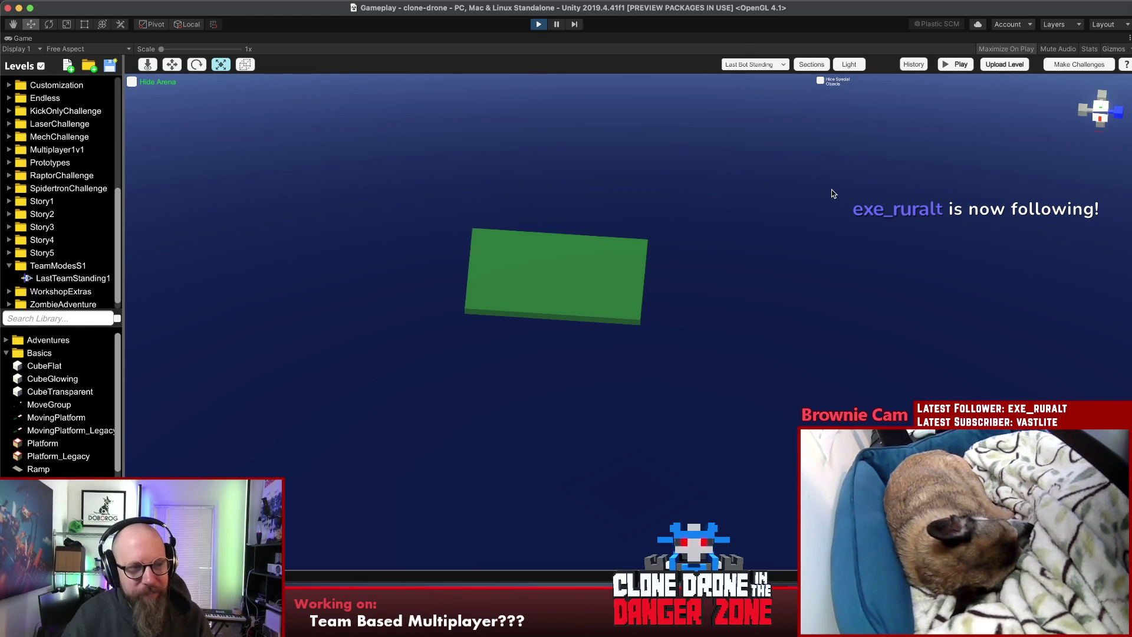
pyautogui.moveTo(601, 229)
pyautogui.mouseDown()
pyautogui.moveTo(517, 235)
pyautogui.moveTo(705, 169)
pyautogui.mouseUp()
# Step: Expand the Multiplayer category in the level library
pyautogui.click(539, 313)
pyautogui.click(629, 390)
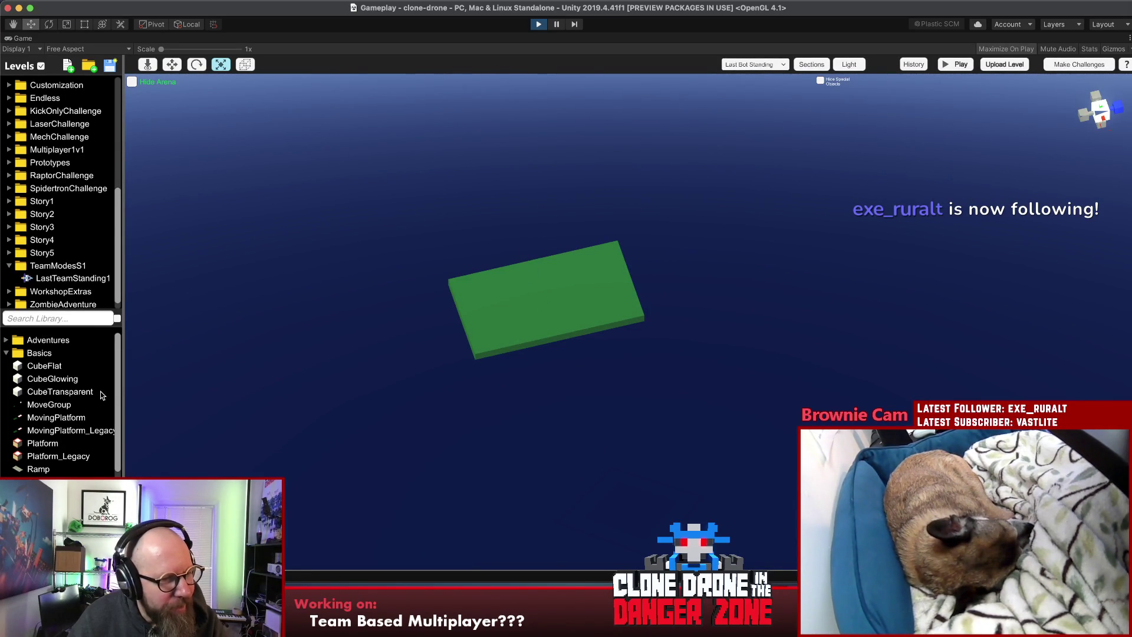
pyautogui.scroll(-10, 120, 460)
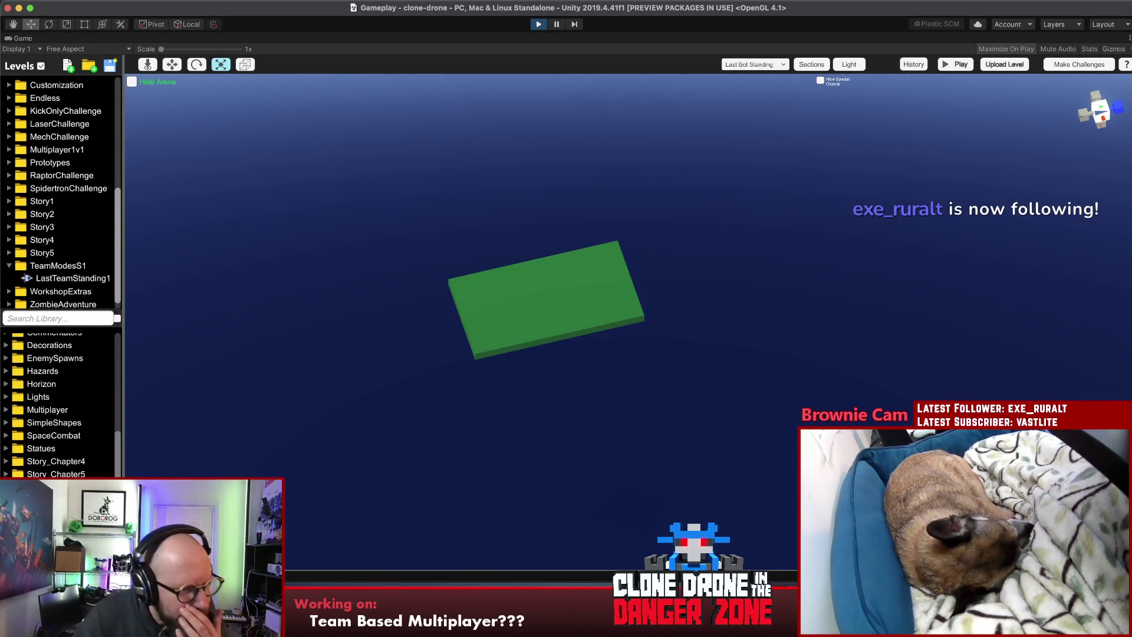
pyautogui.moveTo(121, 463); pyautogui.dragTo(135, 385)
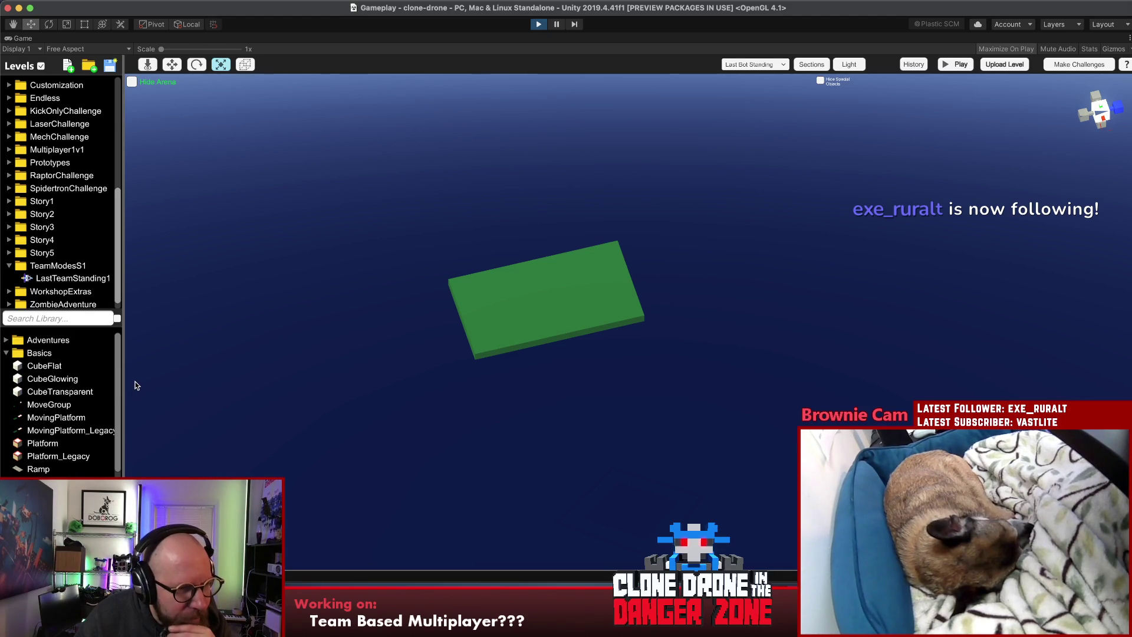
pyautogui.scroll(-10, 71, 407)
pyautogui.scroll(1, 59, 412)
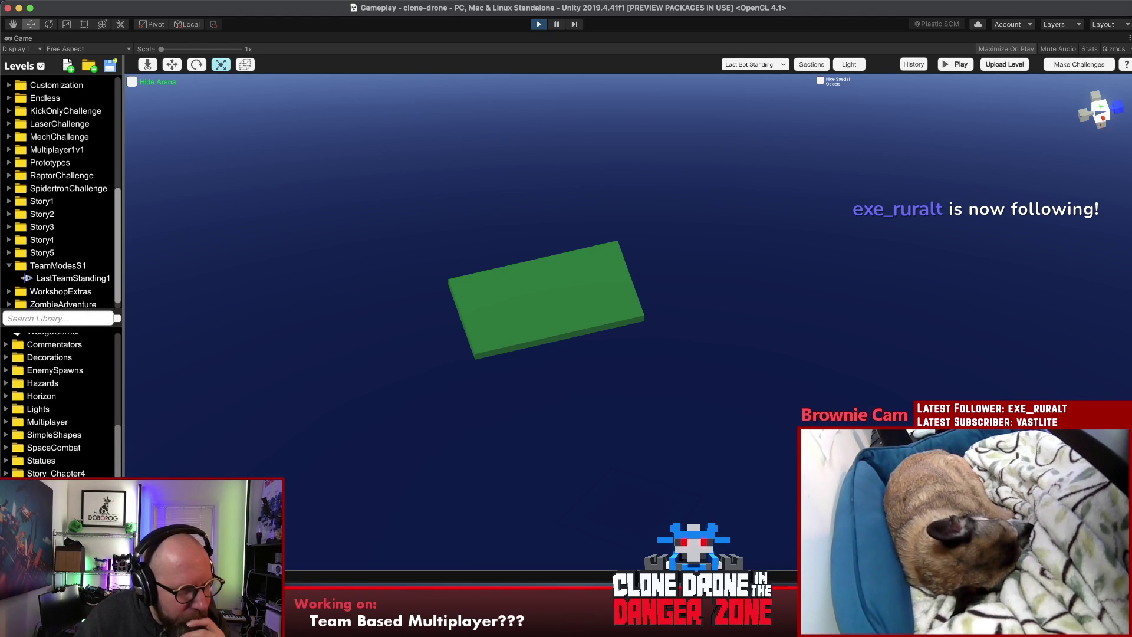
pyautogui.click(58, 424)
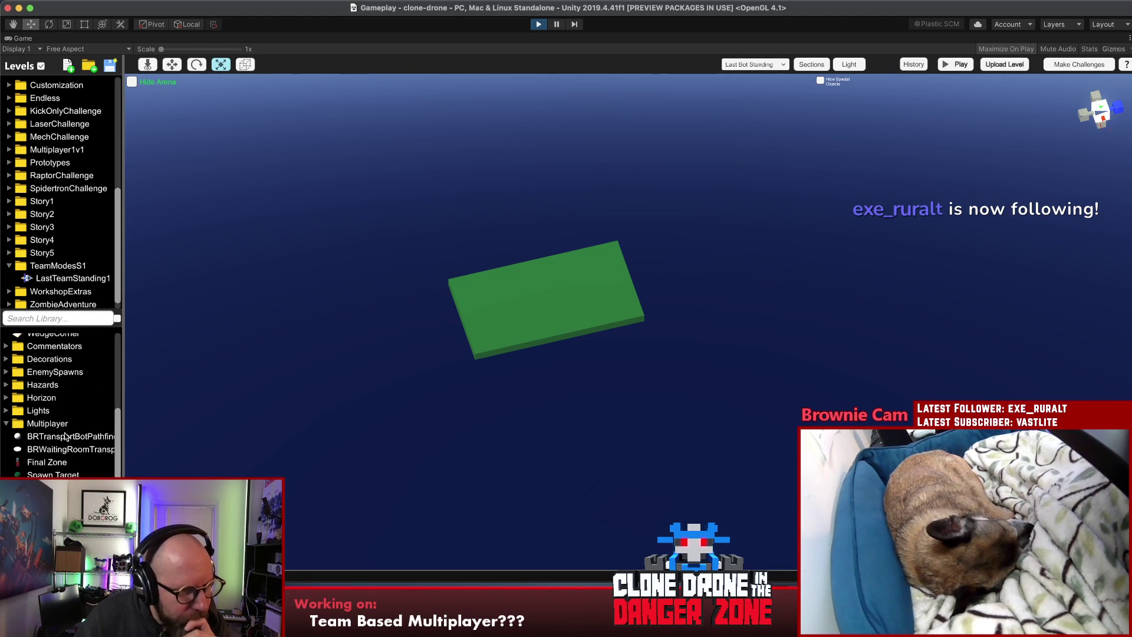
# Step: Place a Waiting Room Location and raise it high above the platform
pyautogui.moveTo(71, 449)
pyautogui.mouseDown()
pyautogui.moveTo(613, 411)
pyautogui.moveTo(462, 326)
pyautogui.moveTo(548, 300)
pyautogui.mouseUp()
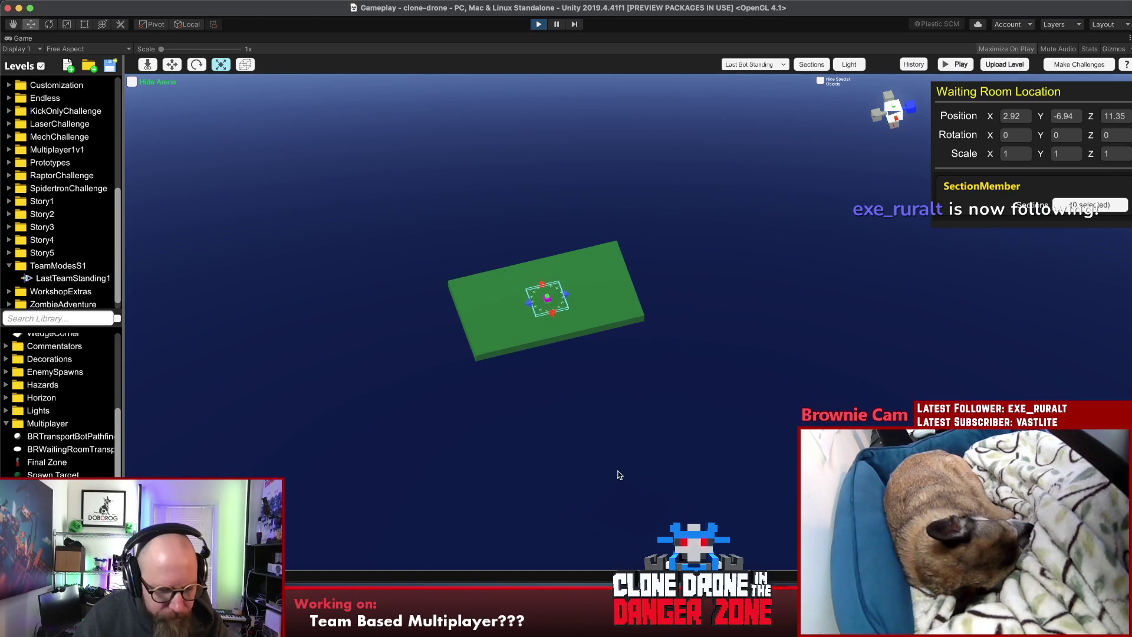
pyautogui.moveTo(617, 473); pyautogui.dragTo(622, 170)
pyautogui.press('w')
pyautogui.moveTo(548, 276); pyautogui.dragTo(548, 188)
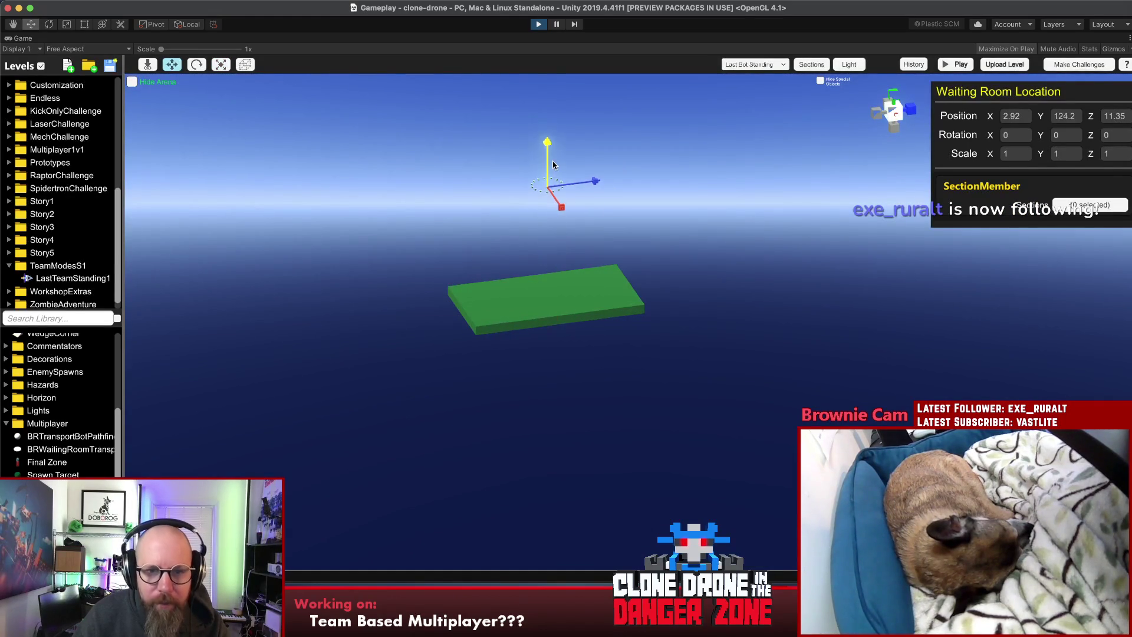
pyautogui.moveTo(636, 330); pyautogui.dragTo(625, 181)
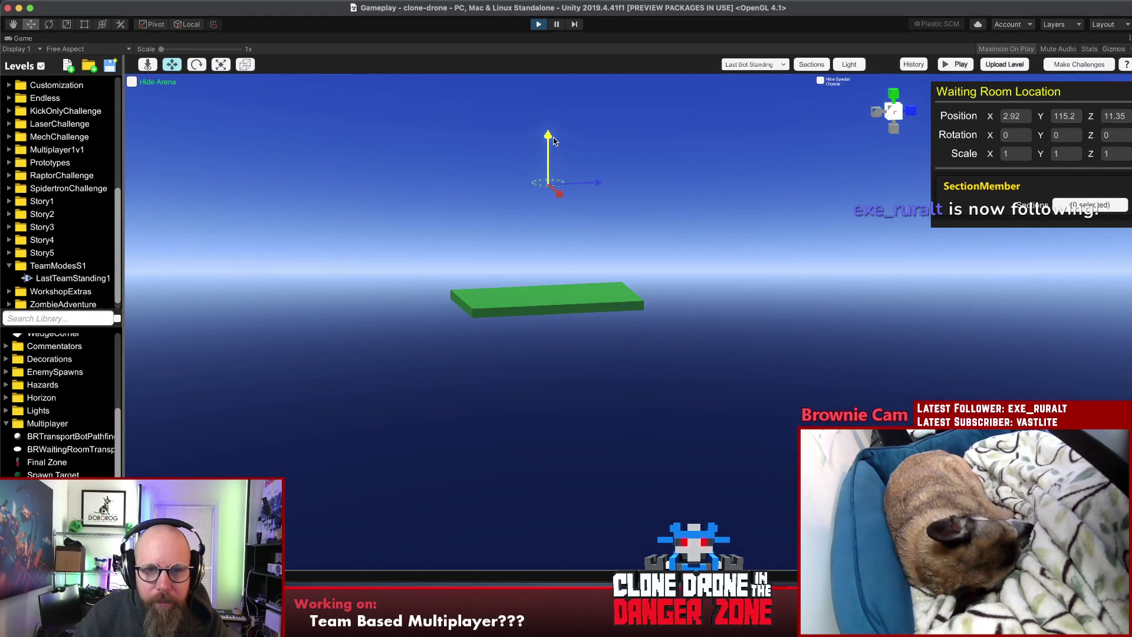
pyautogui.click(710, 192)
# Step: Drag an Upgrade Drop onto the green platform
pyautogui.moveTo(710, 193)
pyautogui.mouseDown()
pyautogui.moveTo(569, 302)
pyautogui.moveTo(680, 470)
pyautogui.mouseUp()
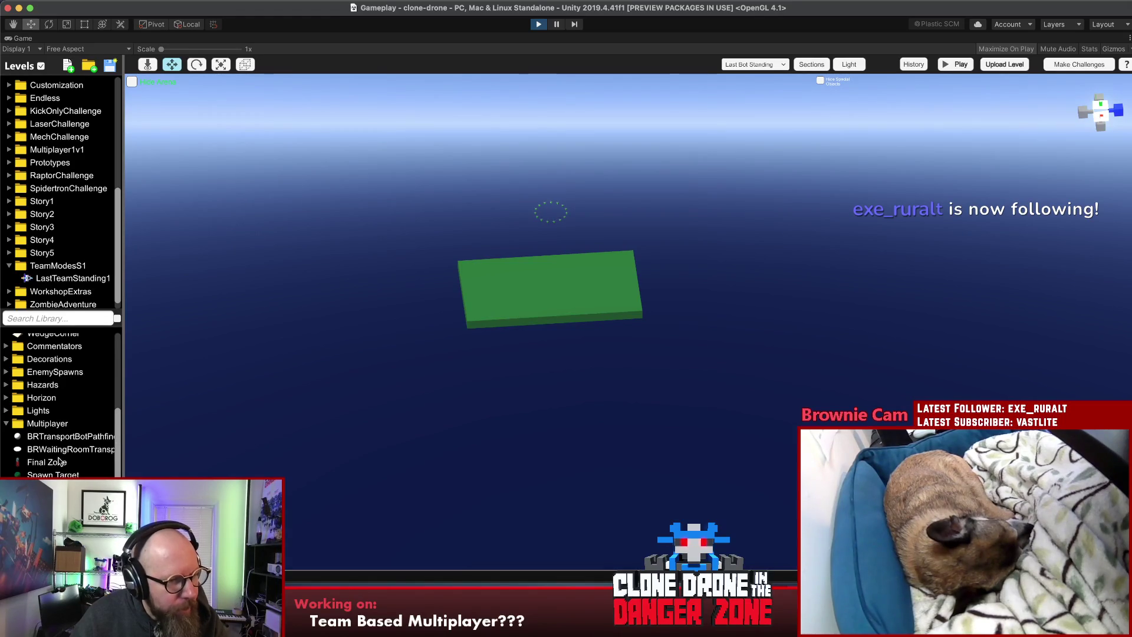
pyautogui.scroll(2, 119, 456)
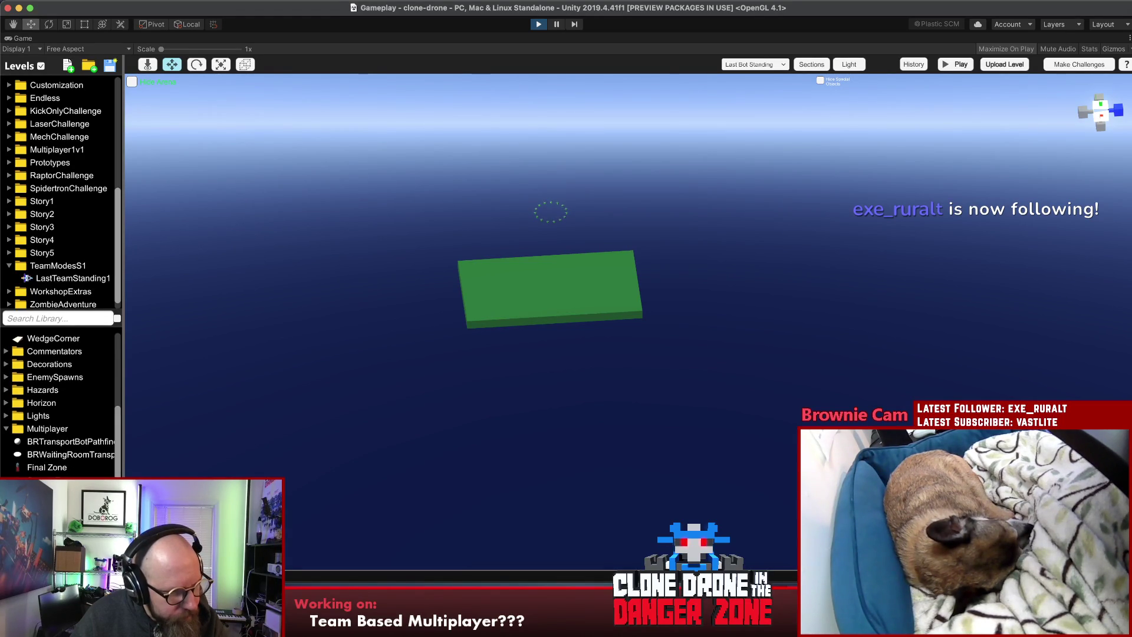
pyautogui.moveTo(59, 466)
pyautogui.mouseDown()
pyautogui.moveTo(505, 316)
pyautogui.moveTo(530, 291)
pyautogui.mouseUp()
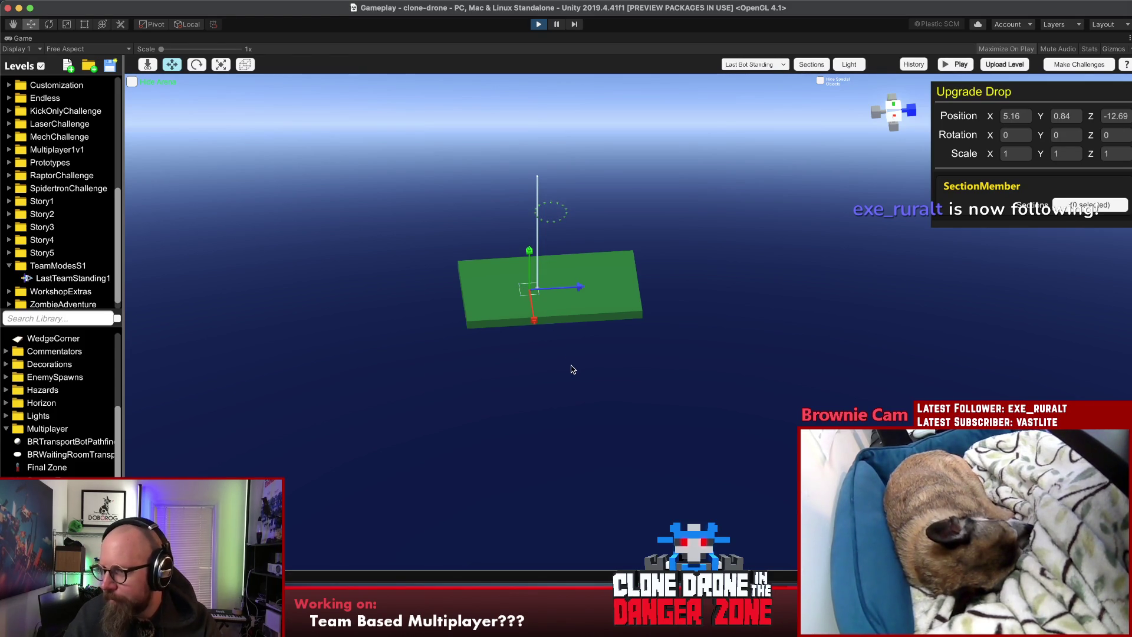
# Step: Slide the Upgrade Drop toward the middle, then raise the platform and shorten it to about 123
pyautogui.moveTo(568, 358); pyautogui.dragTo(526, 509)
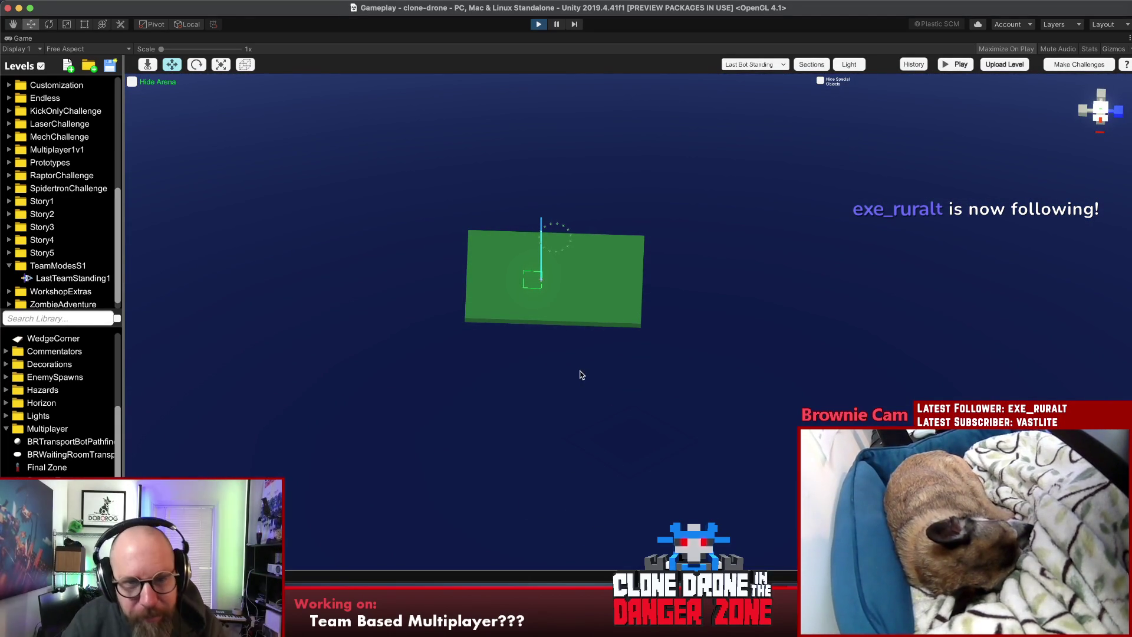
pyautogui.moveTo(542, 286); pyautogui.dragTo(571, 284)
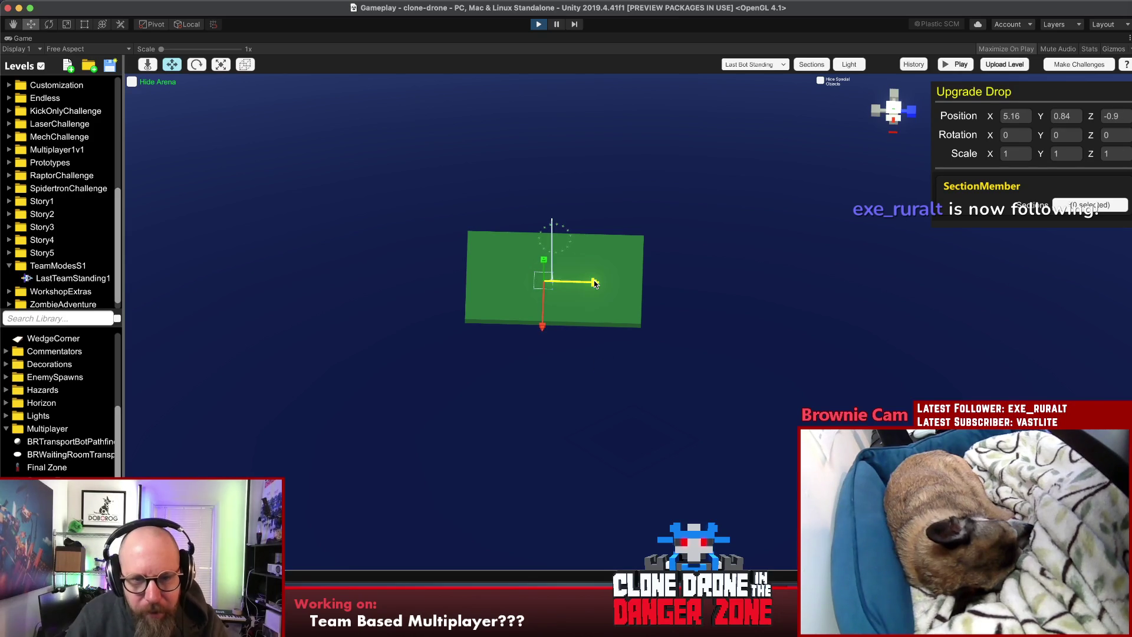
pyautogui.click(608, 311)
pyautogui.moveTo(646, 307); pyautogui.dragTo(618, 211)
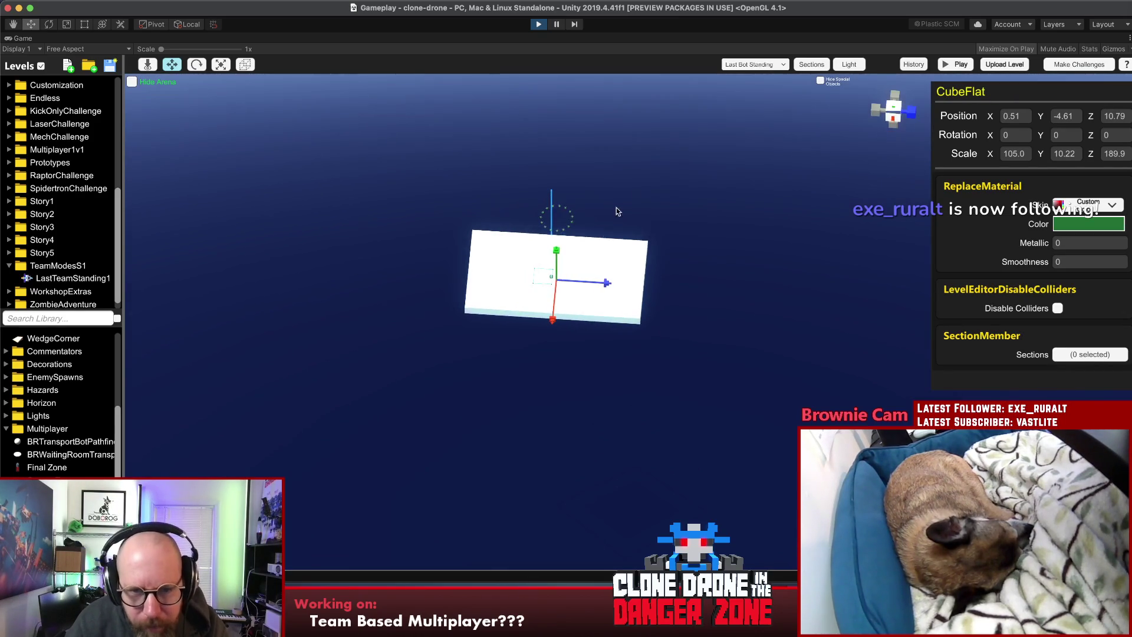
pyautogui.scroll(5, 619, 300)
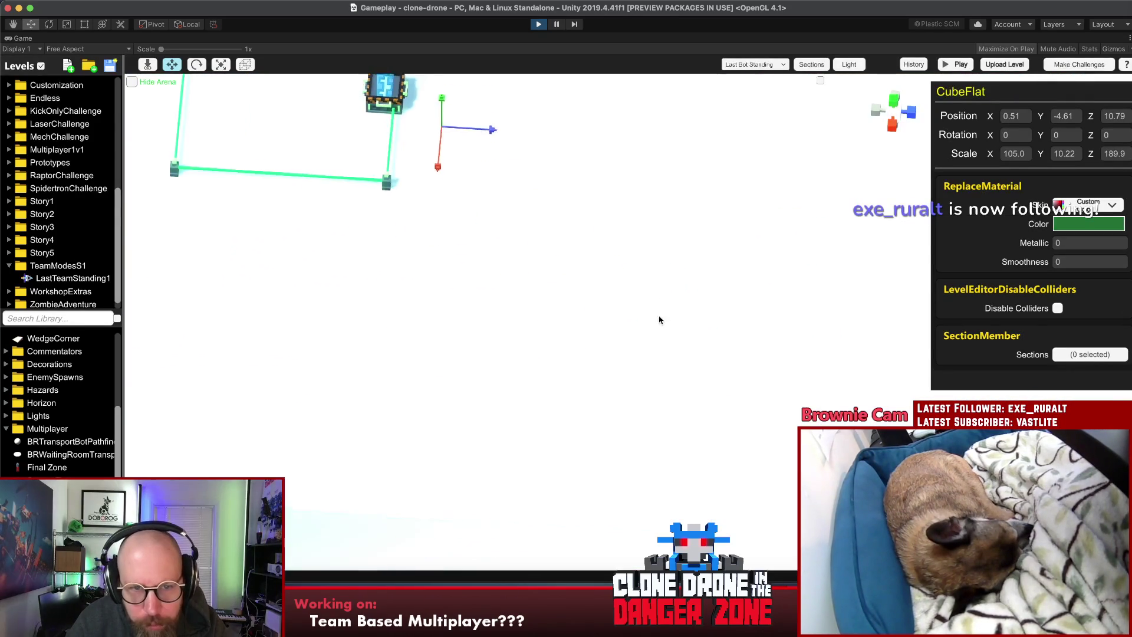
pyautogui.scroll(-3, 657, 330)
pyautogui.moveTo(660, 341)
pyautogui.mouseDown()
pyautogui.moveTo(680, 72)
pyautogui.moveTo(700, 47)
pyautogui.mouseUp()
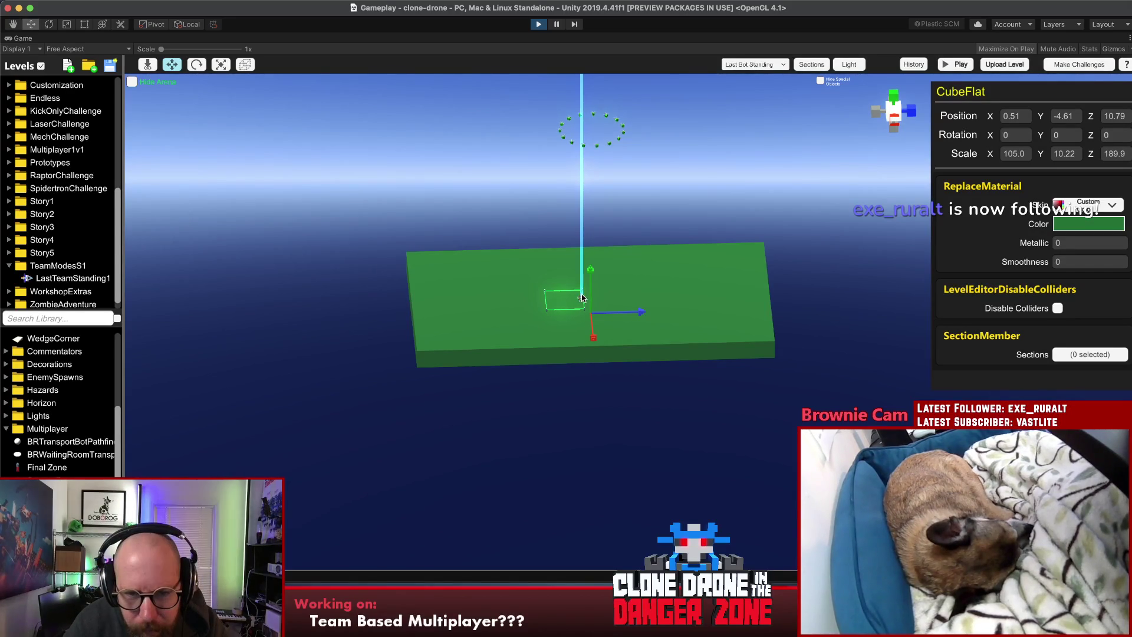
pyautogui.moveTo(591, 287); pyautogui.dragTo(591, 283)
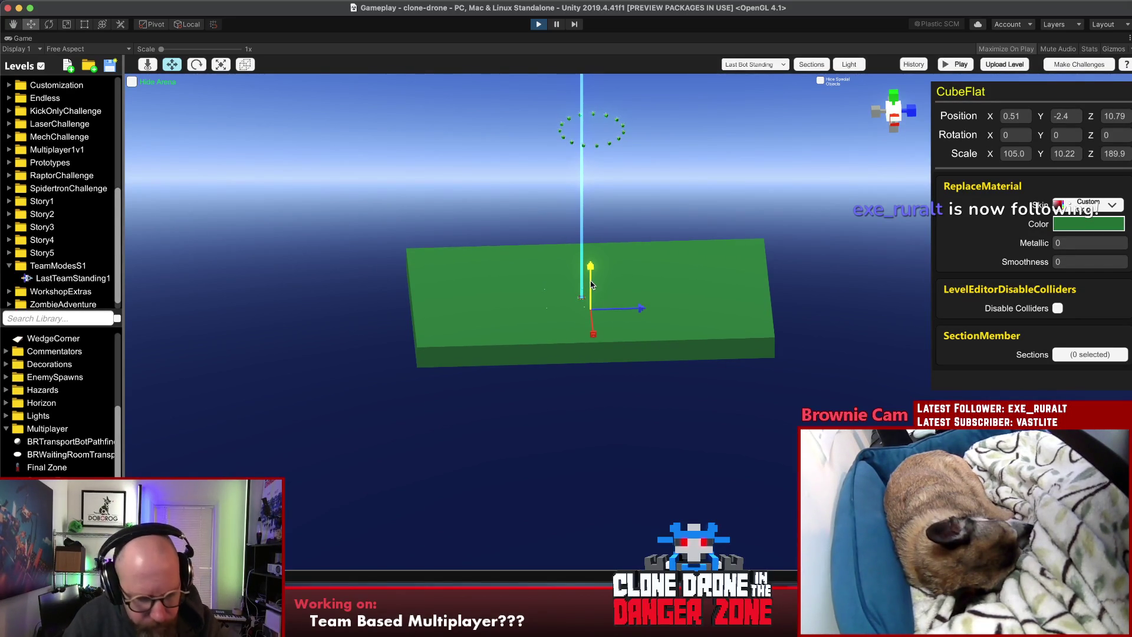
pyautogui.press('r')
pyautogui.moveTo(769, 297); pyautogui.dragTo(641, 304)
# Step: Shorten the platform further from its other end
pyautogui.click(407, 310)
pyautogui.click(471, 306)
pyautogui.moveTo(409, 306); pyautogui.dragTo(544, 305)
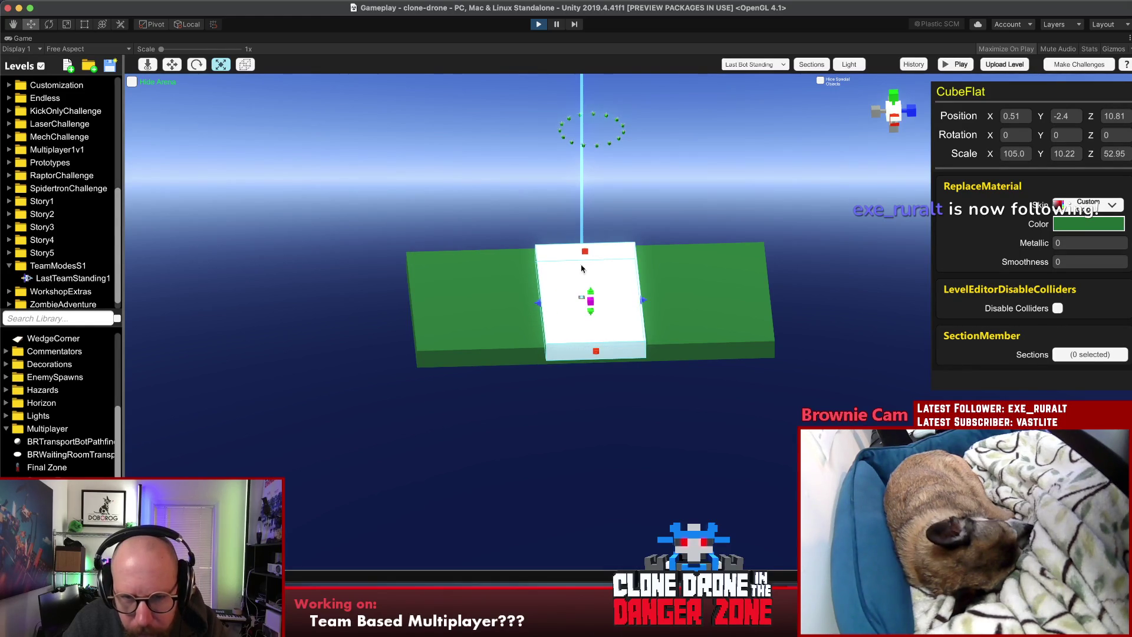
pyautogui.click(585, 307)
pyautogui.press('w')
pyautogui.click(668, 214)
pyautogui.moveTo(668, 213); pyautogui.dragTo(770, 245)
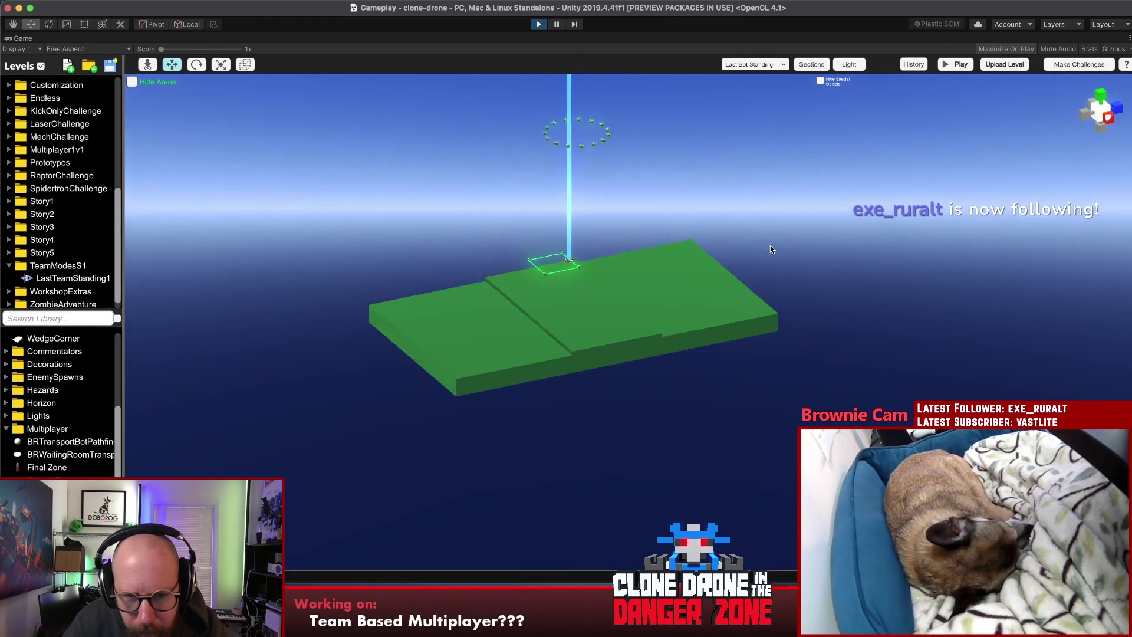
# Step: Raise the white strip and drop it onto the green base with Chain B
pyautogui.click(581, 293)
pyautogui.moveTo(582, 293)
pyautogui.mouseDown()
pyautogui.moveTo(787, 382)
pyautogui.moveTo(740, 222)
pyautogui.mouseUp()
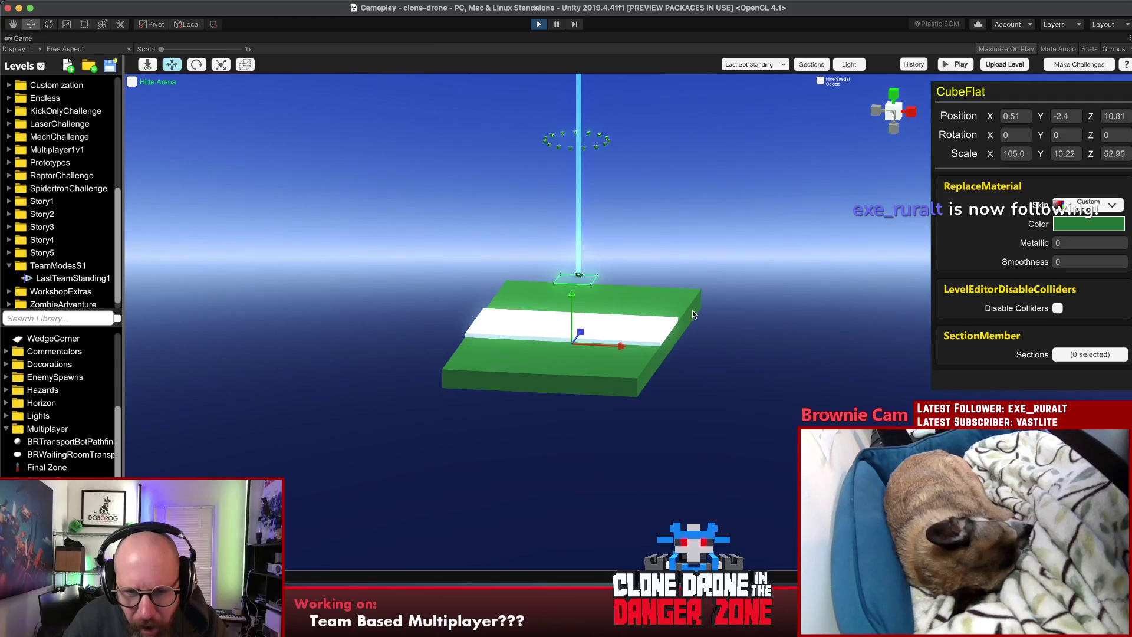
pyautogui.moveTo(570, 308); pyautogui.dragTo(571, 260)
pyautogui.keyDown('shift'); pyautogui.click(678, 306); pyautogui.keyUp('shift')
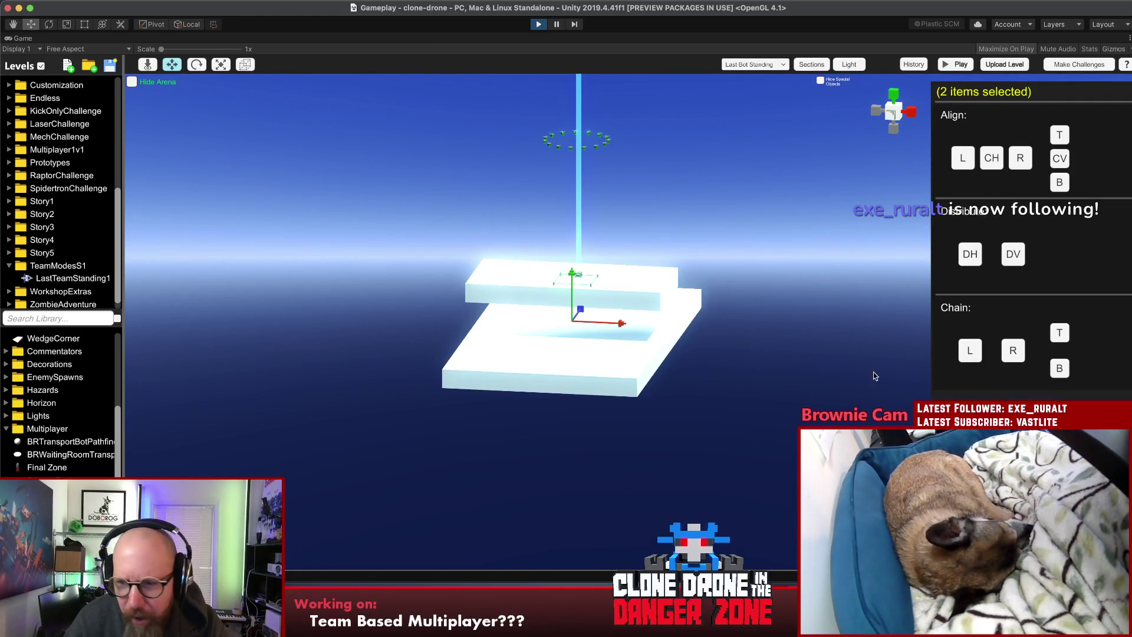
pyautogui.click(1053, 370)
# Step: Flatten the white strip into a thin slab on the green base
pyautogui.click(590, 320)
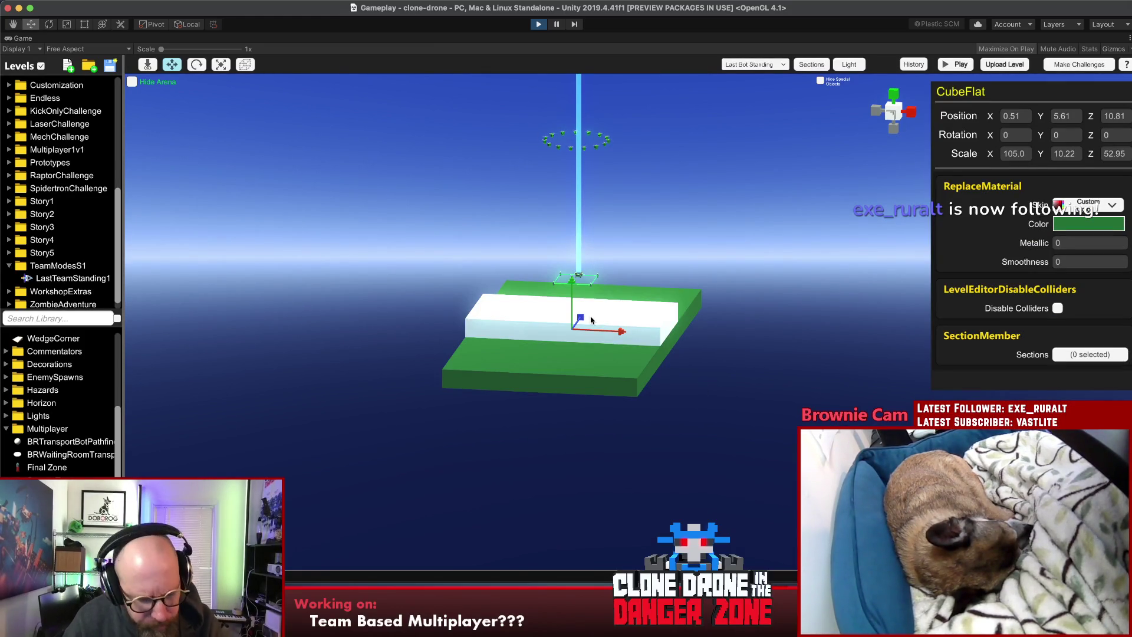
pyautogui.press('r')
pyautogui.moveTo(591, 320); pyautogui.dragTo(574, 329)
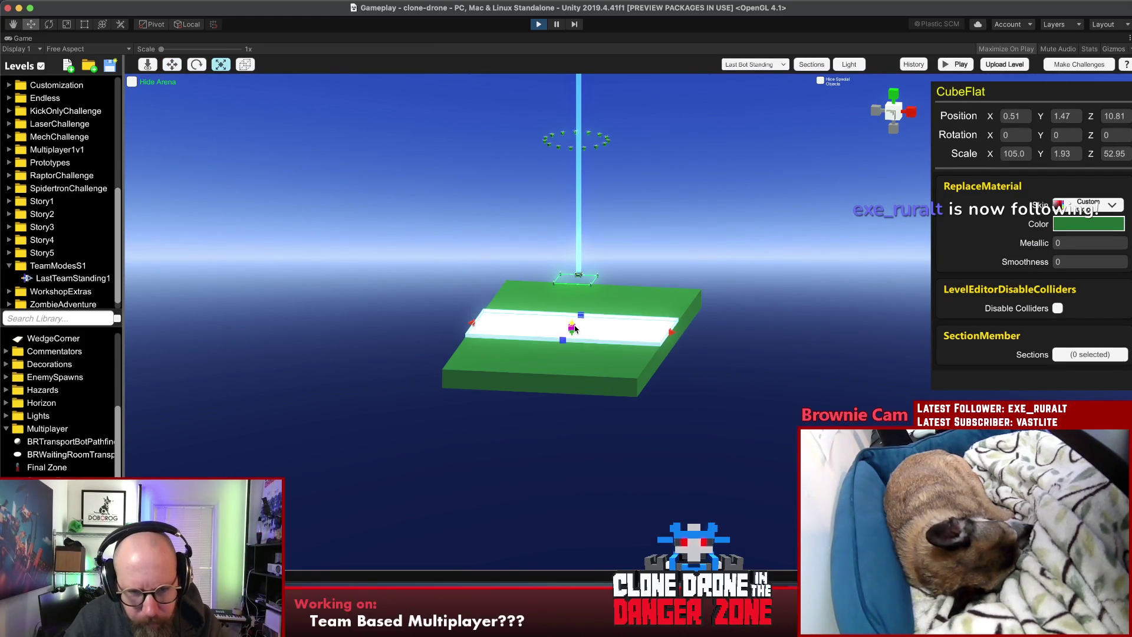
pyautogui.click(833, 367)
pyautogui.moveTo(834, 367); pyautogui.dragTo(399, 480)
pyautogui.moveTo(563, 324); pyautogui.dragTo(609, 353)
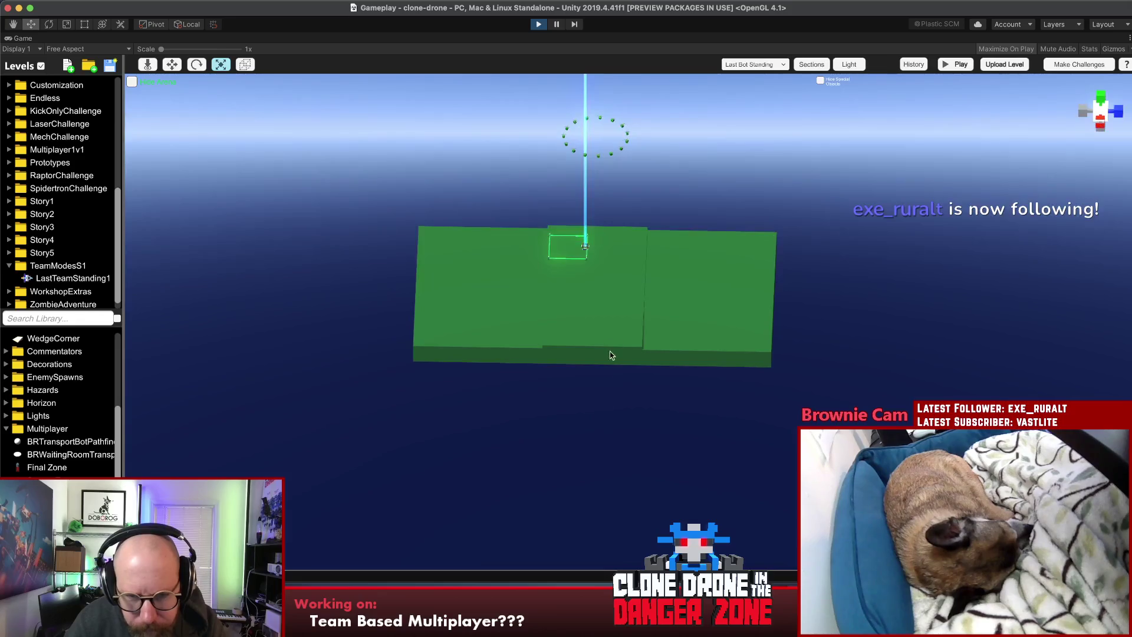
# Step: Inspect the platform, selecting the raised central section and the hovering Upgrade Drop
pyautogui.click(700, 367)
pyautogui.moveTo(700, 367)
pyautogui.mouseDown()
pyautogui.moveTo(720, 221)
pyautogui.moveTo(720, 252)
pyautogui.moveTo(383, 291)
pyautogui.moveTo(627, 287)
pyautogui.moveTo(614, 292)
pyautogui.moveTo(668, 317)
pyautogui.mouseUp()
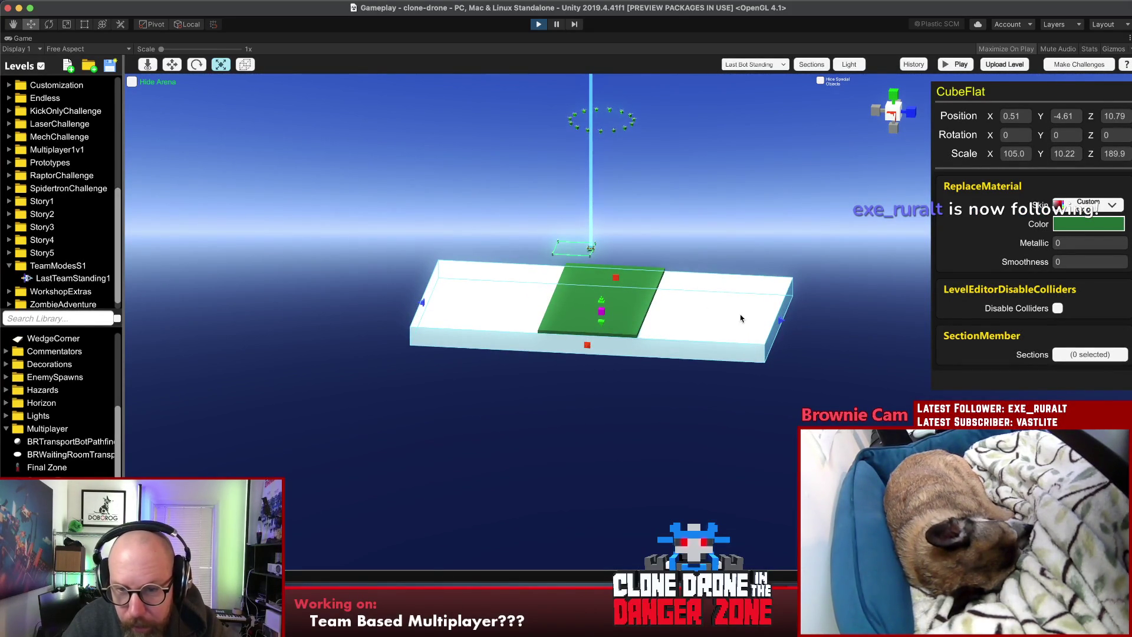
pyautogui.click(639, 293)
pyautogui.moveTo(639, 293); pyautogui.dragTo(664, 403)
pyautogui.click(588, 252)
pyautogui.moveTo(590, 258)
pyautogui.mouseDown()
pyautogui.moveTo(659, 167)
pyautogui.moveTo(639, 193)
pyautogui.mouseUp()
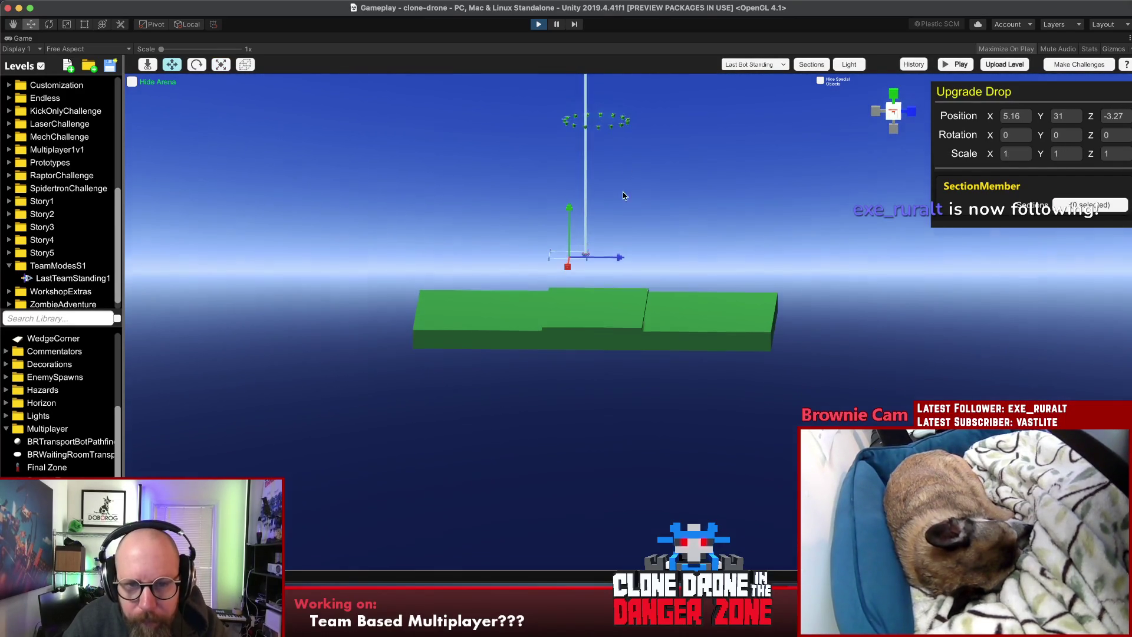
# Step: Drop the Upgrade Drop onto the central block, rotate it 180° on Y and slide it along
pyautogui.keyDown('shift'); pyautogui.click(624, 321); pyautogui.keyUp('shift')
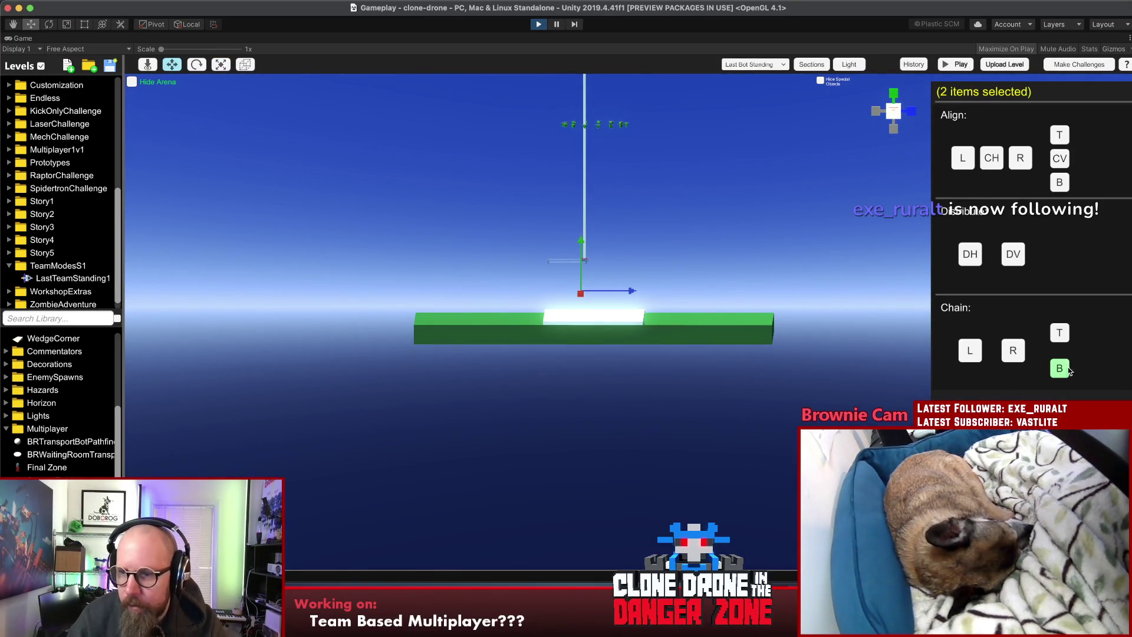
pyautogui.click(1068, 370)
pyautogui.moveTo(904, 308)
pyautogui.mouseDown()
pyautogui.moveTo(733, 286)
pyautogui.moveTo(625, 404)
pyautogui.mouseUp()
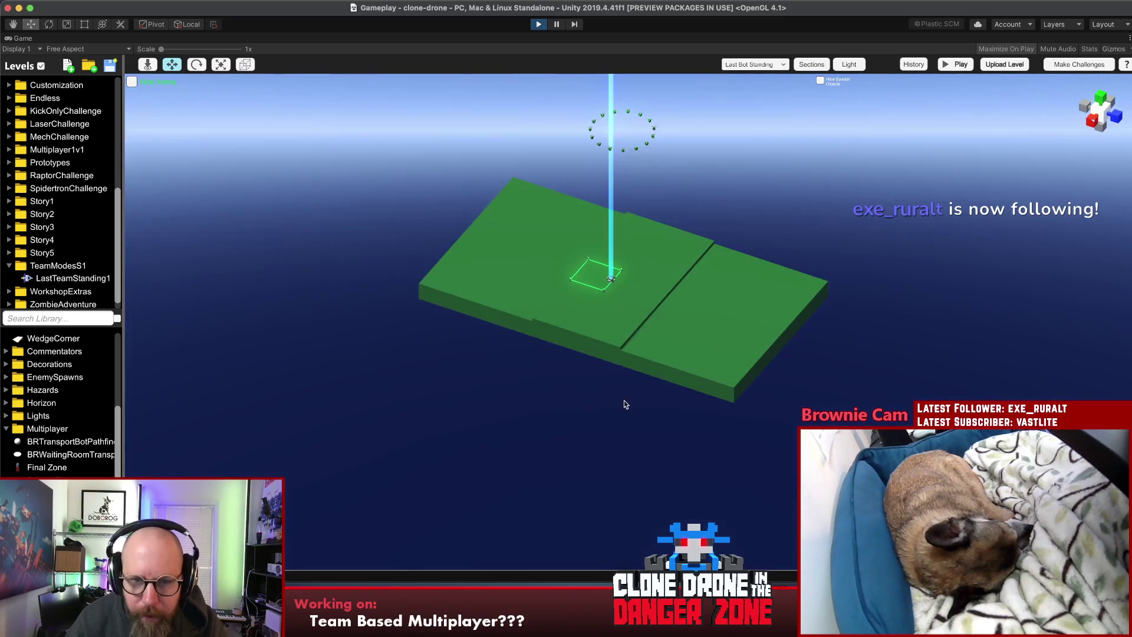
pyautogui.click(612, 284)
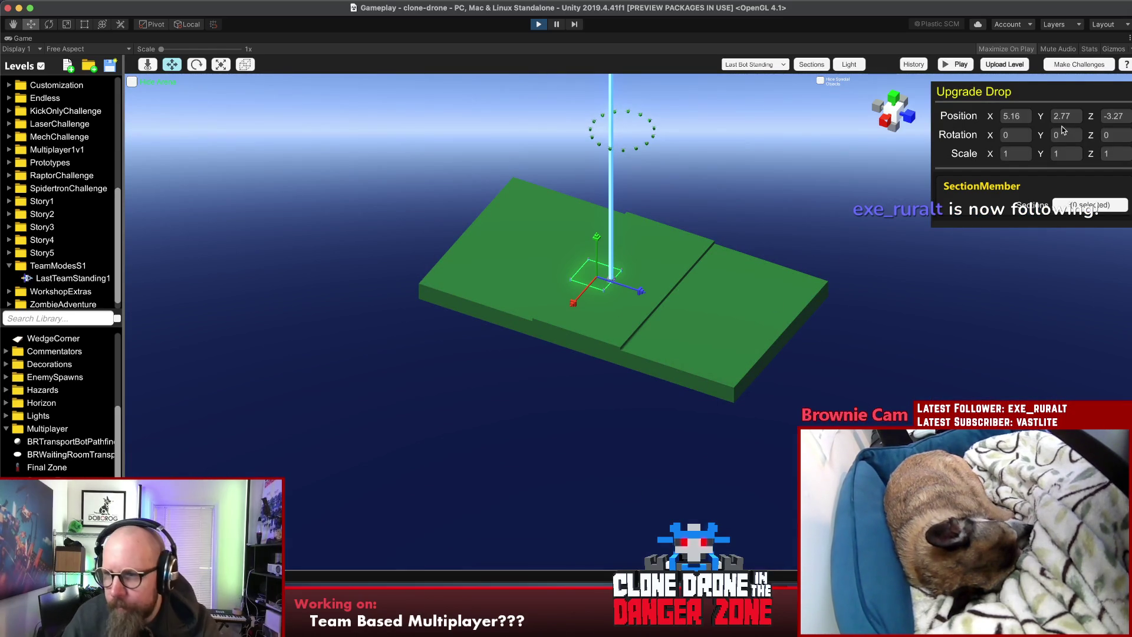
pyautogui.write('180')
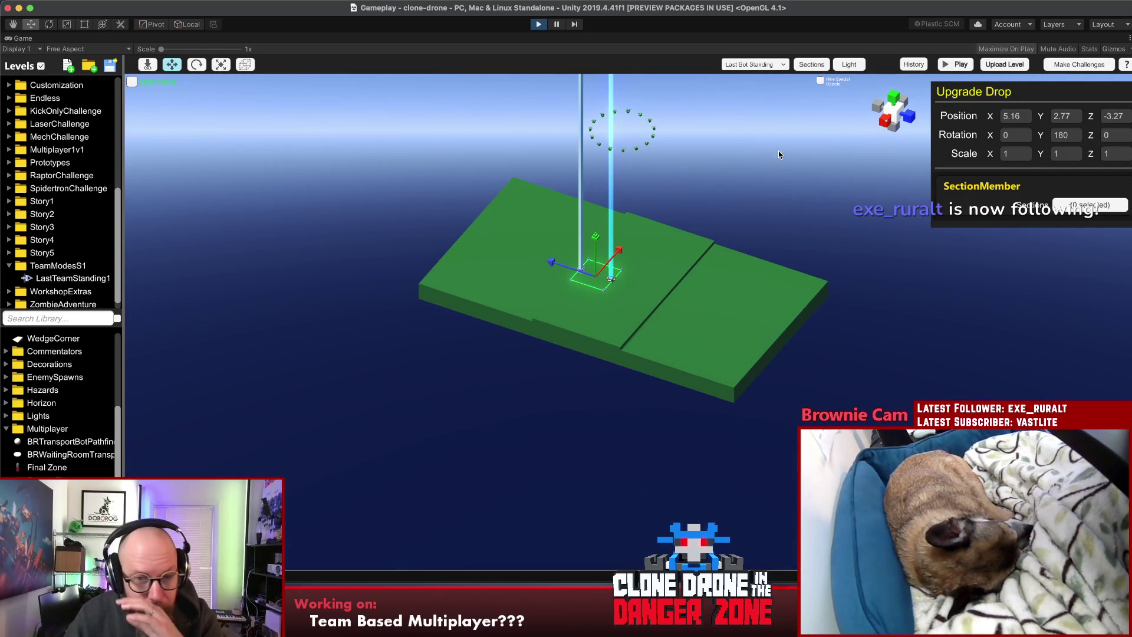
pyautogui.moveTo(551, 263); pyautogui.dragTo(592, 290)
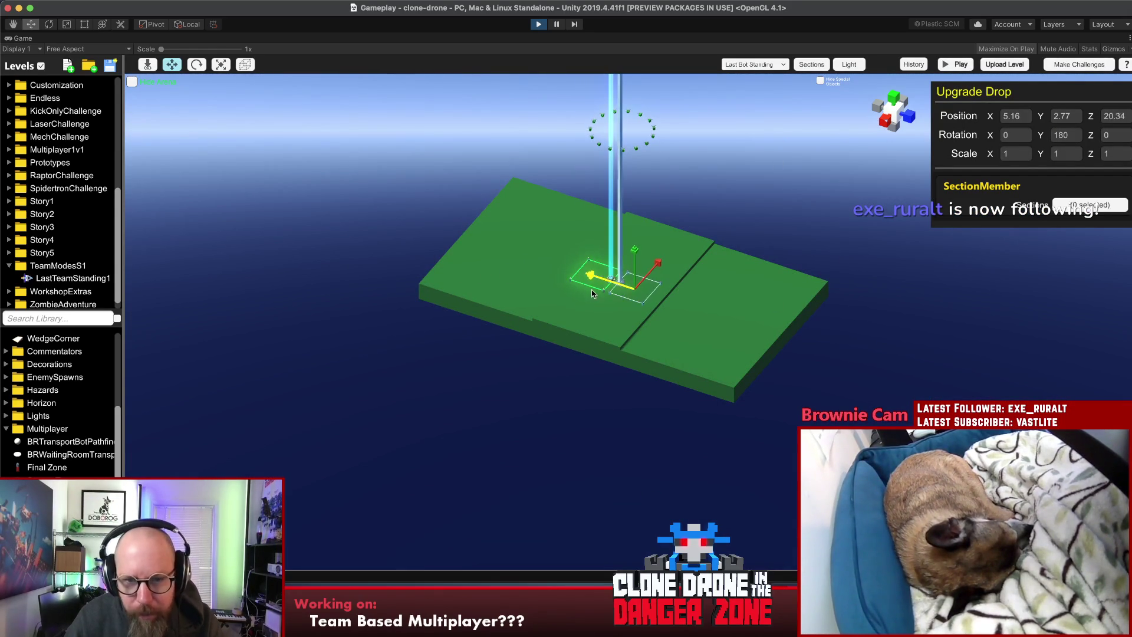
pyautogui.click(510, 398)
pyautogui.moveTo(494, 409)
pyautogui.mouseDown()
pyautogui.moveTo(531, 245)
pyautogui.moveTo(497, 267)
pyautogui.mouseUp()
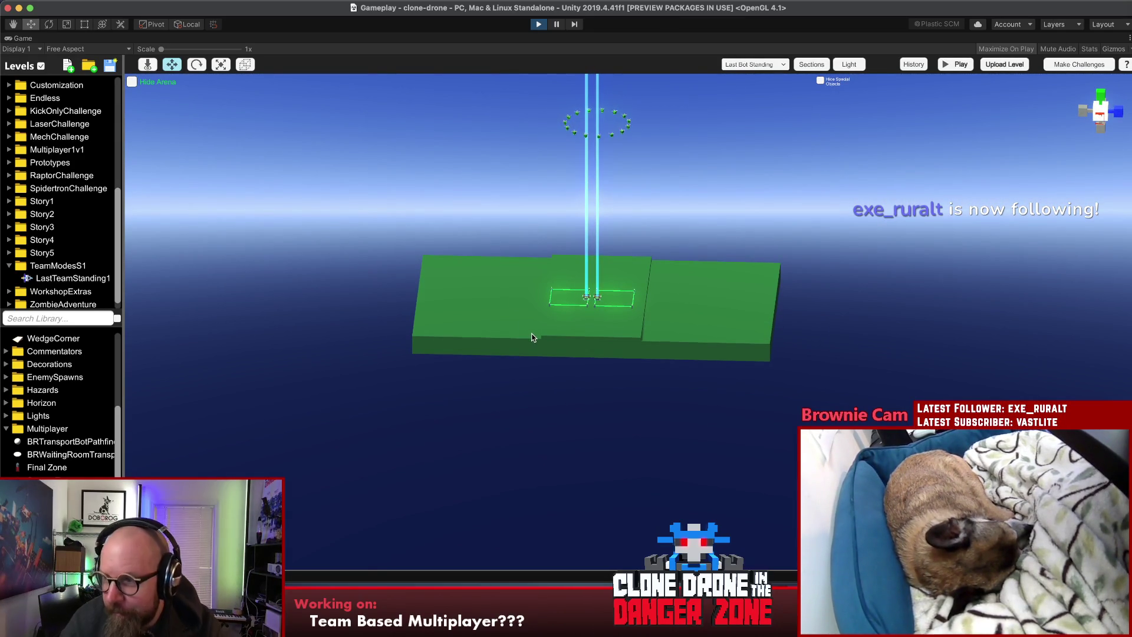
# Step: Shorten the raised central section along Z to 47.92
pyautogui.click(556, 334)
pyautogui.press('r')
pyautogui.moveTo(648, 299); pyautogui.dragTo(345, 380)
pyautogui.click(634, 375)
pyautogui.moveTo(711, 324)
pyautogui.mouseDown()
pyautogui.moveTo(693, 277)
pyautogui.moveTo(651, 294)
pyautogui.moveTo(682, 316)
pyautogui.mouseUp()
# Step: Select the raised section together with the Upgrade Drop under the move tool
pyautogui.click(628, 286)
pyautogui.click(641, 283)
pyautogui.keyDown('shift'); pyautogui.click(647, 289); pyautogui.keyUp('shift')
pyautogui.press('w')
pyautogui.click(637, 291)
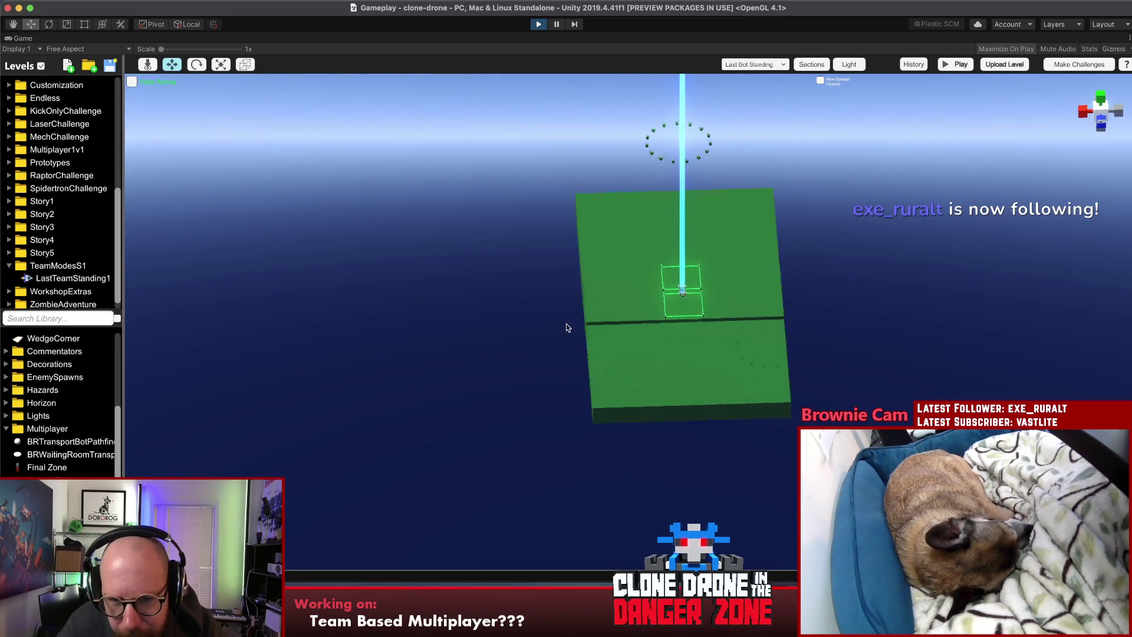
# Step: Recolour the raised middle section dark green 195125
pyautogui.moveTo(569, 324); pyautogui.dragTo(647, 282)
pyautogui.click(634, 312)
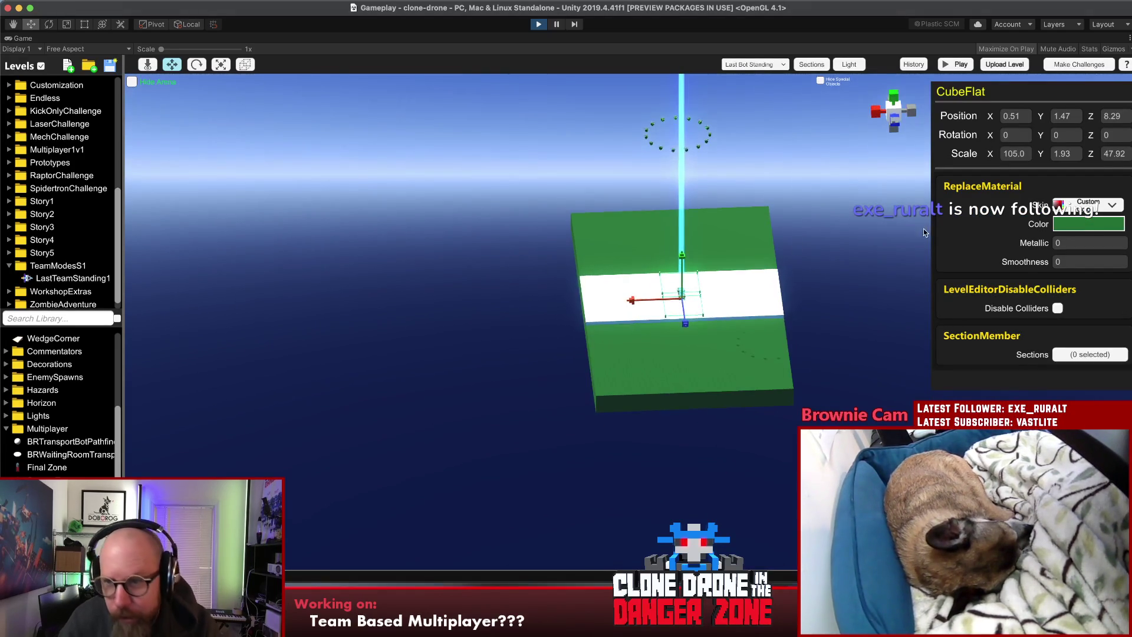
pyautogui.click(1088, 224)
pyautogui.moveTo(839, 214); pyautogui.dragTo(842, 226)
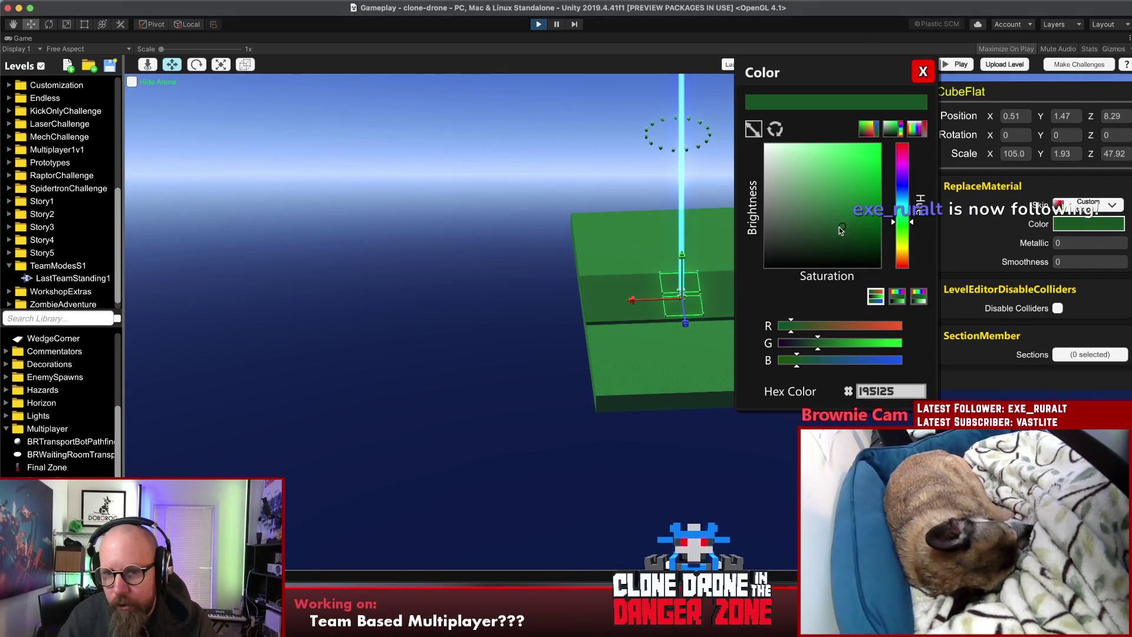
pyautogui.click(923, 71)
pyautogui.click(614, 339)
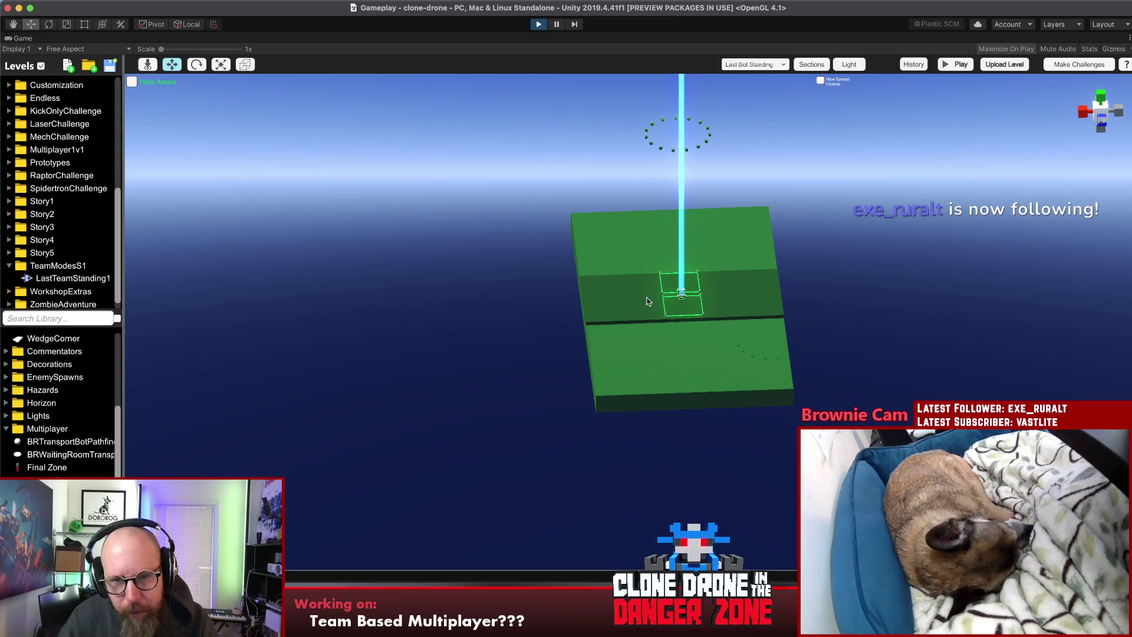
# Step: Narrow the section from both sides to X scale 24.21 at X 0.57
pyautogui.click(646, 301)
pyautogui.press('r')
pyautogui.moveTo(581, 302); pyautogui.dragTo(657, 300)
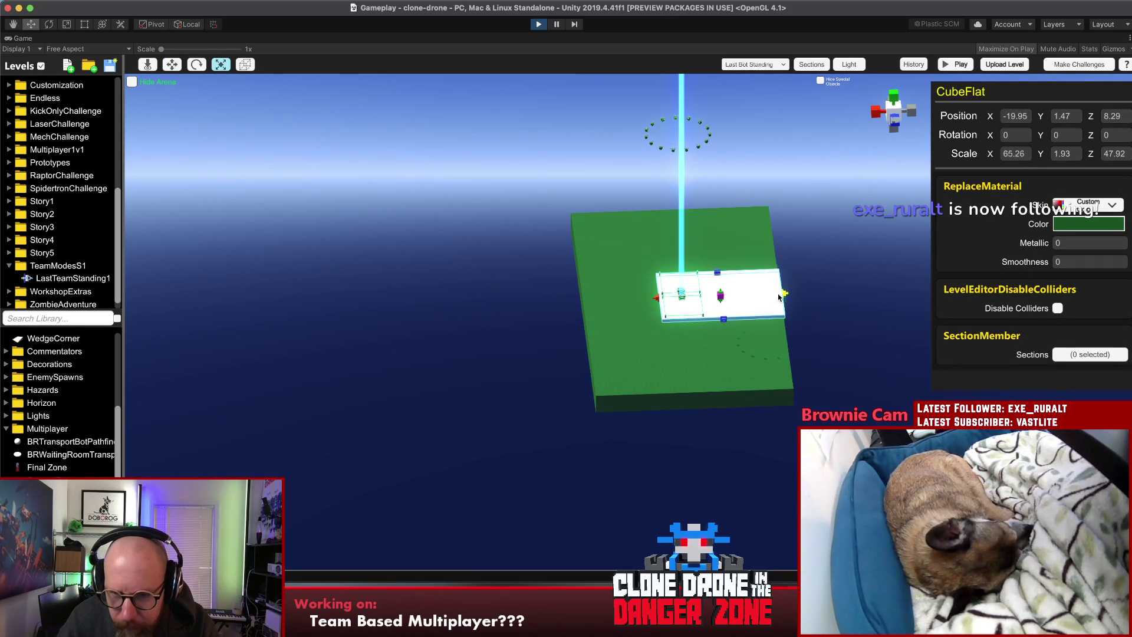
pyautogui.moveTo(778, 297); pyautogui.dragTo(718, 298)
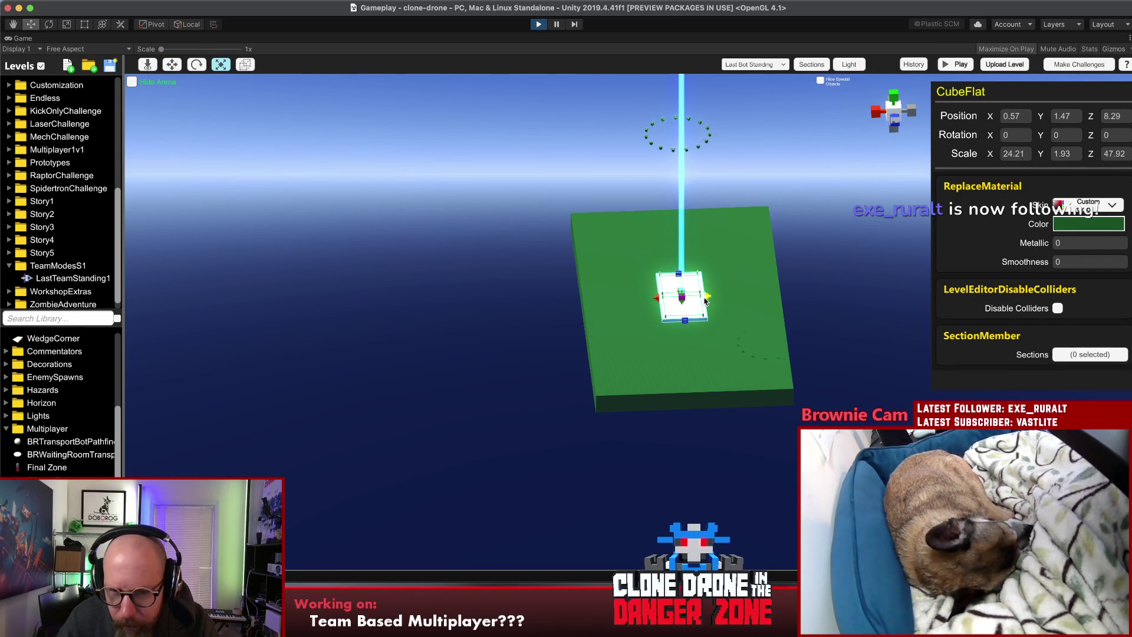
pyautogui.click(788, 299)
pyautogui.moveTo(787, 299); pyautogui.dragTo(963, 305)
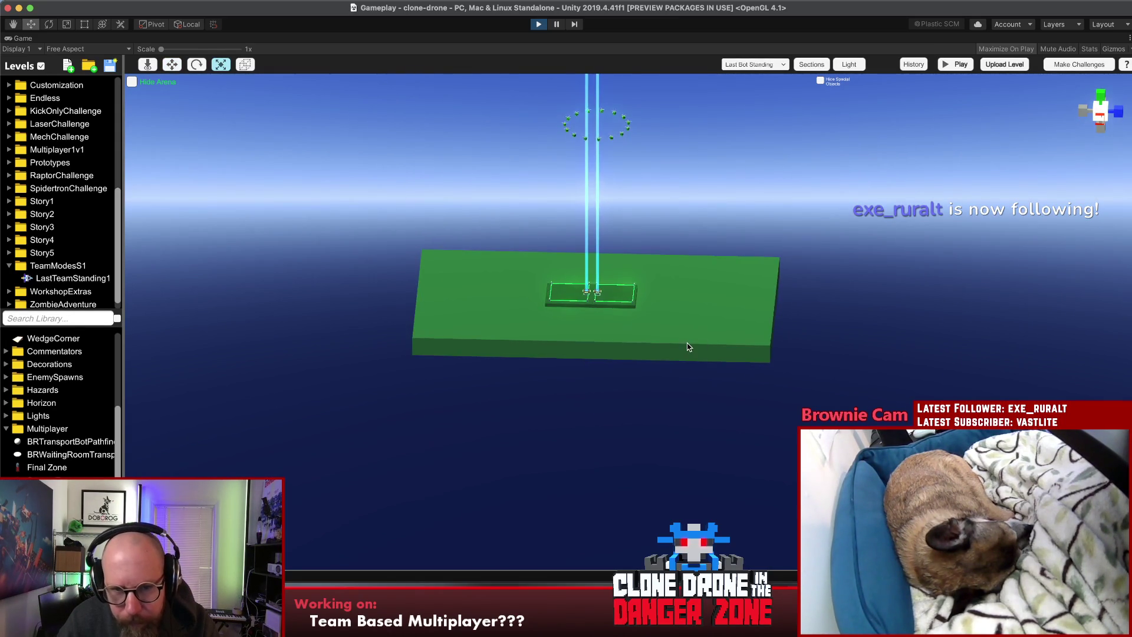
pyautogui.click(681, 302)
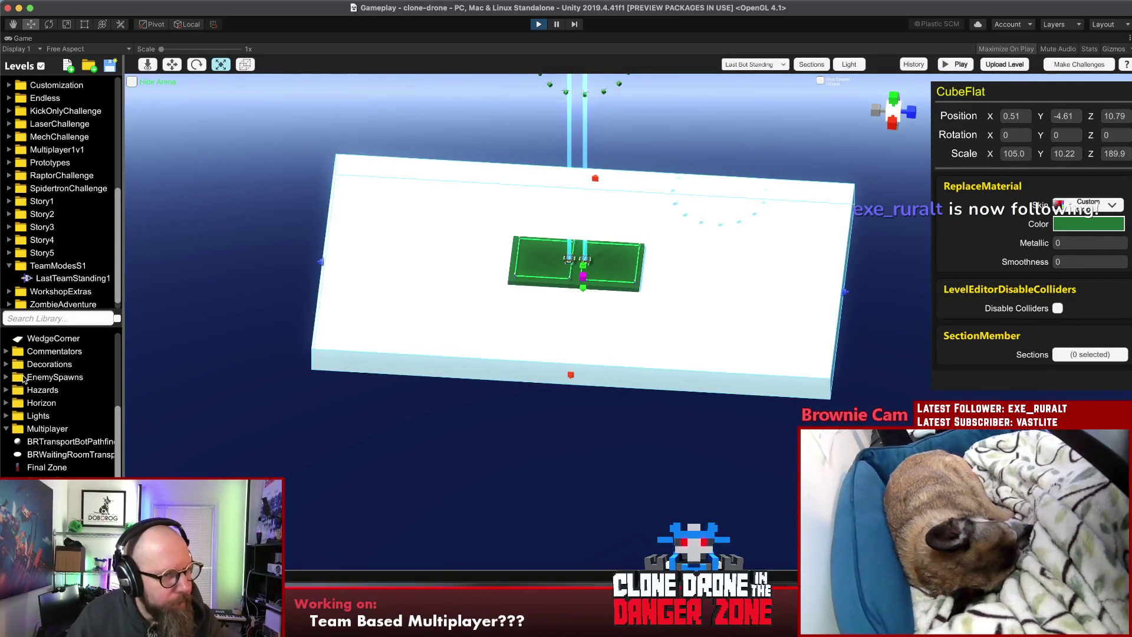
pyautogui.click(5, 390)
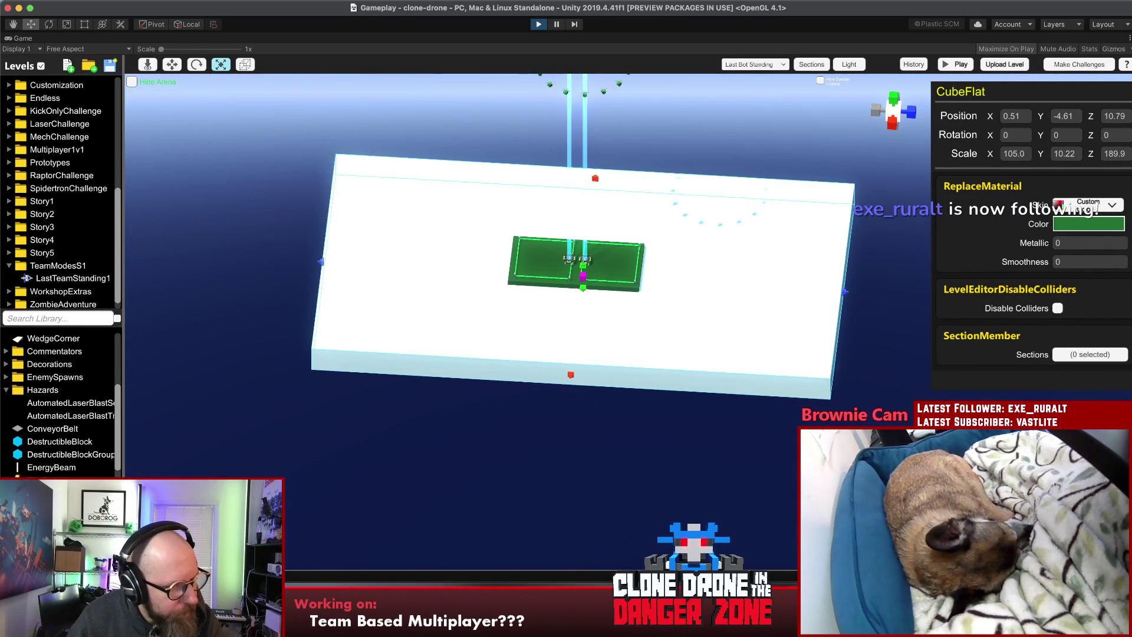
# Step: Place a Lava_Cube from Hazards onto the arena floor and flatten it
pyautogui.scroll(-1, 59, 400)
pyautogui.moveTo(47, 478)
pyautogui.mouseDown()
pyautogui.moveTo(374, 407)
pyautogui.moveTo(551, 354)
pyautogui.moveTo(539, 338)
pyautogui.mouseUp()
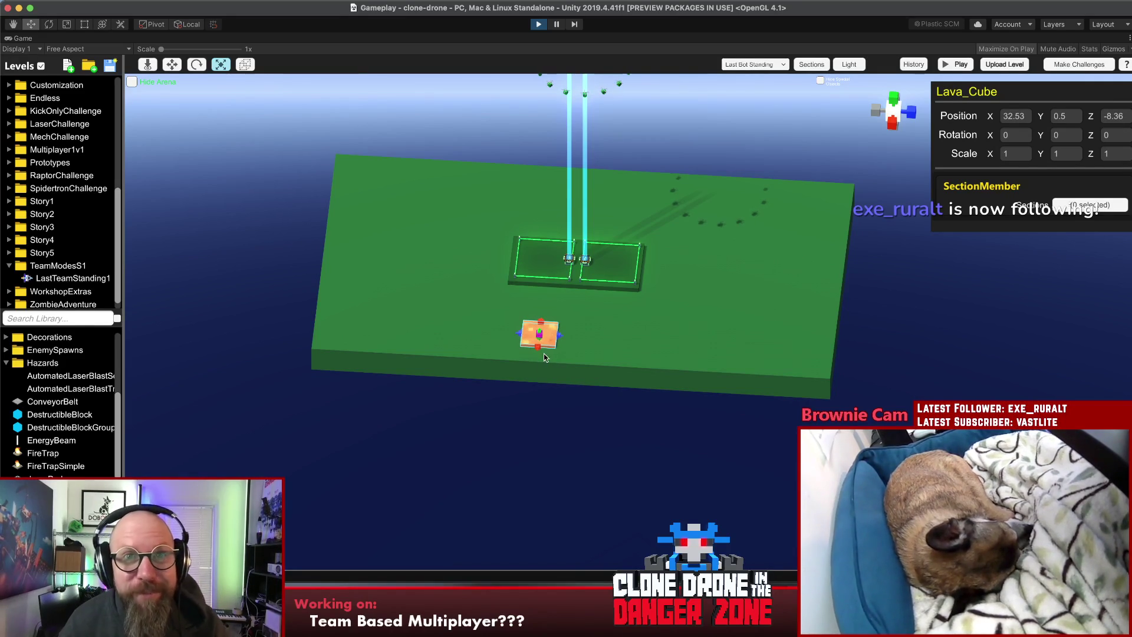
pyautogui.moveTo(566, 359)
pyautogui.mouseDown()
pyautogui.moveTo(346, 426)
pyautogui.moveTo(679, 282)
pyautogui.mouseUp()
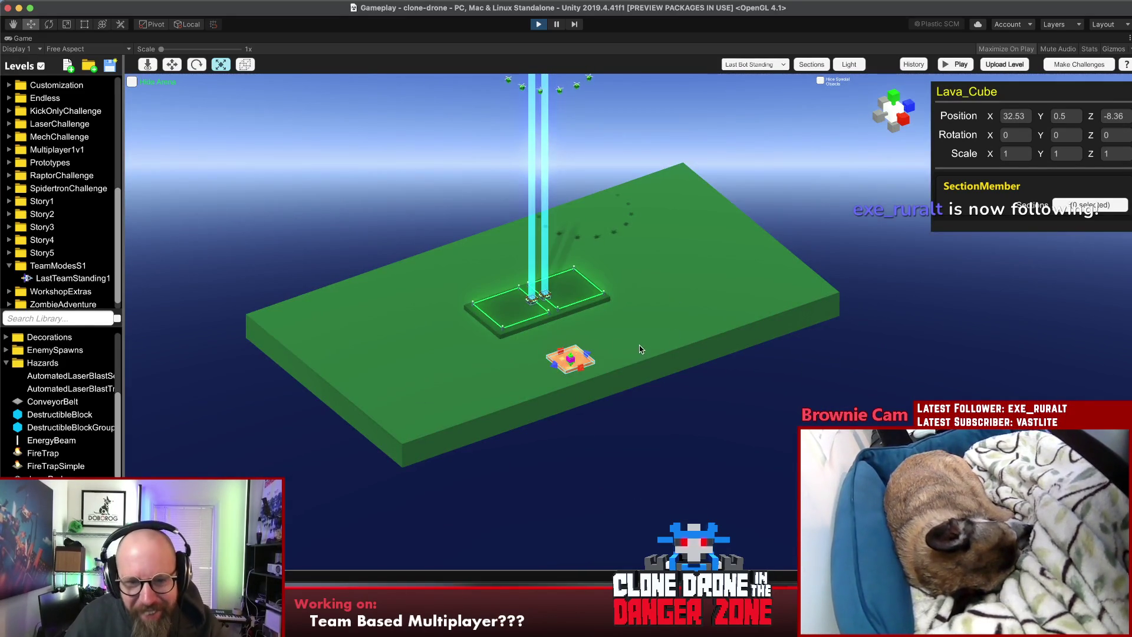
pyautogui.scroll(5, 614, 330)
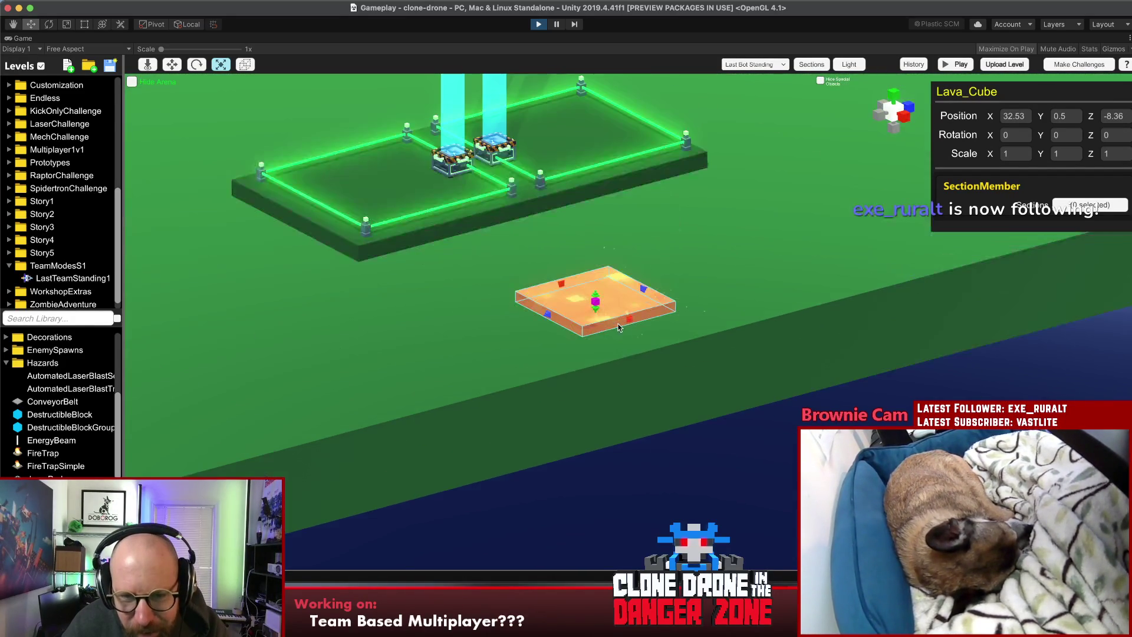
pyautogui.moveTo(594, 296); pyautogui.dragTo(595, 305)
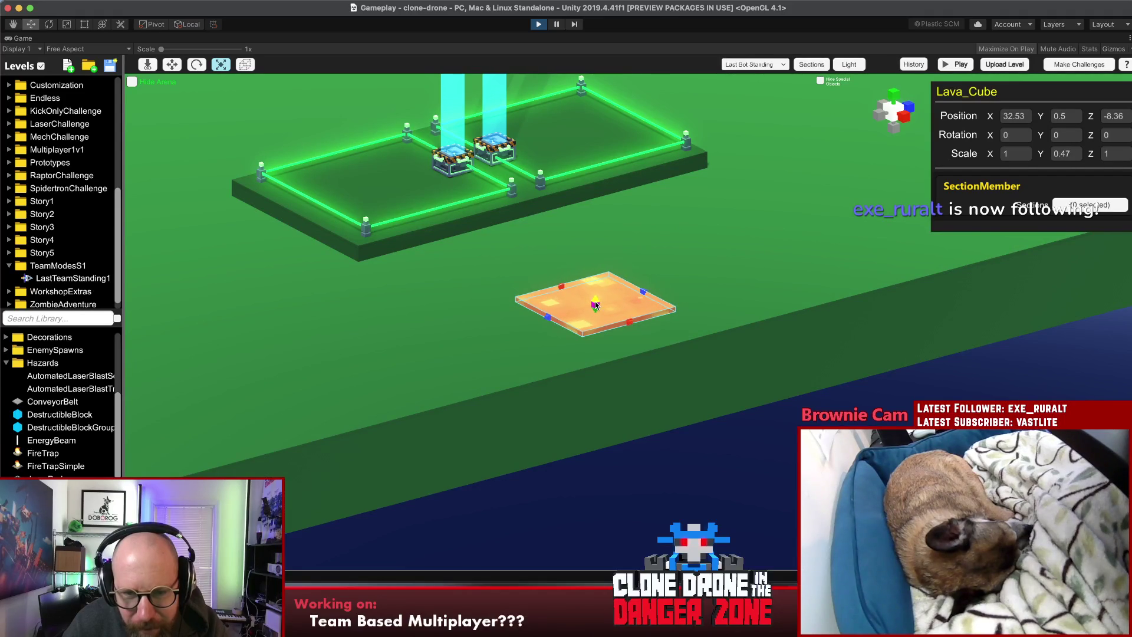
pyautogui.click(766, 456)
pyautogui.click(586, 304)
pyautogui.moveTo(589, 383); pyautogui.dragTo(754, 385)
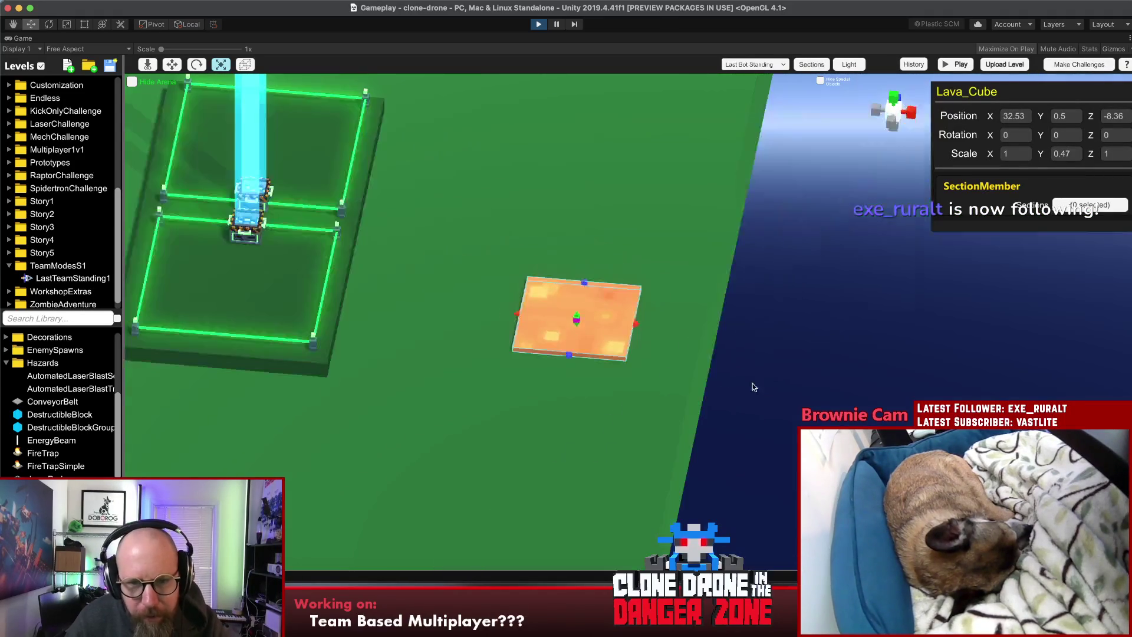
pyautogui.scroll(-5, 561, 330)
# Step: Stretch the lava slab along and across the arena into a wide lava floor
pyautogui.moveTo(581, 318)
pyautogui.mouseDown()
pyautogui.moveTo(505, 313)
pyautogui.moveTo(638, 261)
pyautogui.moveTo(656, 267)
pyautogui.moveTo(523, 247)
pyautogui.moveTo(550, 255)
pyautogui.mouseUp()
pyautogui.moveTo(783, 298); pyautogui.dragTo(819, 306)
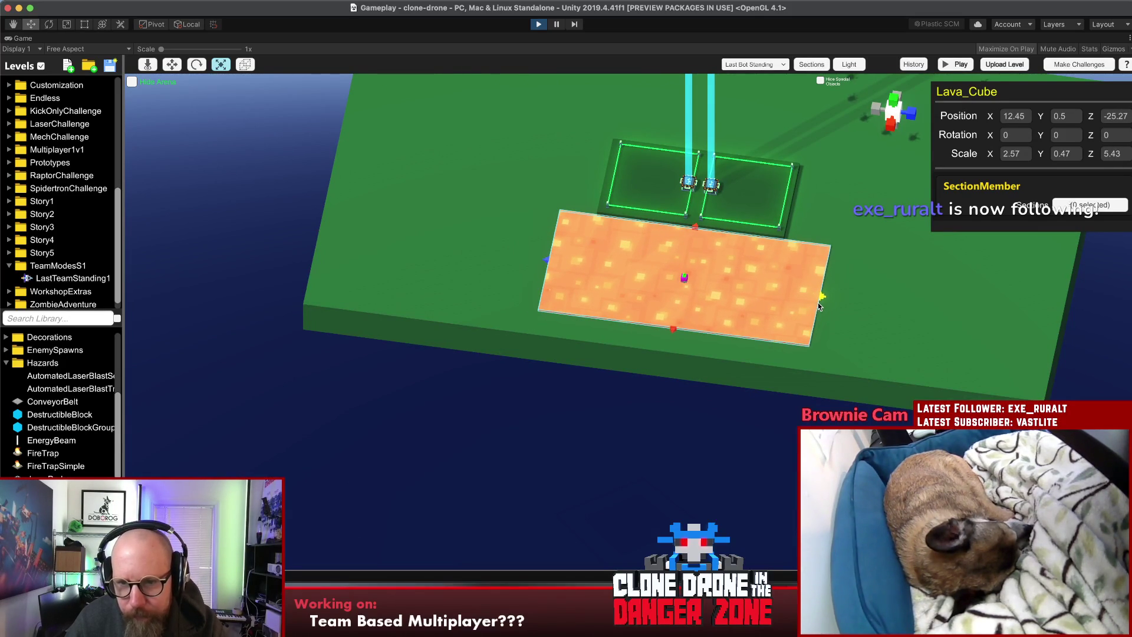
pyautogui.moveTo(841, 227); pyautogui.dragTo(460, 271)
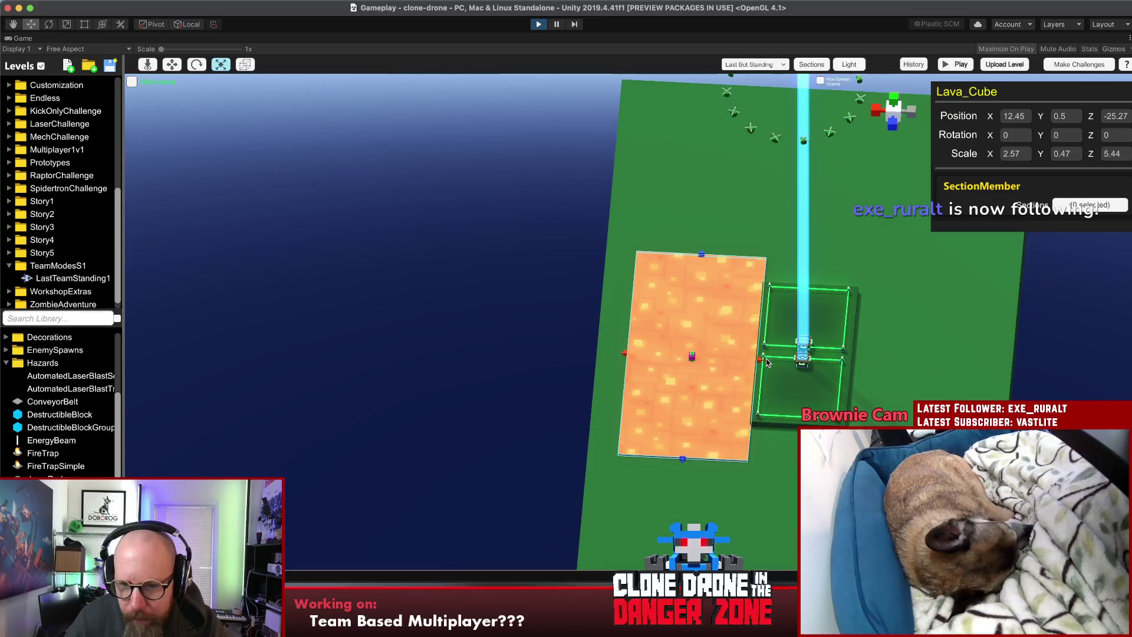
pyautogui.moveTo(761, 361); pyautogui.dragTo(972, 373)
pyautogui.moveTo(429, 401)
pyautogui.mouseDown()
pyautogui.moveTo(585, 259)
pyautogui.moveTo(629, 283)
pyautogui.moveTo(592, 308)
pyautogui.moveTo(601, 321)
pyautogui.moveTo(828, 349)
pyautogui.moveTo(823, 384)
pyautogui.moveTo(642, 311)
pyautogui.mouseUp()
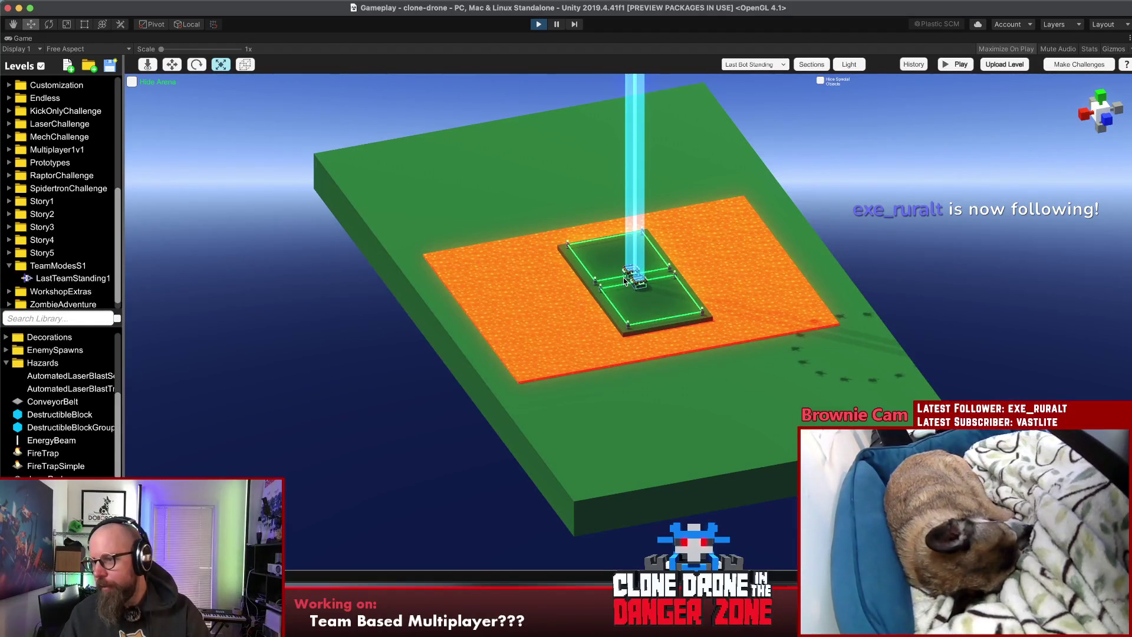
pyautogui.moveTo(663, 343); pyautogui.dragTo(769, 324)
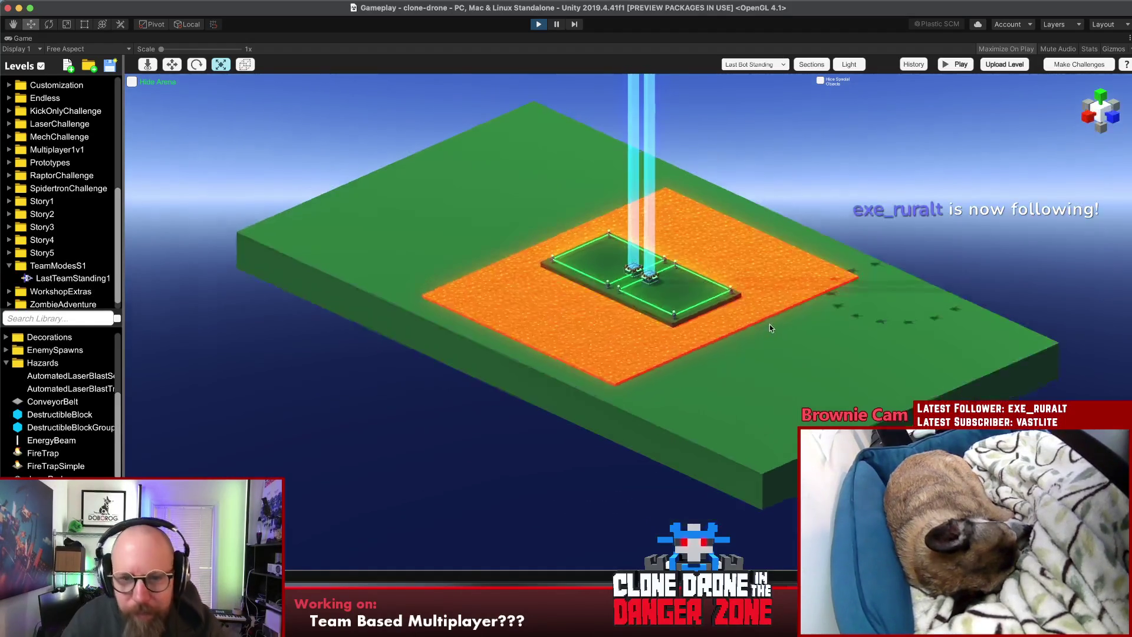
pyautogui.moveTo(614, 362); pyautogui.dragTo(844, 320)
pyautogui.click(844, 319)
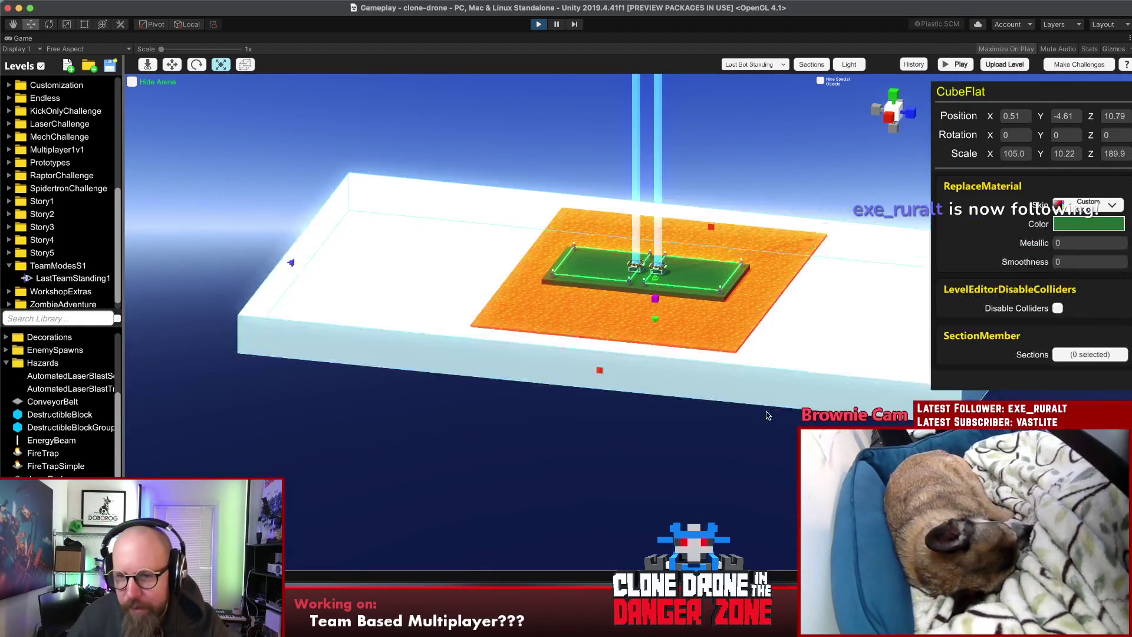
# Step: Shorten the green ground slab along its length
pyautogui.moveTo(810, 217); pyautogui.dragTo(933, 263)
pyautogui.moveTo(865, 285)
pyautogui.mouseDown()
pyautogui.moveTo(619, 290)
pyautogui.moveTo(733, 295)
pyautogui.moveTo(684, 289)
pyautogui.mouseUp()
pyautogui.click(559, 276)
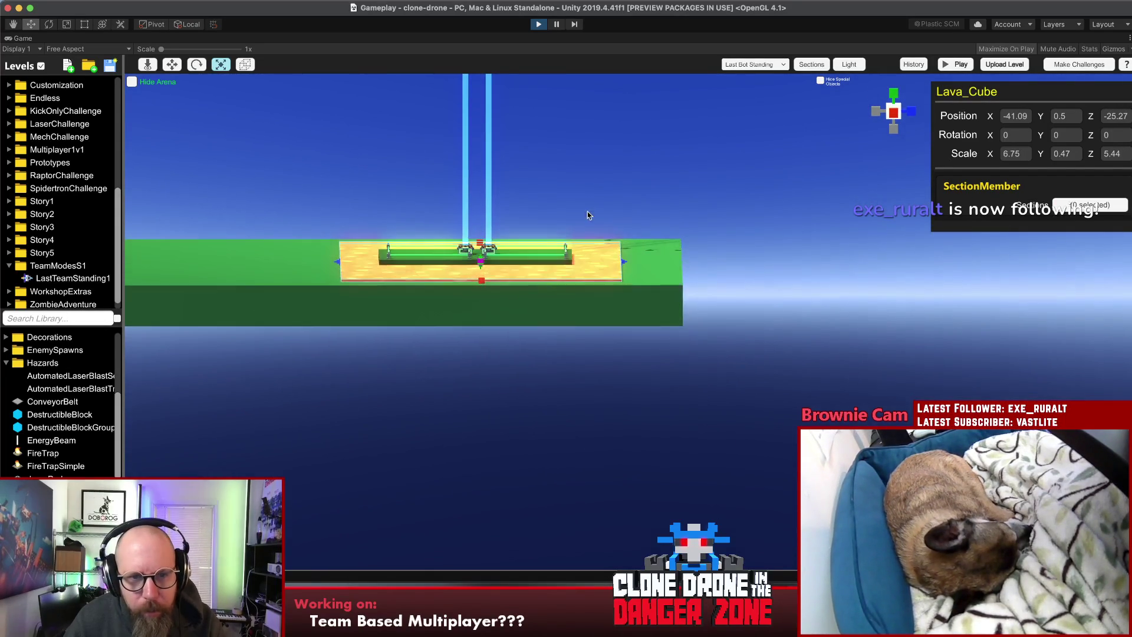
pyautogui.keyDown('shift'); pyautogui.click(637, 296); pyautogui.keyUp('shift')
pyautogui.moveTo(507, 241)
pyautogui.mouseDown()
pyautogui.moveTo(620, 213)
pyautogui.moveTo(615, 312)
pyautogui.mouseUp()
# Step: Stack the lava layer flush on top of the floor slab with Chain B
pyautogui.click(542, 301)
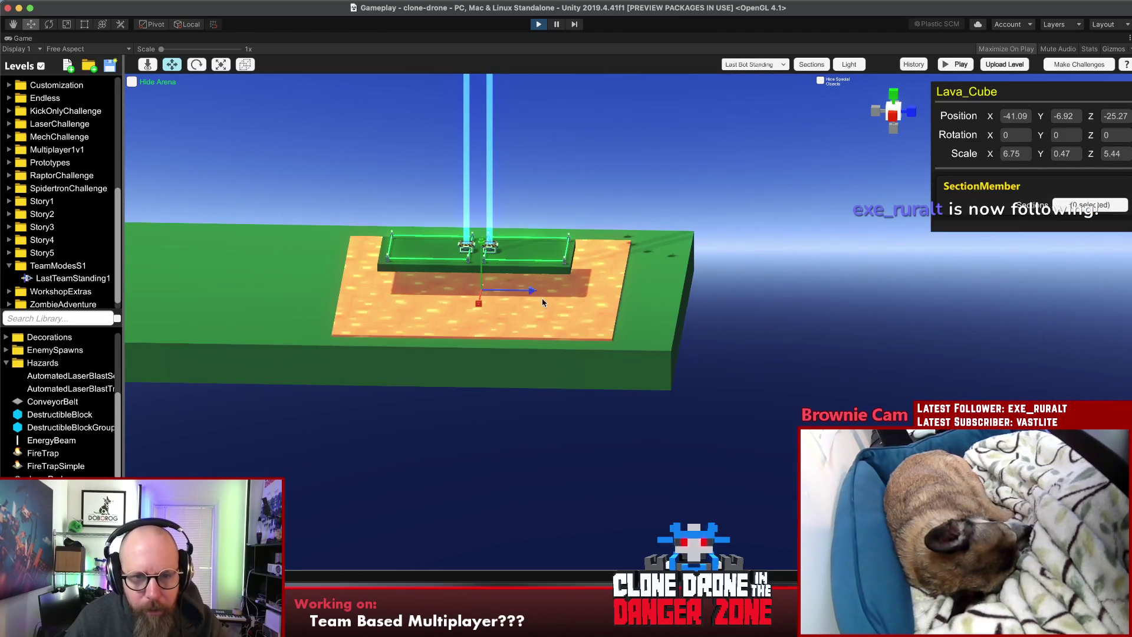
pyautogui.click(570, 211)
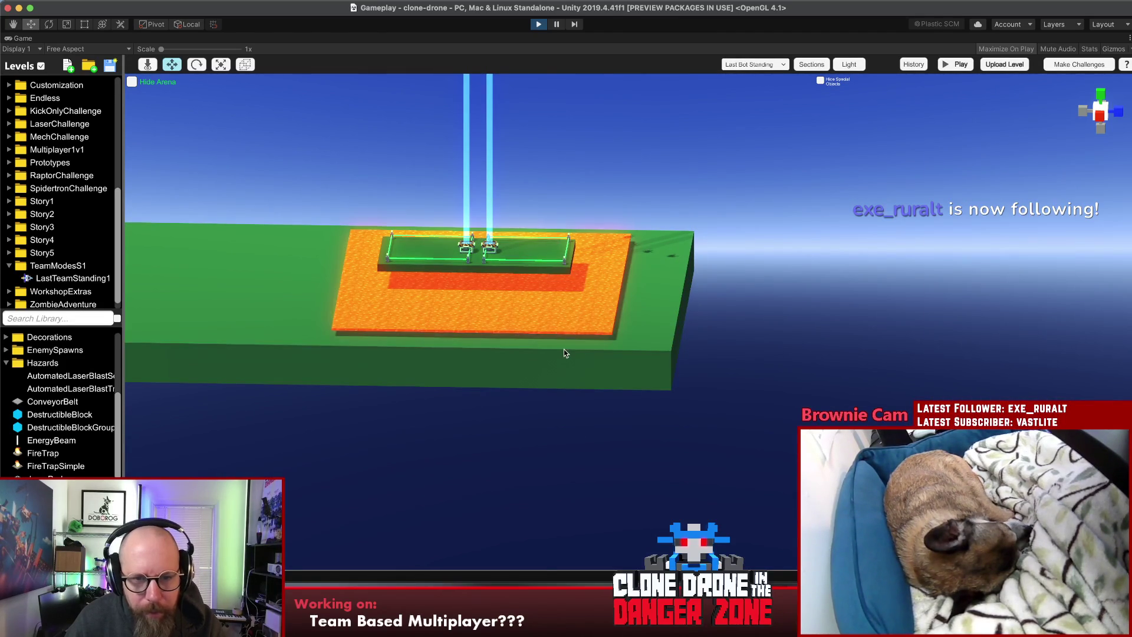
pyautogui.click(564, 353)
pyautogui.keyDown('shift'); pyautogui.click(564, 297); pyautogui.keyUp('shift')
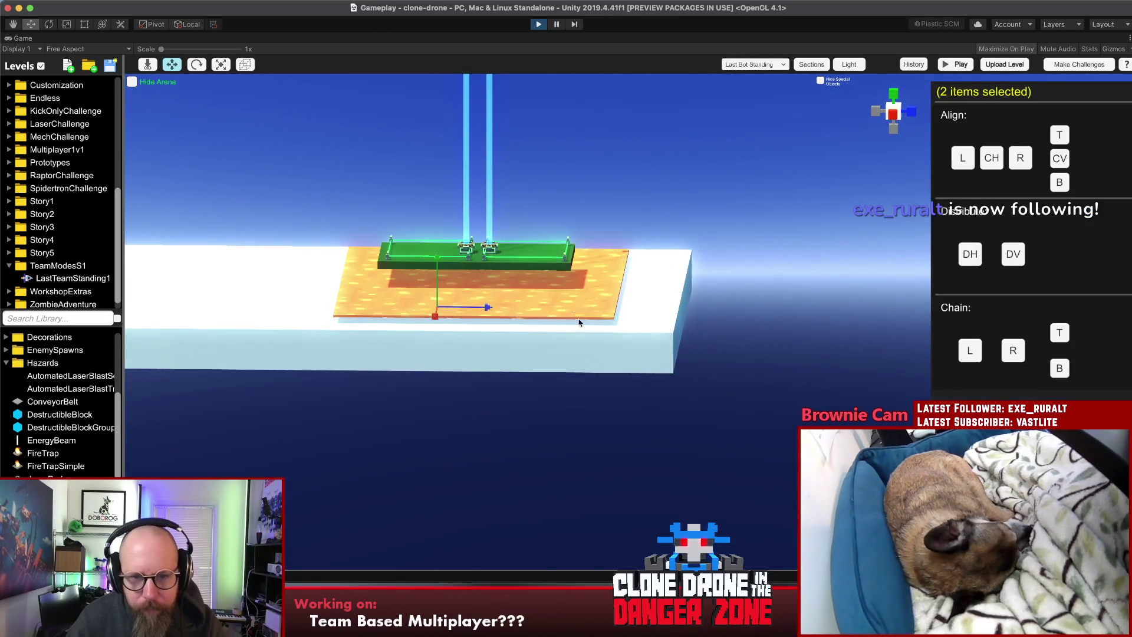
pyautogui.click(1054, 368)
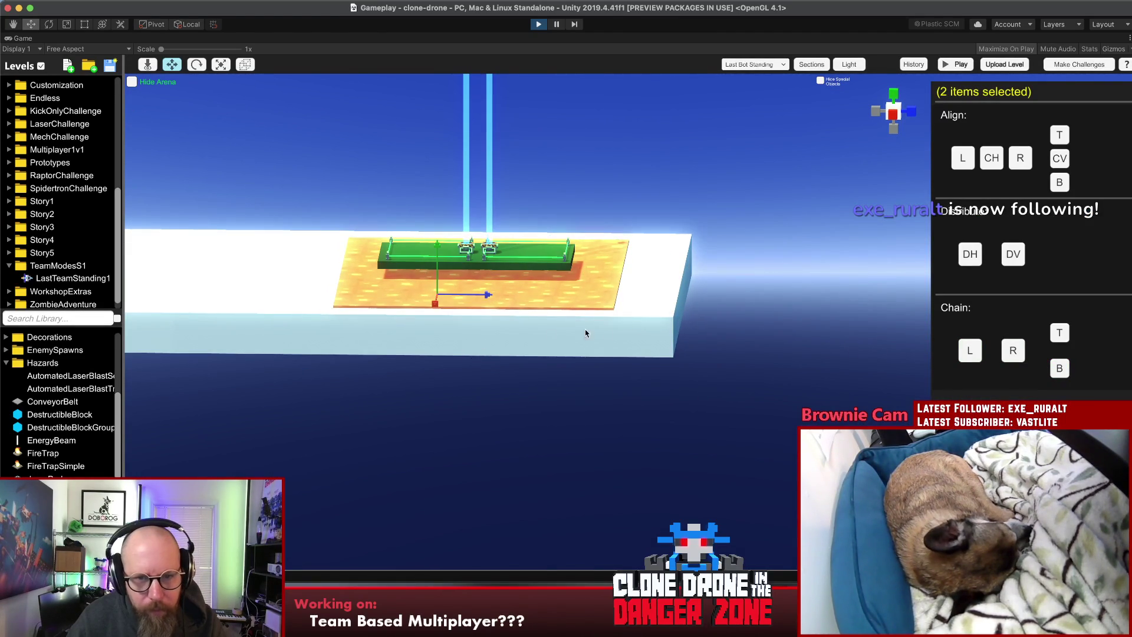
# Step: Select the central pad with the scale tool active
pyautogui.click(581, 374)
pyautogui.click(536, 263)
pyautogui.press('r')
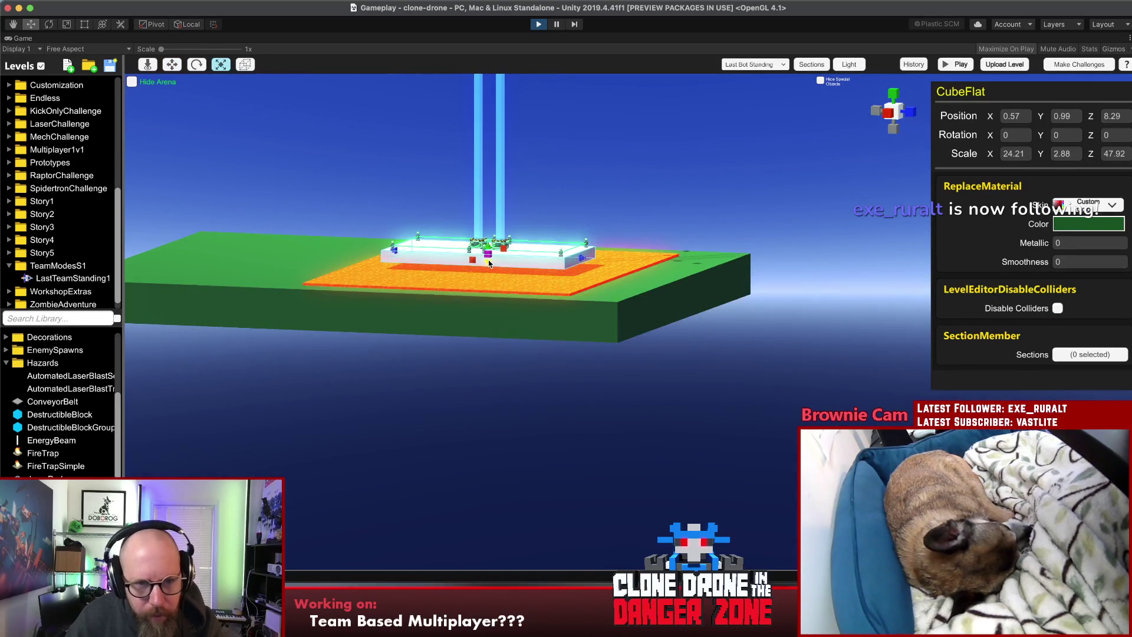
pyautogui.click(486, 367)
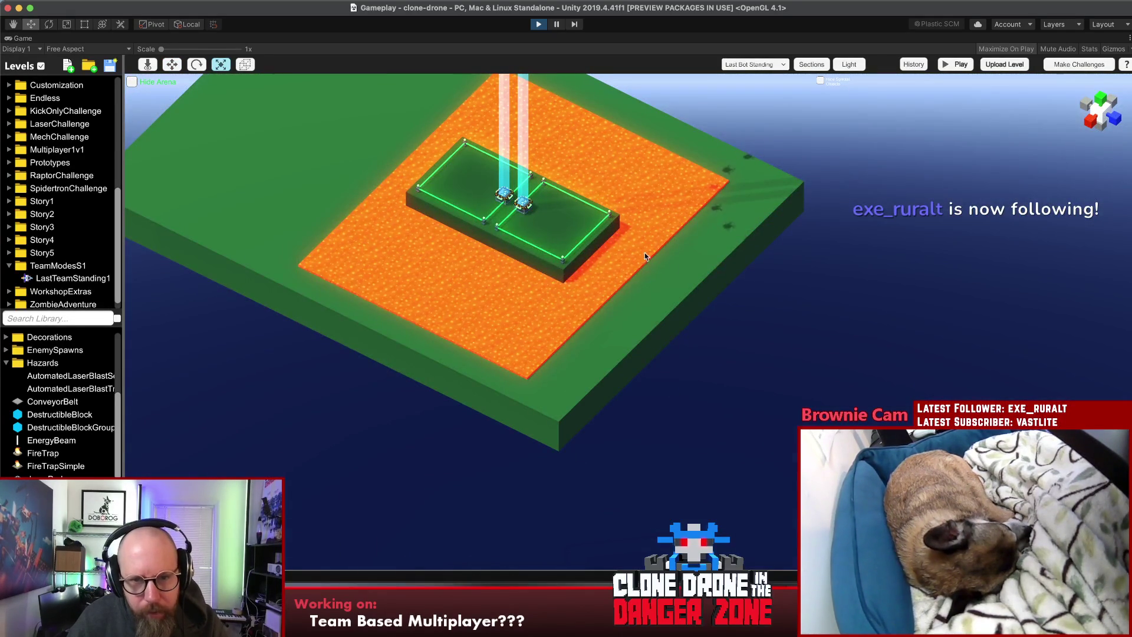
# Step: Move the green CubeFlat to the arena edge and scale it into a long, thin wall
pyautogui.moveTo(645, 257); pyautogui.dragTo(578, 251)
pyautogui.click(525, 291)
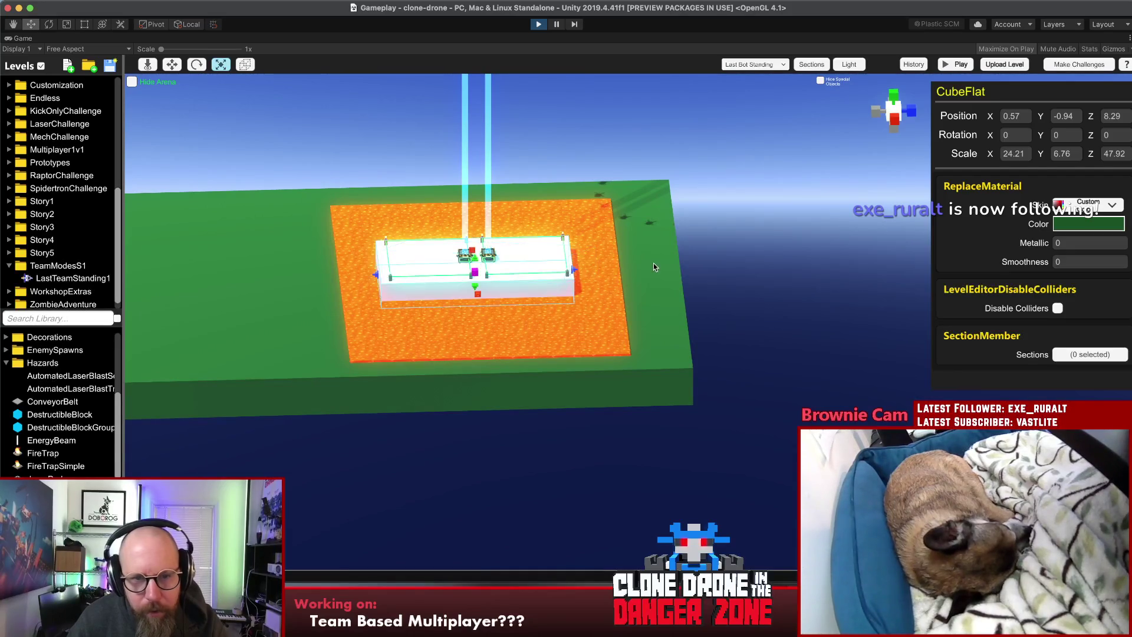
pyautogui.moveTo(513, 287)
pyautogui.mouseDown()
pyautogui.moveTo(739, 278)
pyautogui.moveTo(543, 408)
pyautogui.mouseUp()
pyautogui.press('r')
pyautogui.moveTo(751, 361)
pyautogui.mouseDown()
pyautogui.moveTo(691, 277)
pyautogui.moveTo(792, 232)
pyautogui.mouseUp()
pyautogui.moveTo(607, 296); pyautogui.dragTo(545, 330)
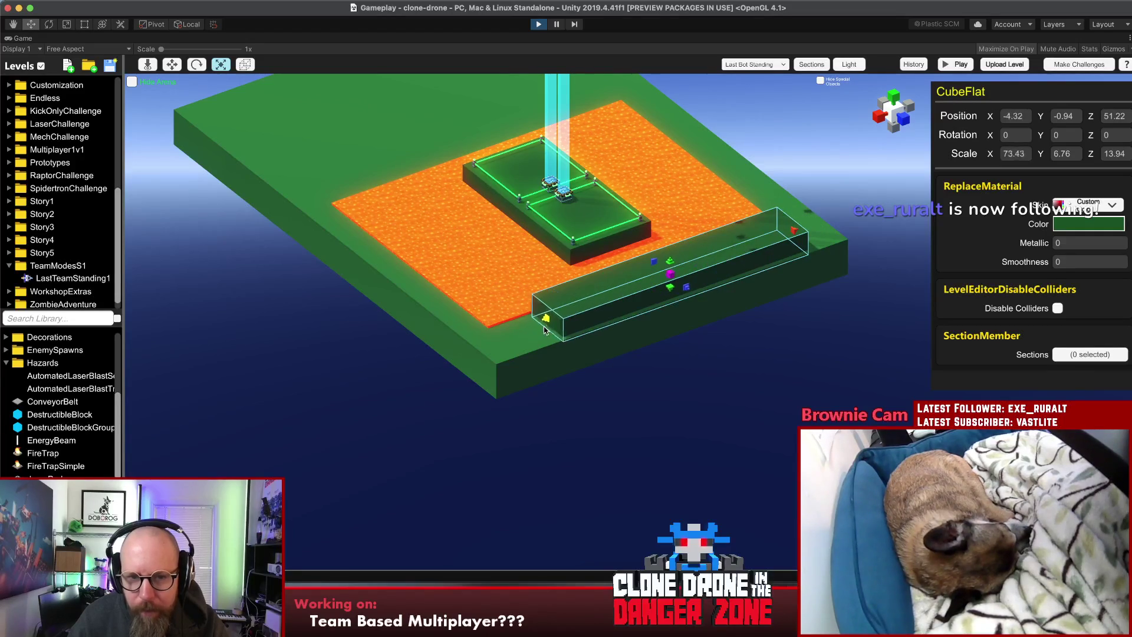
pyautogui.moveTo(788, 234); pyautogui.dragTo(611, 231)
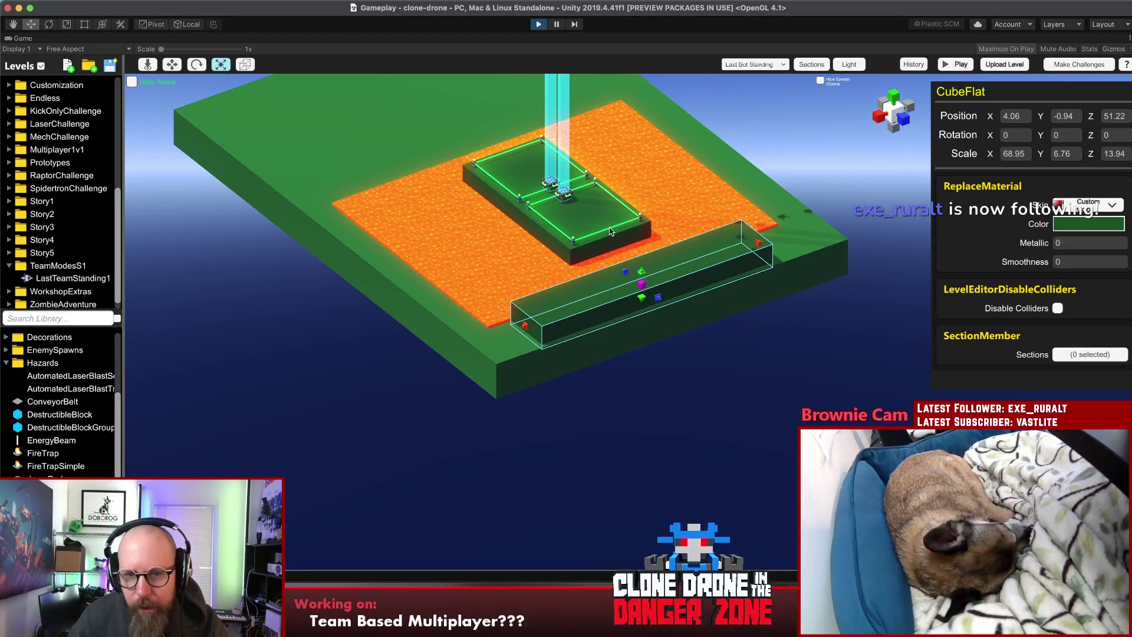
pyautogui.moveTo(774, 243); pyautogui.dragTo(791, 234)
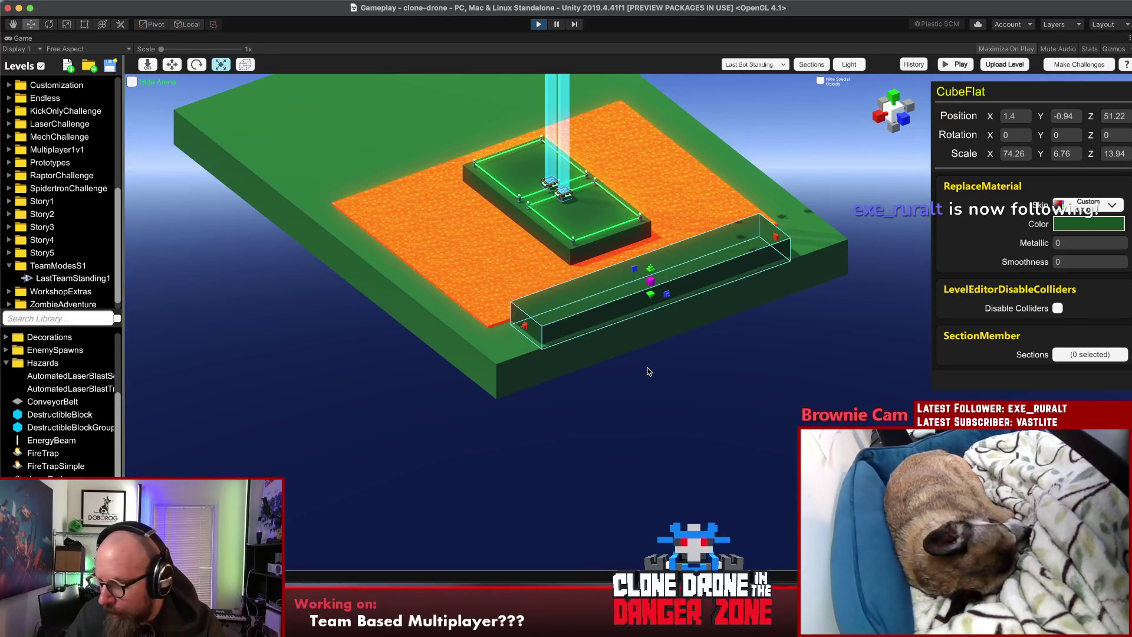
pyautogui.click(649, 365)
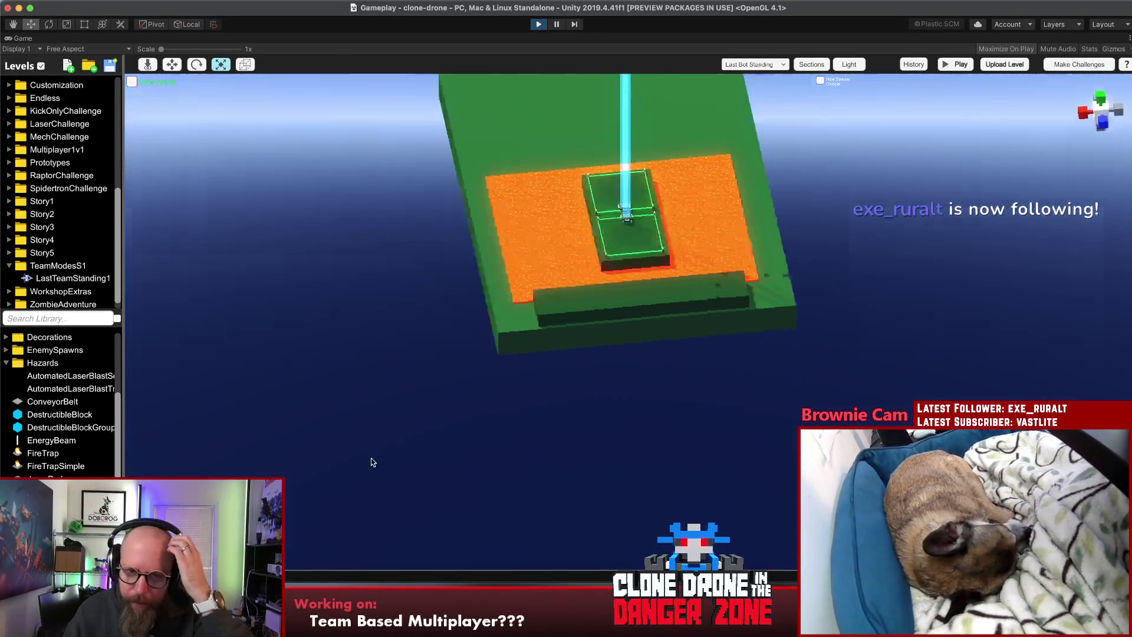
# Step: Widen Lava_Cube to X scale 7.8 at X position -50.39
pyautogui.click(738, 242)
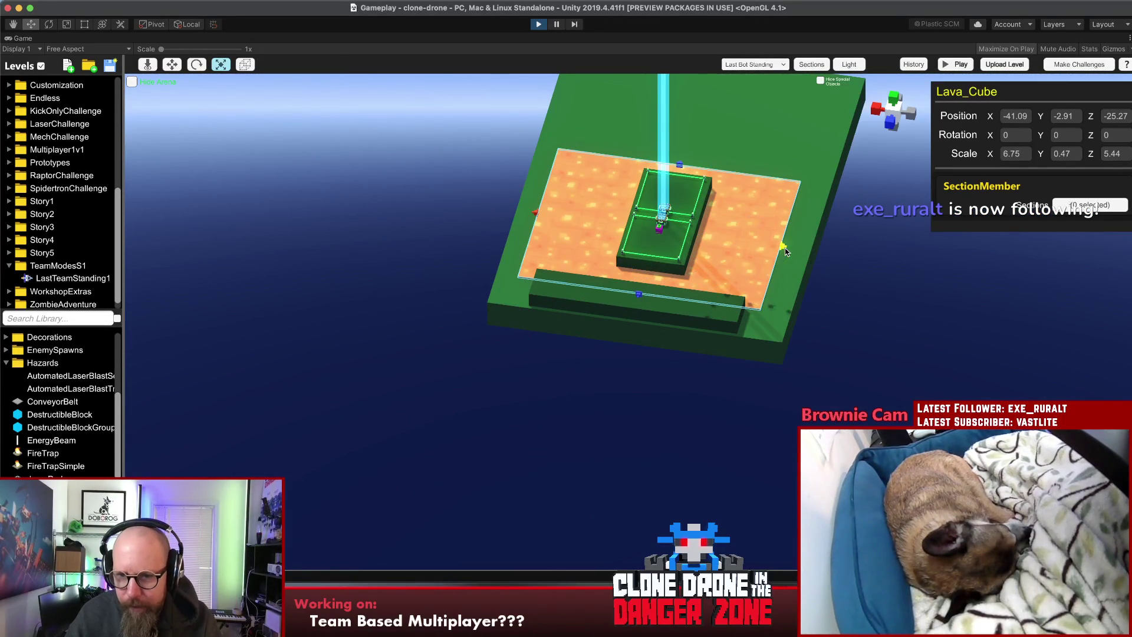
pyautogui.moveTo(785, 252); pyautogui.dragTo(807, 260)
pyautogui.moveTo(539, 210); pyautogui.dragTo(524, 210)
pyautogui.click(434, 207)
pyautogui.moveTo(434, 206)
pyautogui.mouseDown()
pyautogui.moveTo(746, 189)
pyautogui.moveTo(738, 179)
pyautogui.mouseUp()
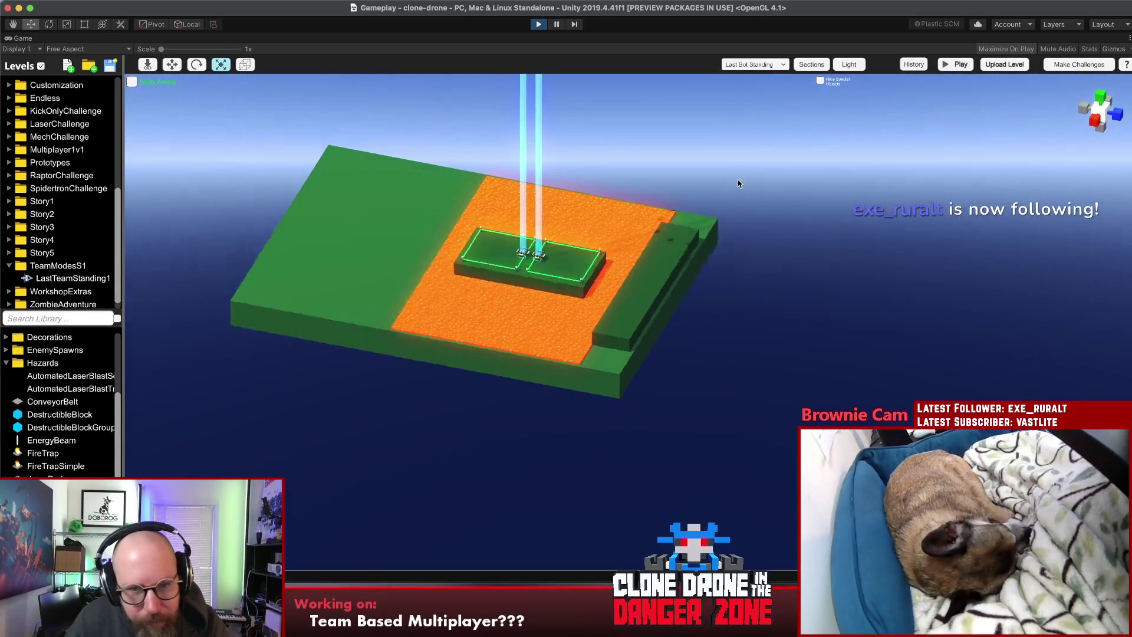
pyautogui.click(50, 338)
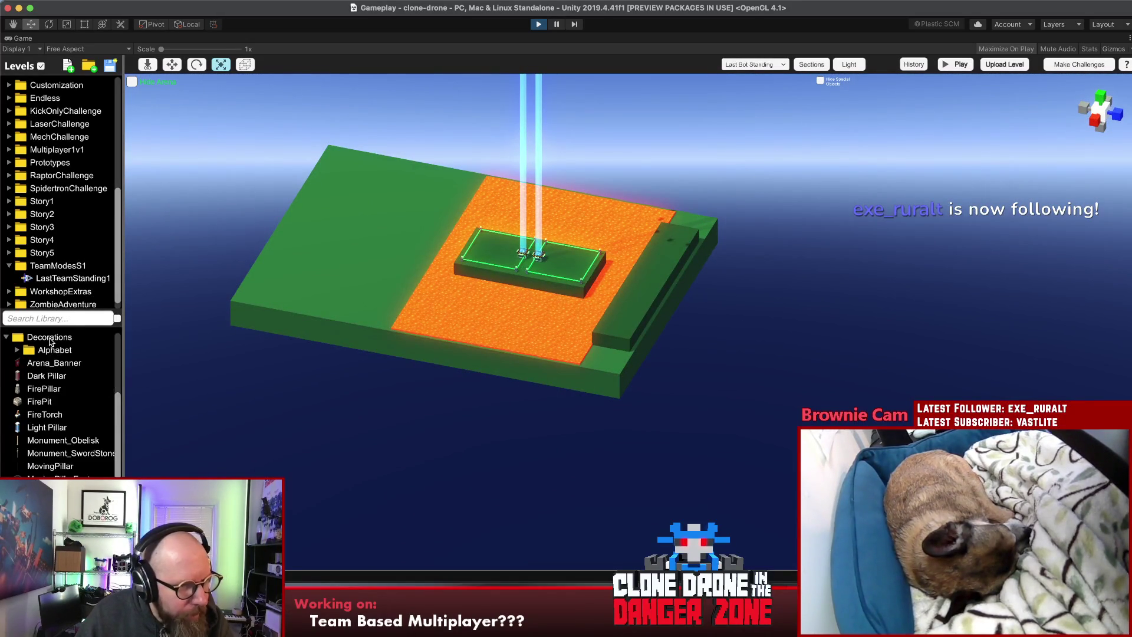
# Step: Give the ramp the Ramp Basic 3 skin and lengthen it slightly
pyautogui.click(51, 338)
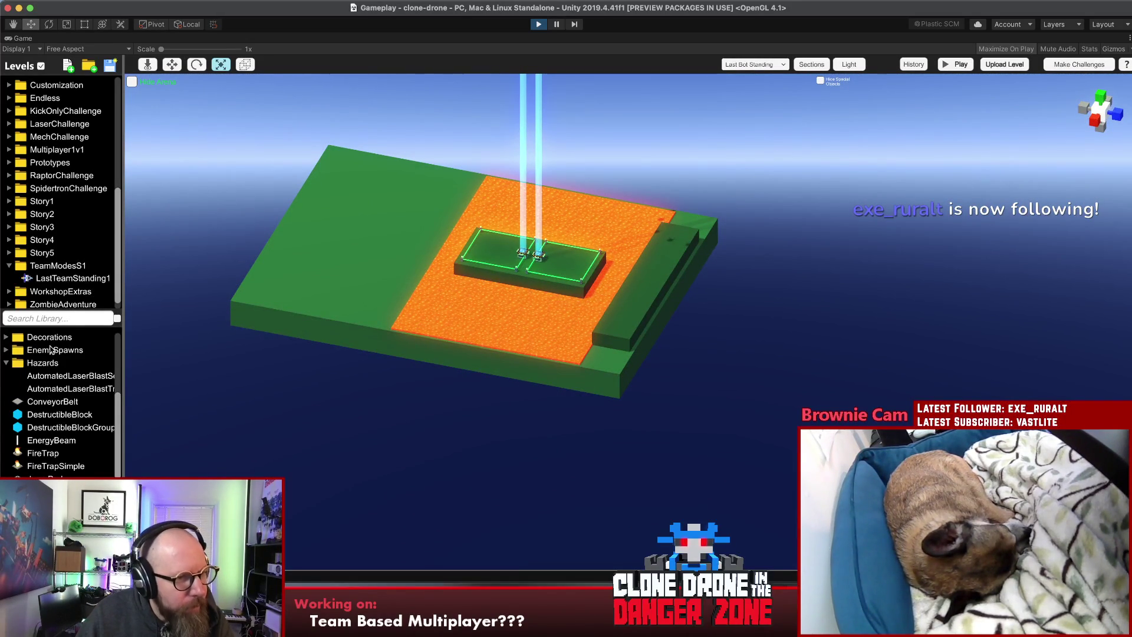
pyautogui.scroll(-6, 56, 356)
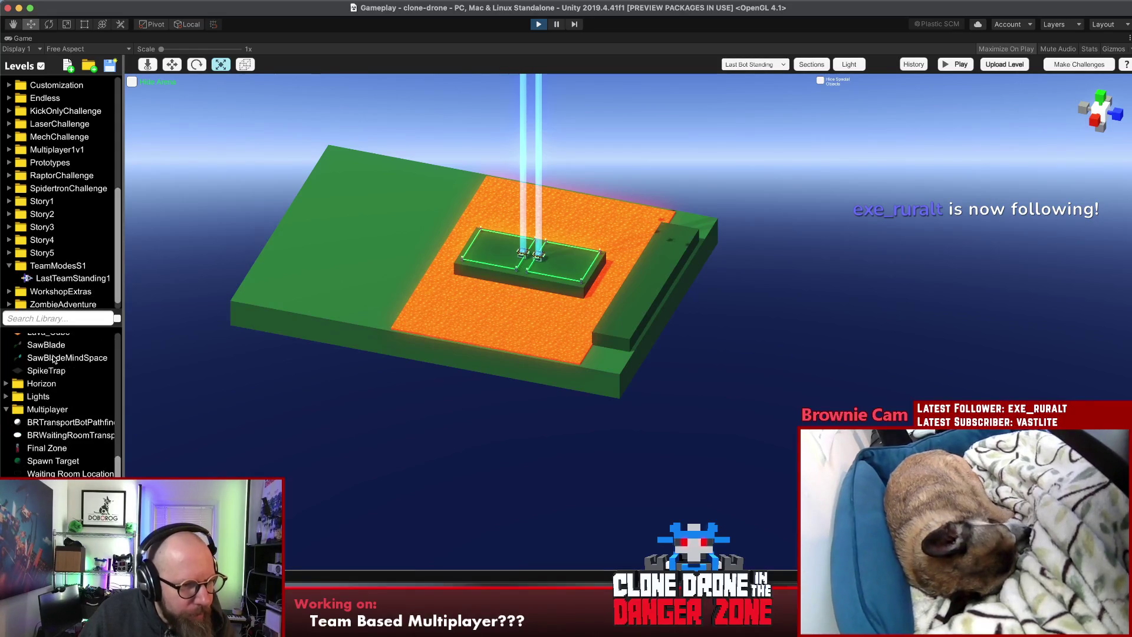
pyautogui.scroll(10, 59, 356)
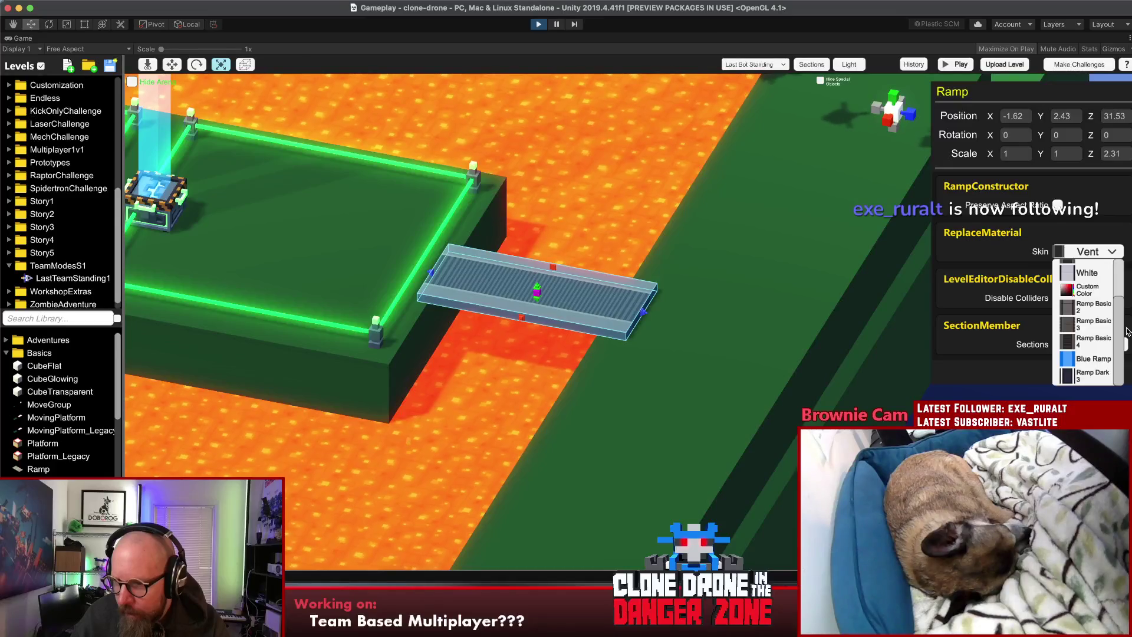
pyautogui.click(1095, 322)
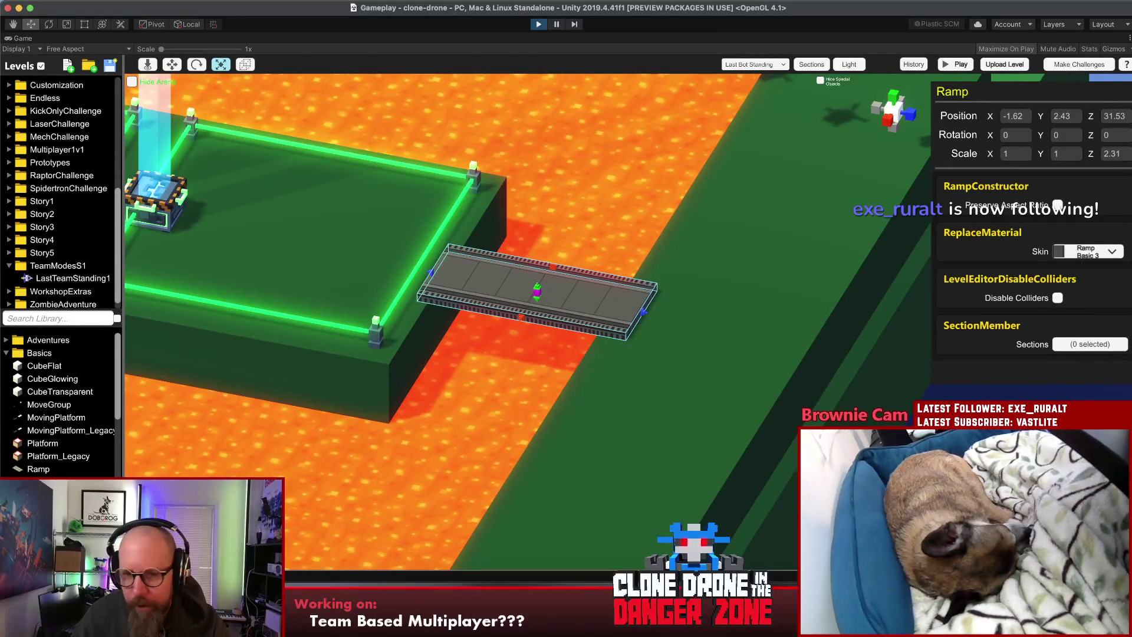
pyautogui.click(843, 354)
pyautogui.scroll(-3, 611, 388)
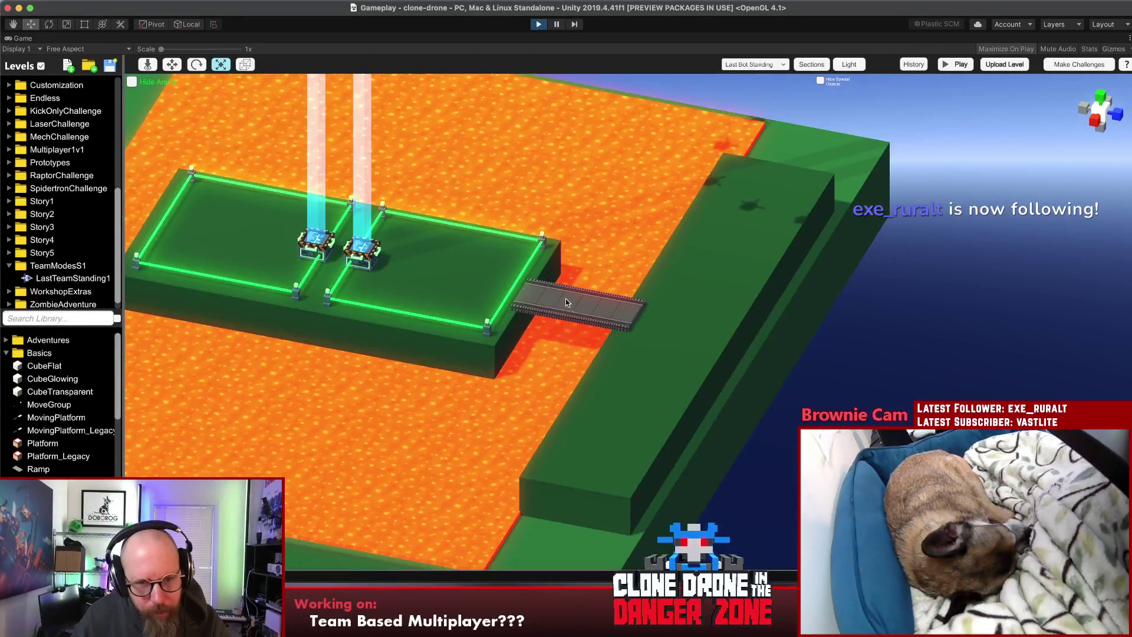
pyautogui.doubleClick(565, 302)
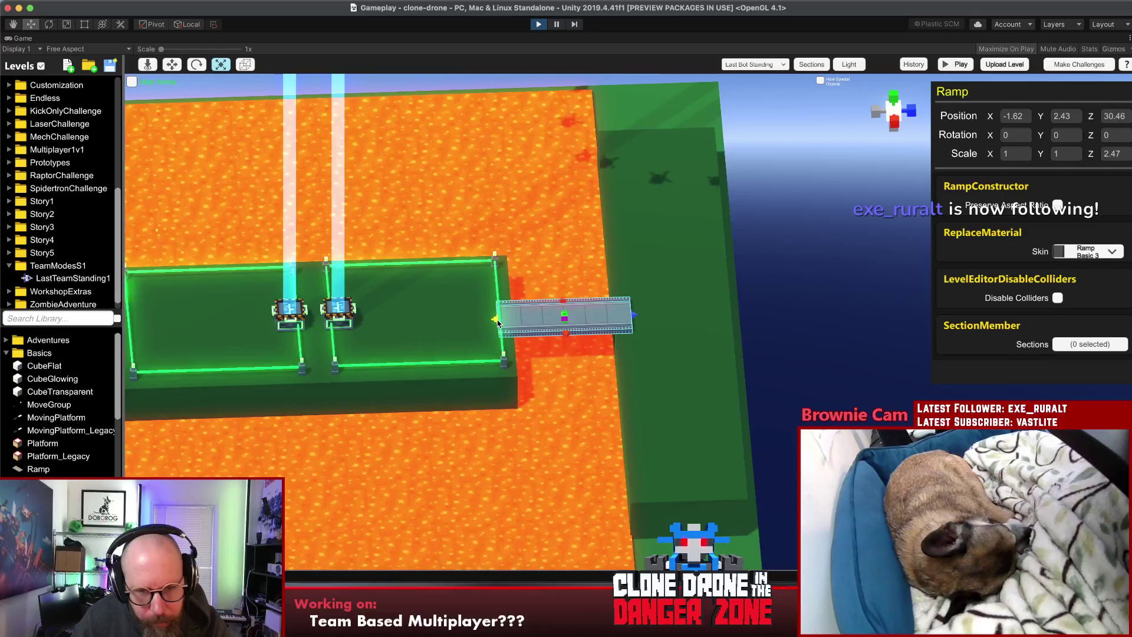
pyautogui.moveTo(496, 320); pyautogui.dragTo(491, 319)
pyautogui.scroll(-3, 672, 317)
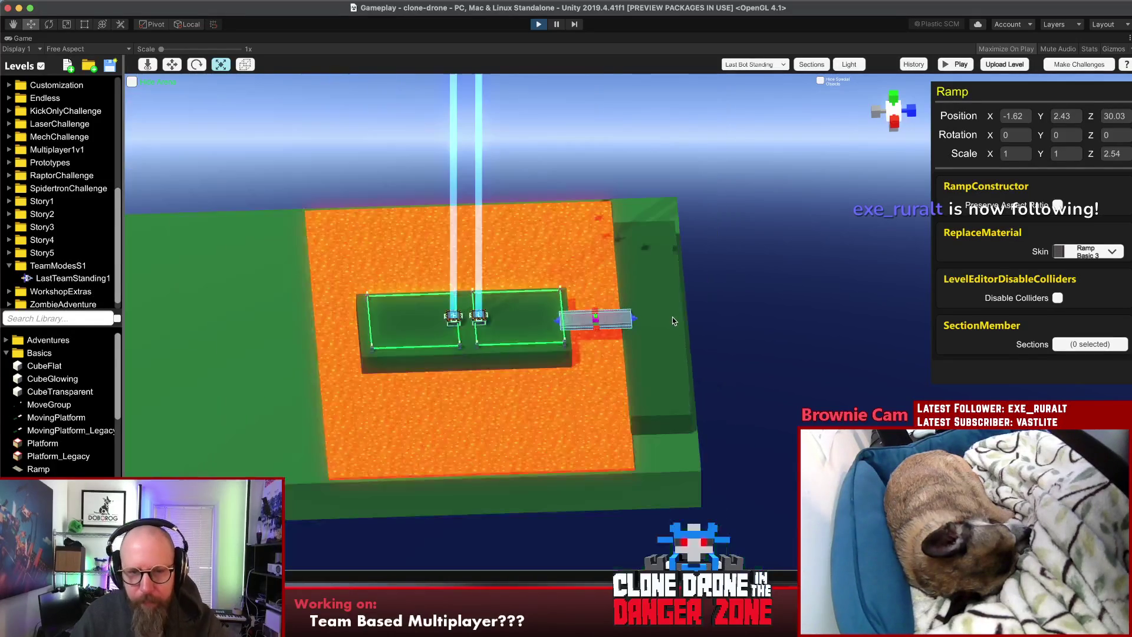
pyautogui.click(673, 321)
# Step: Push the green edge wall CubeFlat further outward
pyautogui.click(667, 332)
pyautogui.keyDown('shift'); pyautogui.click(700, 393); pyautogui.keyUp('shift')
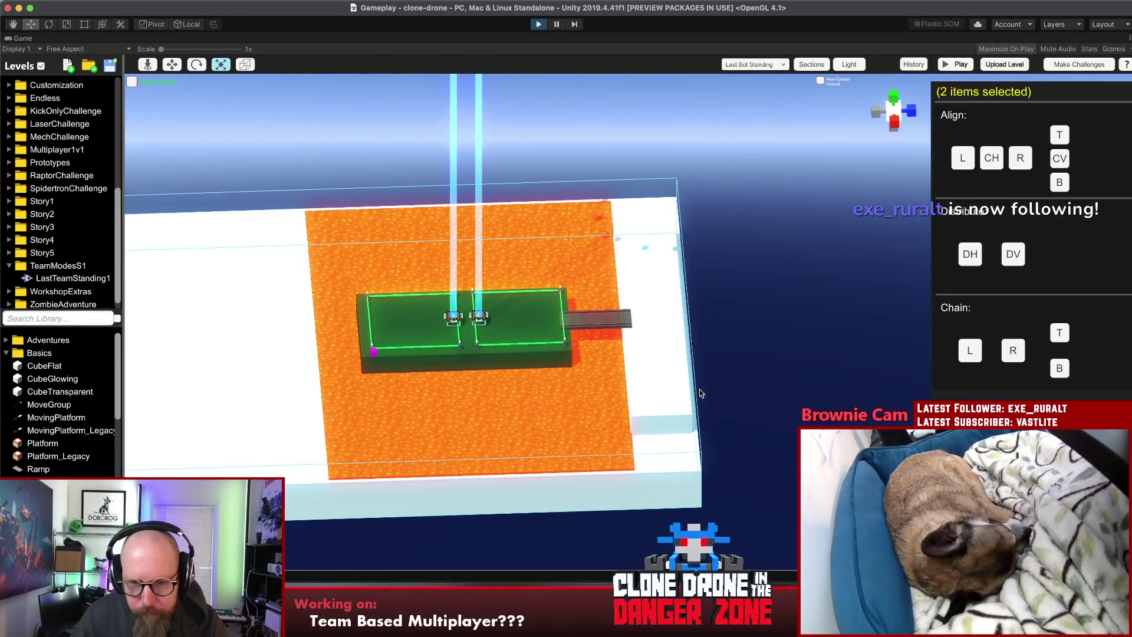
pyautogui.keyDown('shift'); pyautogui.click(667, 383); pyautogui.keyUp('shift')
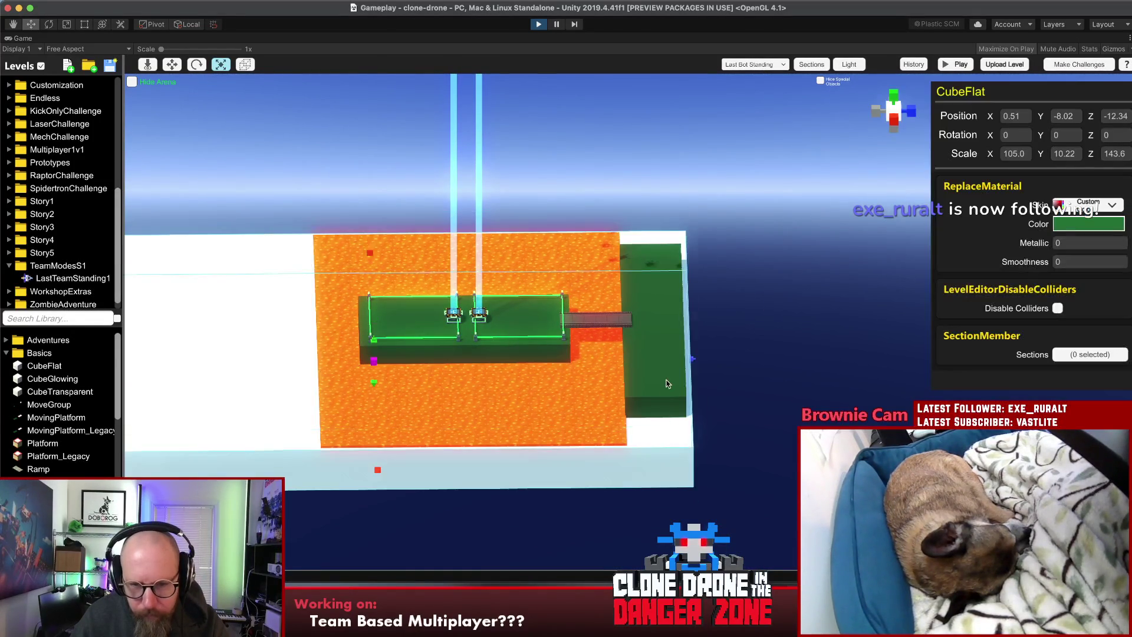
pyautogui.click(740, 380)
pyautogui.click(667, 326)
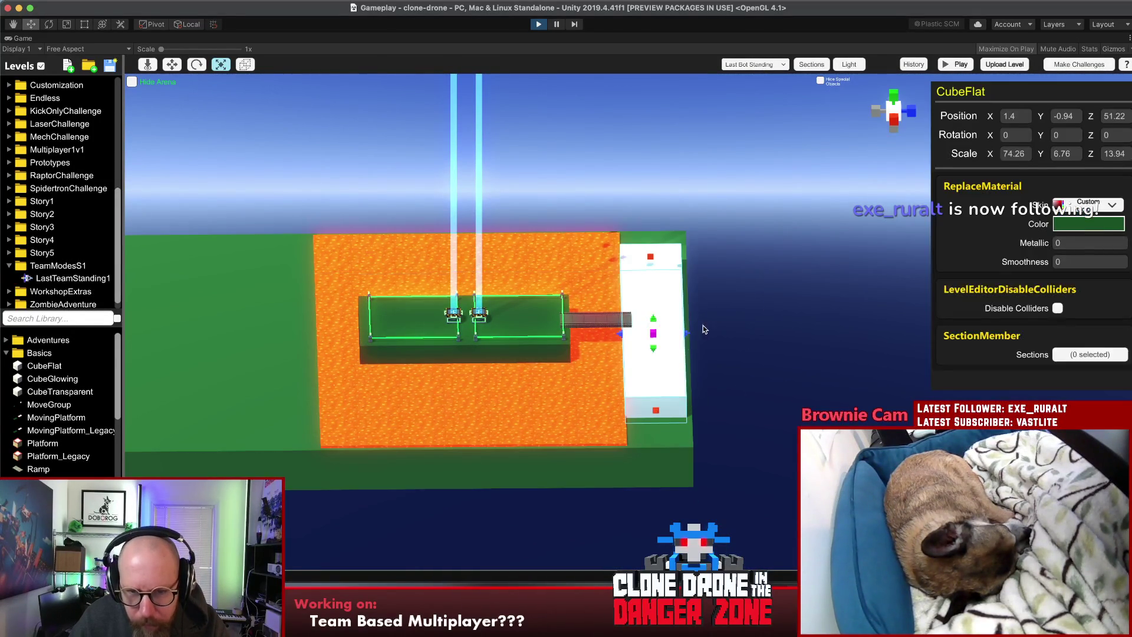
pyautogui.press('w')
pyautogui.moveTo(682, 349); pyautogui.dragTo(717, 349)
pyautogui.click(625, 322)
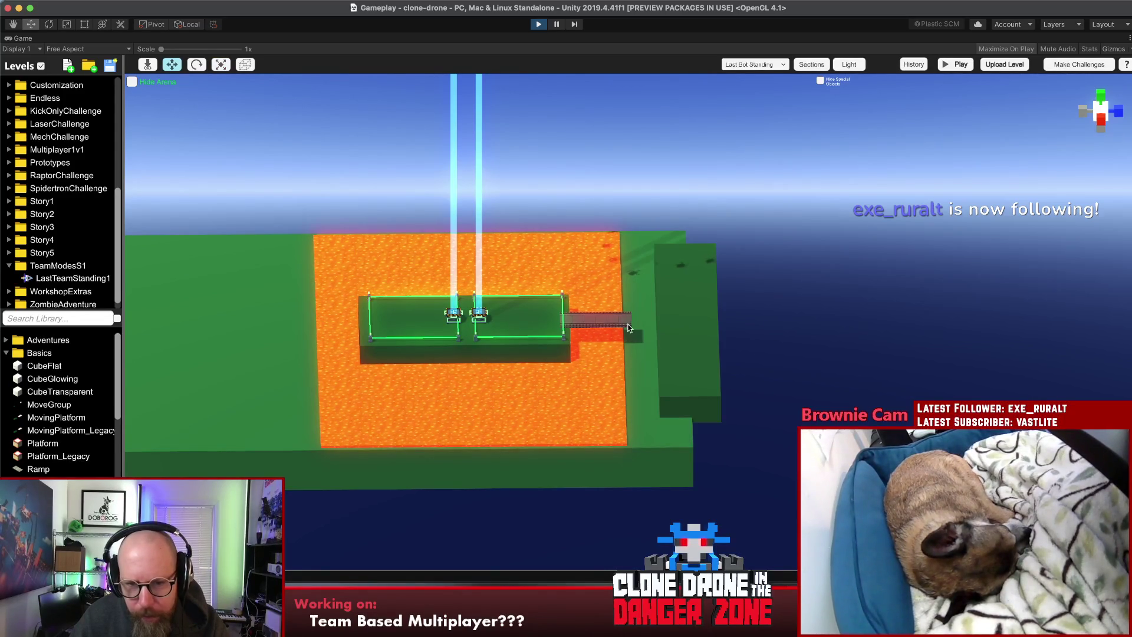
# Step: Stretch the ramp to reach the wall and scale Lava_Cube to 8 × 6.14
pyautogui.click(625, 322)
pyautogui.press('r')
pyautogui.moveTo(642, 323); pyautogui.dragTo(654, 325)
pyautogui.click(770, 333)
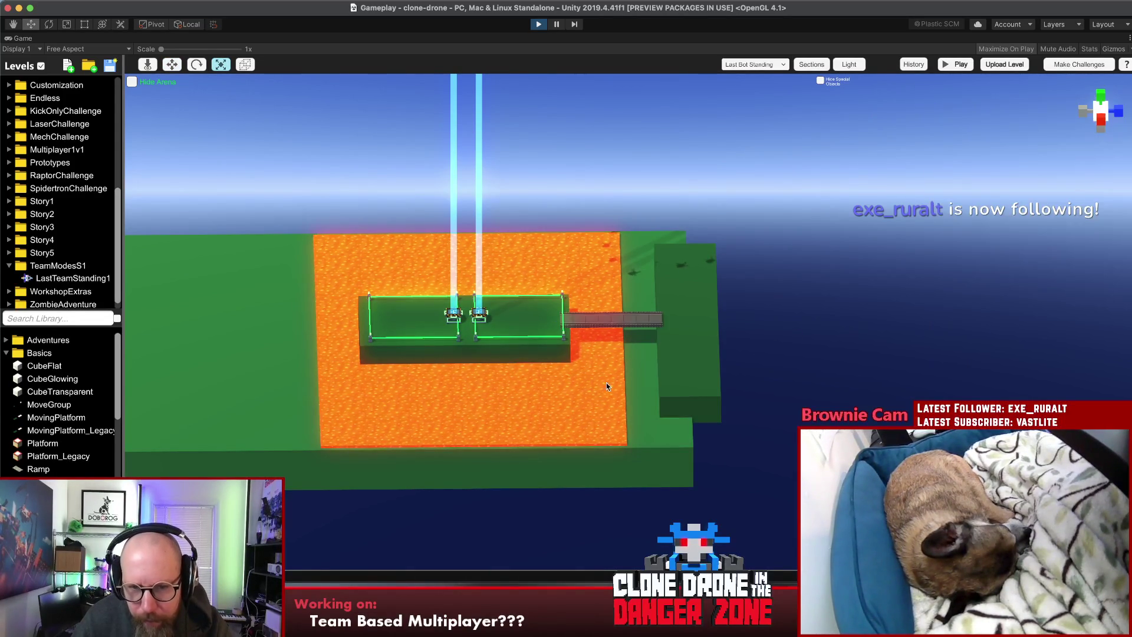
pyautogui.click(616, 347)
pyautogui.moveTo(635, 342); pyautogui.dragTo(662, 349)
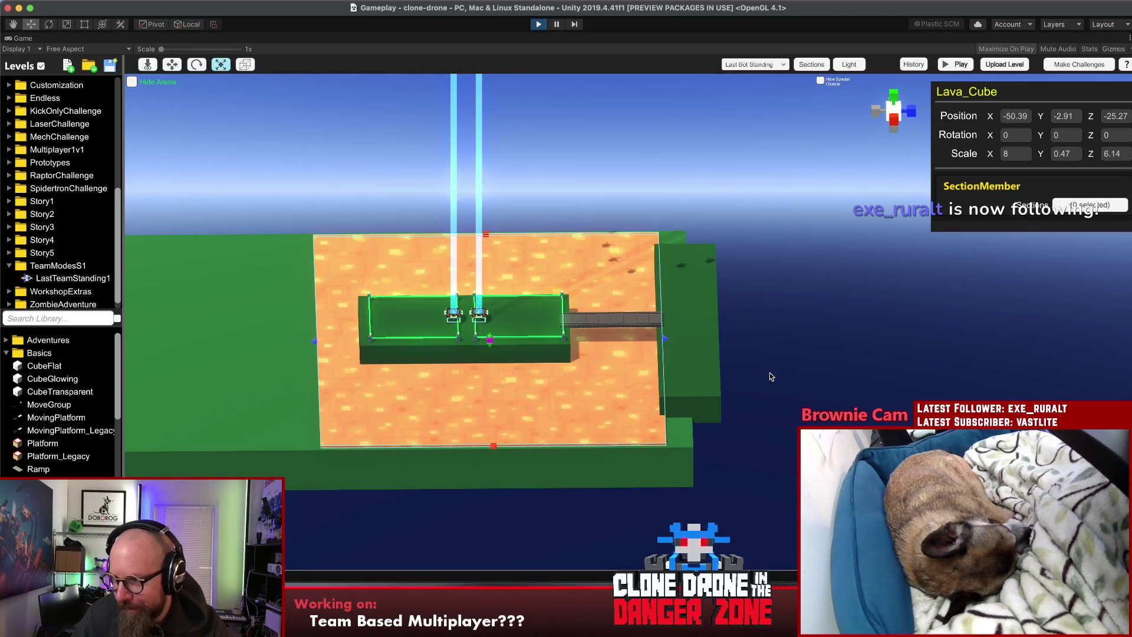
# Step: Place a second ramp on the central platform's left side at Z -36.72
pyautogui.click(759, 362)
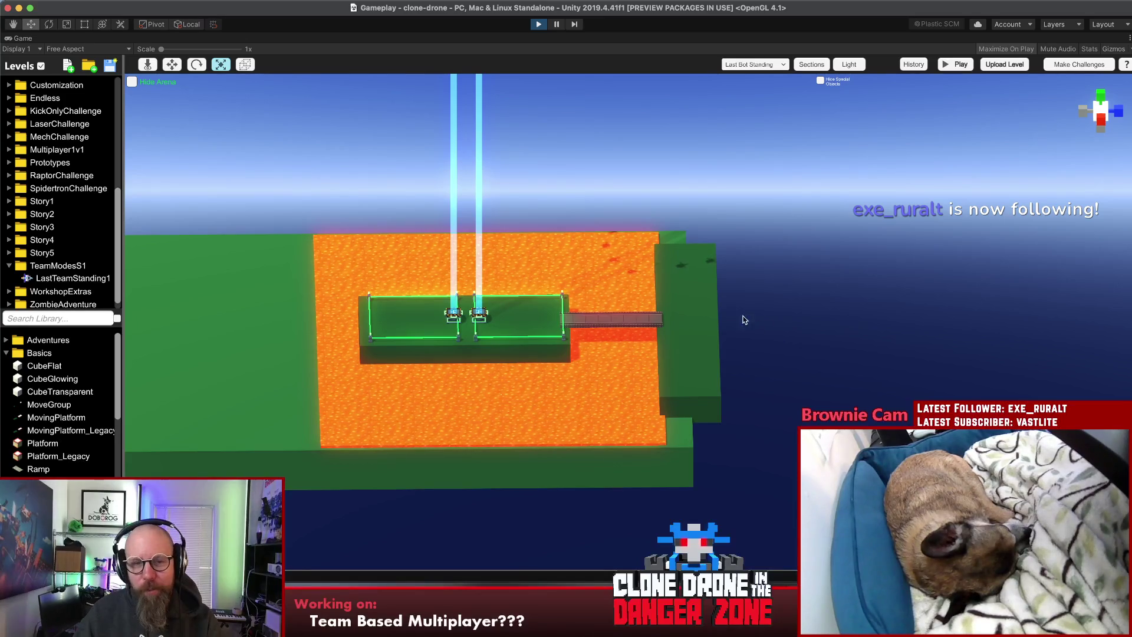
pyautogui.click(618, 321)
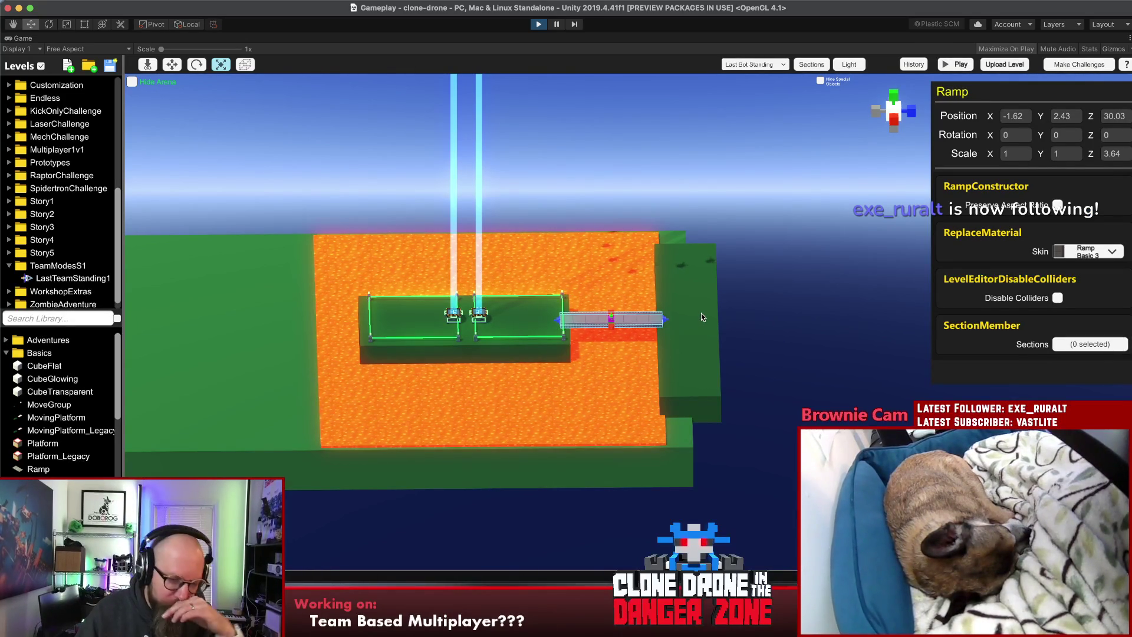
pyautogui.press('w')
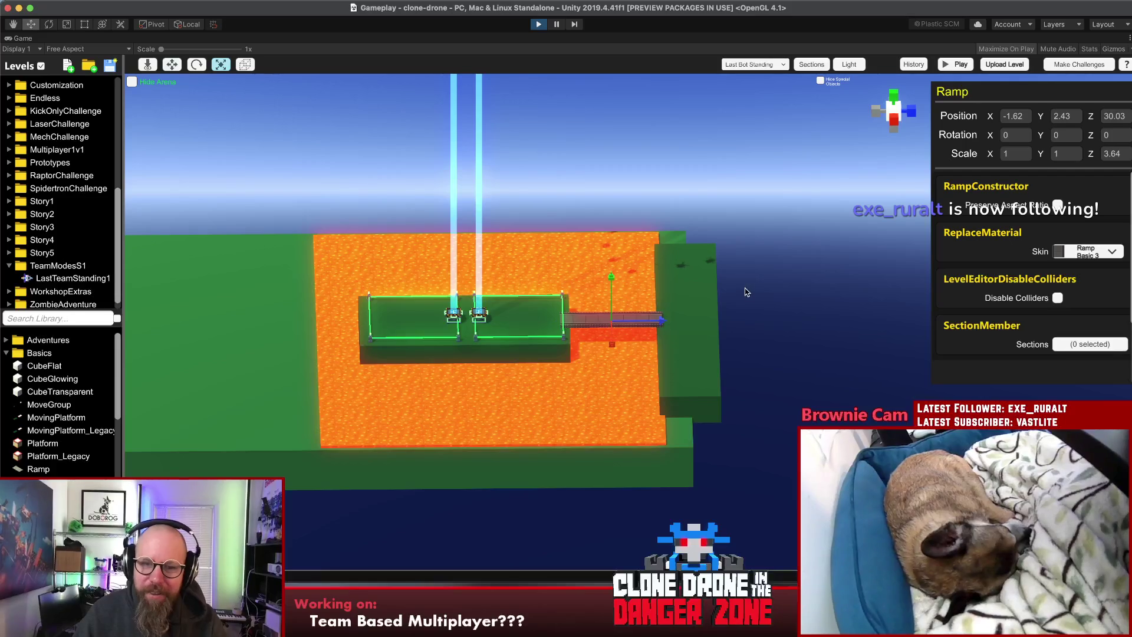
pyautogui.moveTo(661, 324)
pyautogui.mouseDown()
pyautogui.moveTo(316, 322)
pyautogui.moveTo(371, 336)
pyautogui.mouseUp()
pyautogui.click(362, 338)
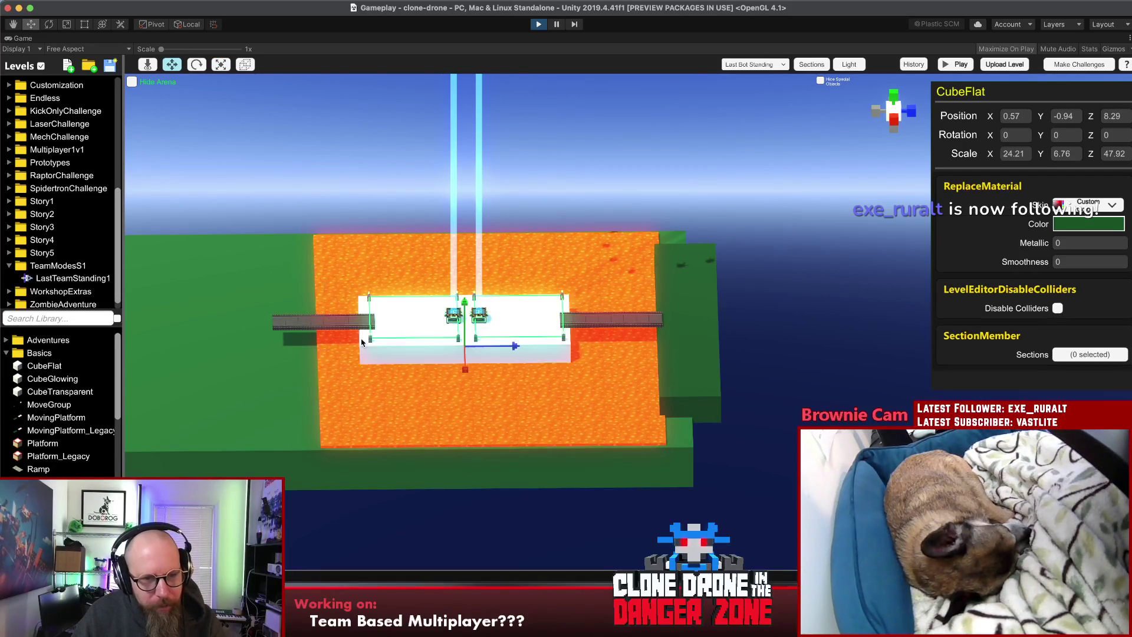
# Step: Narrow the central platform slightly and put a matching green wall on the left edge at Z -39.93
pyautogui.press('r')
pyautogui.moveTo(358, 336); pyautogui.dragTo(366, 340)
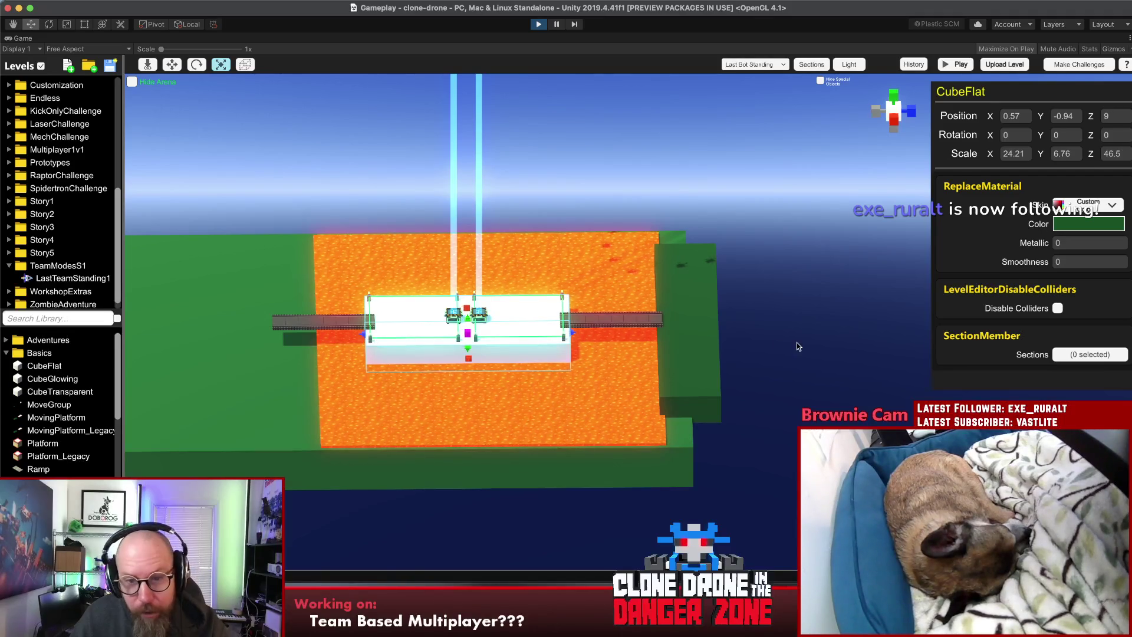
pyautogui.click(699, 343)
pyautogui.press('w')
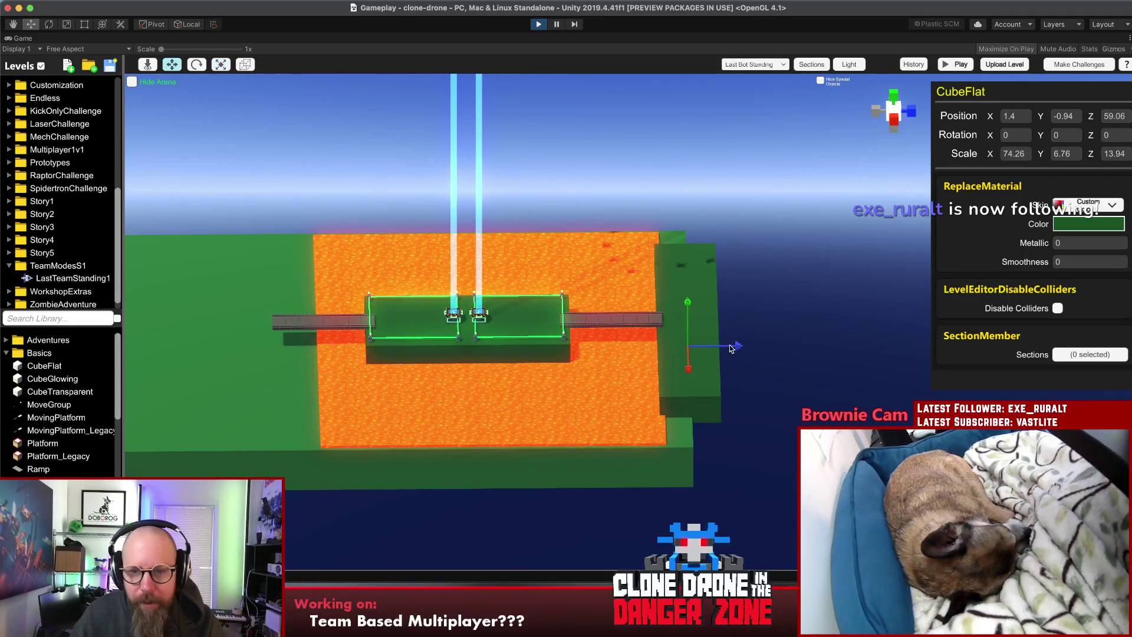
pyautogui.moveTo(732, 349); pyautogui.dragTo(296, 353)
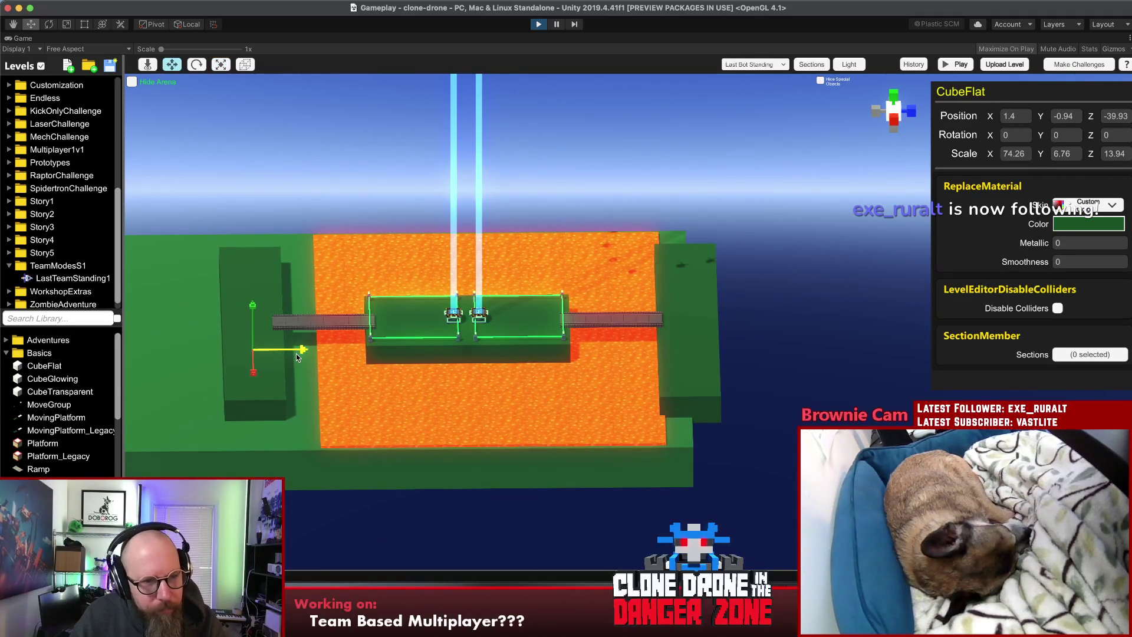
# Step: Extend Lava_Cube further left to reach the new wall
pyautogui.click(344, 379)
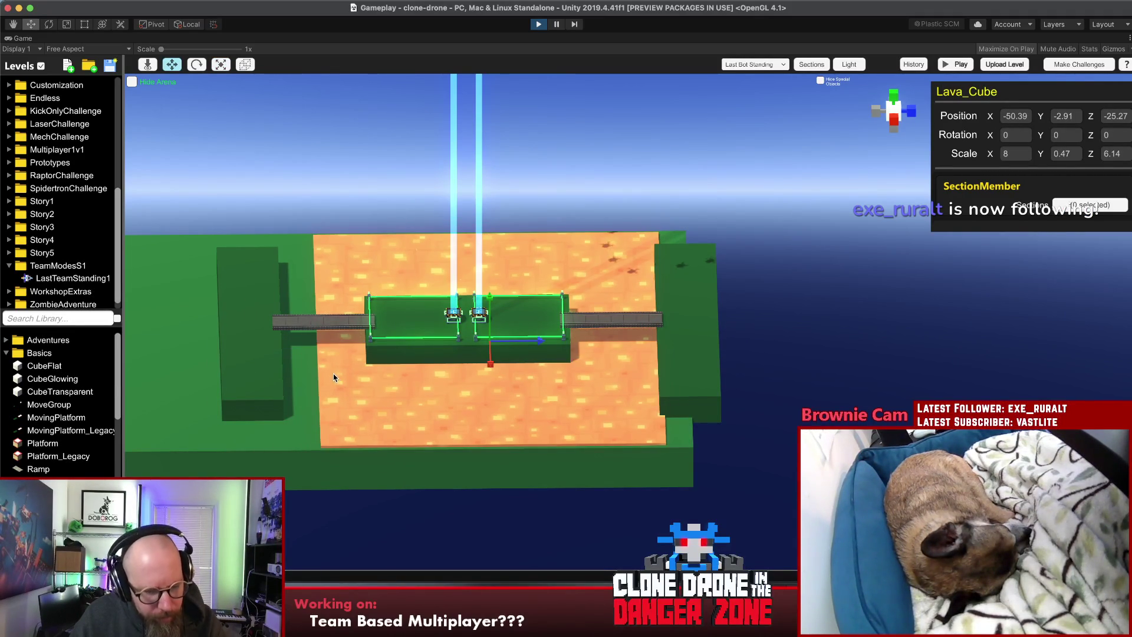
pyautogui.press('r')
pyautogui.moveTo(314, 344); pyautogui.dragTo(278, 342)
pyautogui.click(835, 343)
pyautogui.moveTo(835, 343)
pyautogui.mouseDown()
pyautogui.moveTo(317, 398)
pyautogui.moveTo(355, 334)
pyautogui.moveTo(426, 401)
pyautogui.moveTo(900, 352)
pyautogui.moveTo(758, 328)
pyautogui.moveTo(859, 316)
pyautogui.moveTo(563, 253)
pyautogui.mouseUp()
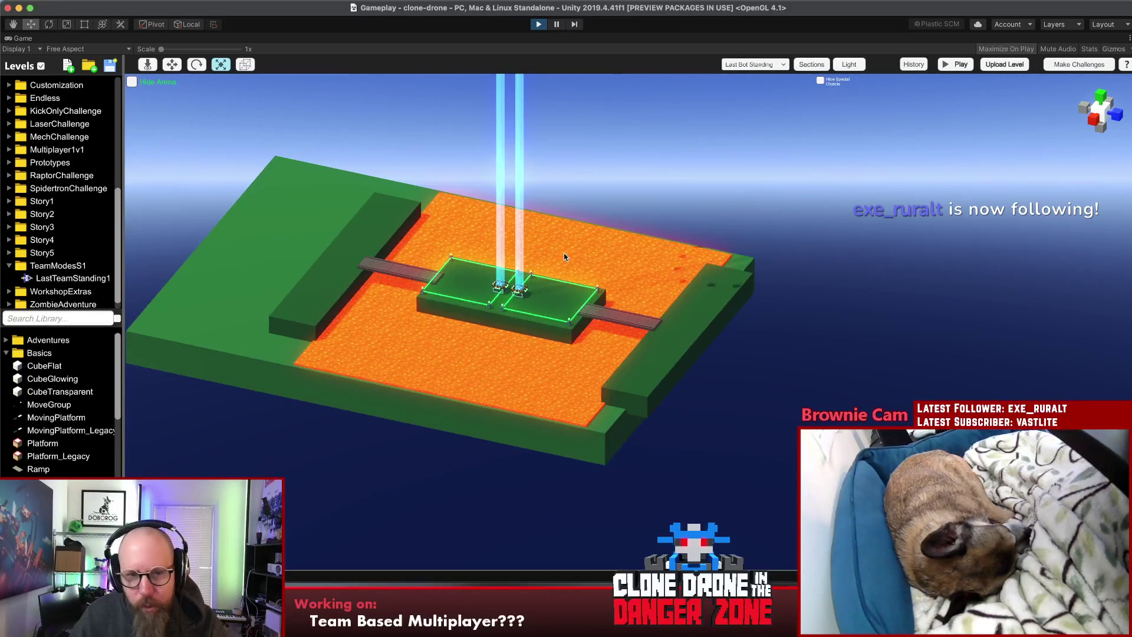
pyautogui.moveTo(642, 323)
pyautogui.mouseDown()
pyautogui.moveTo(993, 275)
pyautogui.moveTo(840, 289)
pyautogui.mouseUp()
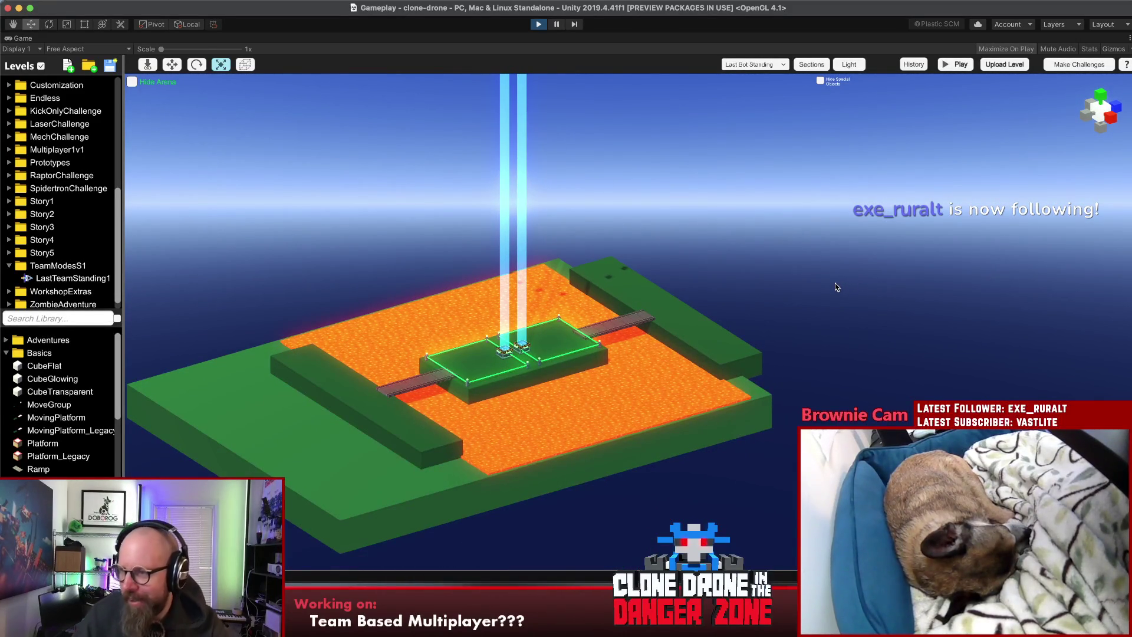
pyautogui.moveTo(653, 398)
pyautogui.mouseDown()
pyautogui.moveTo(926, 400)
pyautogui.moveTo(637, 430)
pyautogui.moveTo(328, 445)
pyautogui.moveTo(294, 433)
pyautogui.mouseUp()
pyautogui.moveTo(594, 351)
pyautogui.mouseDown()
pyautogui.moveTo(460, 418)
pyautogui.moveTo(470, 449)
pyautogui.mouseUp()
pyautogui.moveTo(617, 317)
pyautogui.mouseDown()
pyautogui.moveTo(646, 313)
pyautogui.moveTo(586, 426)
pyautogui.mouseUp()
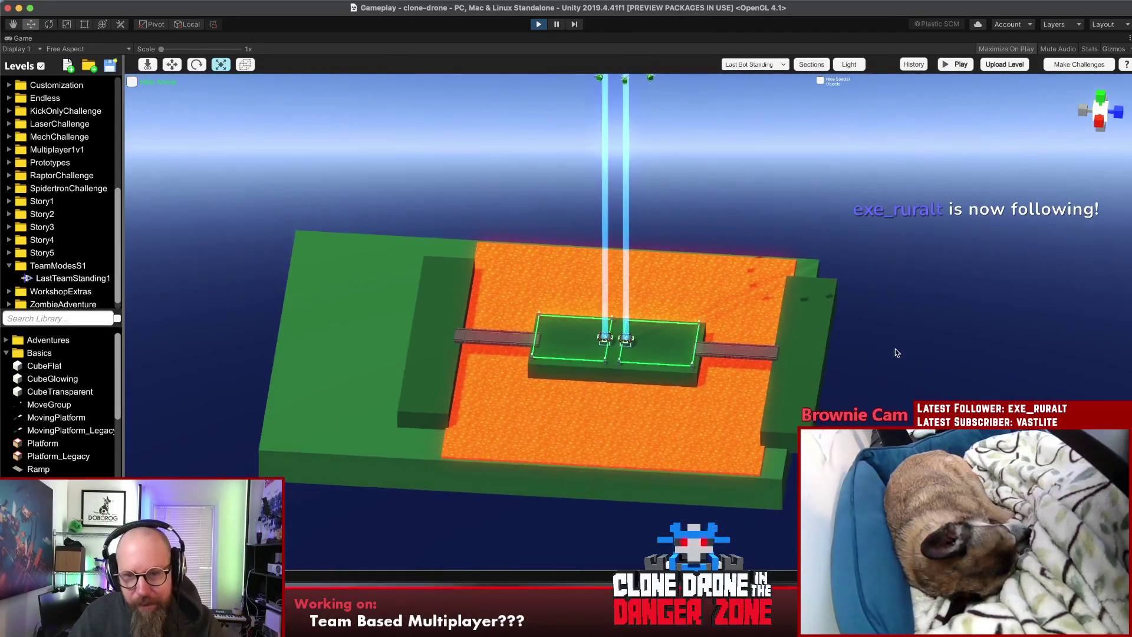
# Step: Trim the green base slab to Z scale 140.6 at Z position -10.81
pyautogui.click(318, 417)
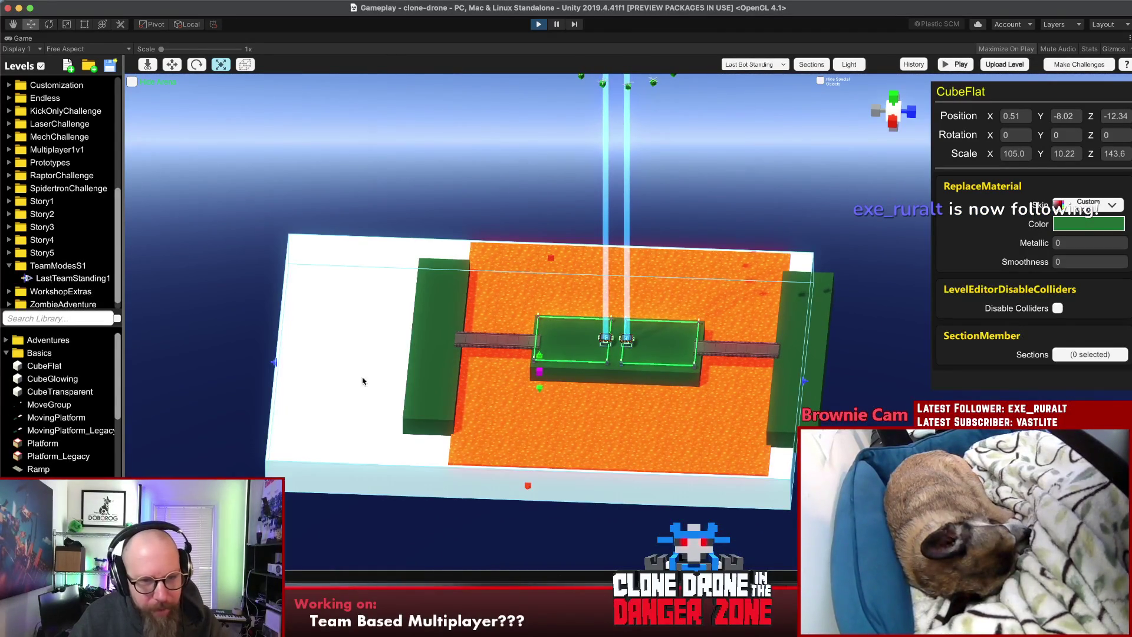
pyautogui.moveTo(273, 362); pyautogui.dragTo(288, 369)
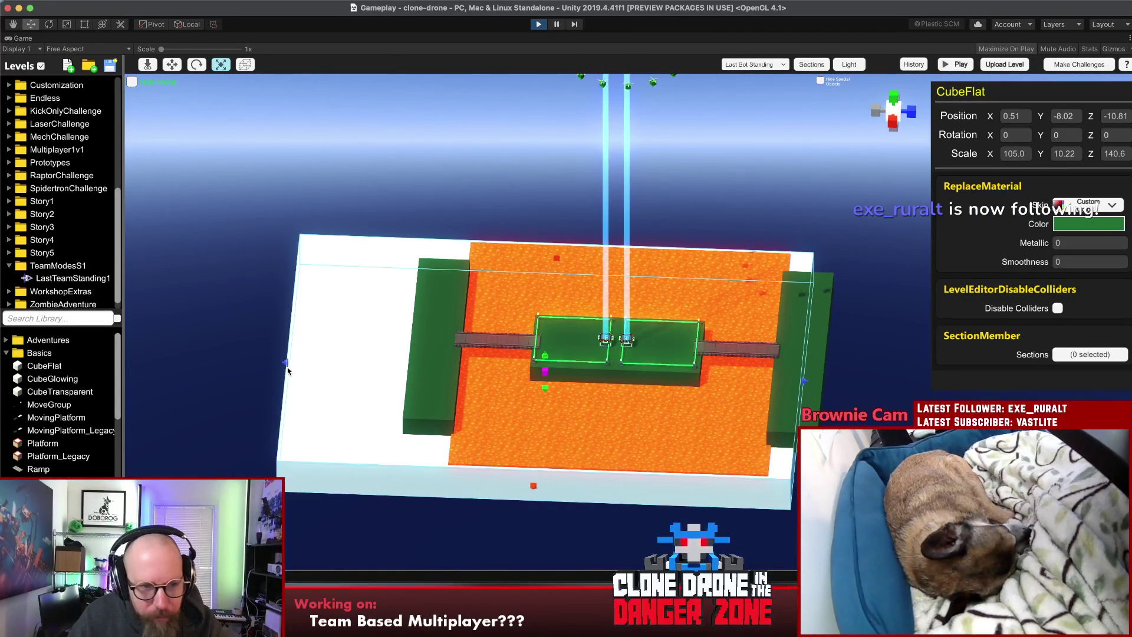
pyautogui.click(895, 423)
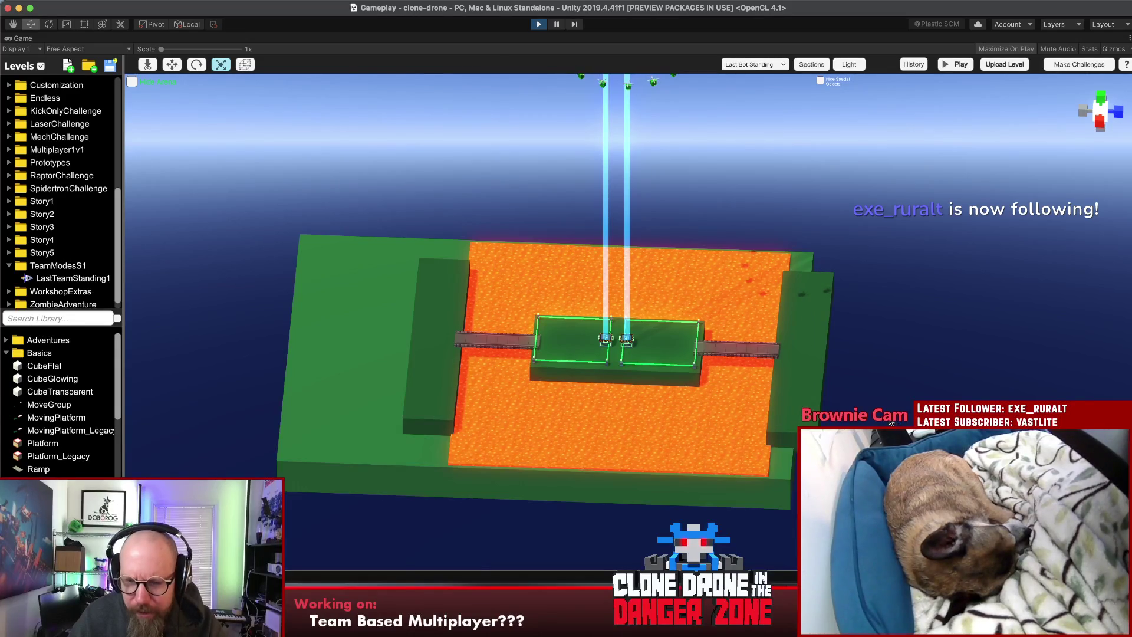
pyautogui.moveTo(622, 389); pyautogui.dragTo(289, 356)
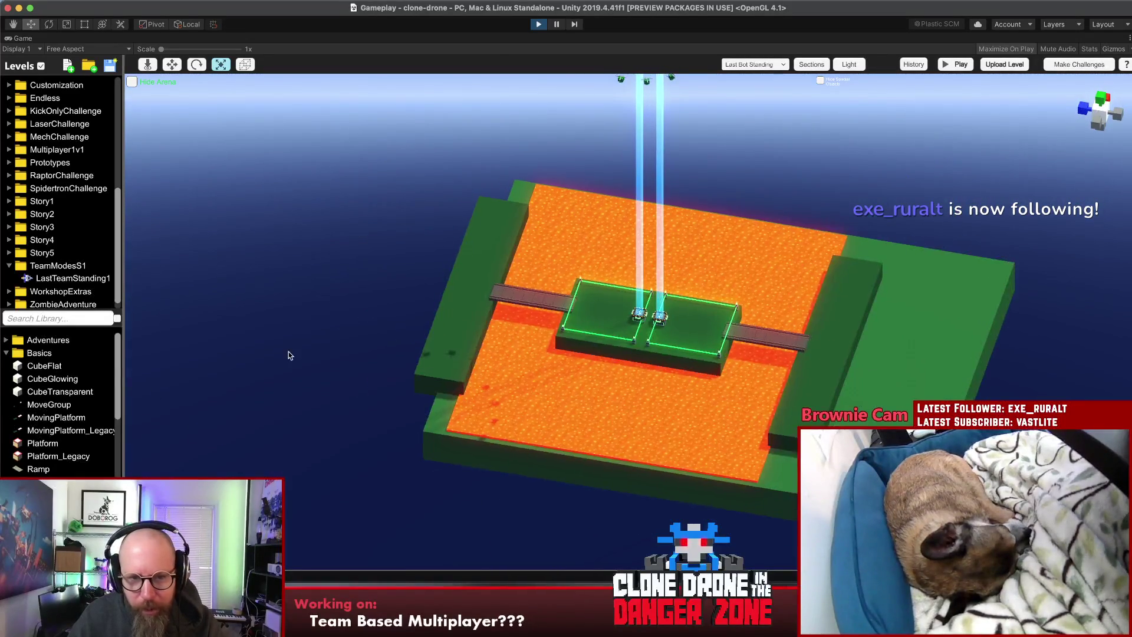
pyautogui.click(499, 302)
pyautogui.moveTo(504, 296)
pyautogui.mouseDown()
pyautogui.moveTo(422, 362)
pyautogui.moveTo(626, 175)
pyautogui.moveTo(909, 226)
pyautogui.mouseUp()
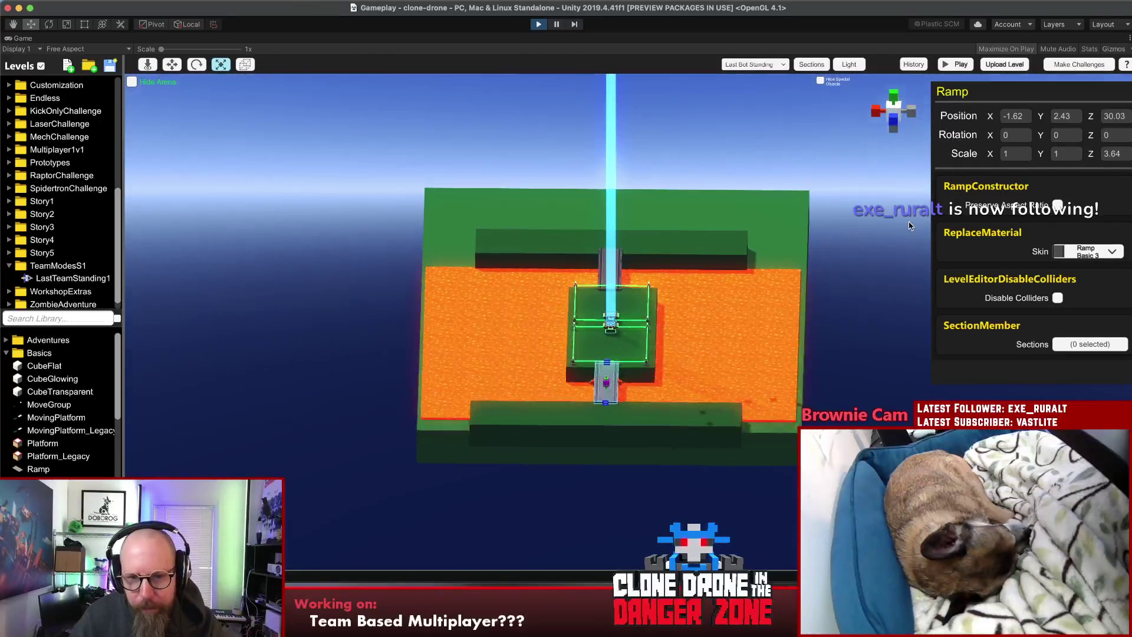
# Step: Lift the ramp high above the arena and lengthen it across
pyautogui.press('w')
pyautogui.moveTo(606, 336)
pyautogui.mouseDown()
pyautogui.moveTo(576, 303)
pyautogui.moveTo(701, 303)
pyautogui.moveTo(783, 201)
pyautogui.mouseUp()
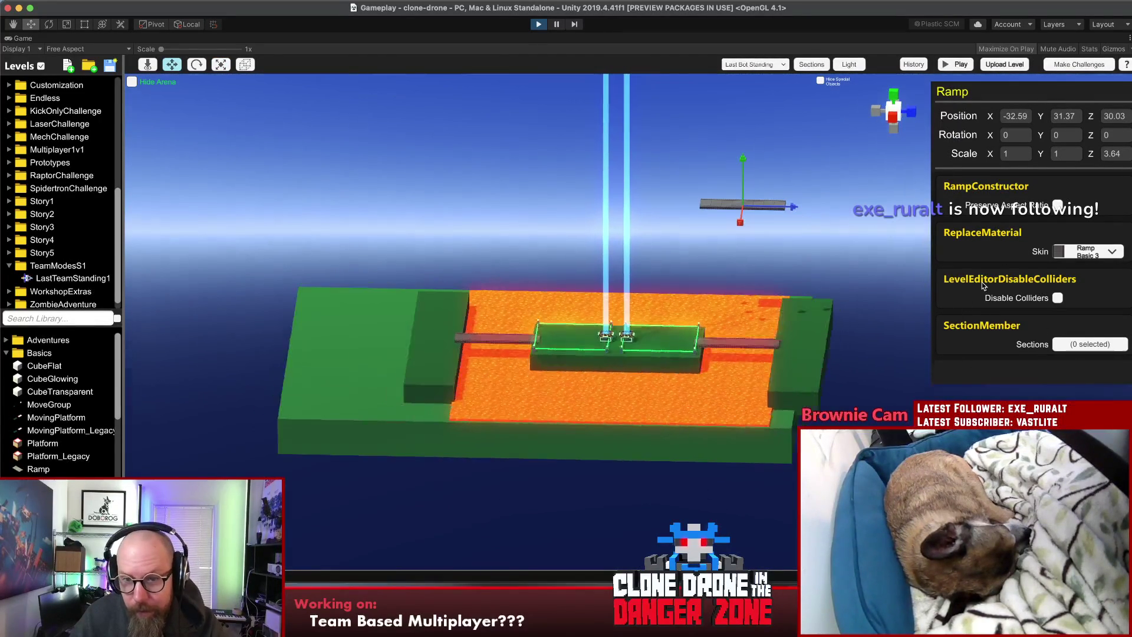
pyautogui.moveTo(691, 213); pyautogui.dragTo(464, 212)
pyautogui.click(558, 163)
pyautogui.moveTo(557, 163)
pyautogui.mouseDown()
pyautogui.moveTo(356, 283)
pyautogui.moveTo(543, 268)
pyautogui.mouseUp()
# Step: Duplicate the raised ramp and move the copy along X to the other side (X -32.59 and 24.06)
pyautogui.click(714, 247)
pyautogui.hotkey('ctrl', 'd')
pyautogui.press('w')
pyautogui.moveTo(672, 243)
pyautogui.mouseDown()
pyautogui.moveTo(465, 235)
pyautogui.moveTo(499, 401)
pyautogui.moveTo(539, 342)
pyautogui.mouseUp()
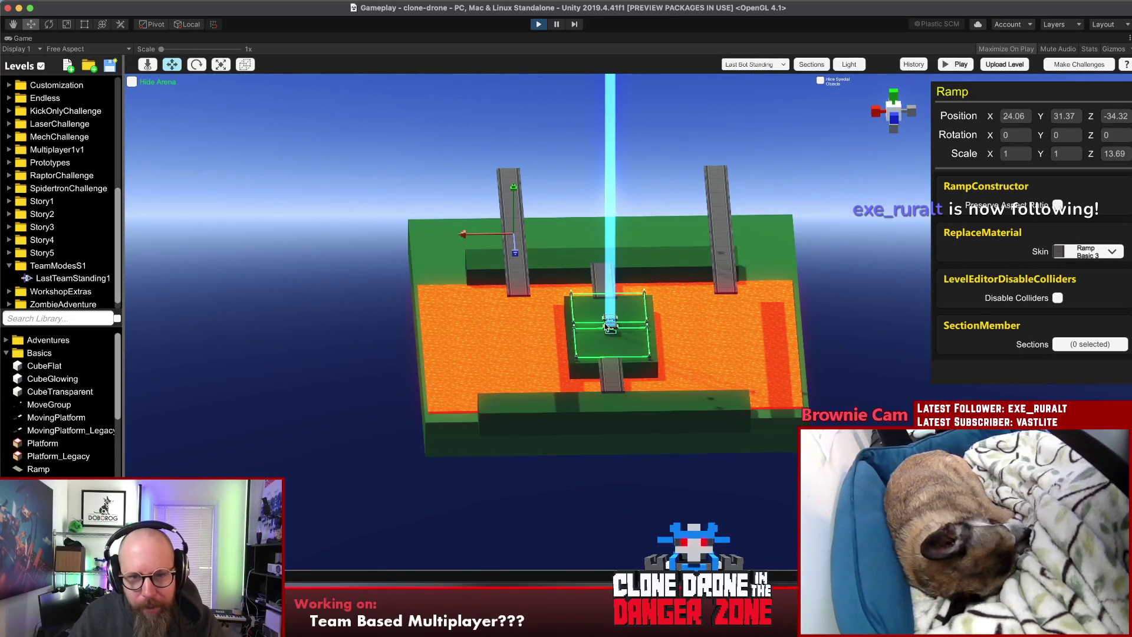
pyautogui.click(672, 395)
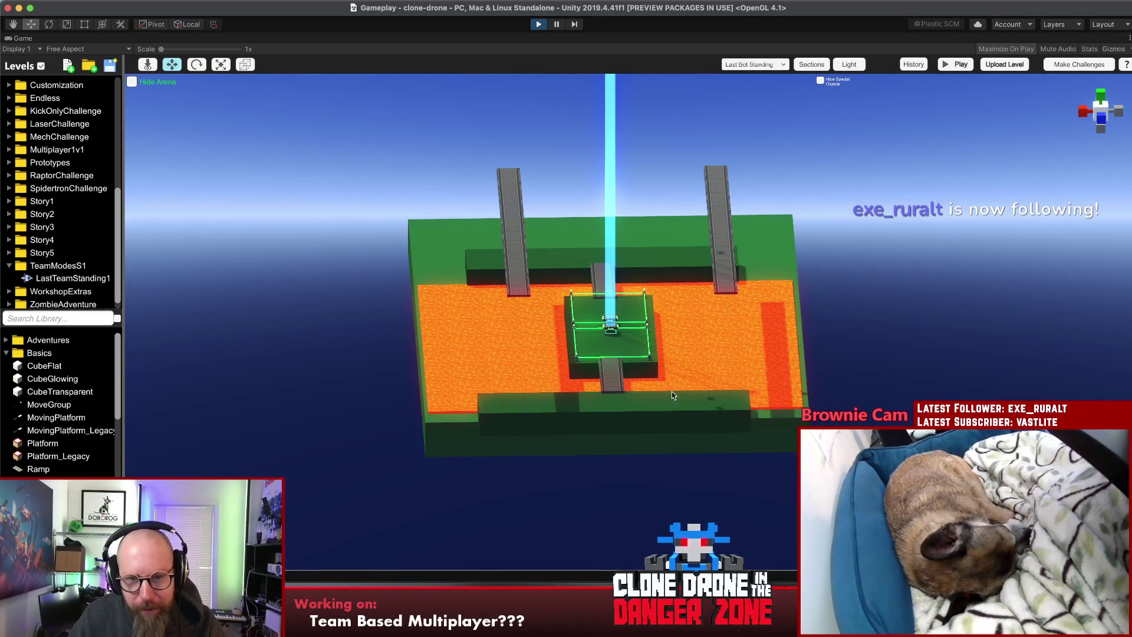
pyautogui.click(642, 355)
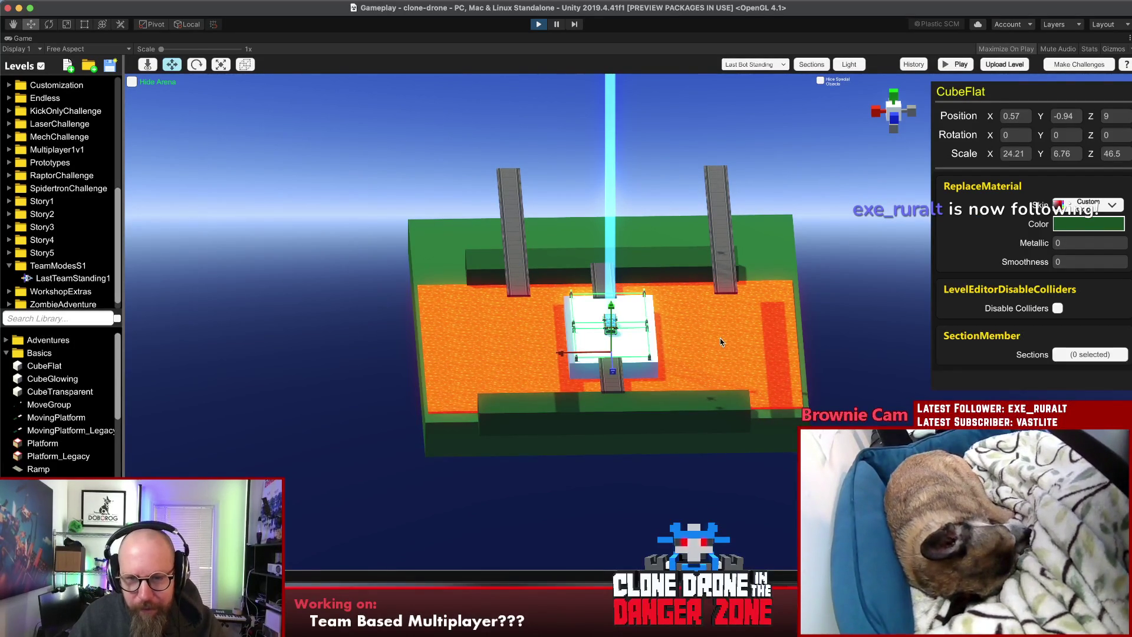
# Step: Raise a green CubeFlat high above the arena, shorten it and flatten it into a thin slab
pyautogui.moveTo(613, 321)
pyautogui.mouseDown()
pyautogui.moveTo(616, 196)
pyautogui.moveTo(652, 152)
pyautogui.moveTo(692, 240)
pyautogui.mouseUp()
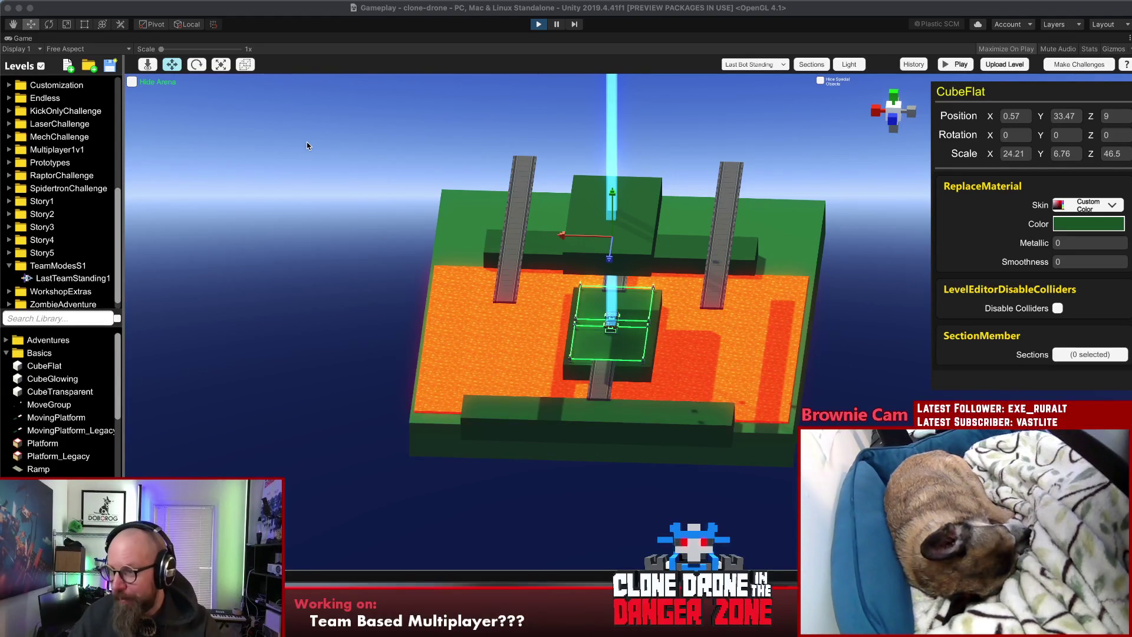
pyautogui.click(307, 192)
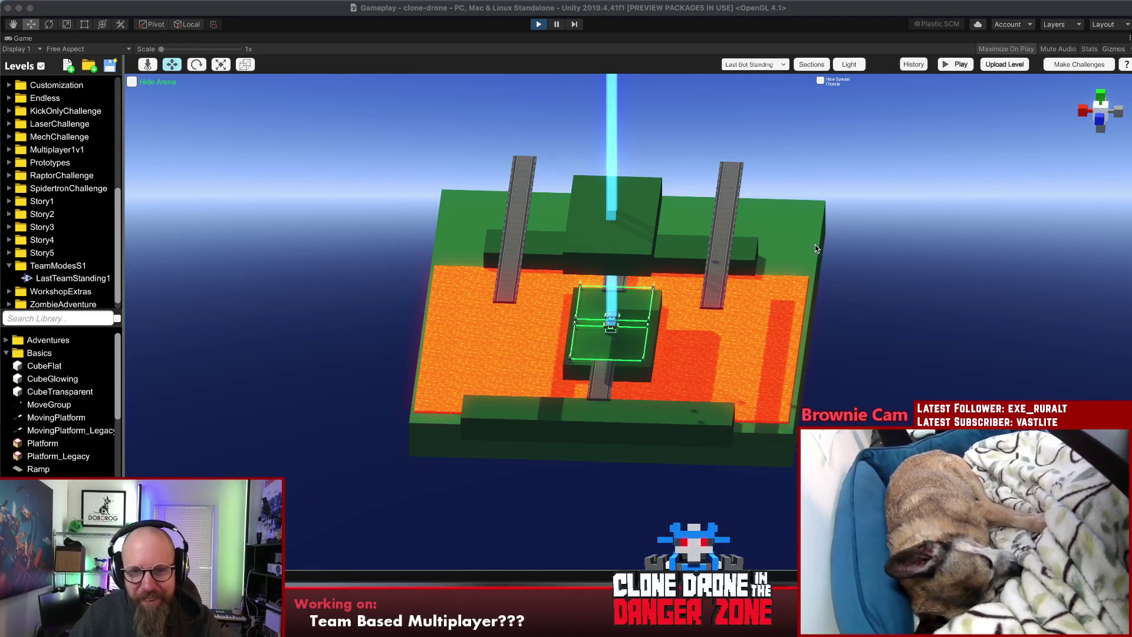
pyautogui.click(865, 262)
pyautogui.click(642, 235)
pyautogui.press('r')
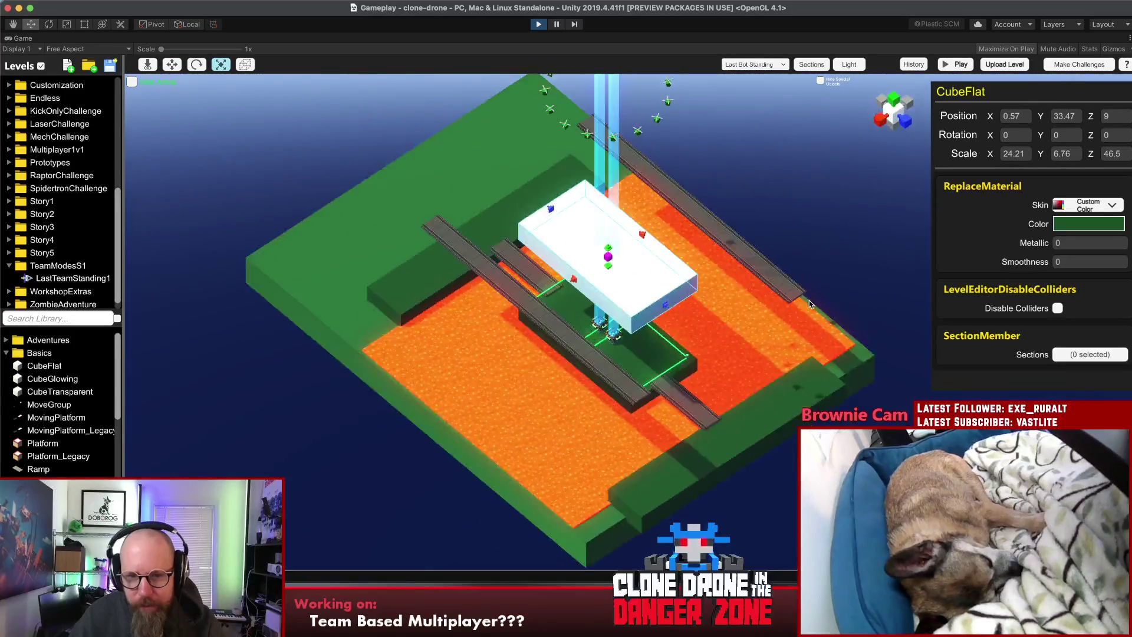
pyautogui.moveTo(694, 284); pyautogui.dragTo(571, 259)
pyautogui.moveTo(574, 248); pyautogui.dragTo(577, 262)
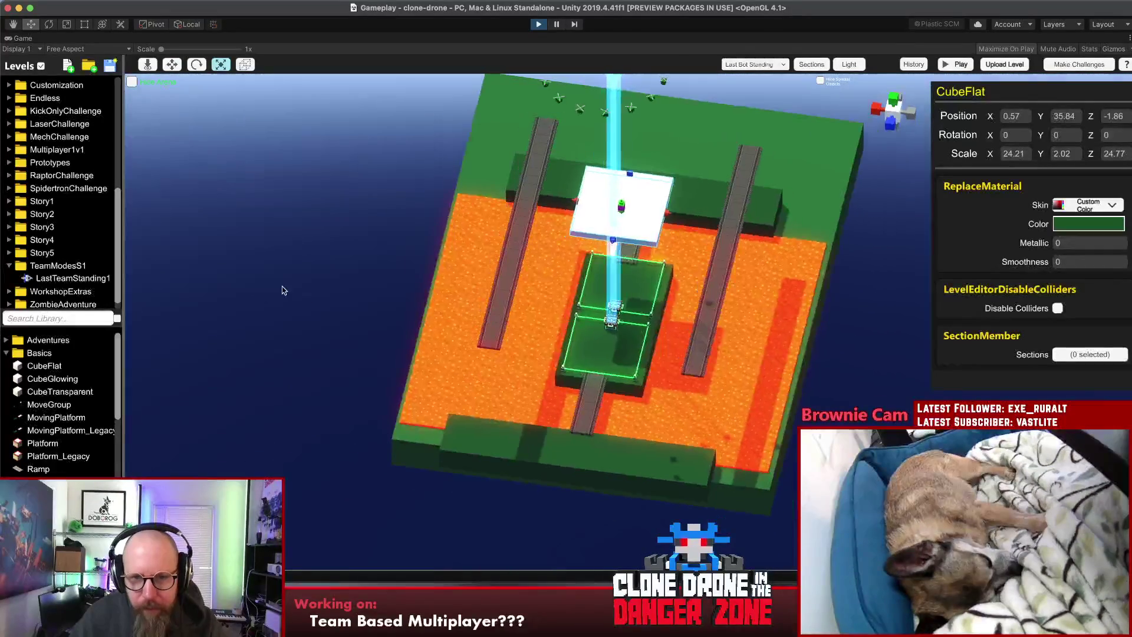
# Step: Position the slab beside the ramp top at X -52.36, Y 34.85
pyautogui.press('w')
pyautogui.moveTo(312, 298)
pyautogui.mouseDown()
pyautogui.moveTo(312, 363)
pyautogui.moveTo(403, 428)
pyautogui.mouseUp()
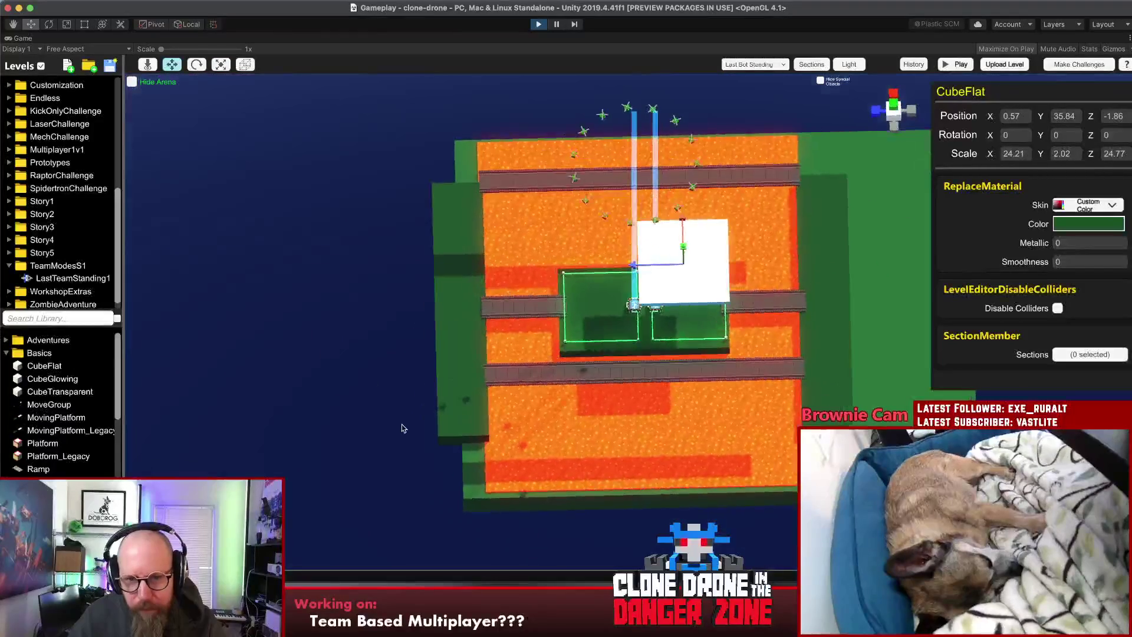
pyautogui.moveTo(634, 268)
pyautogui.mouseDown()
pyautogui.moveTo(581, 269)
pyautogui.moveTo(736, 295)
pyautogui.moveTo(637, 178)
pyautogui.mouseUp()
pyautogui.moveTo(564, 240)
pyautogui.mouseDown()
pyautogui.moveTo(761, 238)
pyautogui.moveTo(738, 237)
pyautogui.mouseUp()
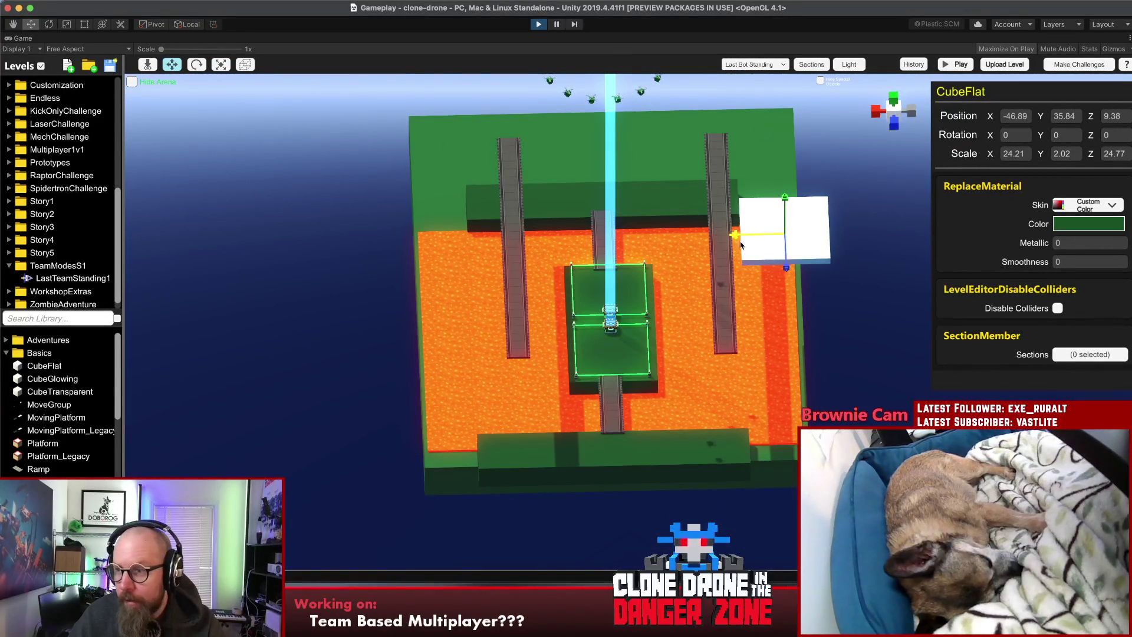
pyautogui.click(886, 270)
pyautogui.moveTo(887, 271)
pyautogui.mouseDown()
pyautogui.moveTo(748, 72)
pyautogui.moveTo(756, 37)
pyautogui.moveTo(661, 282)
pyautogui.mouseUp()
pyautogui.click(737, 222)
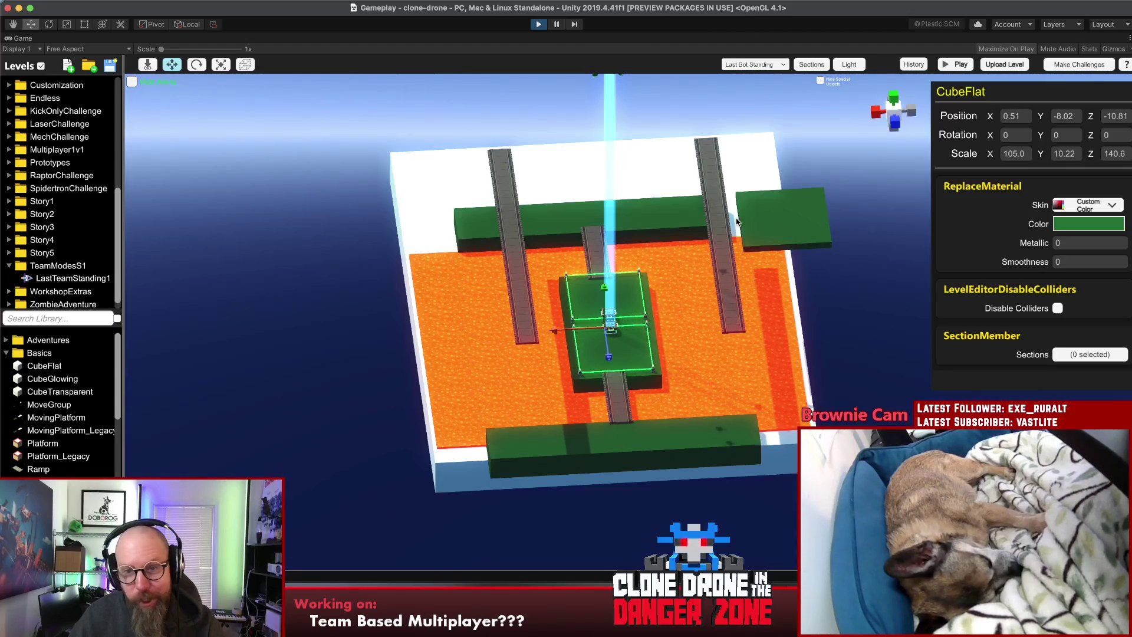
pyautogui.click(792, 222)
pyautogui.click(790, 235)
pyautogui.moveTo(790, 236); pyautogui.dragTo(749, 140)
pyautogui.moveTo(790, 172)
pyautogui.mouseDown()
pyautogui.moveTo(788, 110)
pyautogui.moveTo(796, 130)
pyautogui.mouseUp()
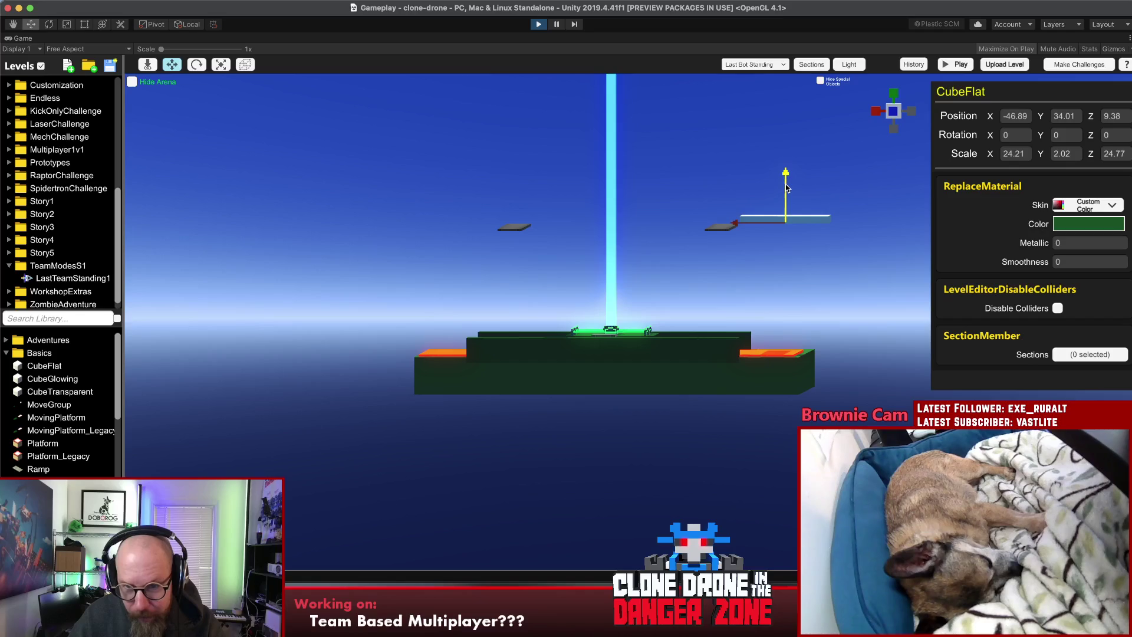
pyautogui.moveTo(775, 206); pyautogui.dragTo(809, 195)
pyautogui.moveTo(802, 192)
pyautogui.mouseDown()
pyautogui.moveTo(749, 181)
pyautogui.moveTo(793, 200)
pyautogui.mouseUp()
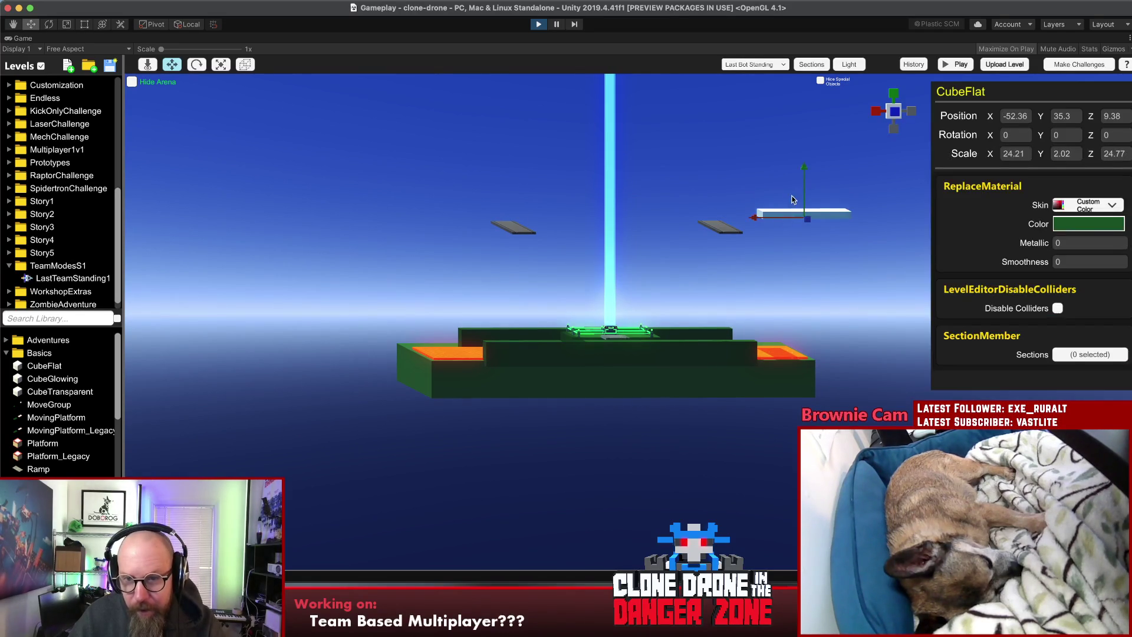
pyautogui.click(1084, 224)
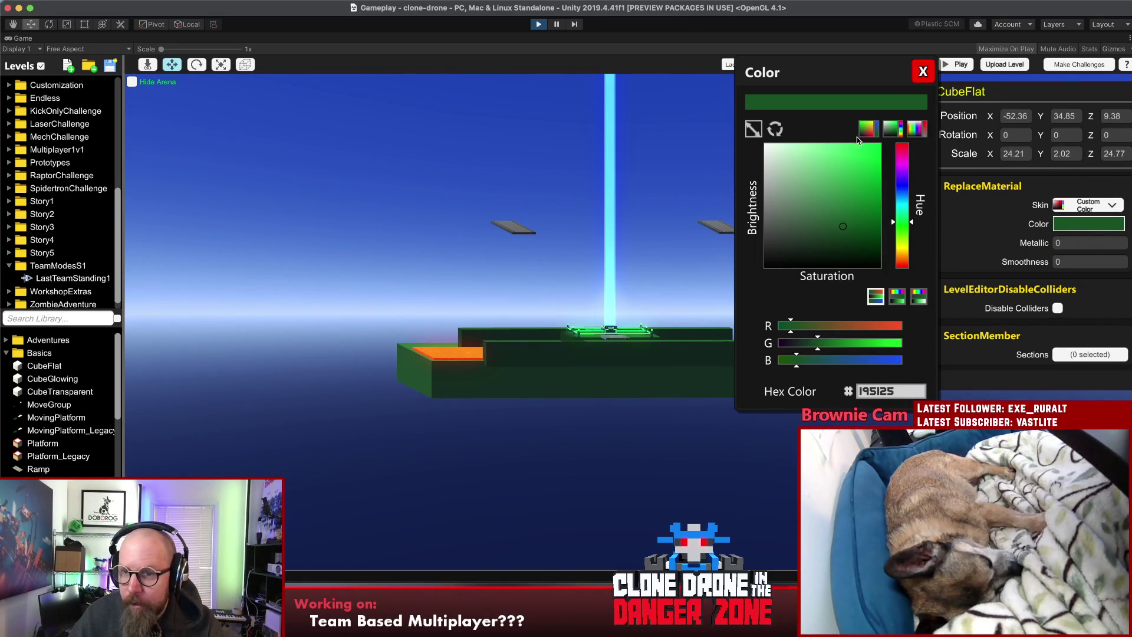
# Step: Recolour the floating block dark navy blue
pyautogui.click(855, 241)
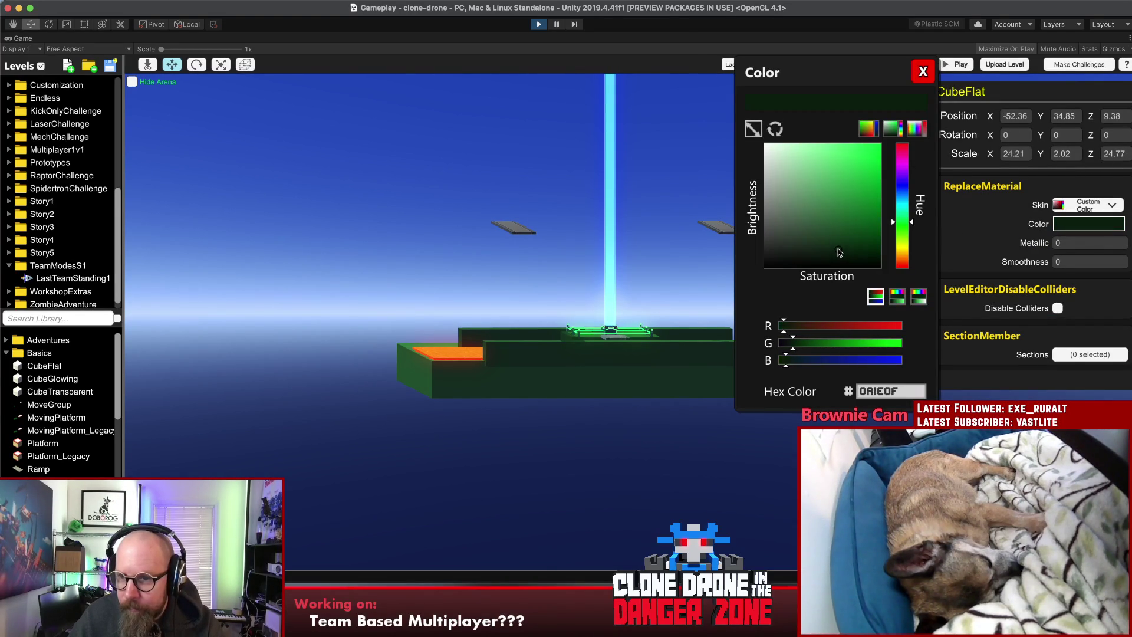
pyautogui.moveTo(840, 252); pyautogui.dragTo(829, 244)
pyautogui.click(901, 195)
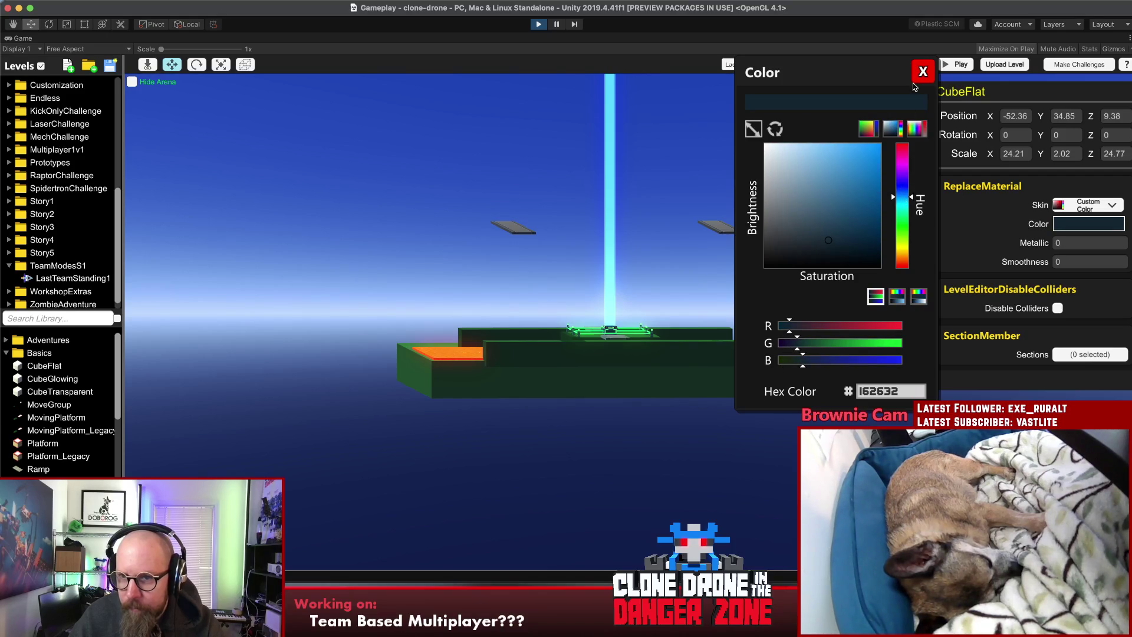
pyautogui.click(922, 73)
pyautogui.click(805, 144)
pyautogui.moveTo(804, 144)
pyautogui.mouseDown()
pyautogui.moveTo(776, 383)
pyautogui.moveTo(779, 466)
pyautogui.mouseUp()
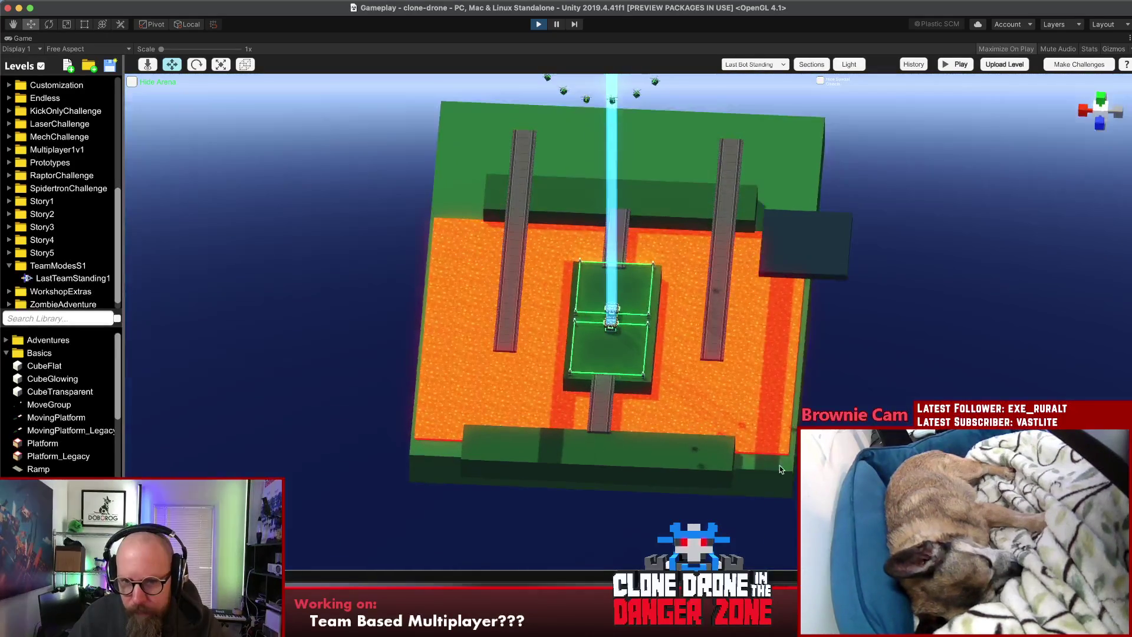
# Step: Cancel a deletion of the right-hand ramp and shift the dark block lower
pyautogui.click(797, 251)
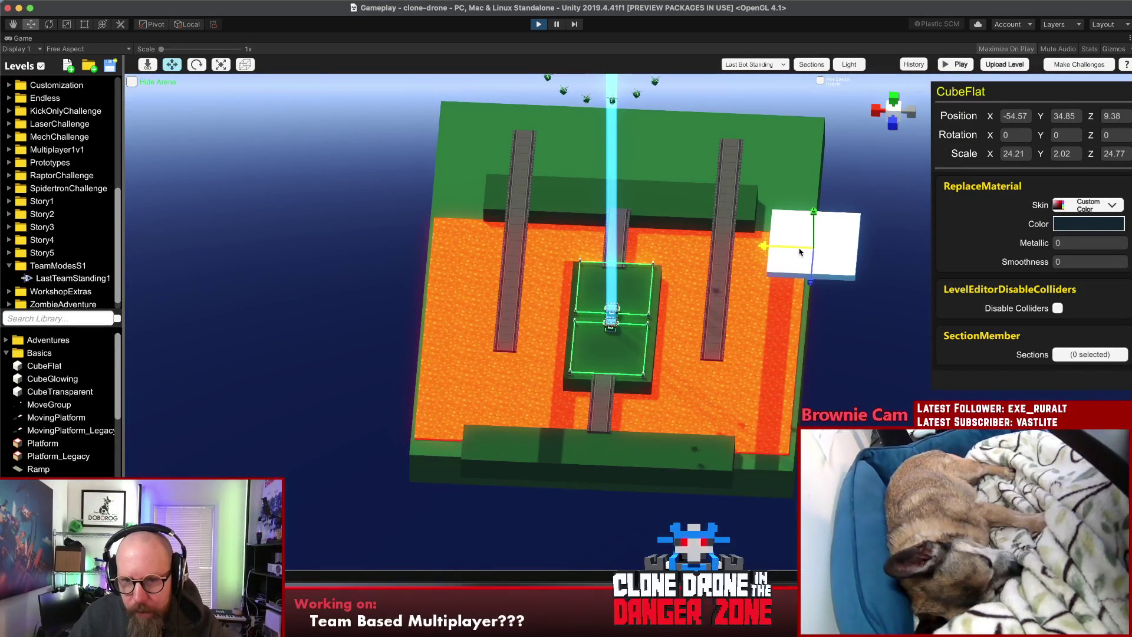
pyautogui.click(764, 215)
pyautogui.click(736, 190)
pyautogui.moveTo(768, 223)
pyautogui.mouseDown()
pyautogui.moveTo(766, 146)
pyautogui.moveTo(855, 206)
pyautogui.mouseUp()
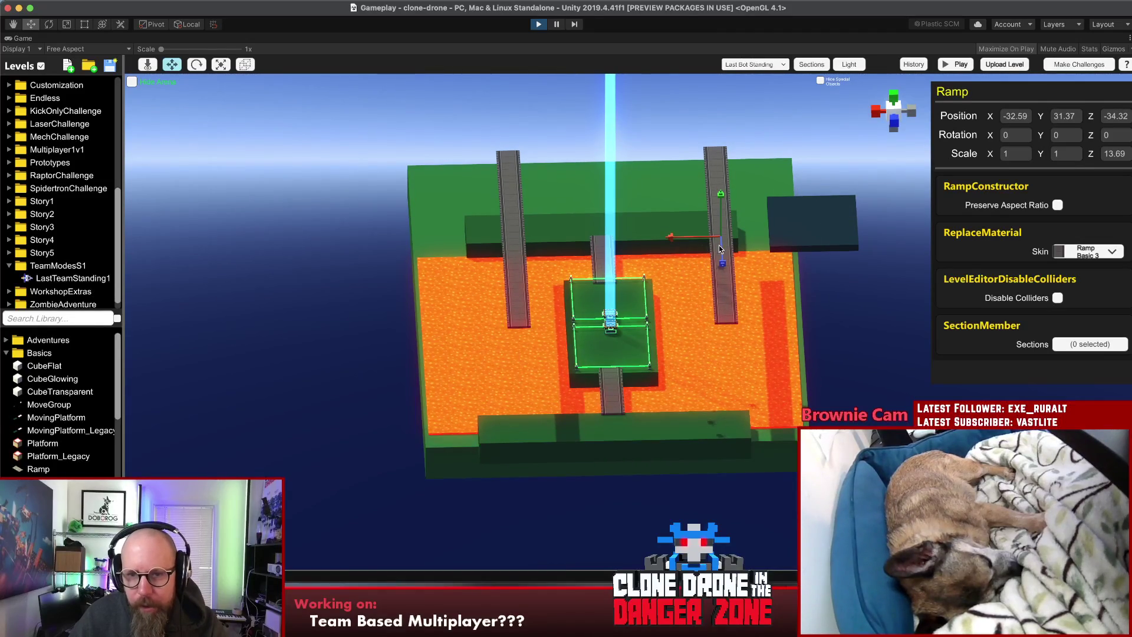
pyautogui.press('Delete')
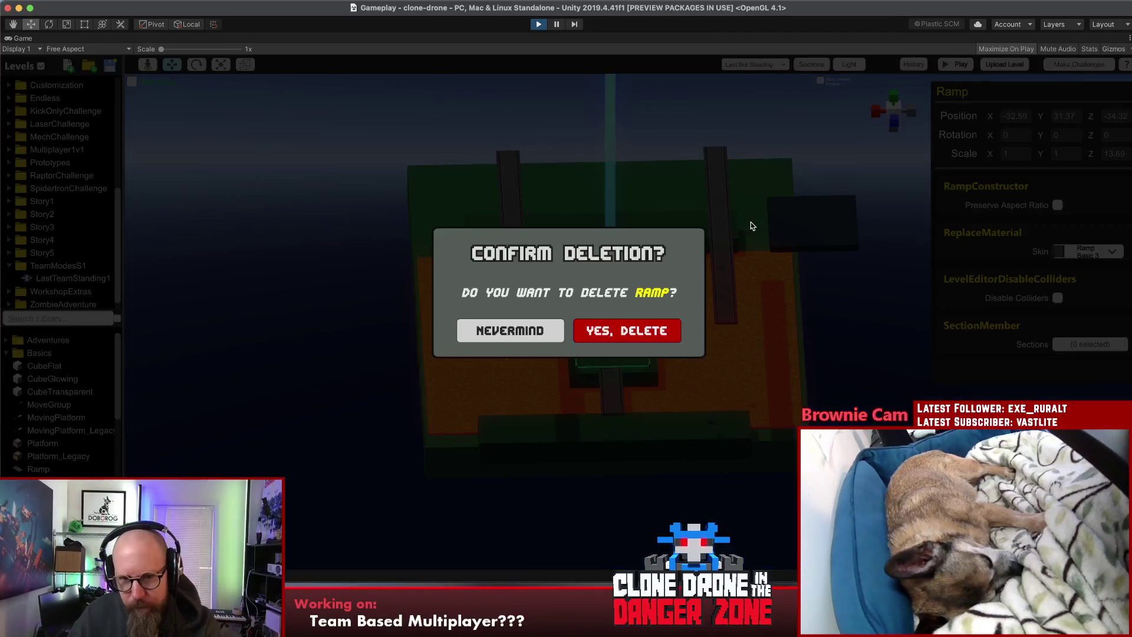
pyautogui.press('Return')
pyautogui.moveTo(834, 303); pyautogui.dragTo(818, 135)
pyautogui.click(813, 218)
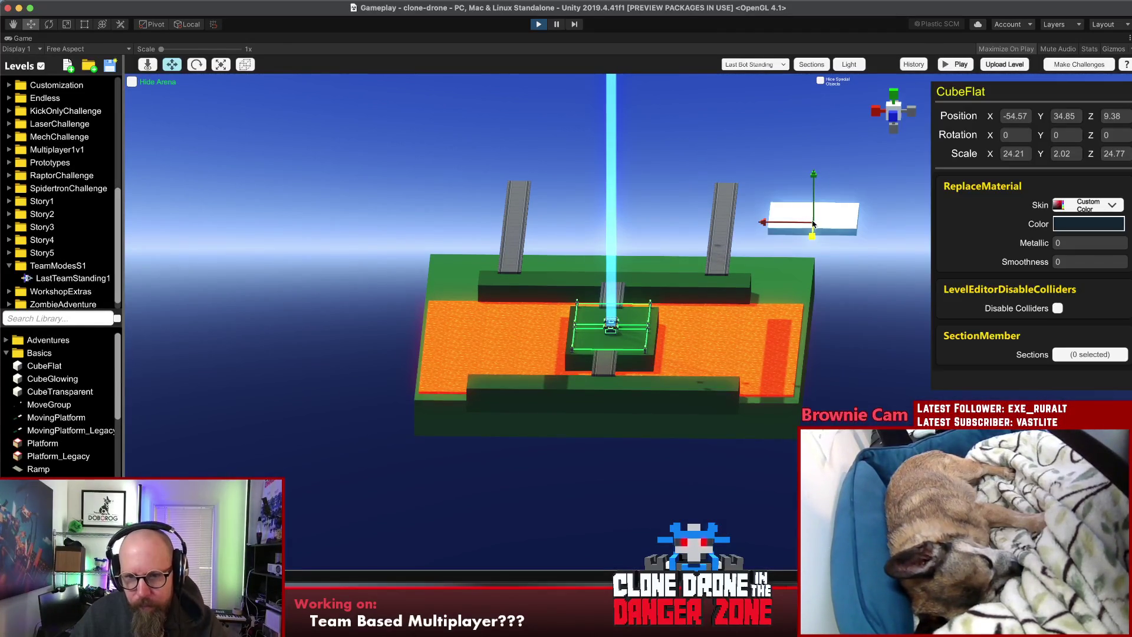
pyautogui.moveTo(817, 195)
pyautogui.mouseDown()
pyautogui.moveTo(814, 105)
pyautogui.moveTo(813, 231)
pyautogui.moveTo(791, 107)
pyautogui.mouseUp()
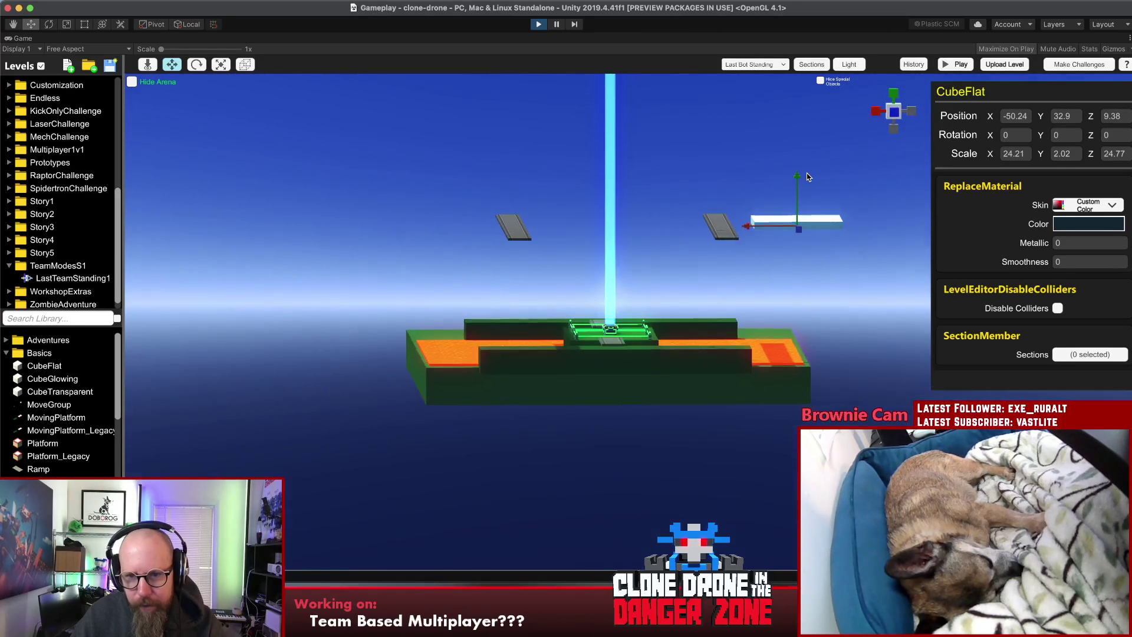
pyautogui.click(742, 146)
pyautogui.moveTo(742, 146)
pyautogui.mouseDown()
pyautogui.moveTo(780, 387)
pyautogui.moveTo(685, 474)
pyautogui.mouseUp()
# Step: Place an Upgrade Drop on the dark pad at X -50.22, Y 34.25, Z 9.95
pyautogui.click(613, 323)
pyautogui.click(611, 315)
pyautogui.moveTo(611, 316)
pyautogui.mouseDown()
pyautogui.moveTo(587, 306)
pyautogui.moveTo(595, 195)
pyautogui.moveTo(667, 221)
pyautogui.mouseUp()
pyautogui.moveTo(613, 194)
pyautogui.mouseDown()
pyautogui.moveTo(726, 259)
pyautogui.moveTo(805, 236)
pyautogui.mouseUp()
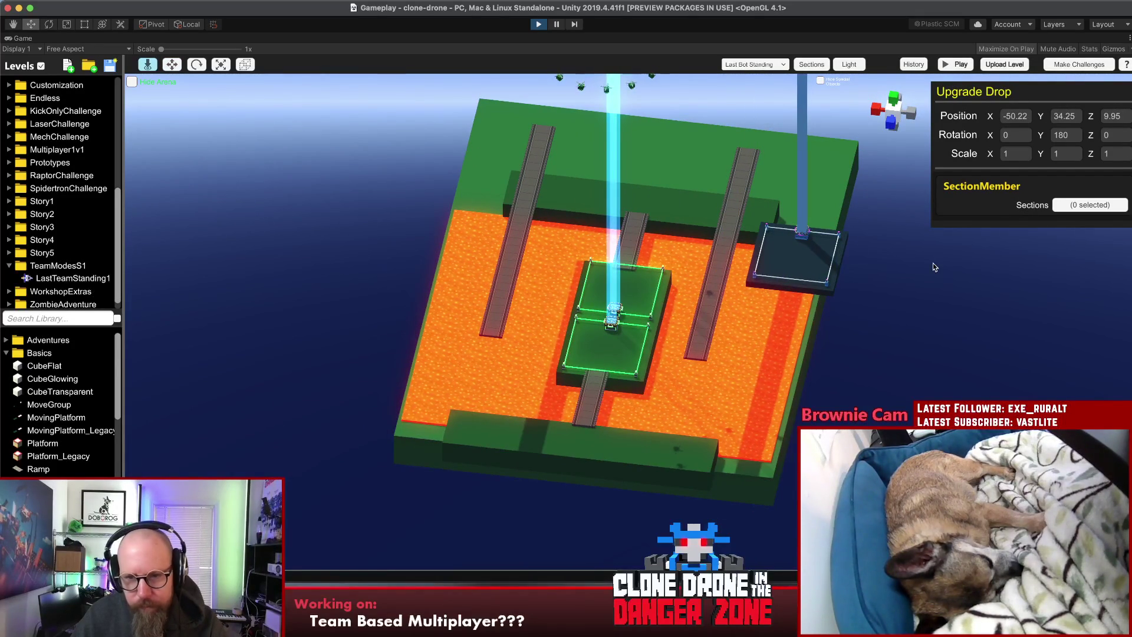
# Step: Duplicate the dark pad with its Upgrade Drop to the left side and set the copy's Rotation Y to 0
pyautogui.keyDown('shift'); pyautogui.click(809, 291); pyautogui.keyUp('shift')
pyautogui.press('w')
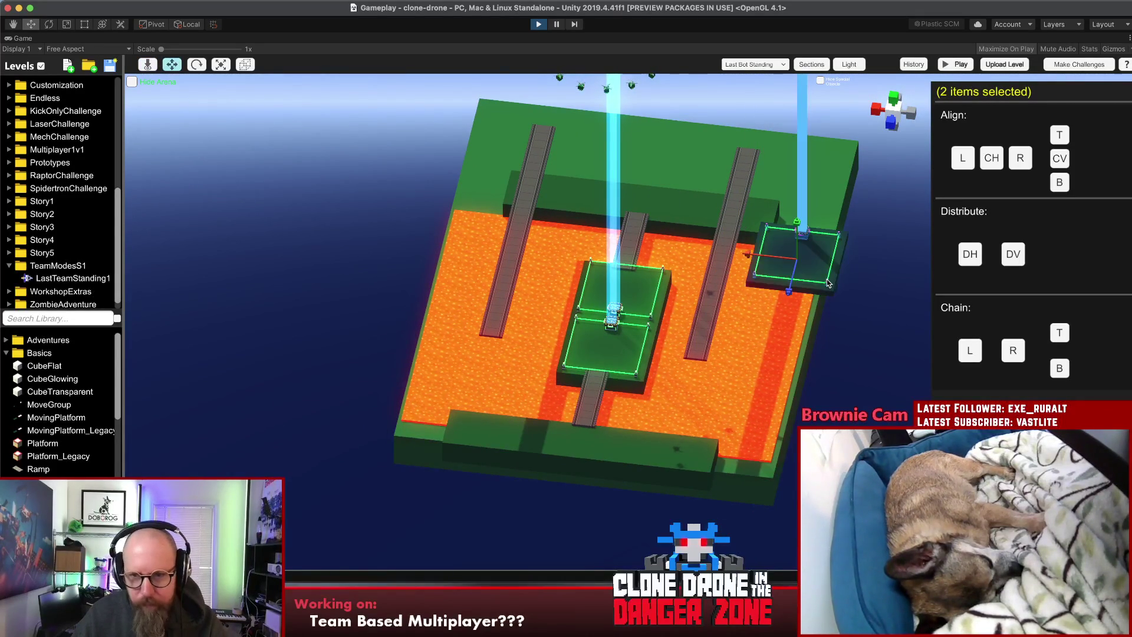
pyautogui.hotkey('ctrl', 'd')
pyautogui.moveTo(768, 261); pyautogui.dragTo(411, 223)
pyautogui.click(371, 257)
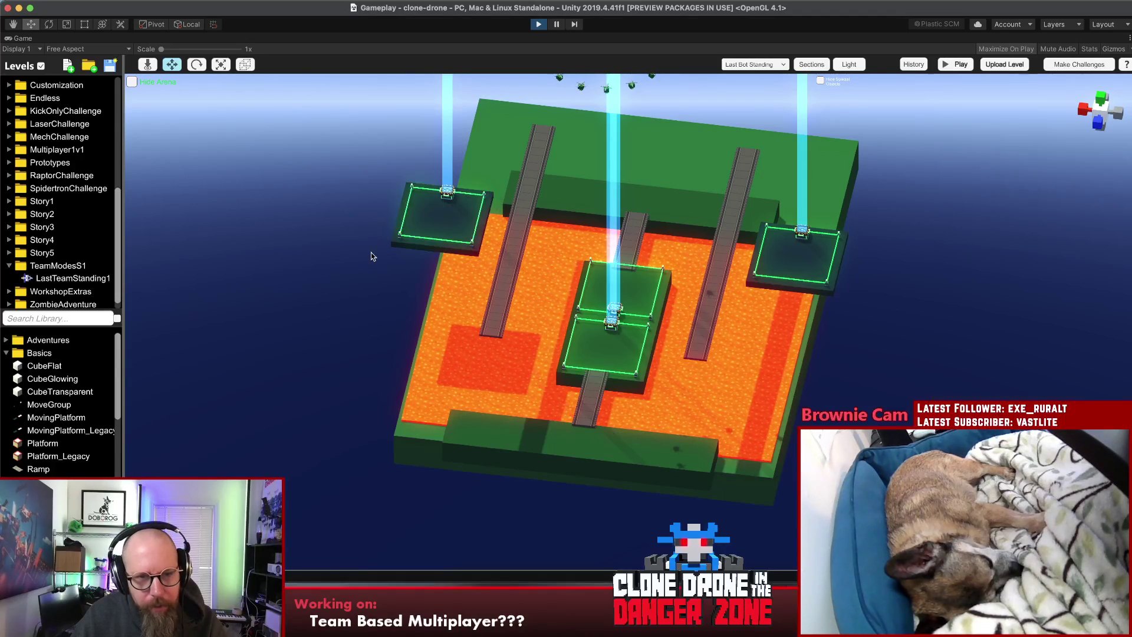
pyautogui.click(447, 189)
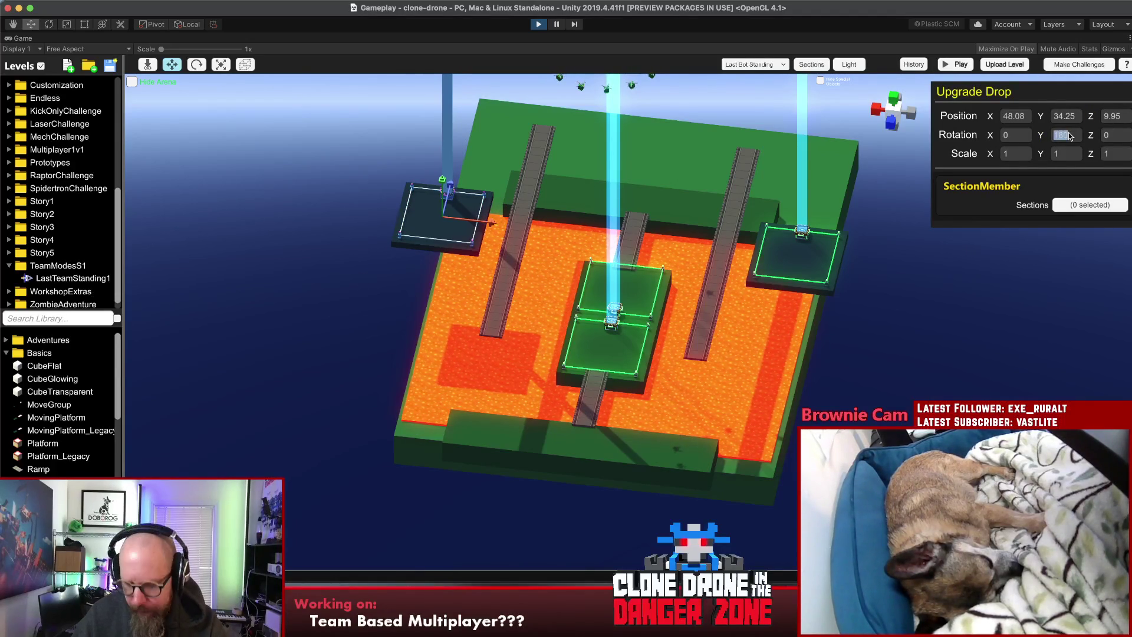
pyautogui.write('0')
pyautogui.click(270, 321)
pyautogui.moveTo(270, 320)
pyautogui.mouseDown()
pyautogui.moveTo(403, 72)
pyautogui.moveTo(309, 210)
pyautogui.mouseUp()
pyautogui.moveTo(413, 272)
pyautogui.mouseDown()
pyautogui.moveTo(744, 427)
pyautogui.moveTo(840, 423)
pyautogui.mouseUp()
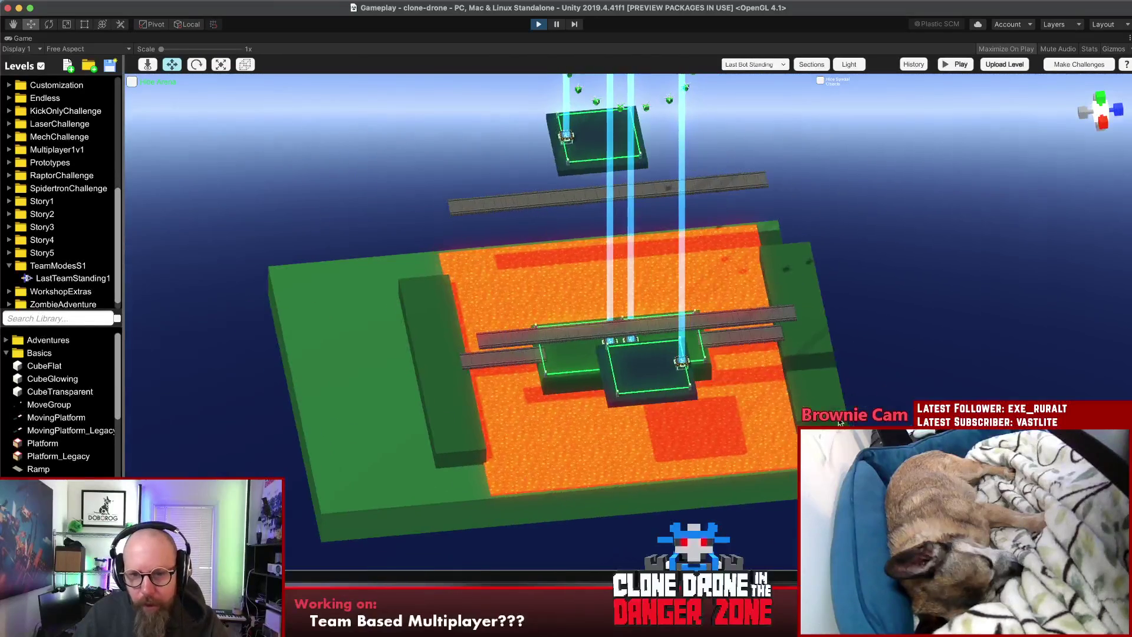
# Step: Slide the lower pad and drop right and the upper pad and drop left along X
pyautogui.click(678, 364)
pyautogui.keyDown('shift'); pyautogui.click(633, 376); pyautogui.keyUp('shift')
pyautogui.moveTo(677, 376); pyautogui.dragTo(753, 373)
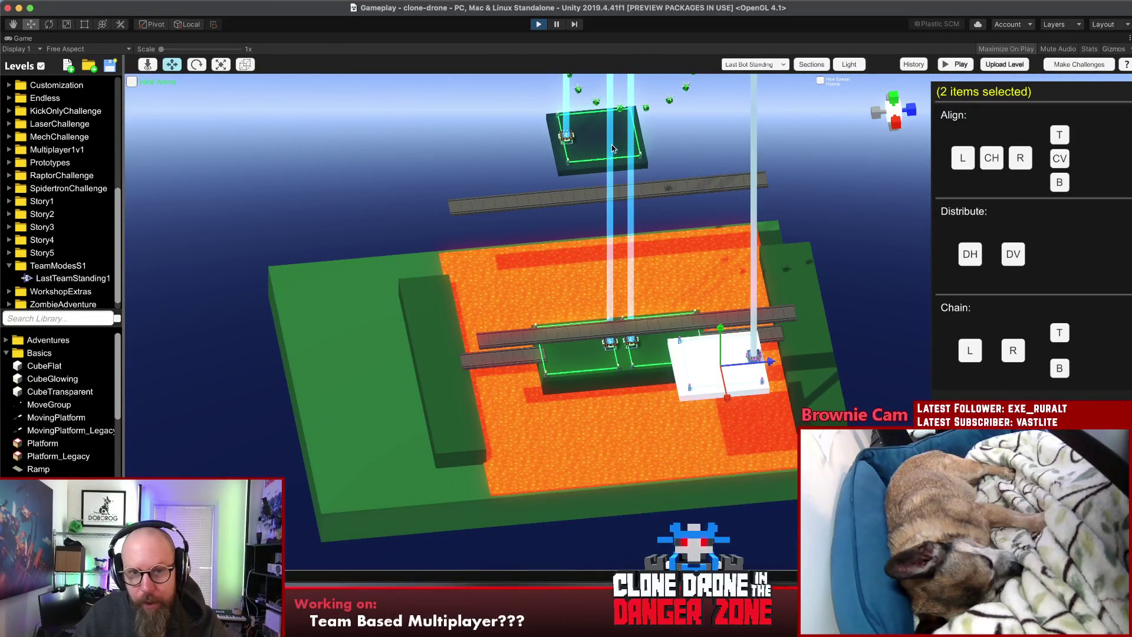
pyautogui.click(568, 138)
pyautogui.keyDown('shift'); pyautogui.click(564, 150); pyautogui.keyUp('shift')
pyautogui.moveTo(628, 142); pyautogui.dragTo(539, 147)
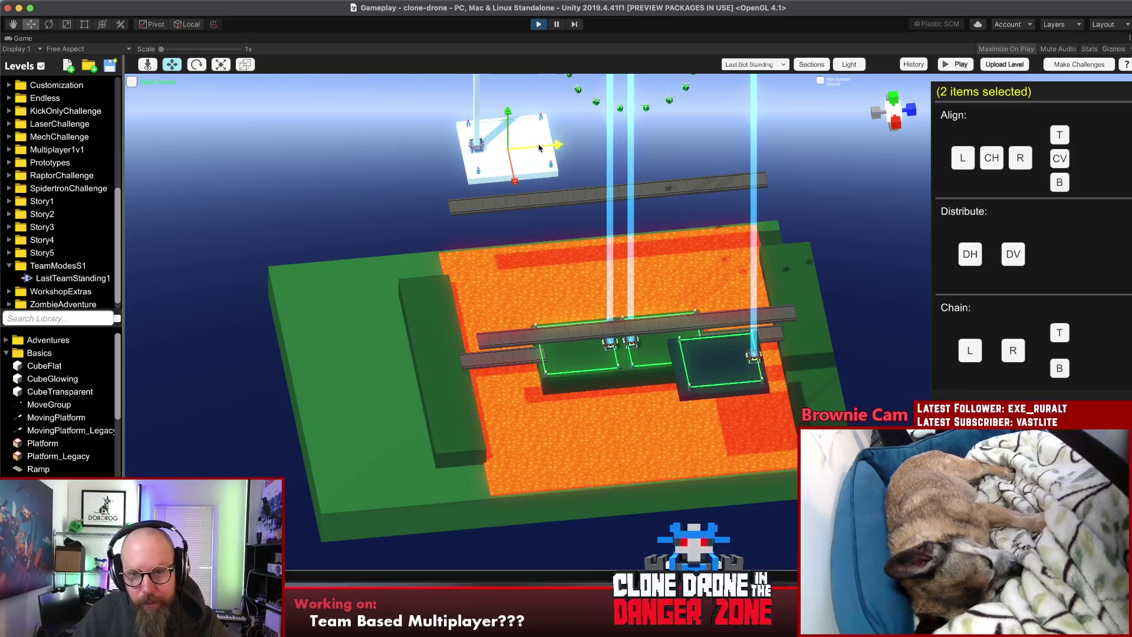
pyautogui.click(824, 186)
pyautogui.moveTo(758, 322)
pyautogui.mouseDown()
pyautogui.moveTo(2, 363)
pyautogui.moveTo(2, 330)
pyautogui.mouseUp()
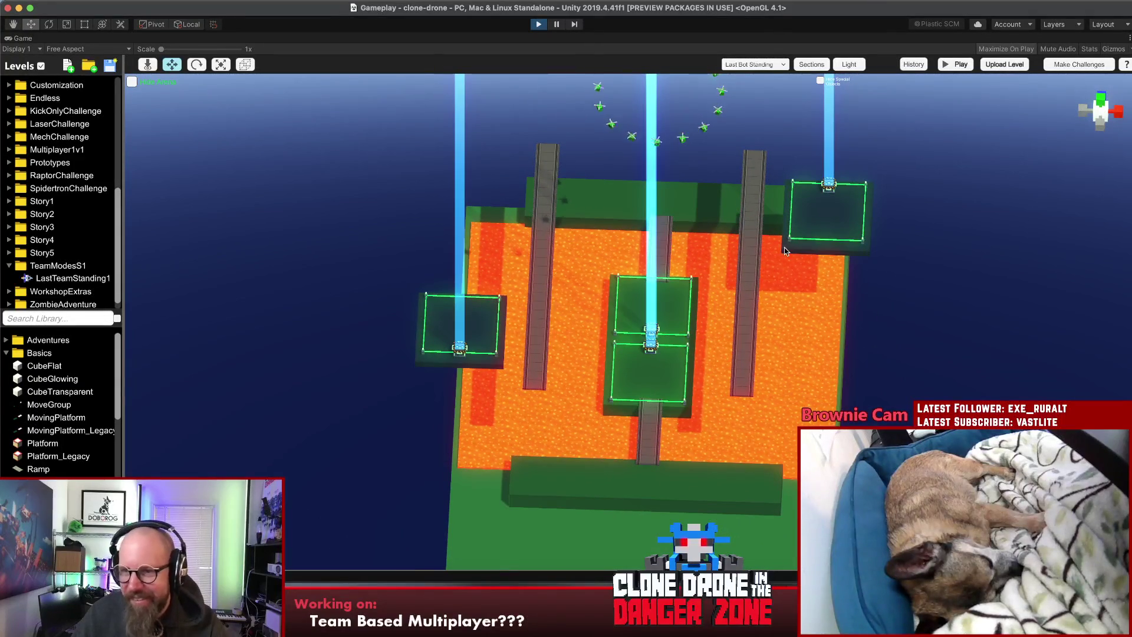
# Step: Select both corner pads, their upgrade drops and both ramps (six items)
pyautogui.click(817, 228)
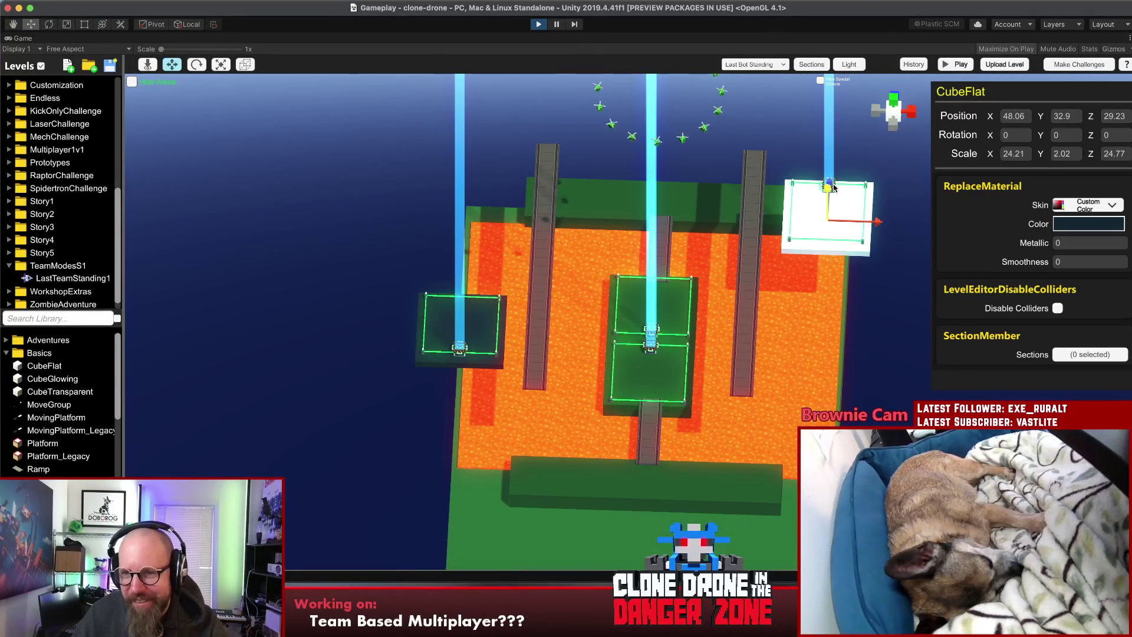
pyautogui.click(834, 187)
pyautogui.click(844, 230)
pyautogui.click(829, 186)
pyautogui.keyDown('shift'); pyautogui.click(844, 229); pyautogui.keyUp('shift')
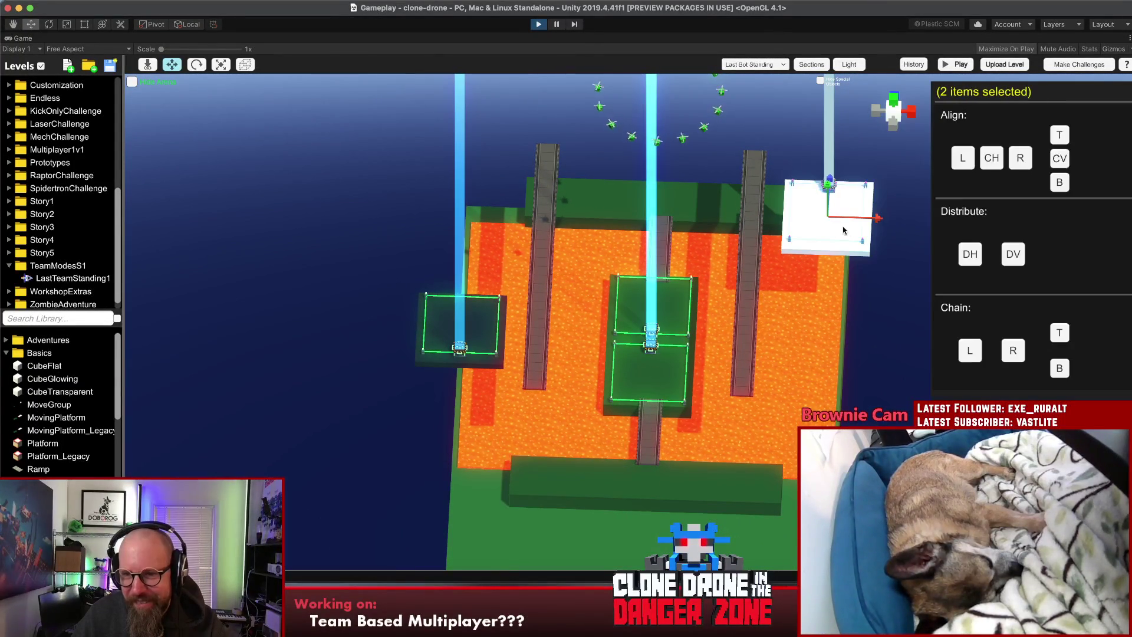
pyautogui.keyDown('shift'); pyautogui.click(747, 236); pyautogui.keyUp('shift')
pyautogui.keyDown('shift'); pyautogui.click(537, 256); pyautogui.keyUp('shift')
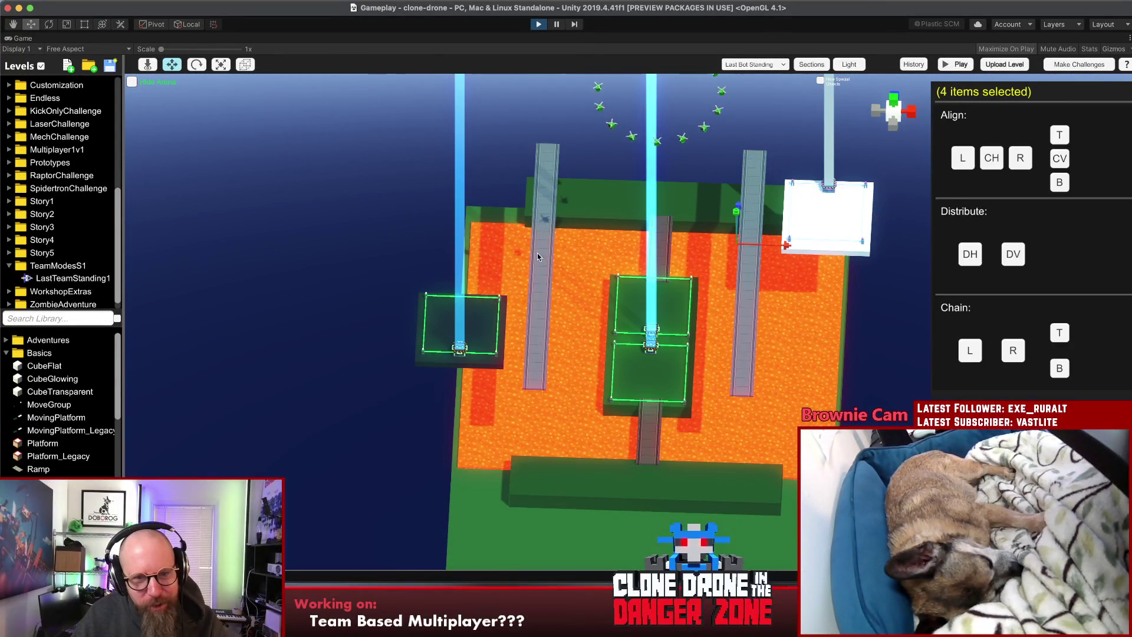
pyautogui.keyDown('shift'); pyautogui.click(490, 333); pyautogui.keyUp('shift')
pyautogui.keyDown('shift'); pyautogui.click(462, 354); pyautogui.keyUp('shift')
# Step: Rotate the six items around Y so the ramps run diagonally, one ramp at 345.8
pyautogui.press('e')
pyautogui.moveTo(704, 337); pyautogui.dragTo(593, 427)
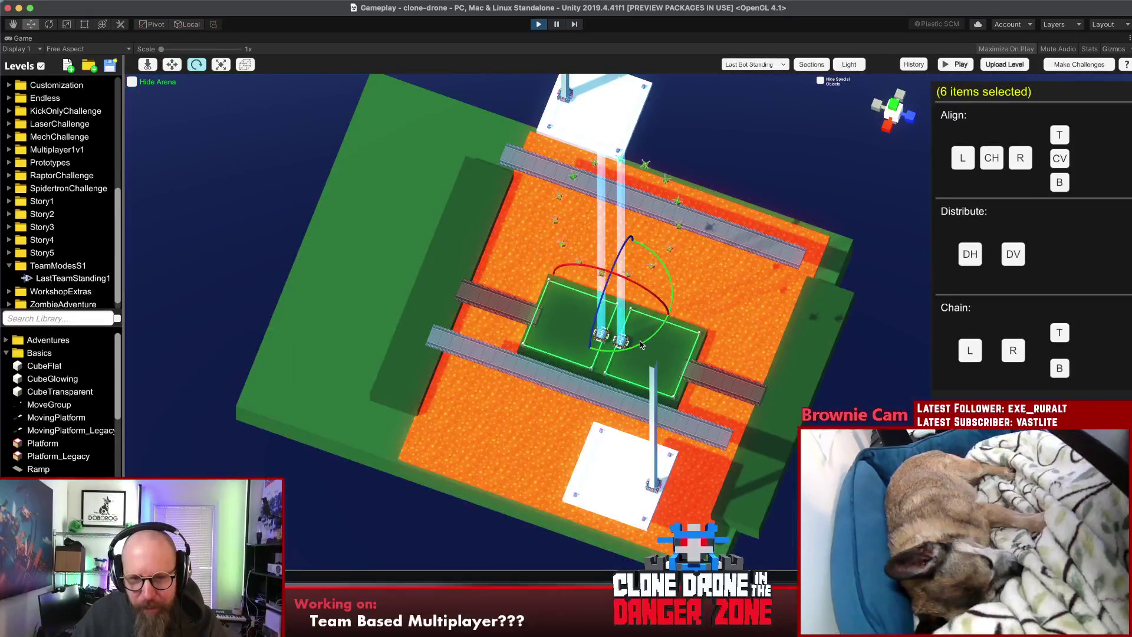
pyautogui.moveTo(643, 348)
pyautogui.mouseDown()
pyautogui.moveTo(659, 343)
pyautogui.moveTo(517, 455)
pyautogui.moveTo(597, 542)
pyautogui.moveTo(730, 451)
pyautogui.moveTo(802, 148)
pyautogui.moveTo(1052, 308)
pyautogui.moveTo(1006, 321)
pyautogui.moveTo(958, 387)
pyautogui.mouseUp()
pyautogui.click(719, 201)
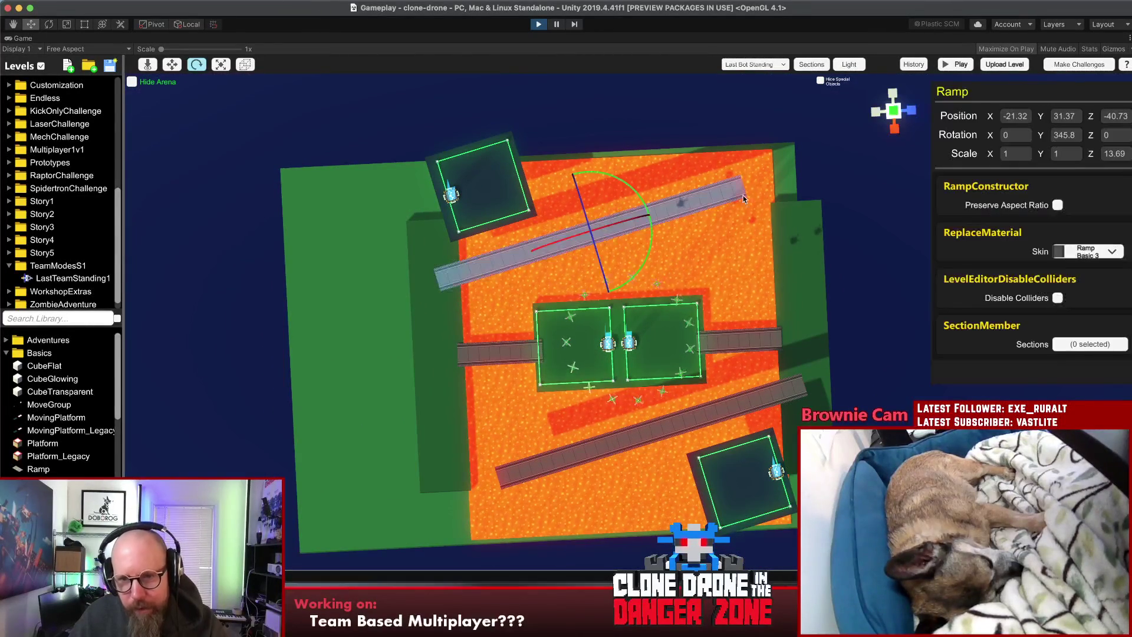
# Step: Lengthen the upper and lower ramps along Z to scales 15.42 and 15.72
pyautogui.press('r')
pyautogui.moveTo(744, 188); pyautogui.dragTo(779, 177)
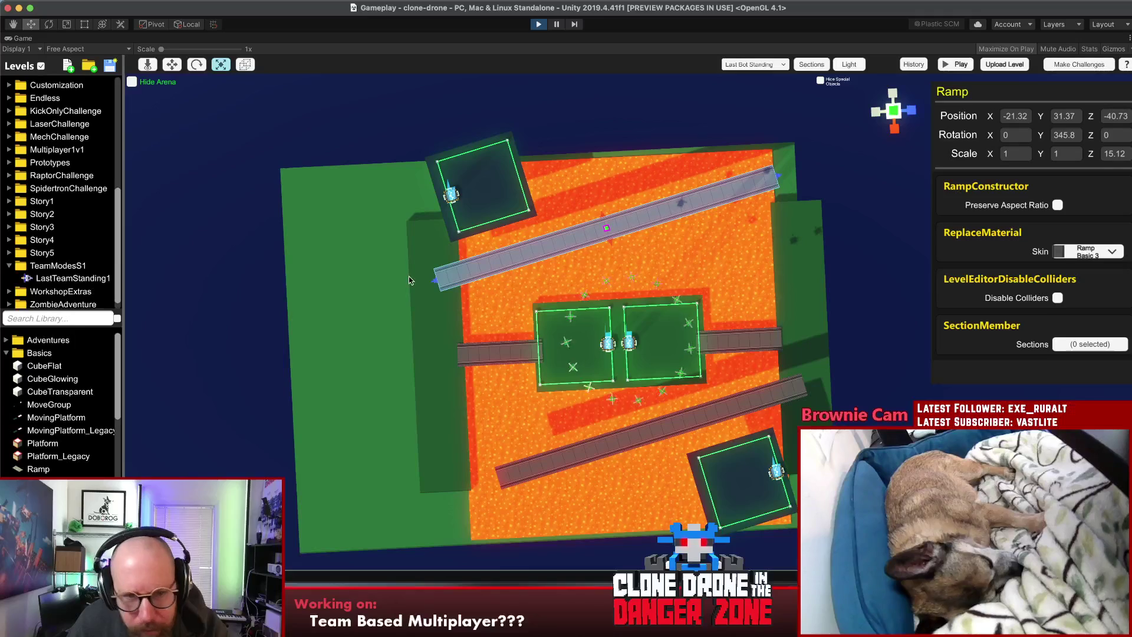
pyautogui.moveTo(434, 283)
pyautogui.mouseDown()
pyautogui.moveTo(451, 283)
pyautogui.moveTo(424, 292)
pyautogui.mouseUp()
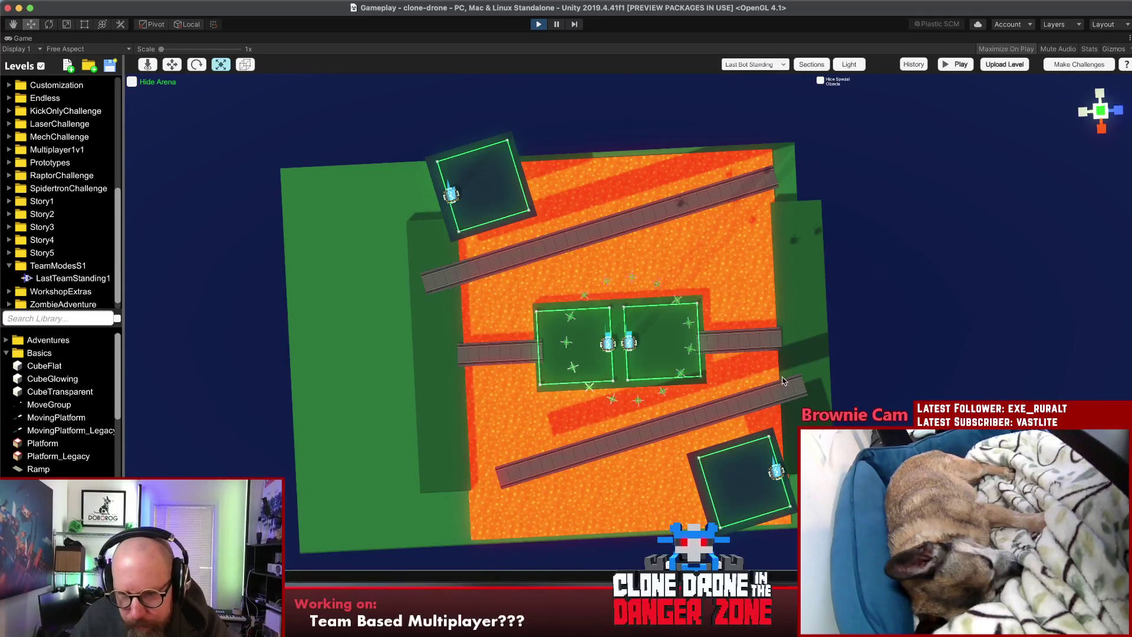
pyautogui.click(782, 399)
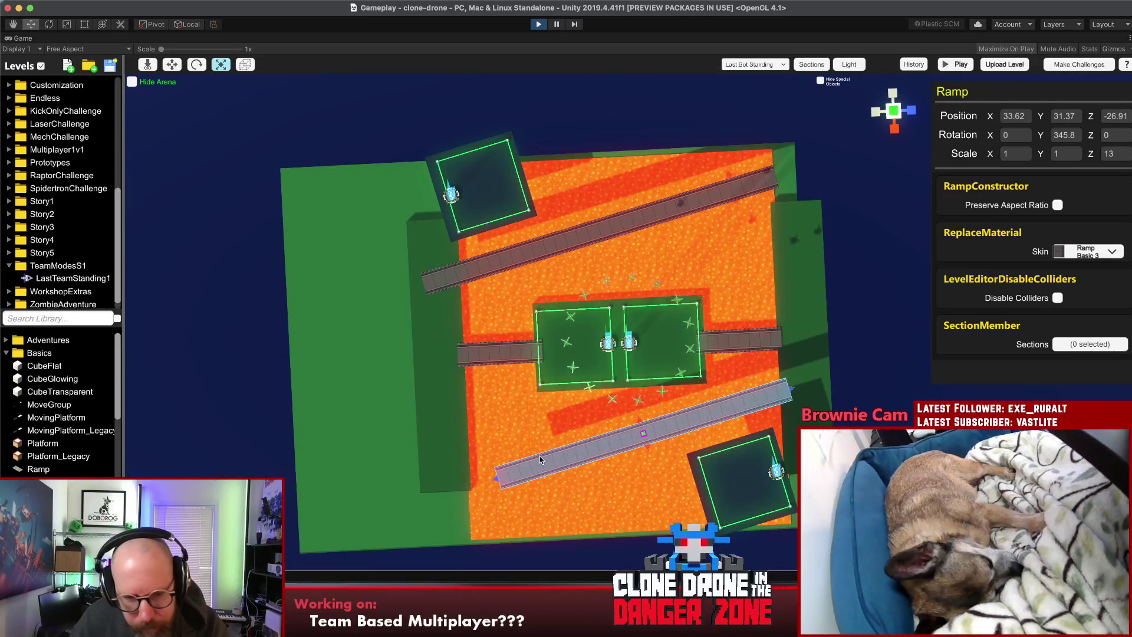
pyautogui.moveTo(494, 479); pyautogui.dragTo(453, 495)
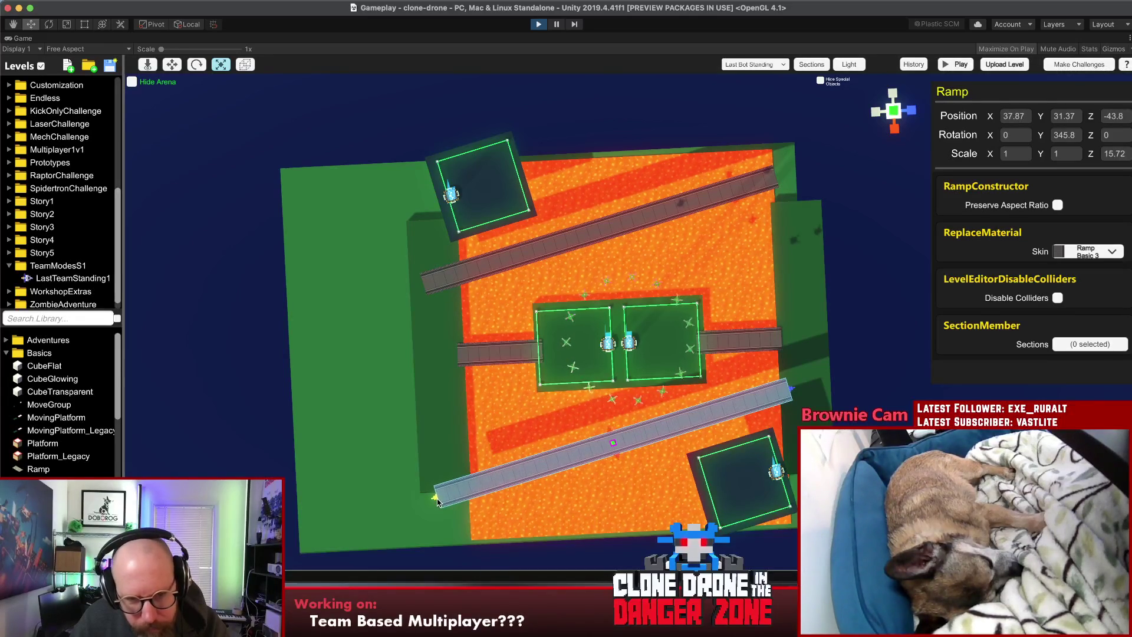
pyautogui.click(858, 407)
pyautogui.moveTo(859, 407)
pyautogui.mouseDown()
pyautogui.moveTo(510, 219)
pyautogui.moveTo(541, 385)
pyautogui.mouseUp()
pyautogui.click(449, 327)
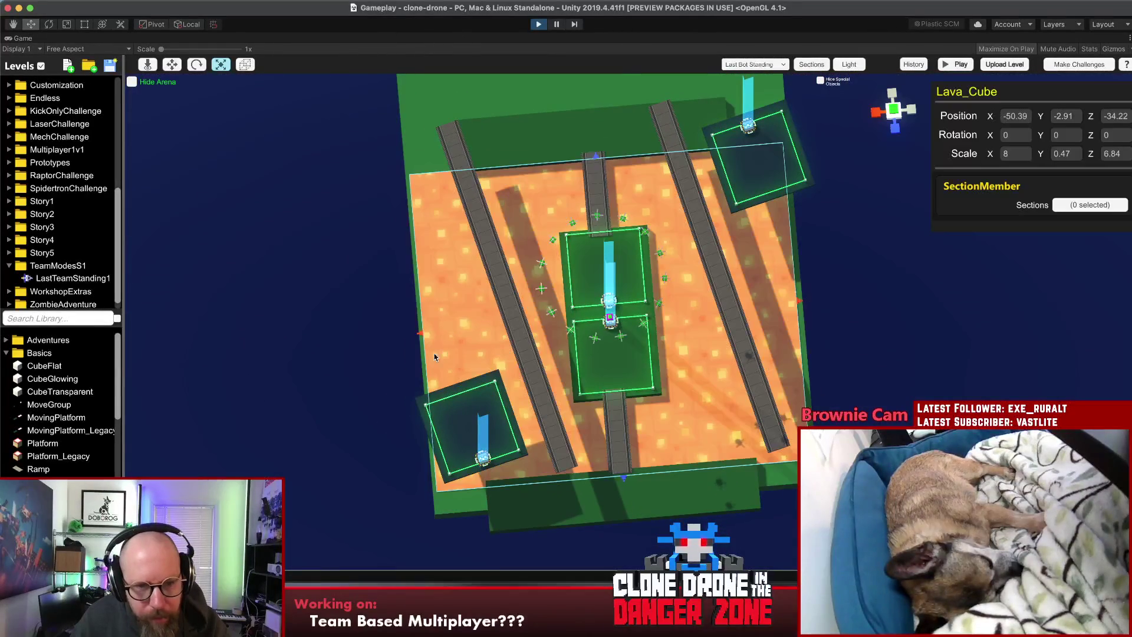
# Step: Widen the Lava_Cube at both side edges to a Scale X of about 9
pyautogui.moveTo(417, 336); pyautogui.dragTo(401, 329)
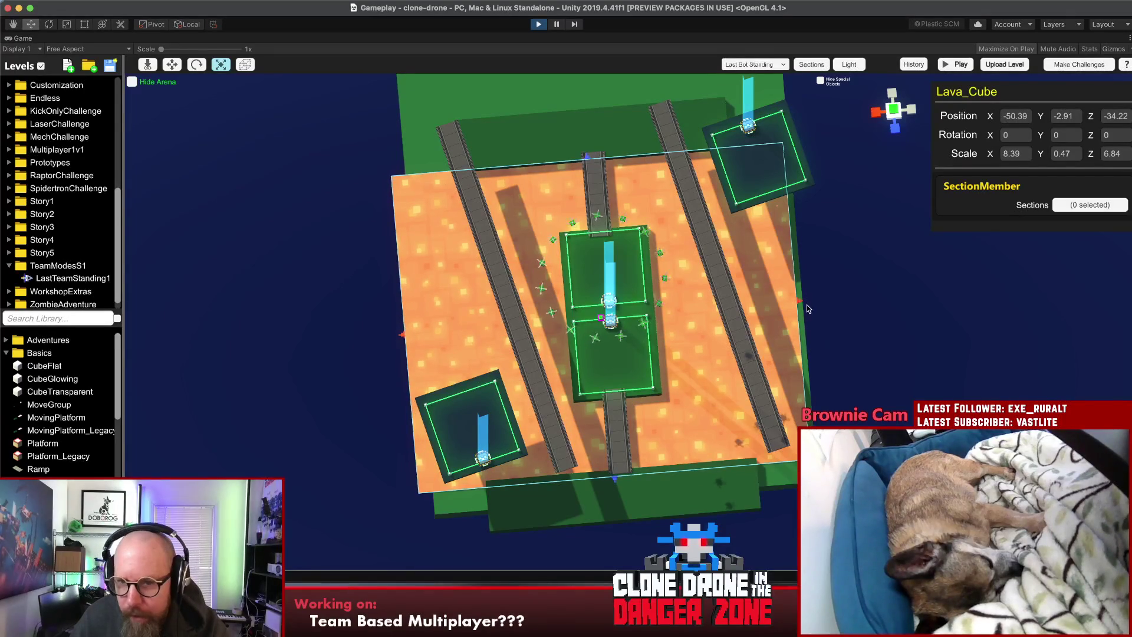
pyautogui.moveTo(801, 303)
pyautogui.mouseDown()
pyautogui.moveTo(836, 302)
pyautogui.moveTo(601, 243)
pyautogui.mouseUp()
pyautogui.click(896, 283)
pyautogui.moveTo(897, 283)
pyautogui.mouseDown()
pyautogui.moveTo(910, 48)
pyautogui.moveTo(909, 392)
pyautogui.moveTo(987, 398)
pyautogui.moveTo(978, 388)
pyautogui.moveTo(984, 542)
pyautogui.moveTo(934, 493)
pyautogui.mouseUp()
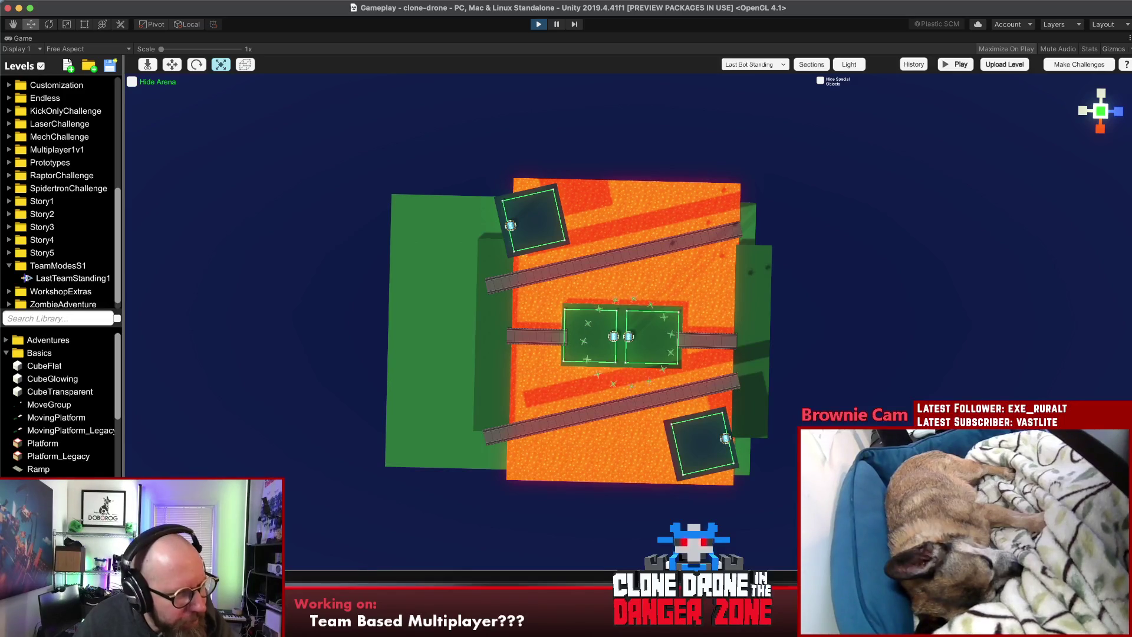
# Step: Select the jump pad under Hazards and raise it above the lava
pyautogui.scroll(-5, 59, 407)
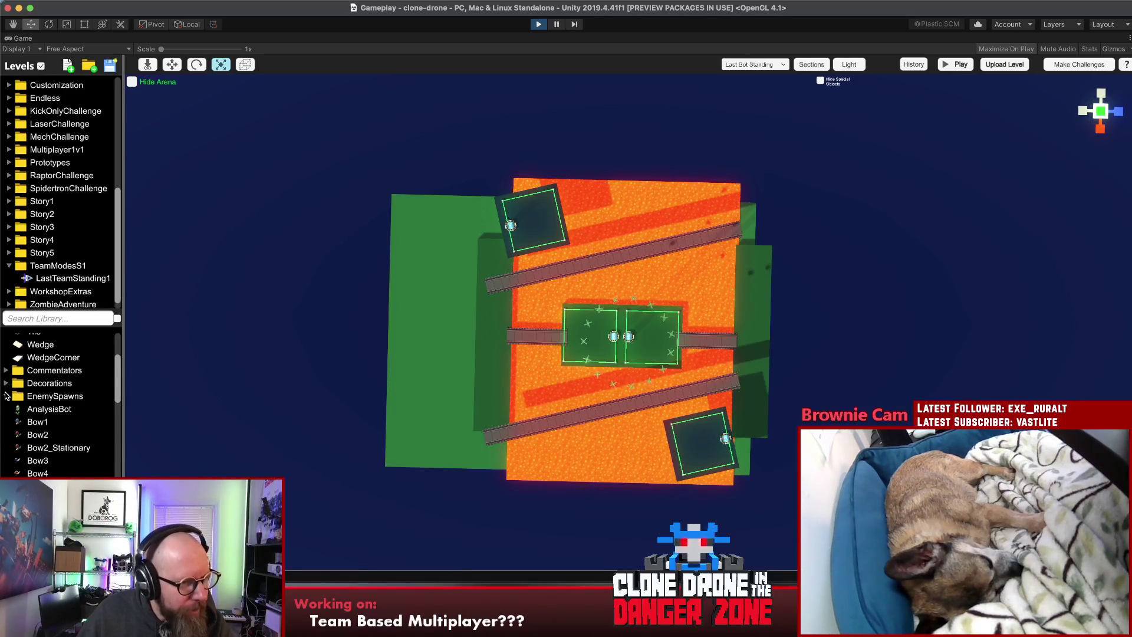
pyautogui.click(7, 396)
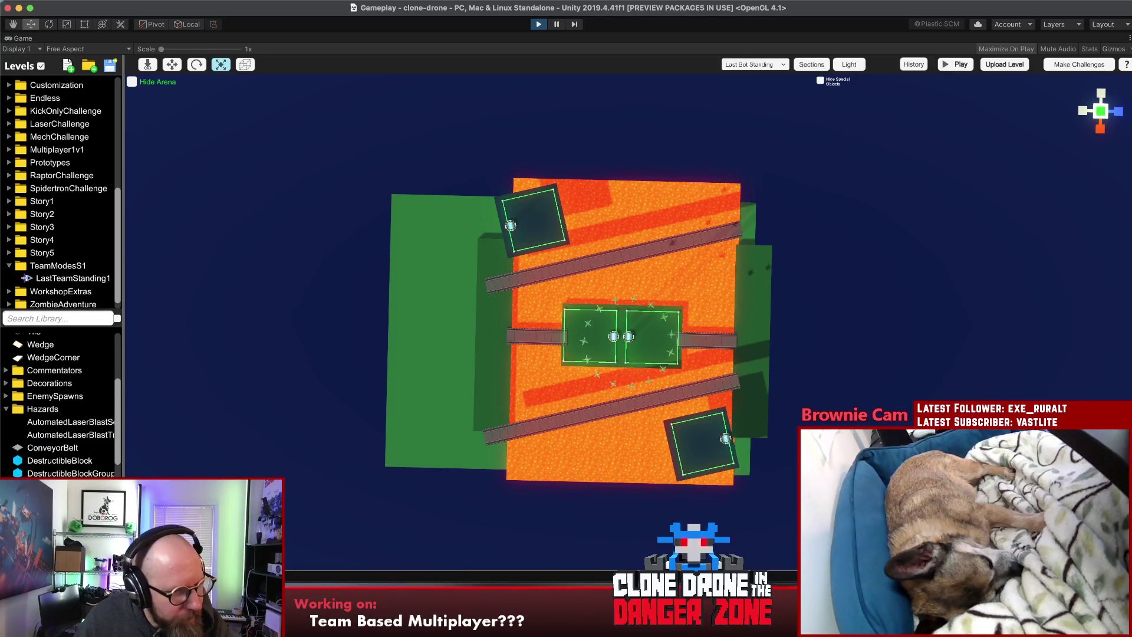
pyautogui.click(664, 317)
pyautogui.click(681, 290)
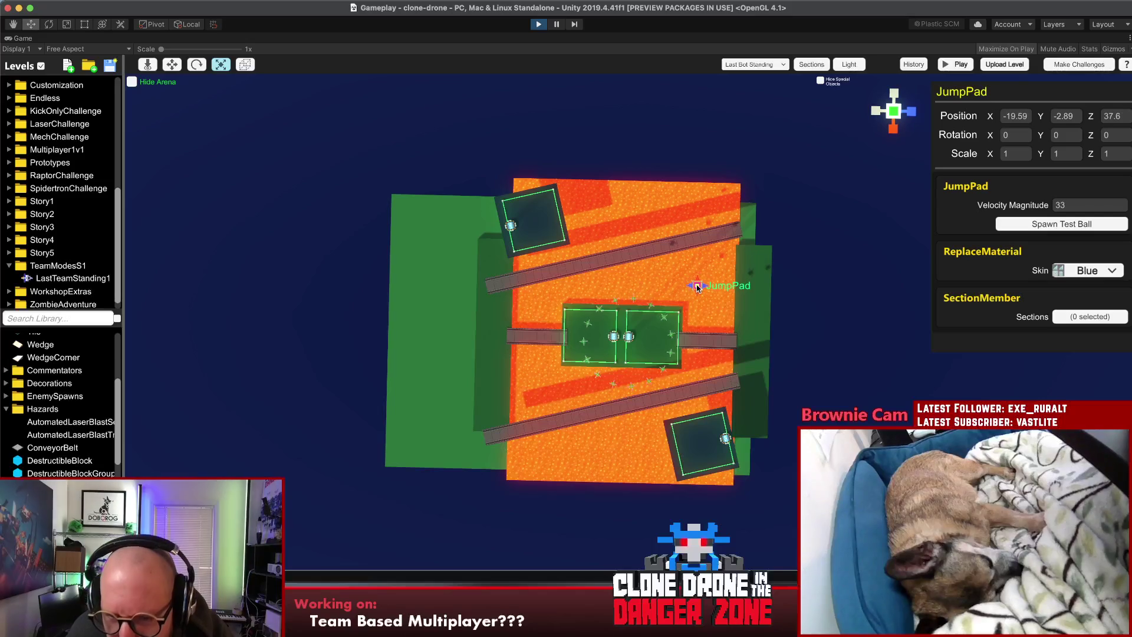
pyautogui.press('t')
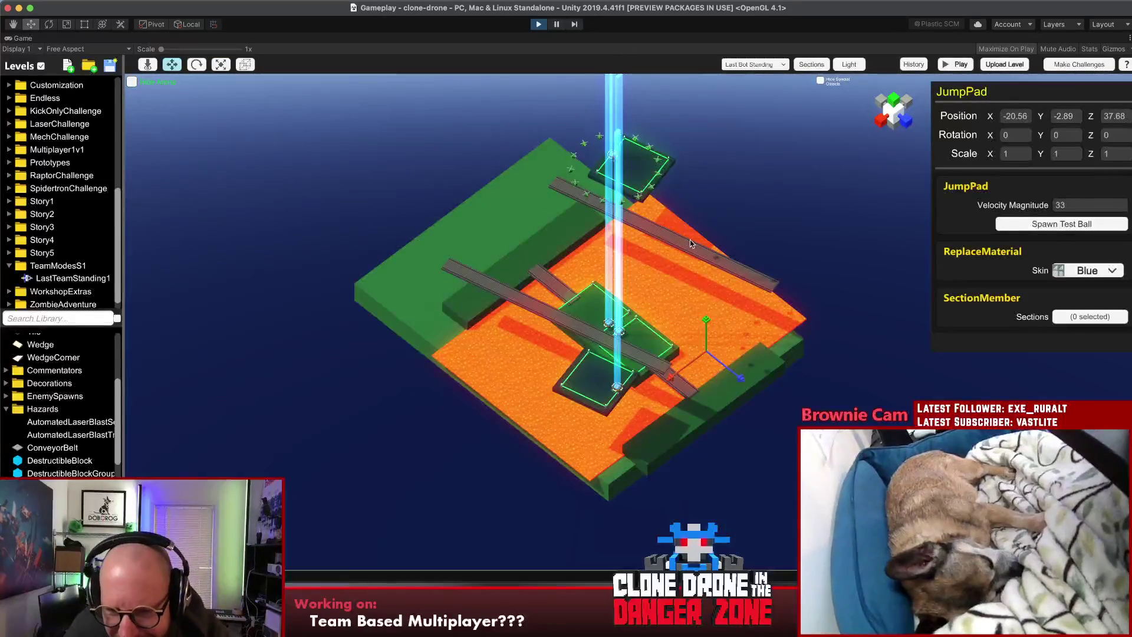
pyautogui.moveTo(708, 335); pyautogui.dragTo(708, 326)
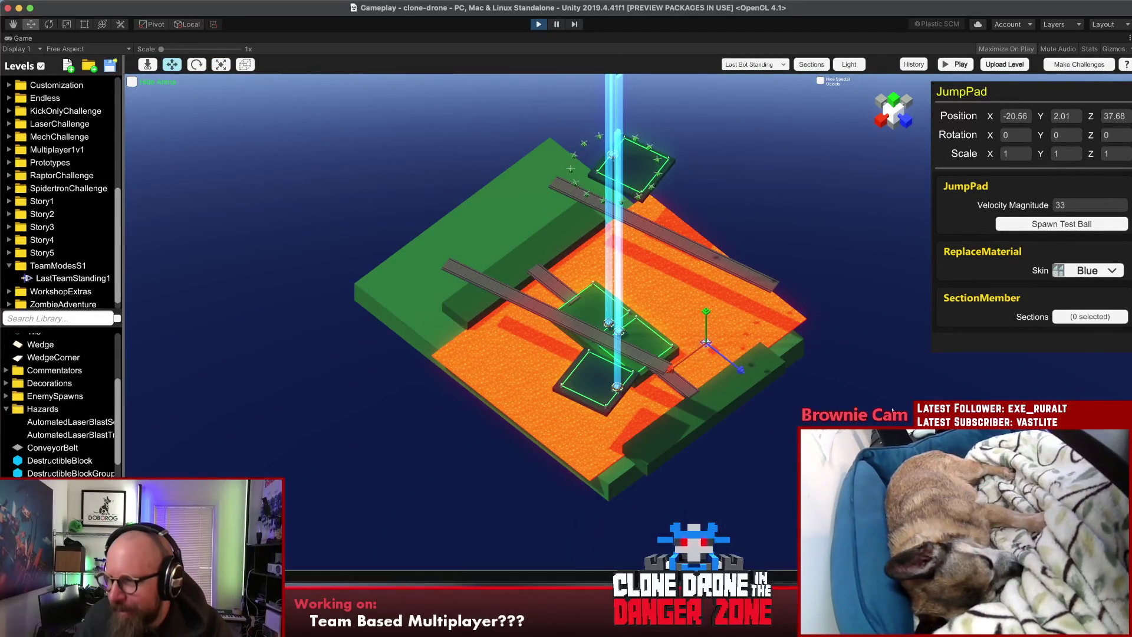
# Step: Slide the jump pad along Z to 38.6 and lower it slightly
pyautogui.scroll(3, 849, 392)
pyautogui.scroll(5, 805, 396)
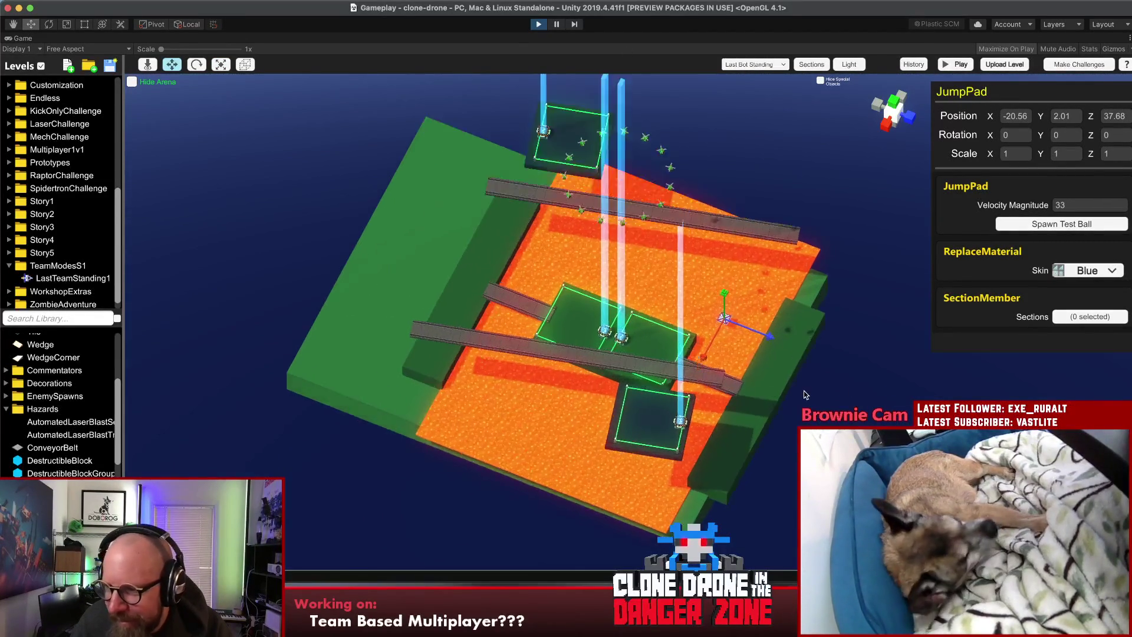
pyautogui.moveTo(805, 396); pyautogui.dragTo(805, 336)
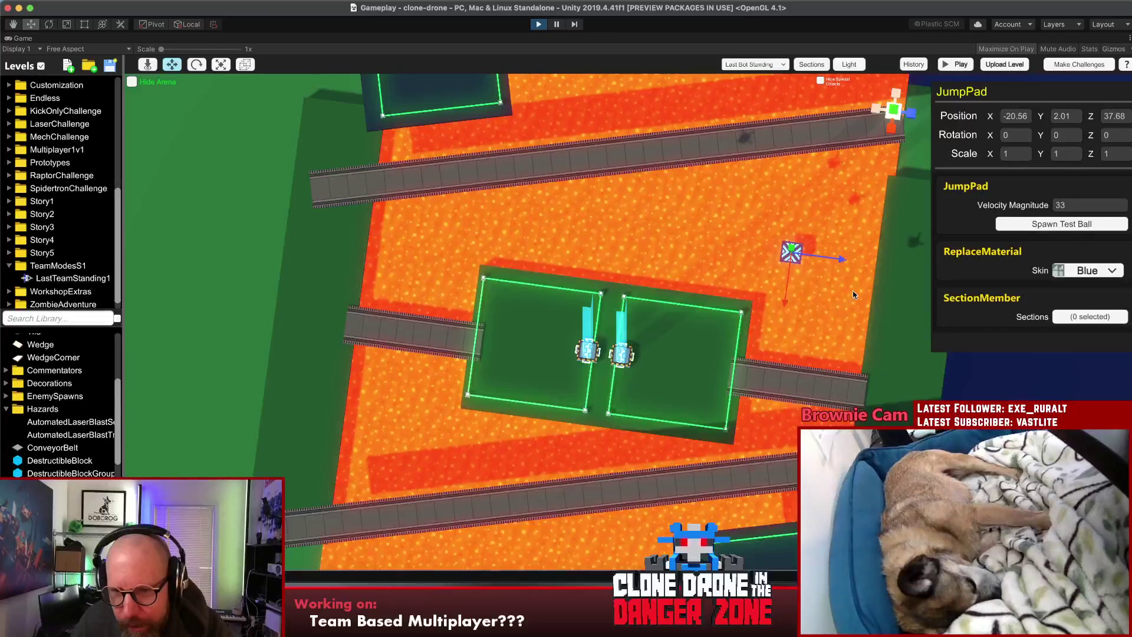
pyautogui.scroll(3, 805, 336)
pyautogui.moveTo(814, 242)
pyautogui.mouseDown()
pyautogui.moveTo(829, 243)
pyautogui.moveTo(819, 242)
pyautogui.mouseUp()
pyautogui.moveTo(803, 350); pyautogui.dragTo(779, 357)
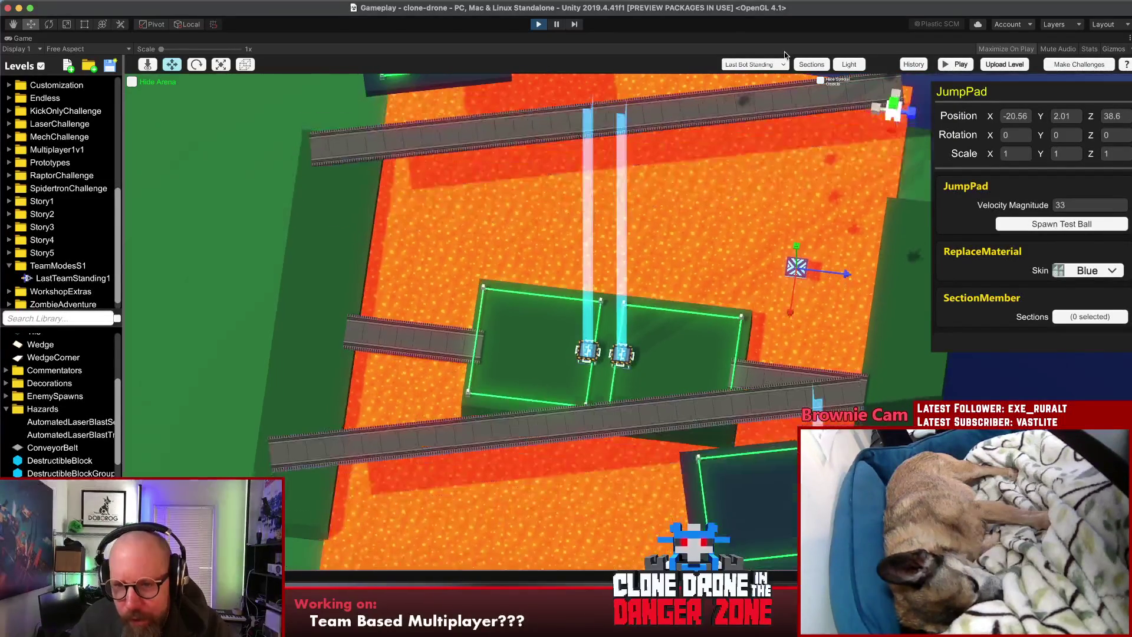
pyautogui.moveTo(813, 260)
pyautogui.mouseDown()
pyautogui.moveTo(795, 416)
pyautogui.moveTo(802, 251)
pyautogui.mouseUp()
pyautogui.moveTo(802, 361)
pyautogui.mouseDown()
pyautogui.moveTo(838, 330)
pyautogui.moveTo(831, 307)
pyautogui.mouseUp()
pyautogui.click(899, 370)
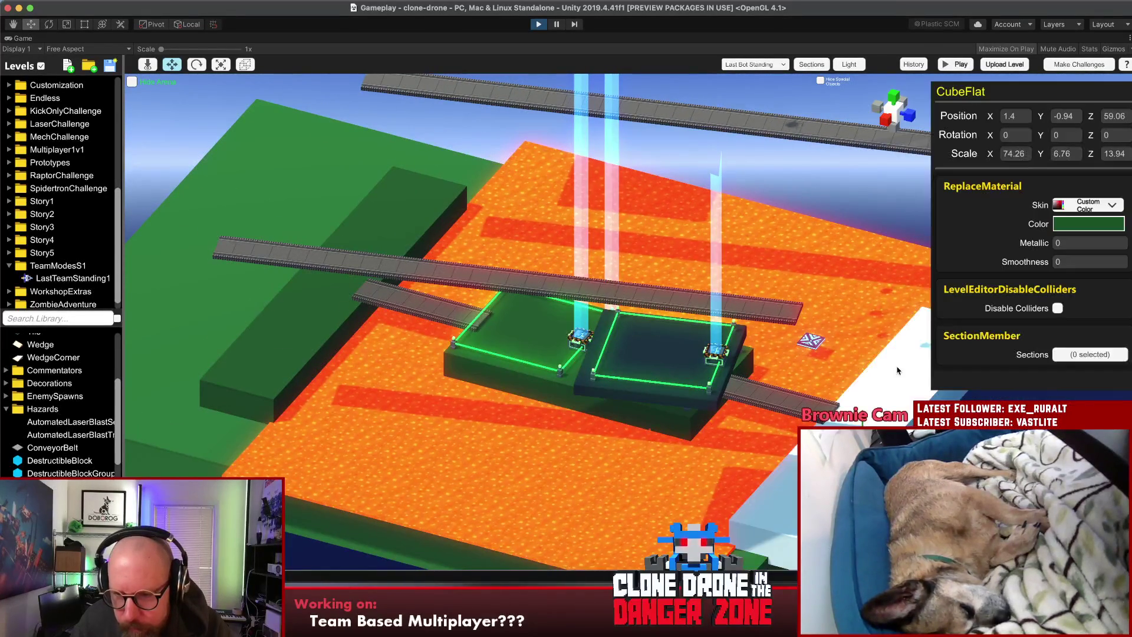
# Step: Move the green CubeFlat slab beside the jump pad and shrink it to a small block
pyautogui.moveTo(906, 378); pyautogui.dragTo(897, 331)
pyautogui.moveTo(837, 448)
pyautogui.mouseDown()
pyautogui.moveTo(751, 368)
pyautogui.moveTo(767, 385)
pyautogui.moveTo(753, 406)
pyautogui.mouseUp()
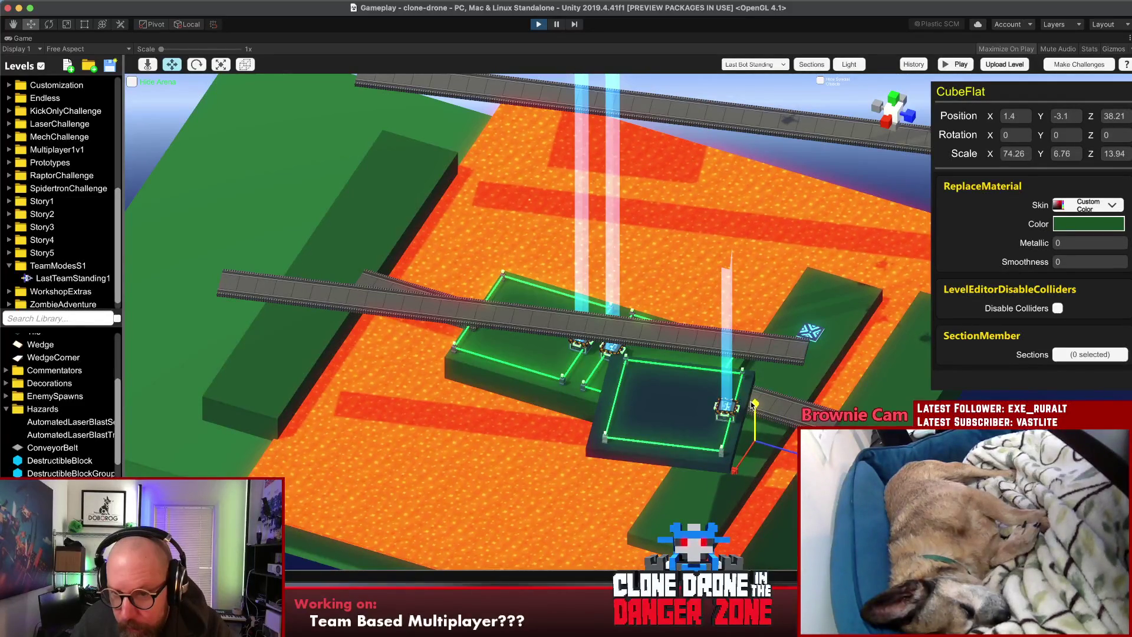
pyautogui.moveTo(678, 530); pyautogui.dragTo(809, 361)
pyautogui.moveTo(852, 292)
pyautogui.mouseDown()
pyautogui.moveTo(824, 345)
pyautogui.moveTo(817, 283)
pyautogui.moveTo(796, 248)
pyautogui.mouseUp()
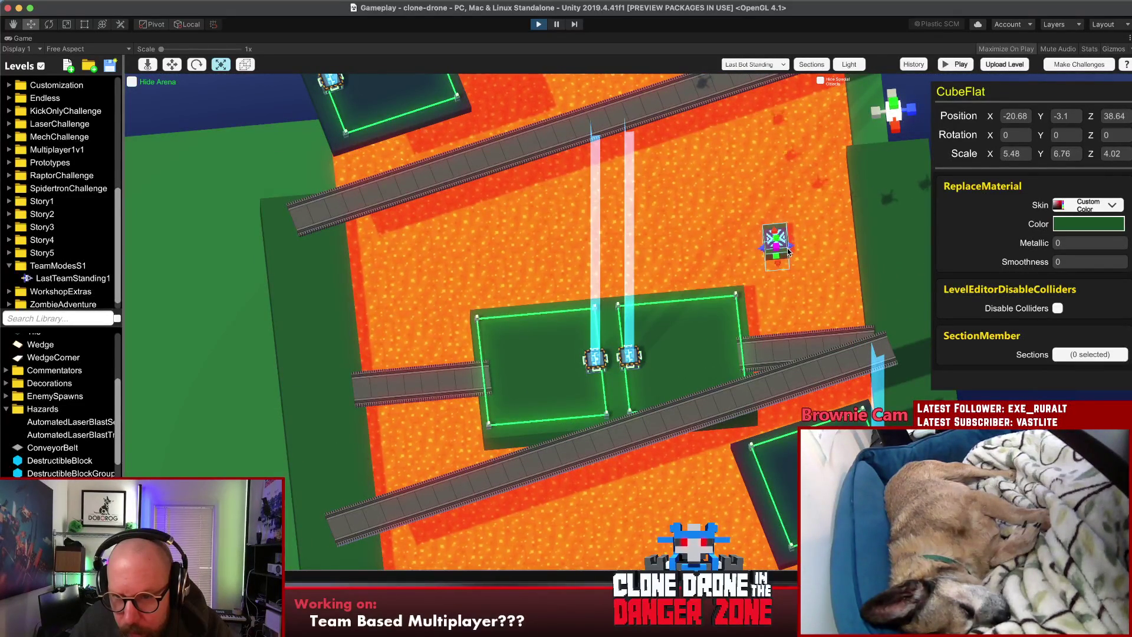
pyautogui.moveTo(788, 252); pyautogui.dragTo(699, 128)
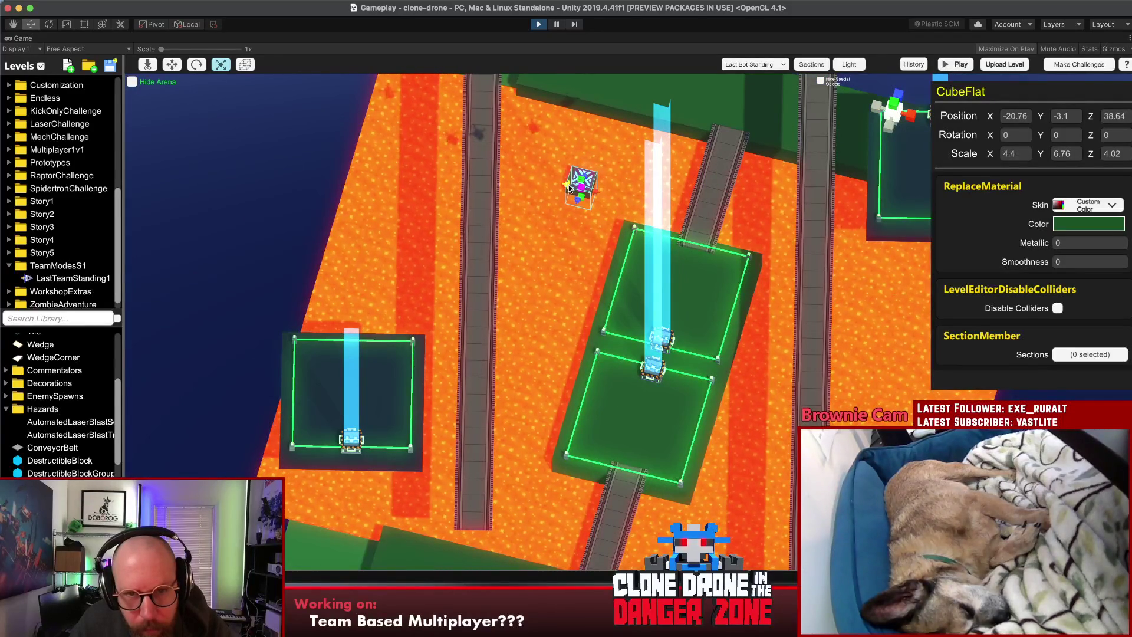
# Step: Change the block's colour from green to dark blue
pyautogui.click(1061, 223)
pyautogui.moveTo(907, 207); pyautogui.dragTo(909, 191)
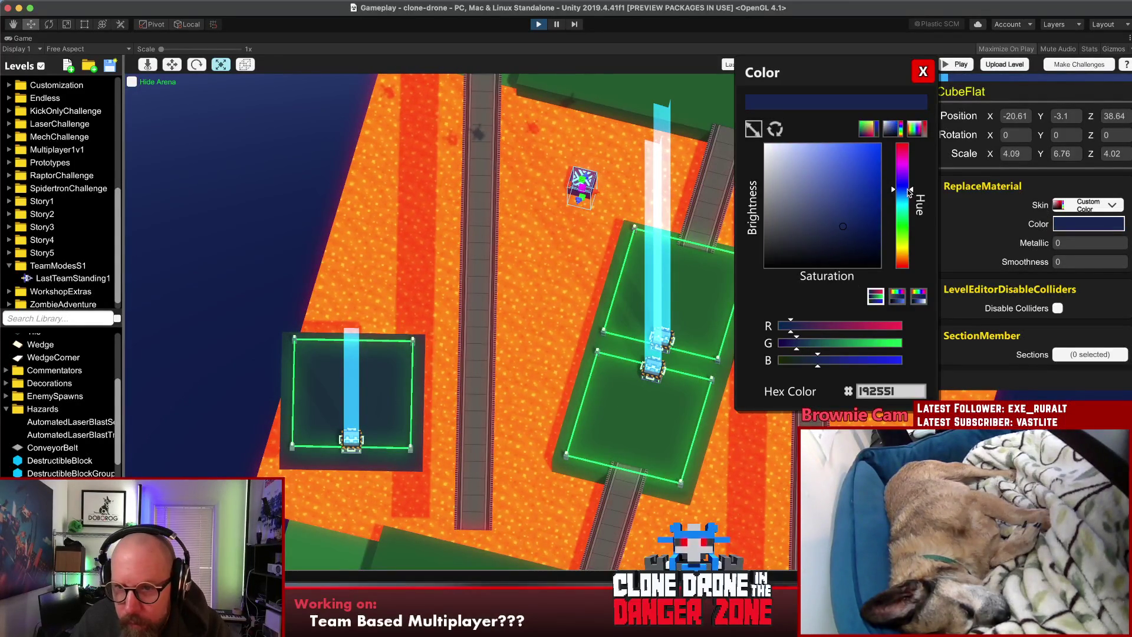
pyautogui.click(923, 72)
pyautogui.click(306, 145)
# Step: Narrow and shorten the block from all four sides to fit under the jump pad
pyautogui.moveTo(307, 145)
pyautogui.mouseDown()
pyautogui.moveTo(601, 204)
pyautogui.moveTo(646, 254)
pyautogui.mouseUp()
pyautogui.click(601, 205)
pyautogui.keyDown('shift'); pyautogui.click(603, 204); pyautogui.keyUp('shift')
pyautogui.click(268, 153)
pyautogui.doubleClick(594, 213)
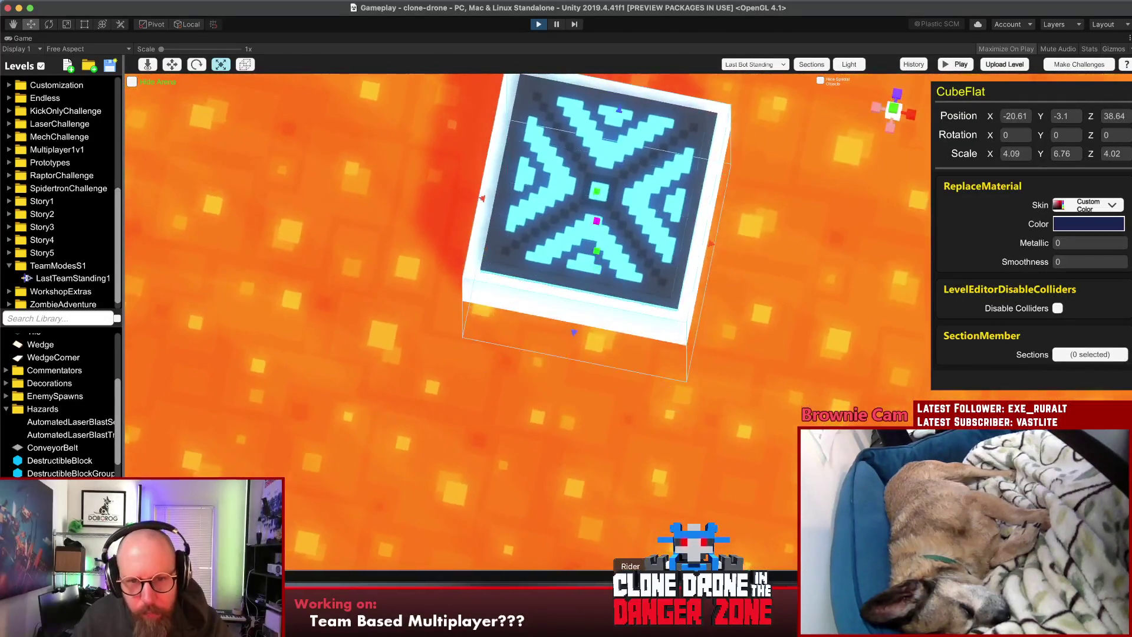
pyautogui.moveTo(689, 212); pyautogui.dragTo(677, 212)
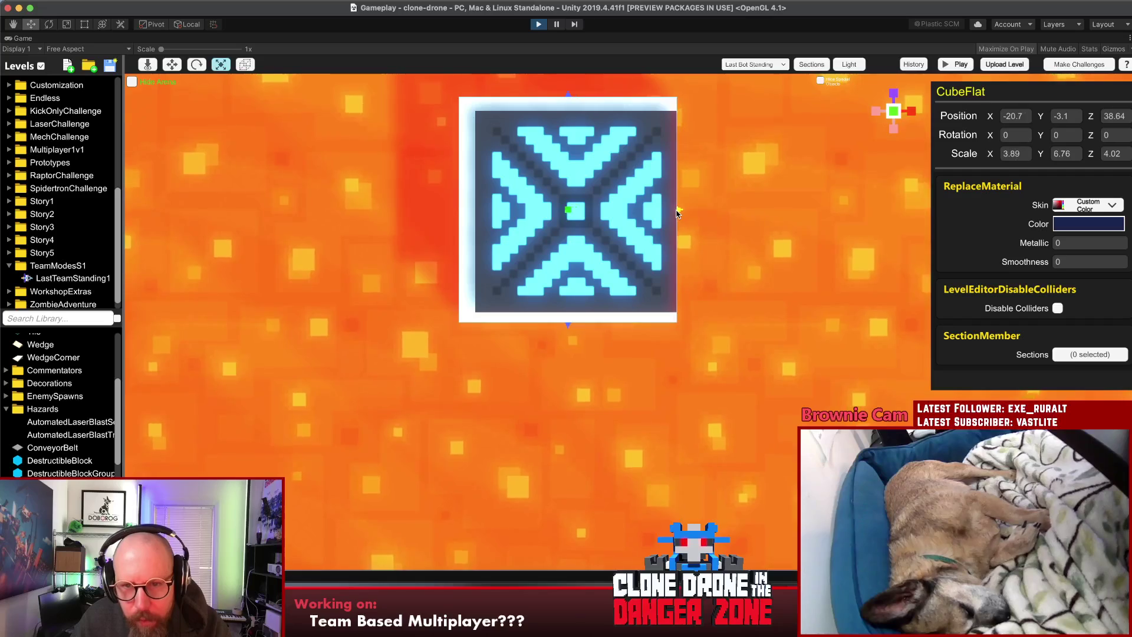
pyautogui.moveTo(456, 213); pyautogui.dragTo(475, 213)
pyautogui.moveTo(575, 96); pyautogui.dragTo(574, 109)
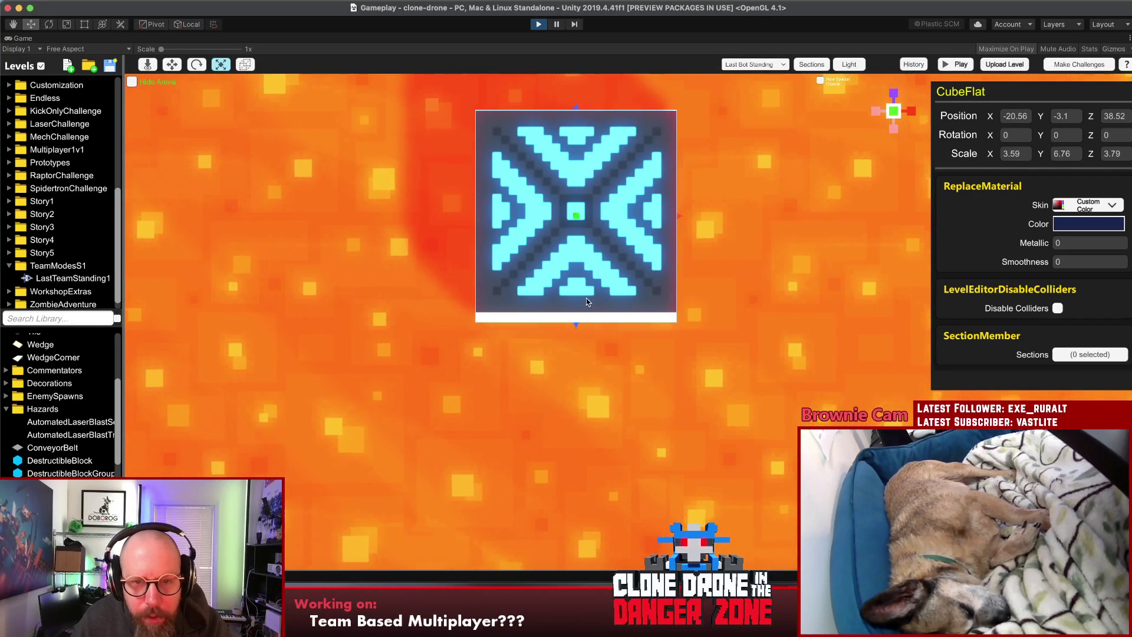
pyautogui.moveTo(576, 324); pyautogui.dragTo(575, 312)
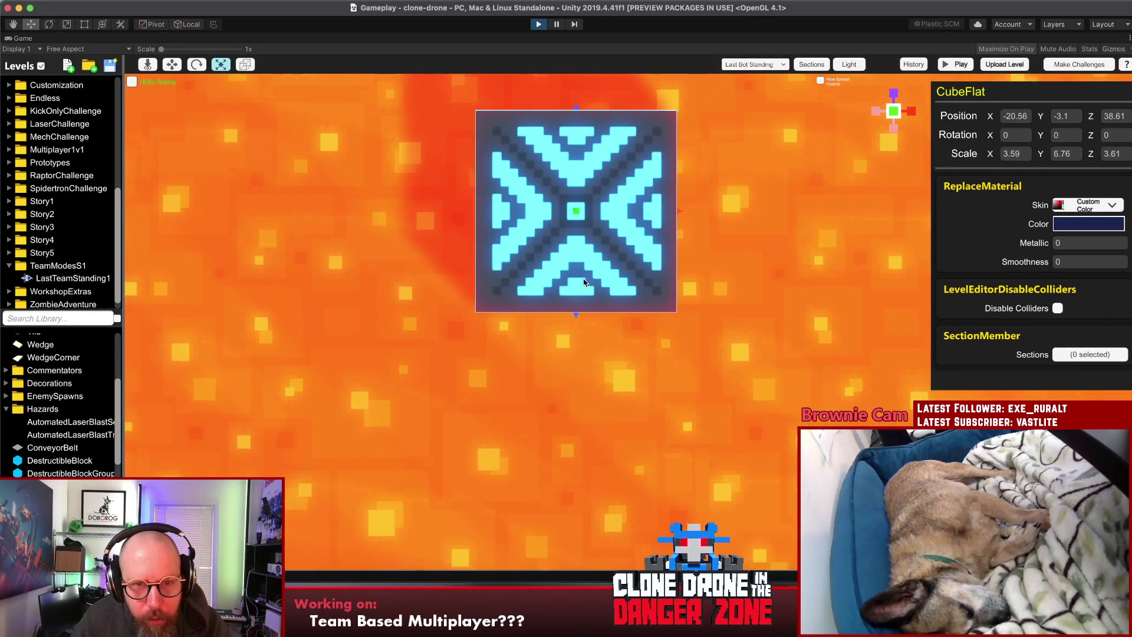
pyautogui.moveTo(575, 111); pyautogui.dragTo(576, 112)
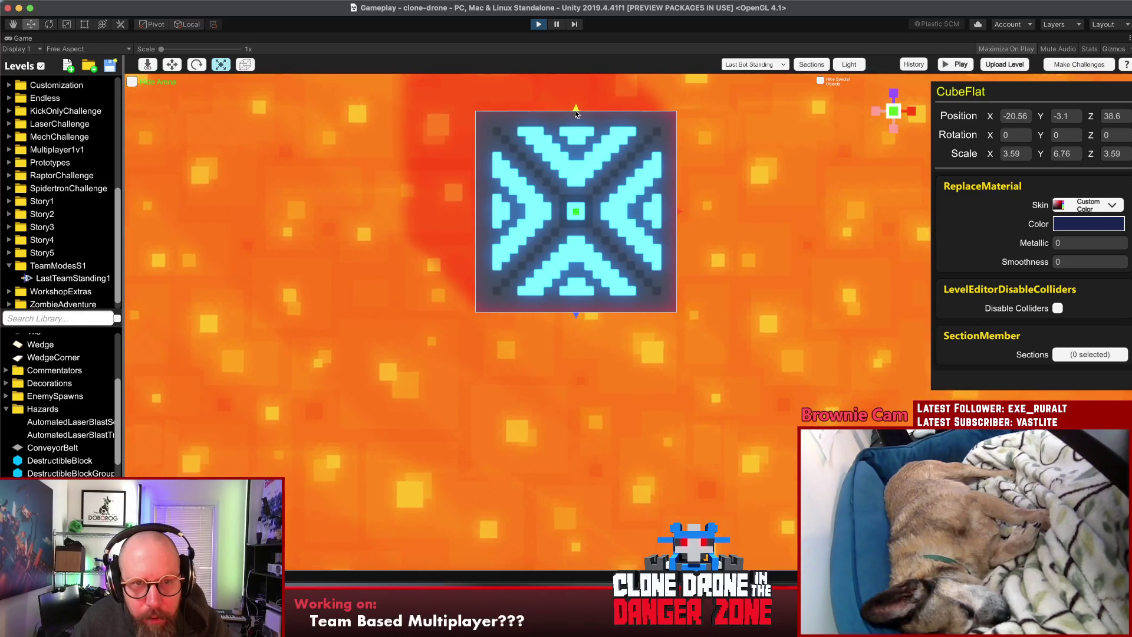
# Step: Lengthen the pillar along Z and widen it along X to 3.75 × 6.76 × 3.77
pyautogui.click(729, 261)
pyautogui.moveTo(730, 261); pyautogui.dragTo(711, 346)
pyautogui.scroll(-5, 711, 346)
pyautogui.moveTo(713, 391)
pyautogui.mouseDown()
pyautogui.moveTo(568, 79)
pyautogui.moveTo(646, 217)
pyautogui.mouseUp()
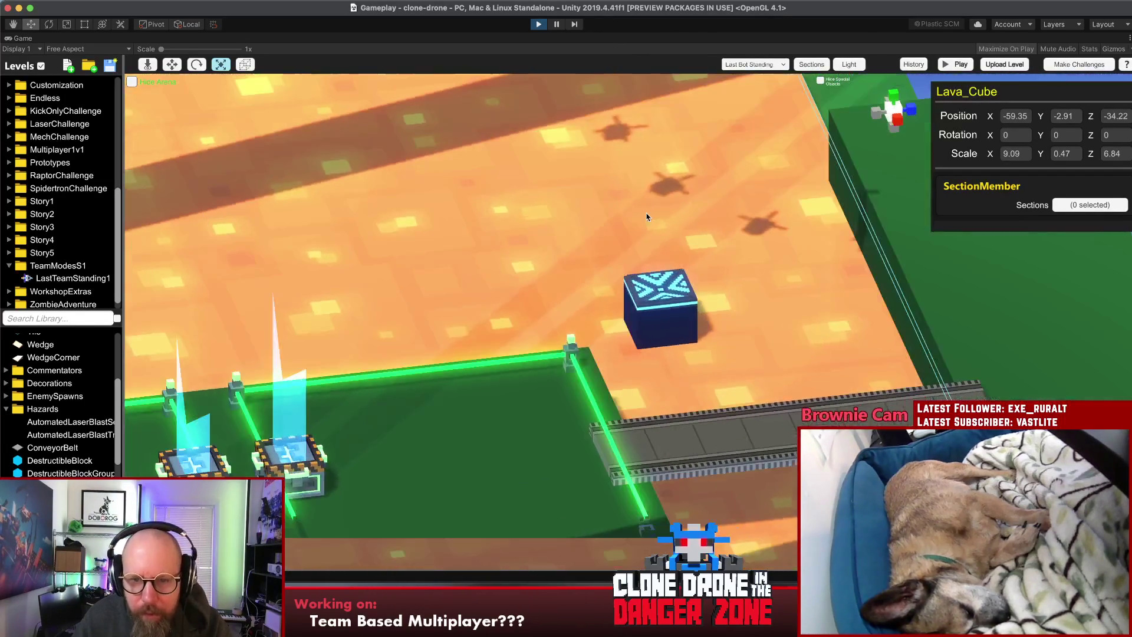
pyautogui.click(653, 325)
pyautogui.moveTo(627, 344); pyautogui.dragTo(734, 382)
pyautogui.click(893, 96)
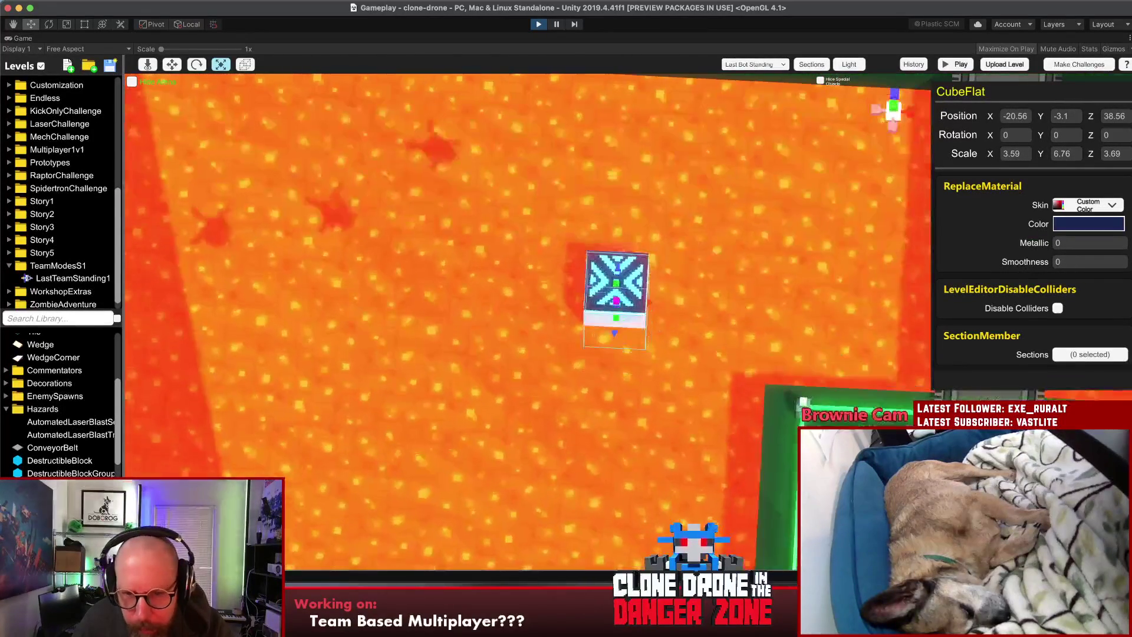
pyautogui.moveTo(645, 290)
pyautogui.mouseDown()
pyautogui.moveTo(618, 257)
pyautogui.moveTo(581, 291)
pyautogui.mouseUp()
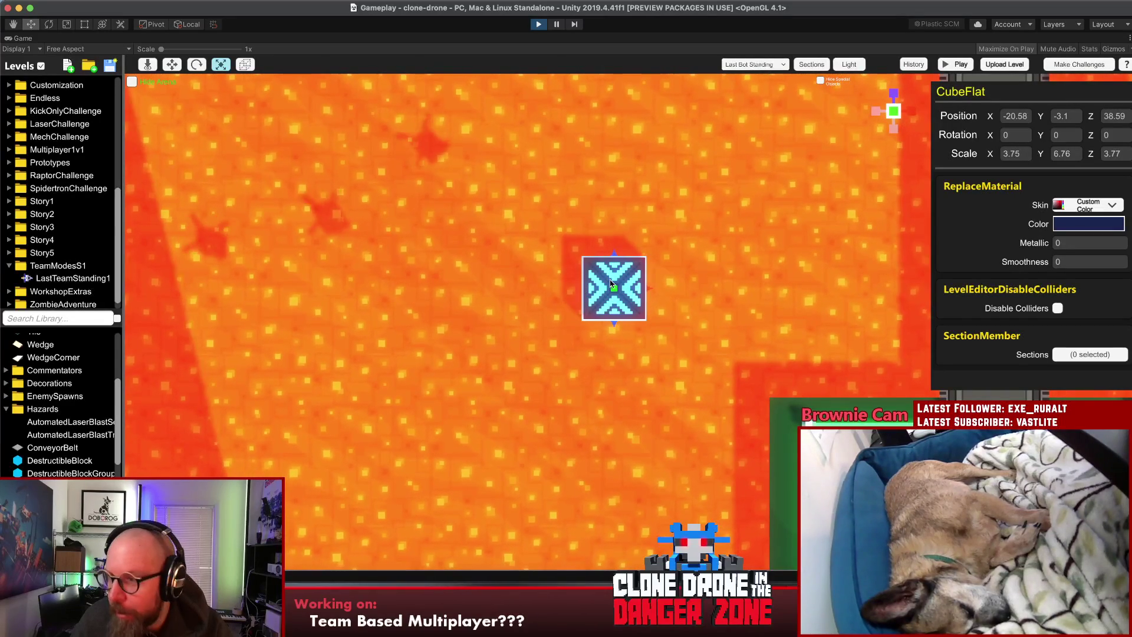
pyautogui.click(699, 291)
# Step: Lower the jump pad and its pillar together deeper into the lava
pyautogui.click(626, 309)
pyautogui.press('t')
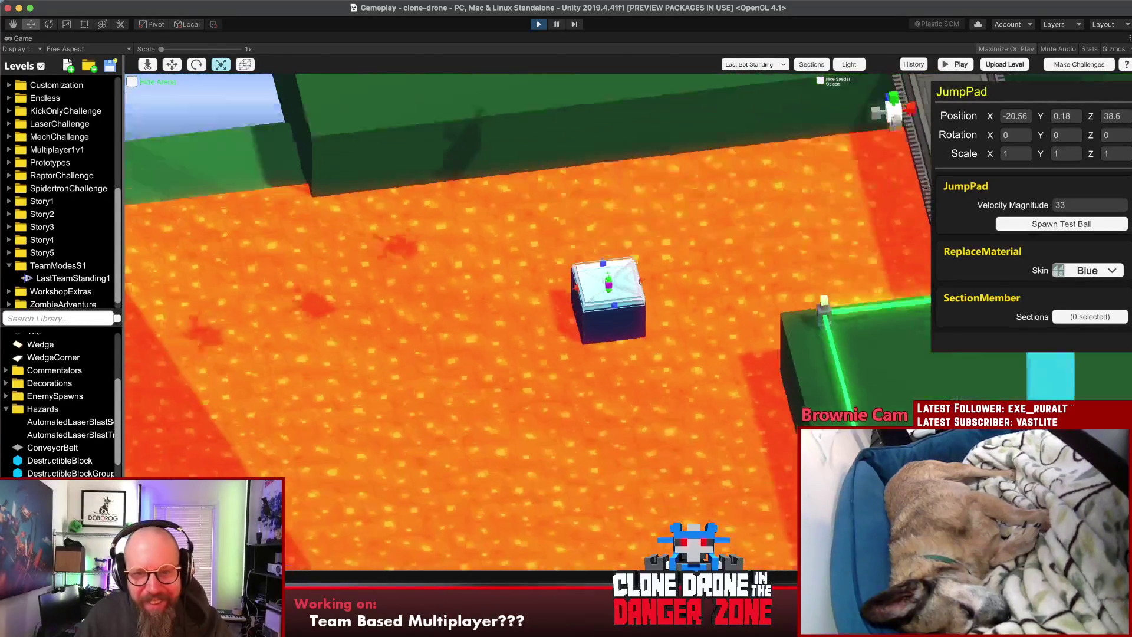
pyautogui.keyDown('shift'); pyautogui.click(632, 279); pyautogui.keyUp('shift')
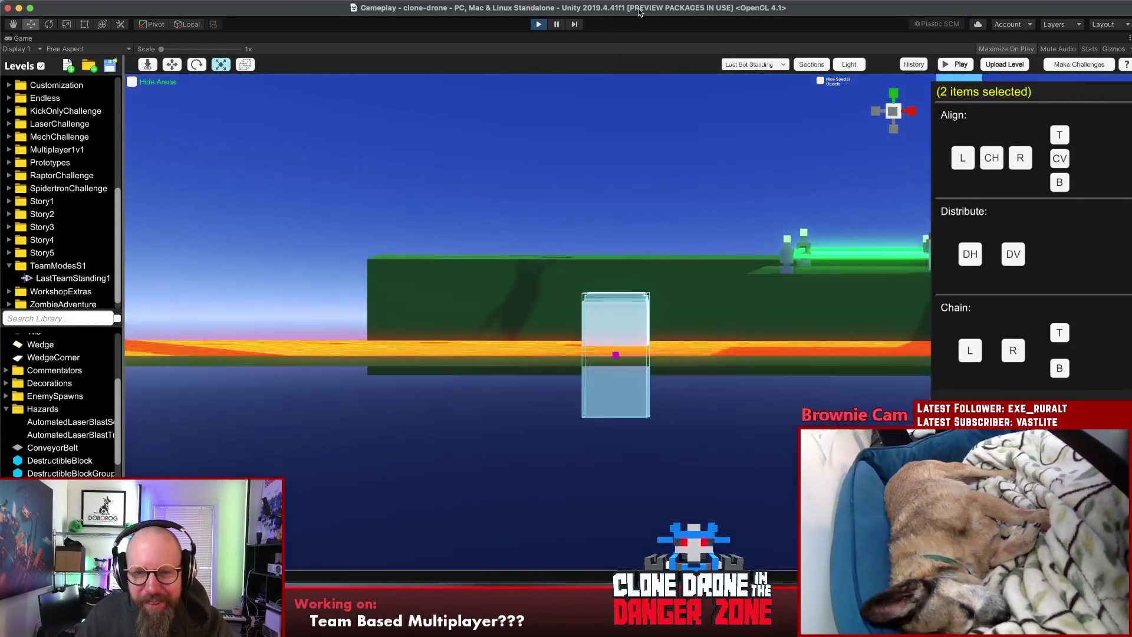
pyautogui.press('f')
pyautogui.moveTo(618, 304); pyautogui.dragTo(618, 342)
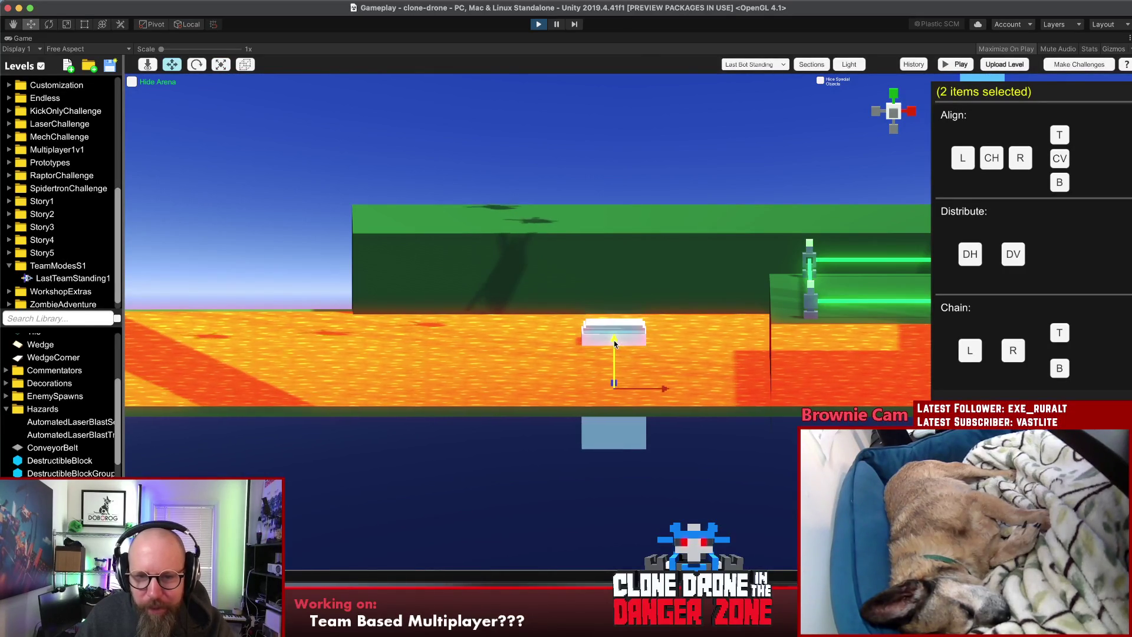
pyautogui.press('t')
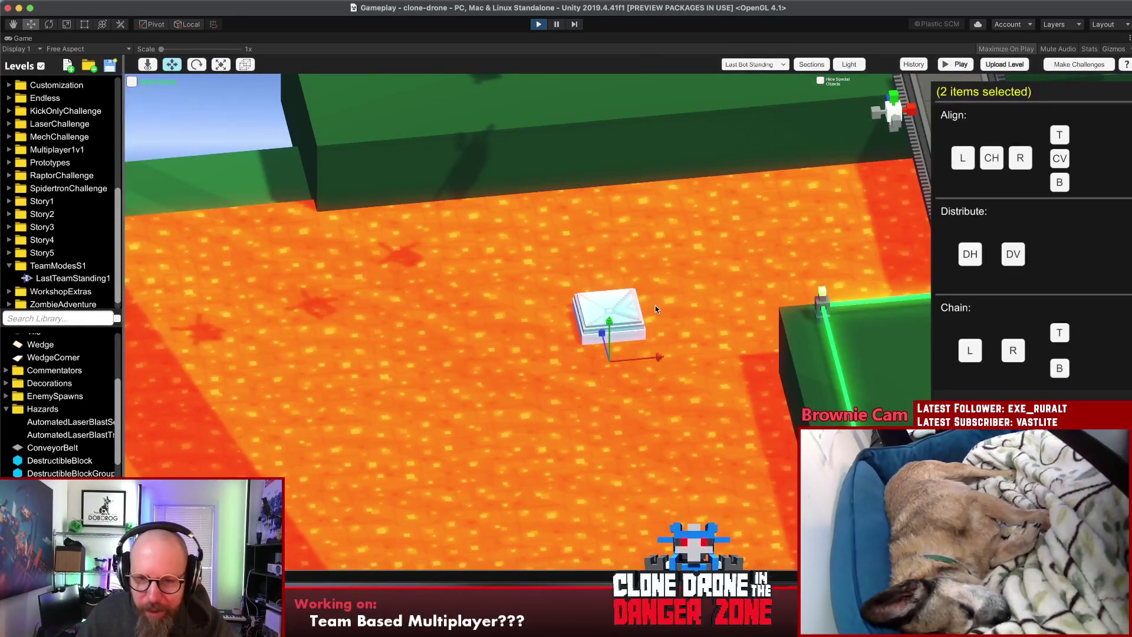
pyautogui.press('f')
pyautogui.click(505, 230)
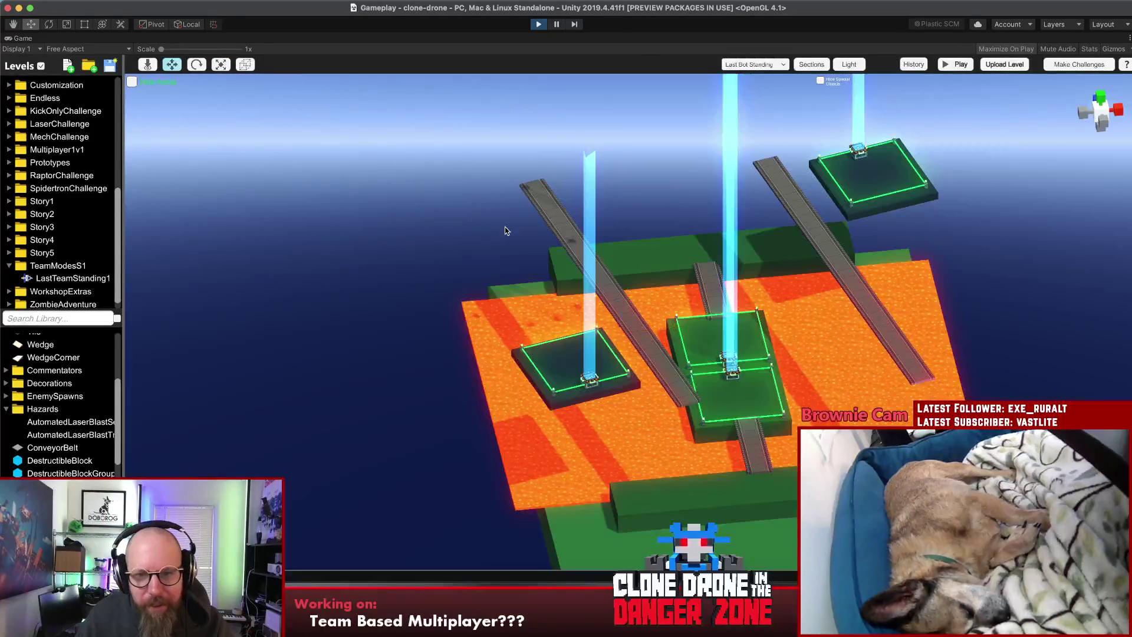
pyautogui.moveTo(504, 230); pyautogui.dragTo(601, 370)
# Step: Set the jump pad's Velocity Magnitude to 50 and launch test balls off it
pyautogui.click(630, 319)
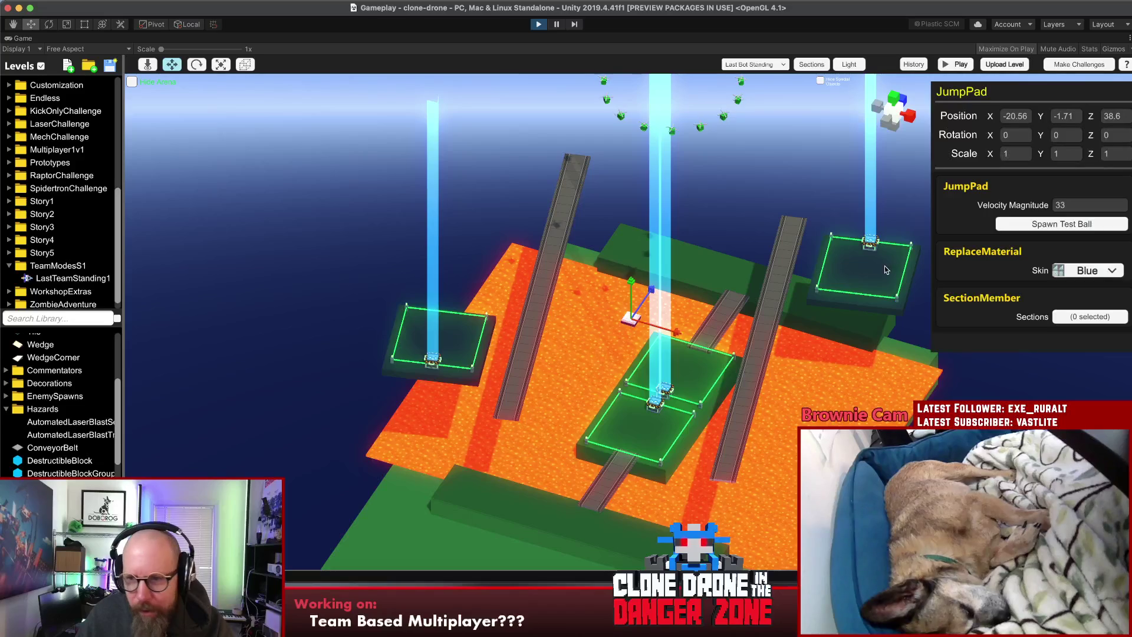
pyautogui.click(1046, 225)
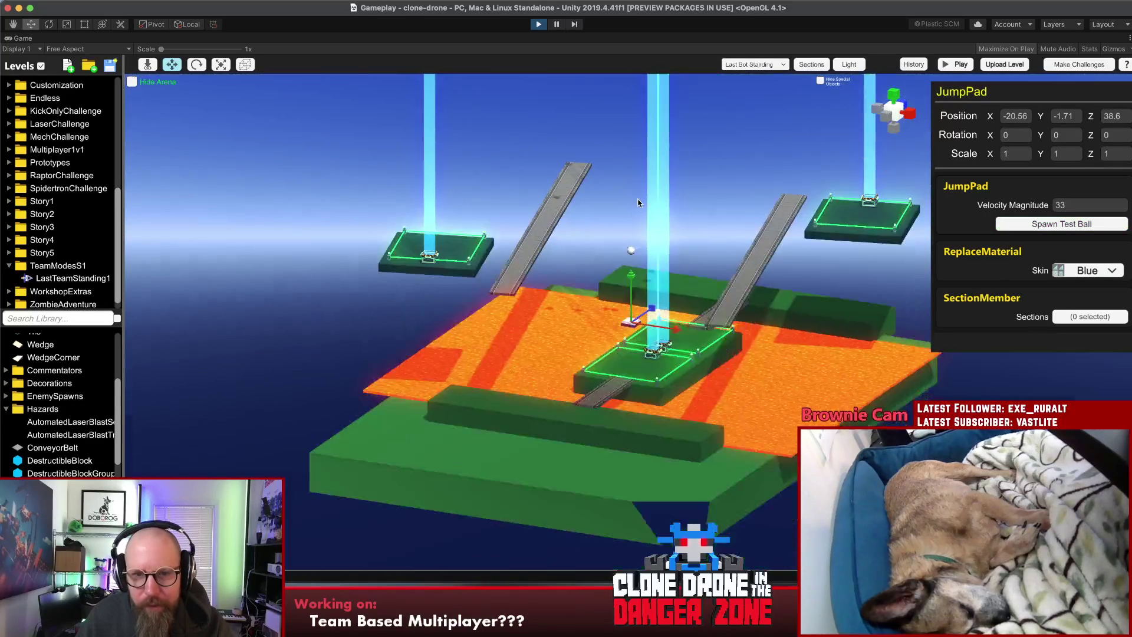
pyautogui.write('50')
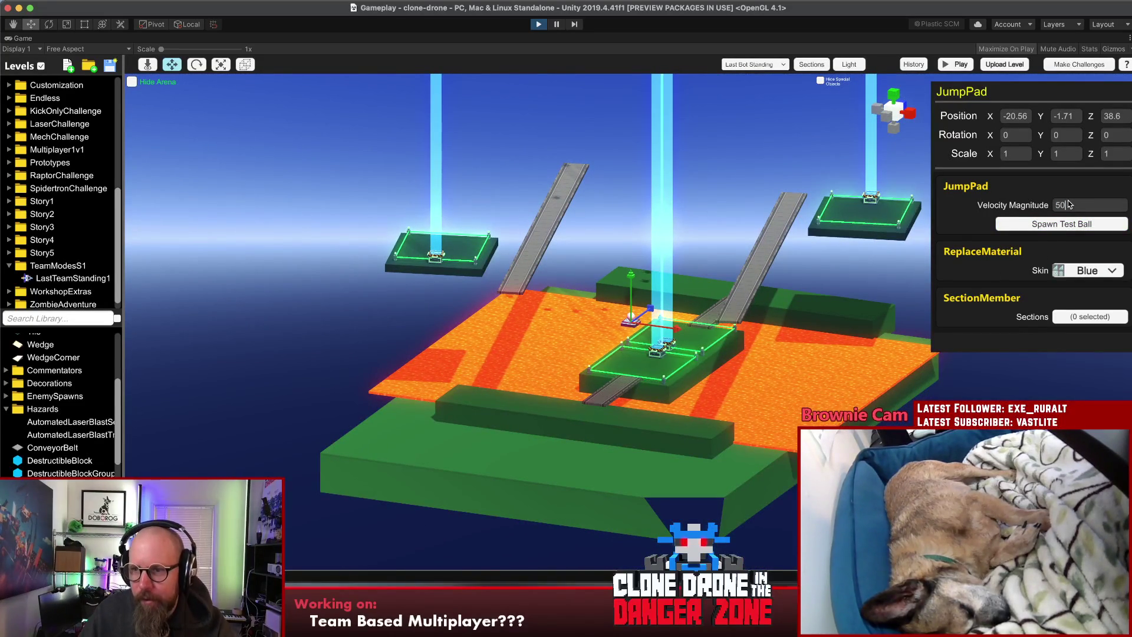
pyautogui.click(1061, 224)
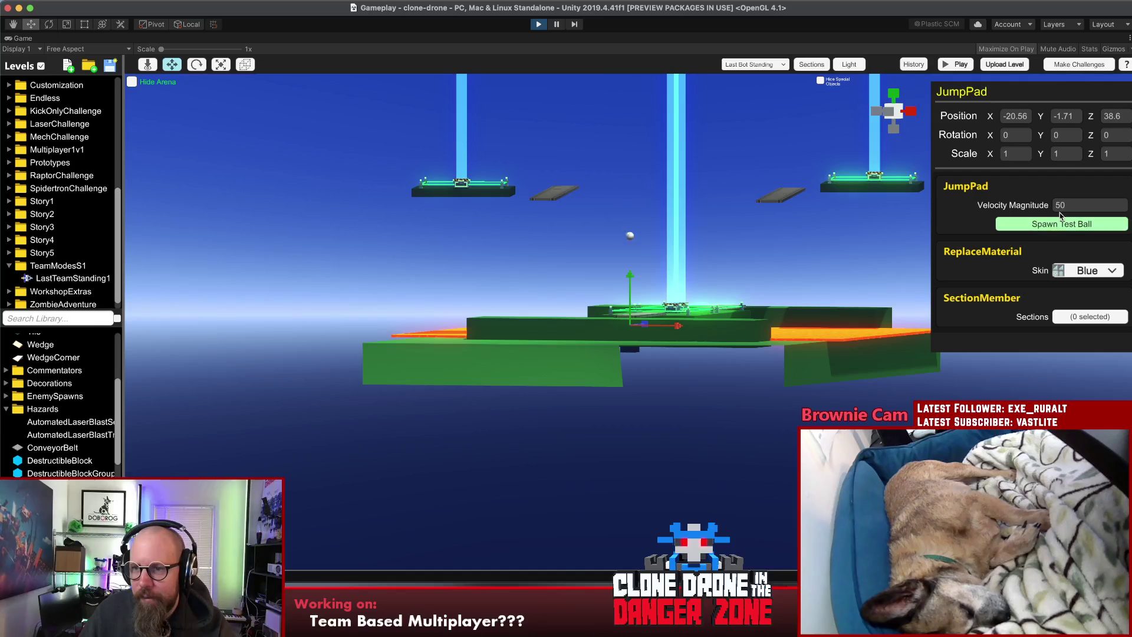
pyautogui.click(1067, 225)
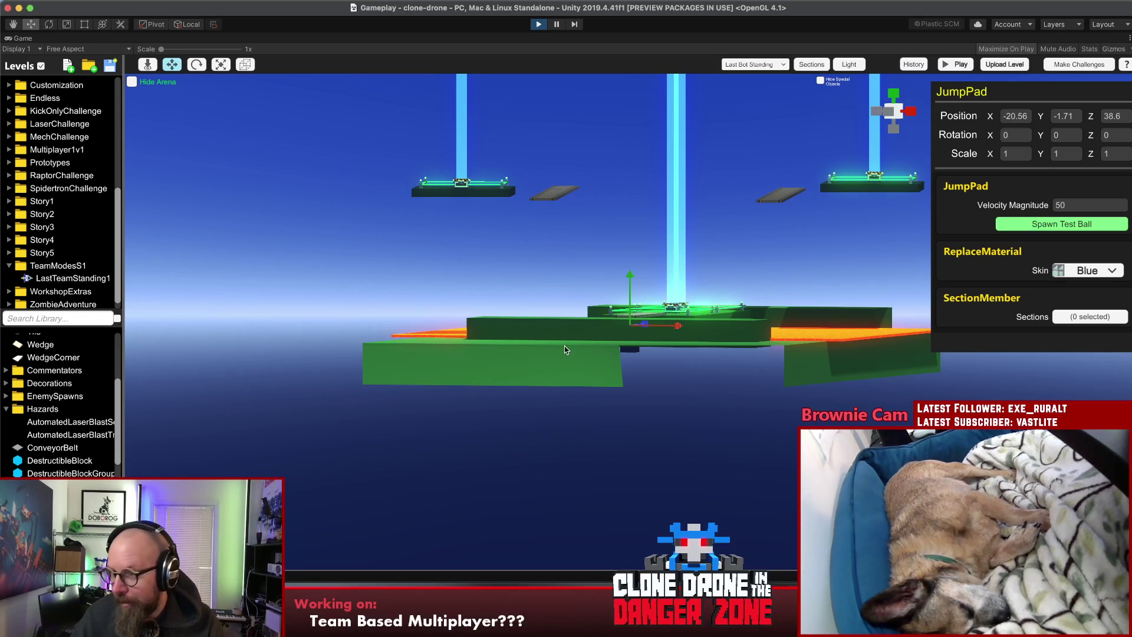
pyautogui.click(603, 243)
pyautogui.moveTo(603, 243)
pyautogui.mouseDown()
pyautogui.moveTo(604, 330)
pyautogui.moveTo(634, 288)
pyautogui.moveTo(633, 312)
pyautogui.moveTo(642, 305)
pyautogui.mouseUp()
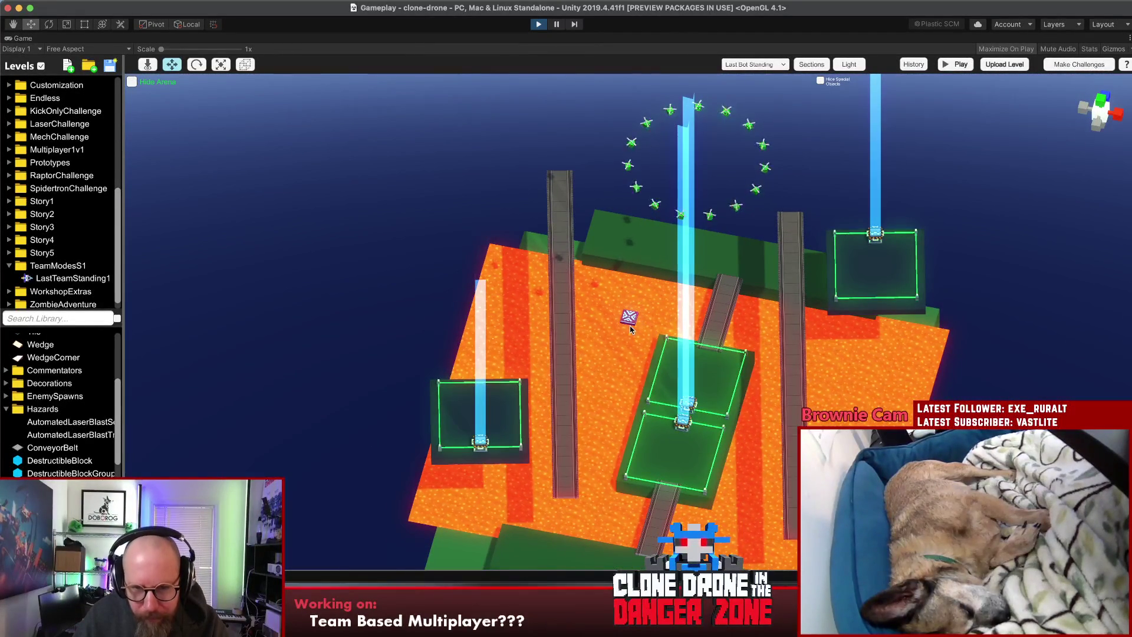
pyautogui.click(629, 324)
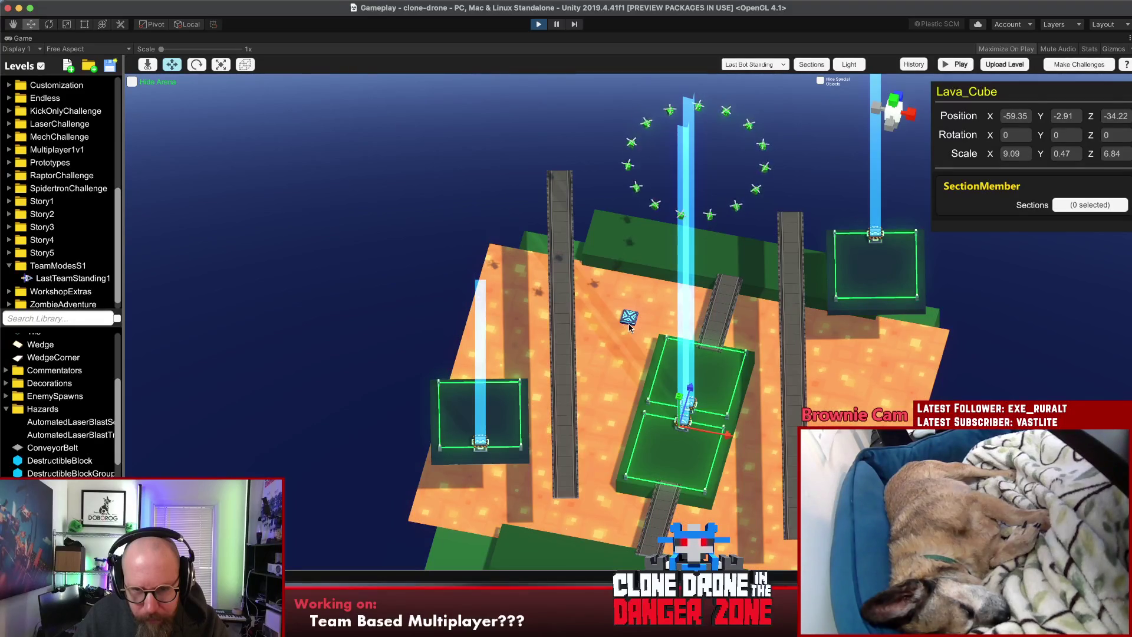
# Step: Move the second upgrade drop down to the lower-right lava, diagonally opposite the first
pyautogui.moveTo(631, 324); pyautogui.dragTo(682, 457)
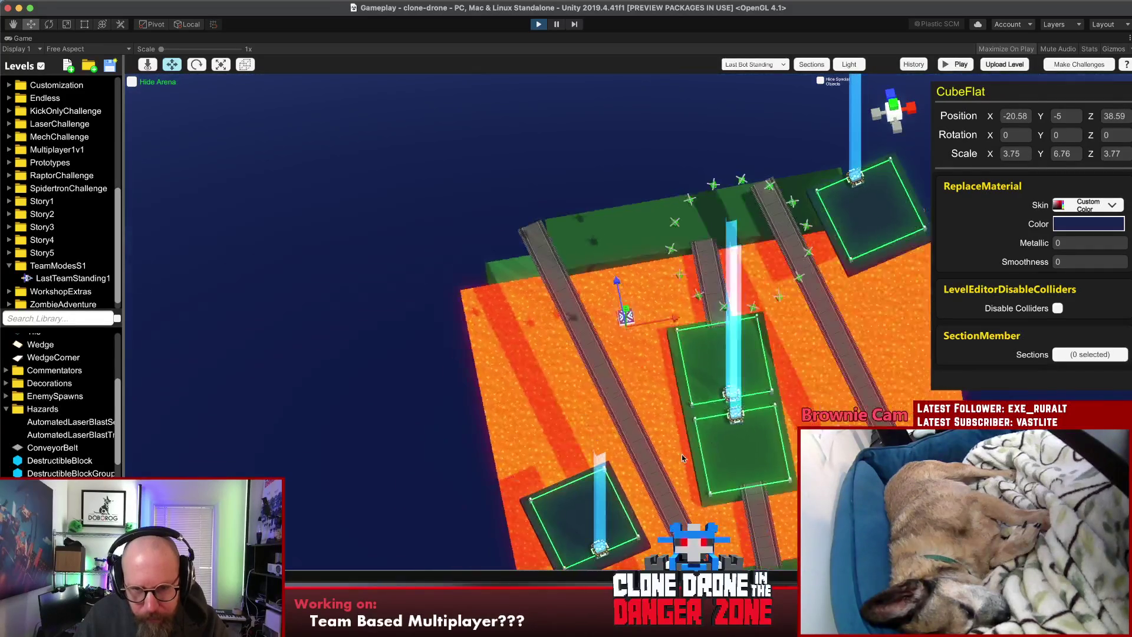
pyautogui.keyDown('shift'); pyautogui.click(628, 317); pyautogui.keyUp('shift')
pyautogui.scroll(-6, 648, 407)
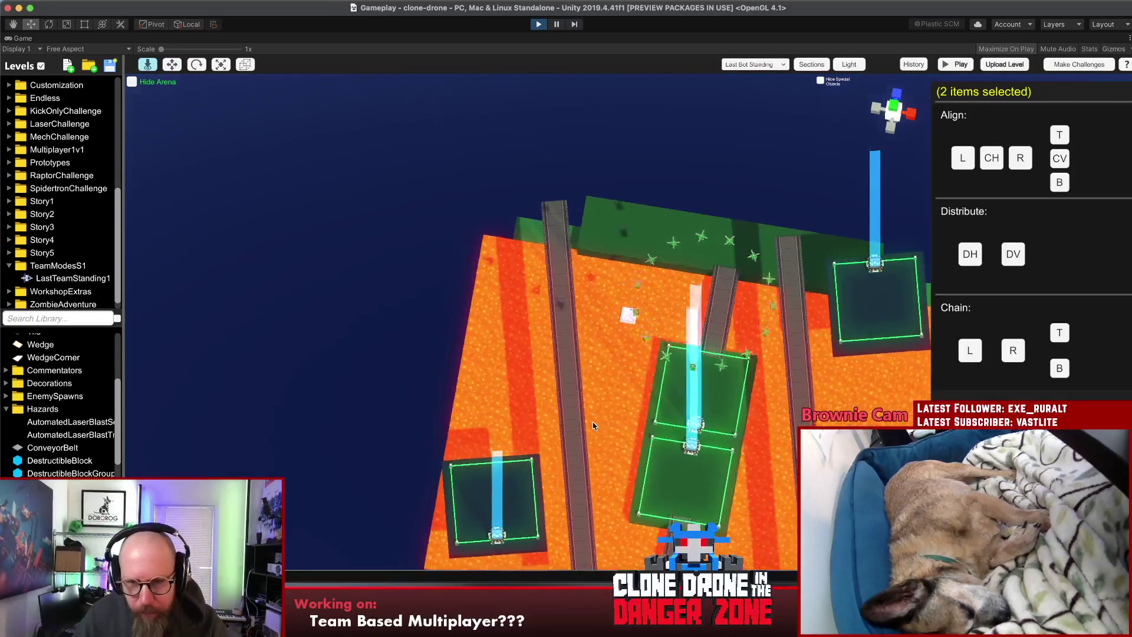
pyautogui.moveTo(650, 414); pyautogui.dragTo(760, 552)
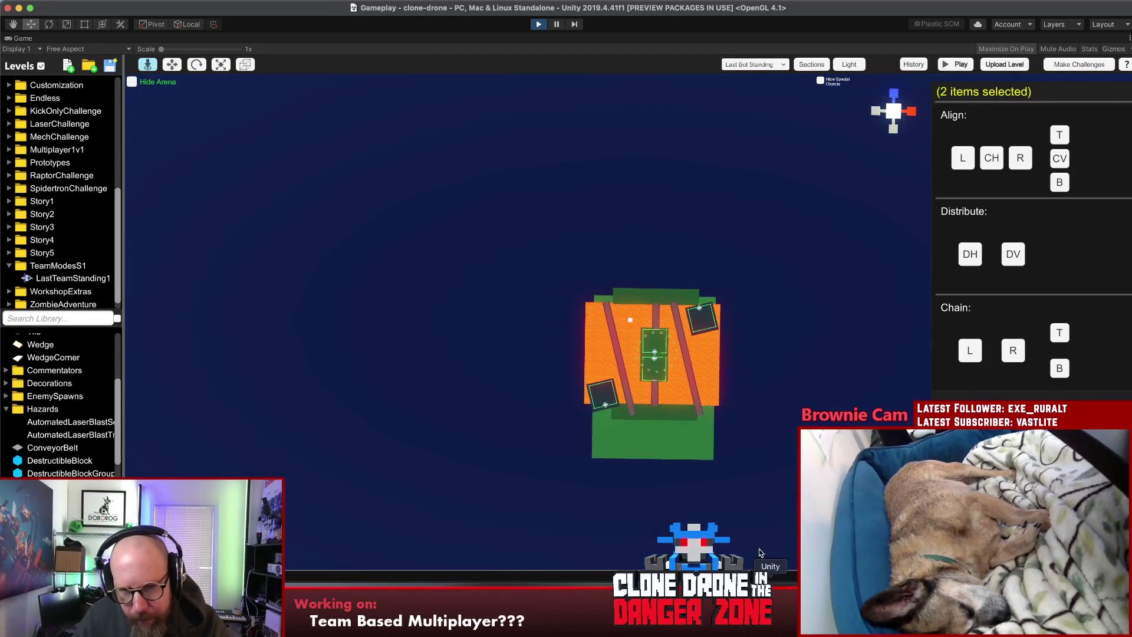
pyautogui.press('w')
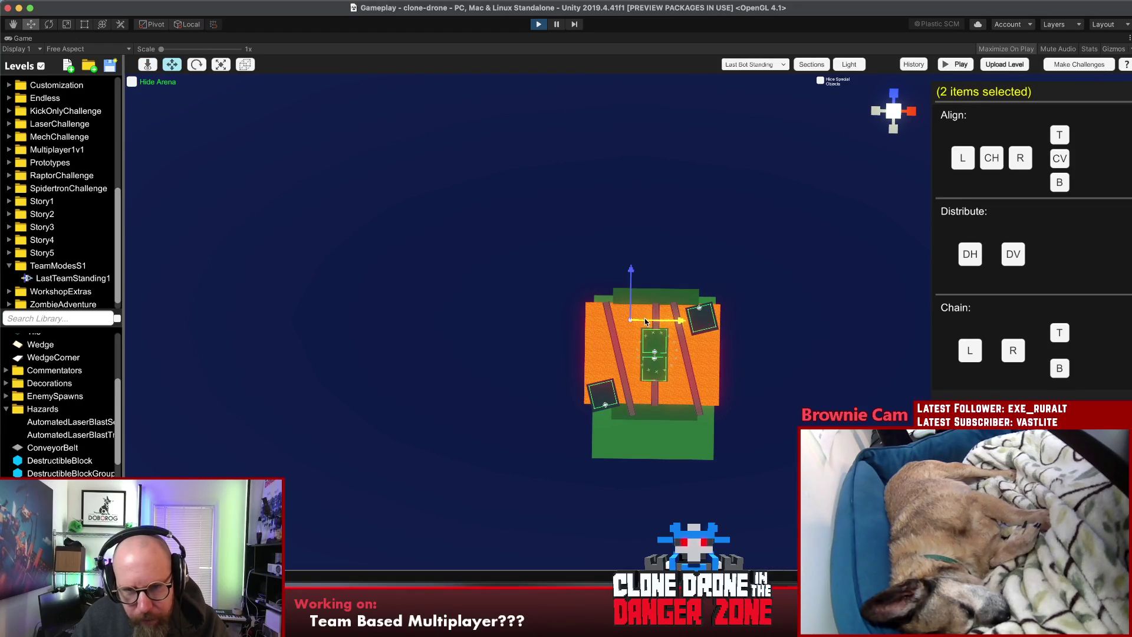
pyautogui.moveTo(678, 279); pyautogui.dragTo(678, 364)
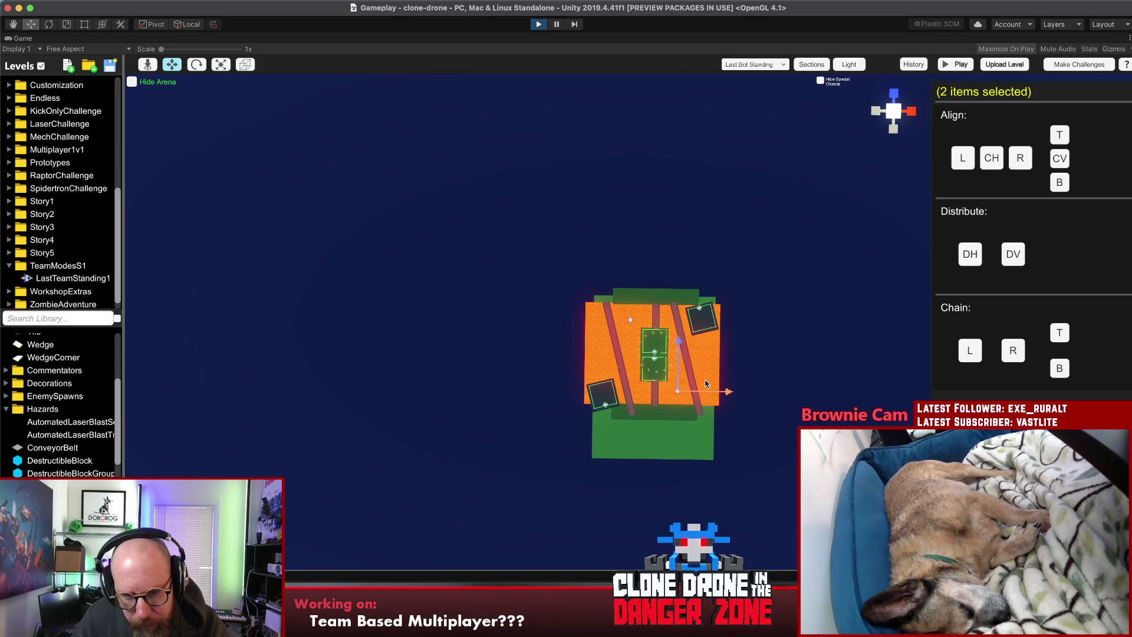
pyautogui.moveTo(706, 384); pyautogui.dragTo(844, 125)
pyautogui.scroll(10, 723, 358)
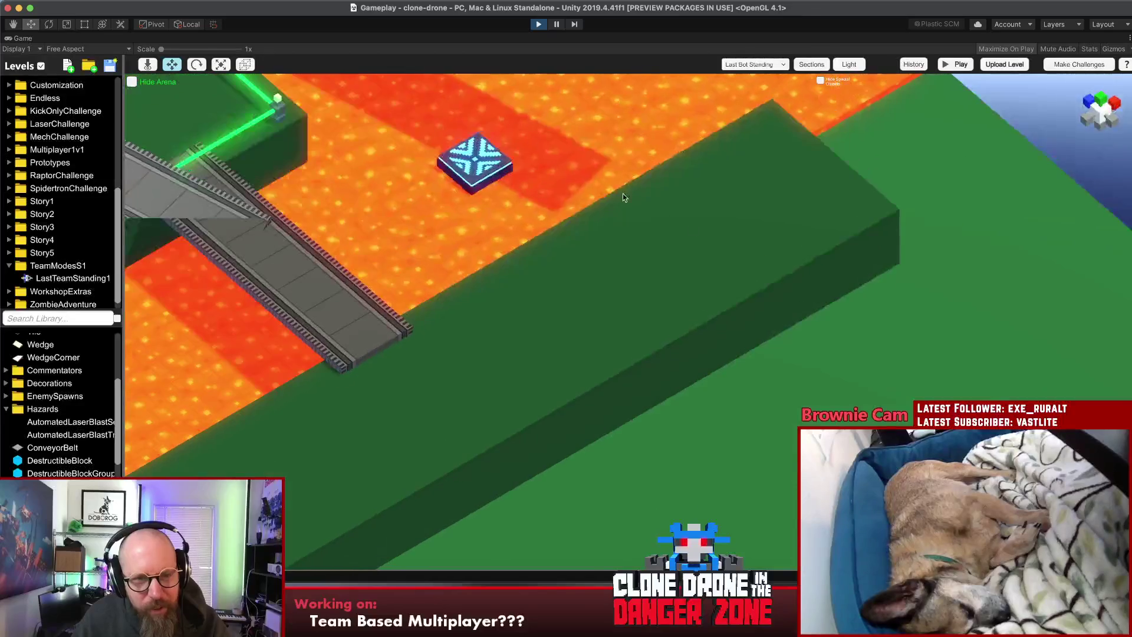
pyautogui.scroll(-5, 500, 193)
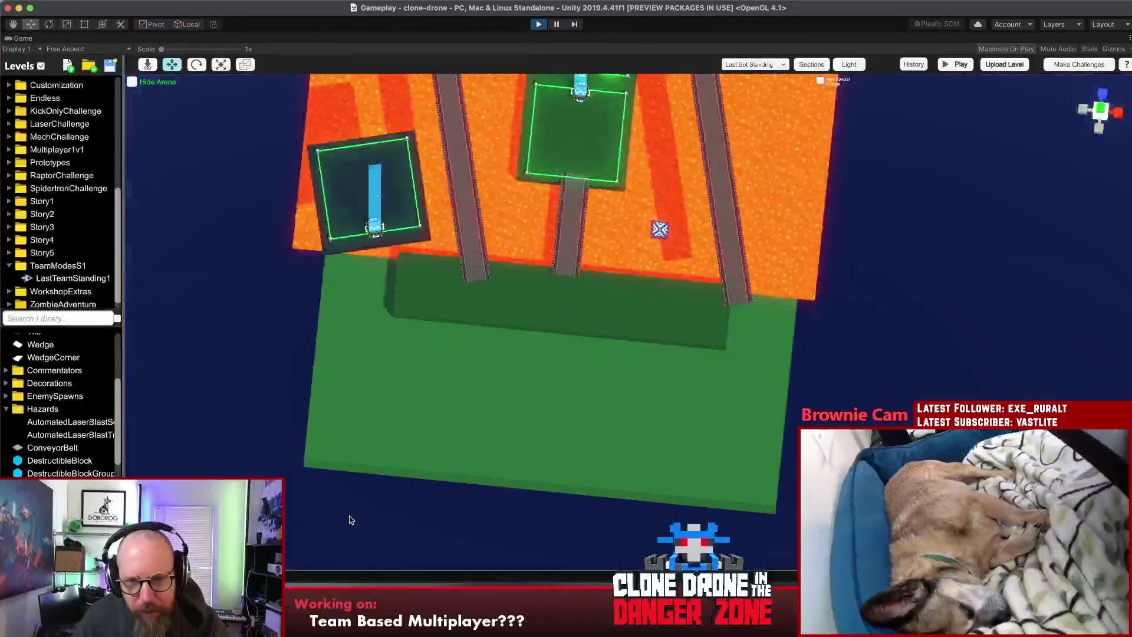
pyautogui.moveTo(582, 329)
pyautogui.mouseDown()
pyautogui.moveTo(625, 380)
pyautogui.moveTo(621, 489)
pyautogui.moveTo(607, 527)
pyautogui.moveTo(748, 511)
pyautogui.moveTo(991, 283)
pyautogui.moveTo(949, 260)
pyautogui.mouseUp()
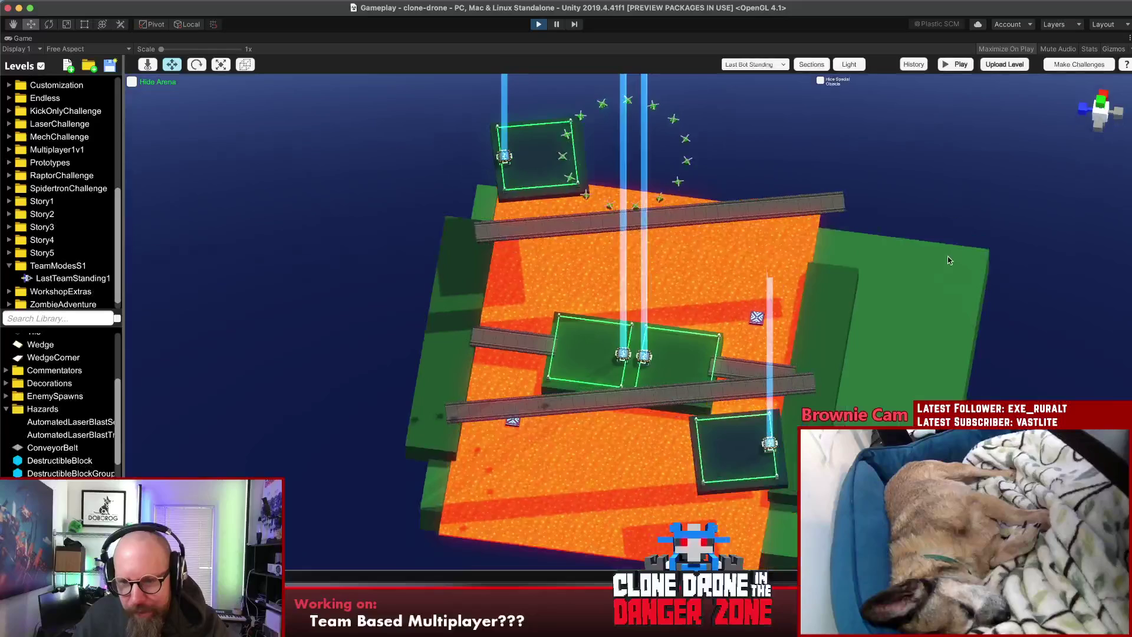
pyautogui.click(834, 329)
pyautogui.moveTo(833, 329)
pyautogui.mouseDown()
pyautogui.moveTo(664, 489)
pyautogui.moveTo(750, 506)
pyautogui.mouseUp()
# Step: Stretch the edge slab's left side out to an X scale of 108.8
pyautogui.moveTo(434, 480); pyautogui.dragTo(343, 480)
pyautogui.moveTo(546, 149)
pyautogui.mouseDown()
pyautogui.moveTo(552, 247)
pyautogui.moveTo(556, 121)
pyautogui.moveTo(546, 294)
pyautogui.moveTo(589, 412)
pyautogui.mouseUp()
pyautogui.moveTo(622, 487); pyautogui.dragTo(709, 309)
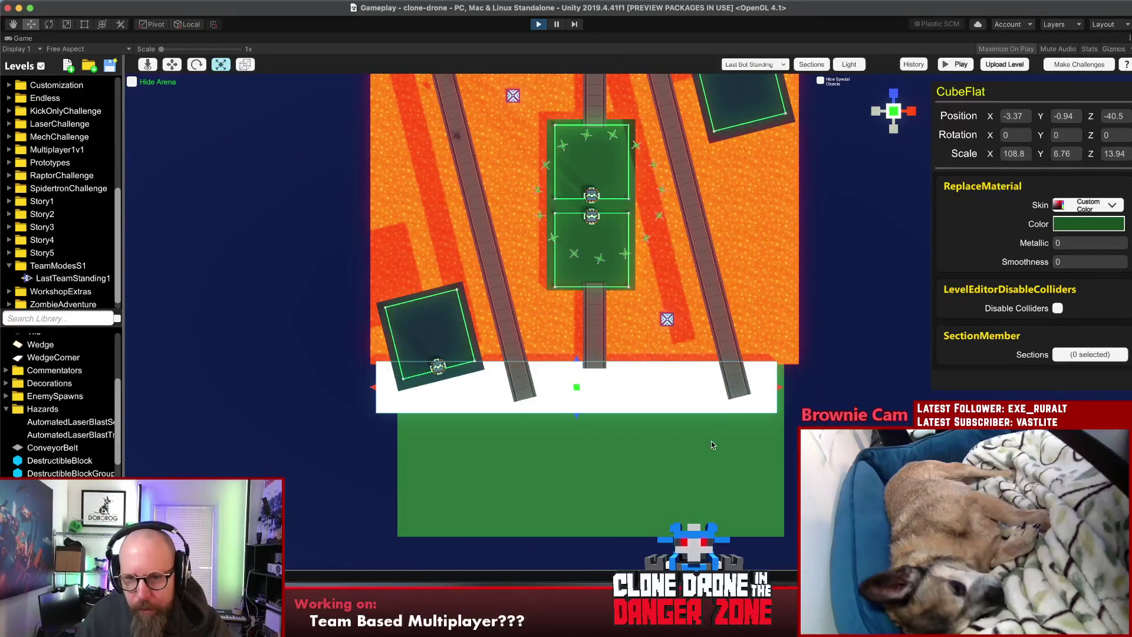
# Step: Widen the large green floor out to the left
pyautogui.click(711, 445)
pyautogui.moveTo(825, 214)
pyautogui.mouseDown()
pyautogui.moveTo(795, 390)
pyautogui.moveTo(805, 389)
pyautogui.moveTo(796, 390)
pyautogui.mouseUp()
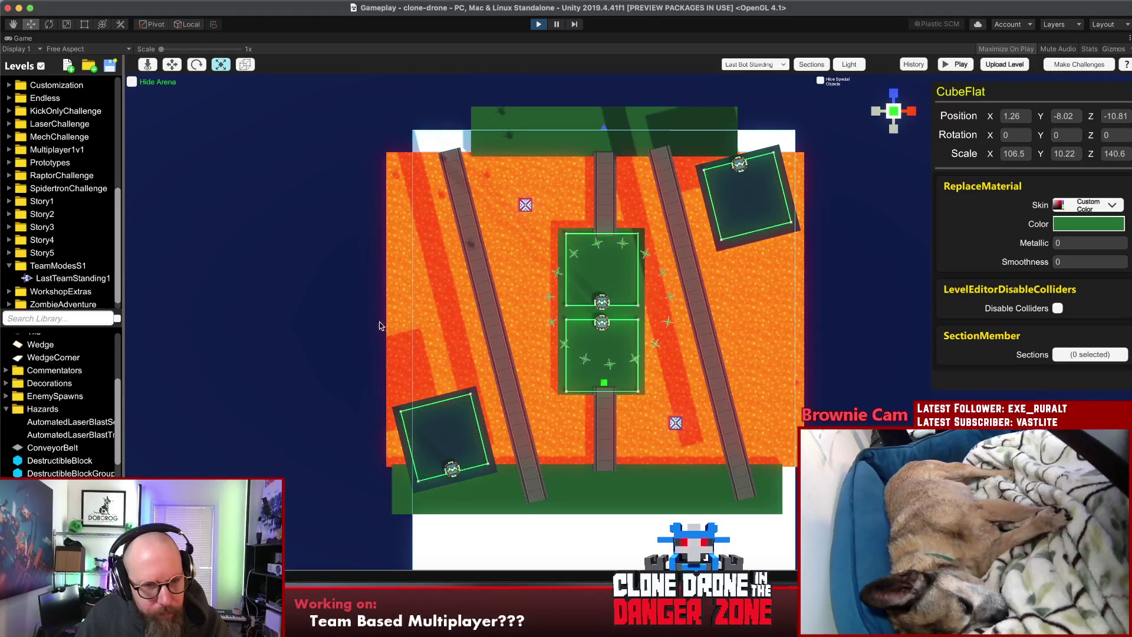
pyautogui.scroll(-5, 366, 365)
pyautogui.moveTo(518, 354); pyautogui.dragTo(512, 356)
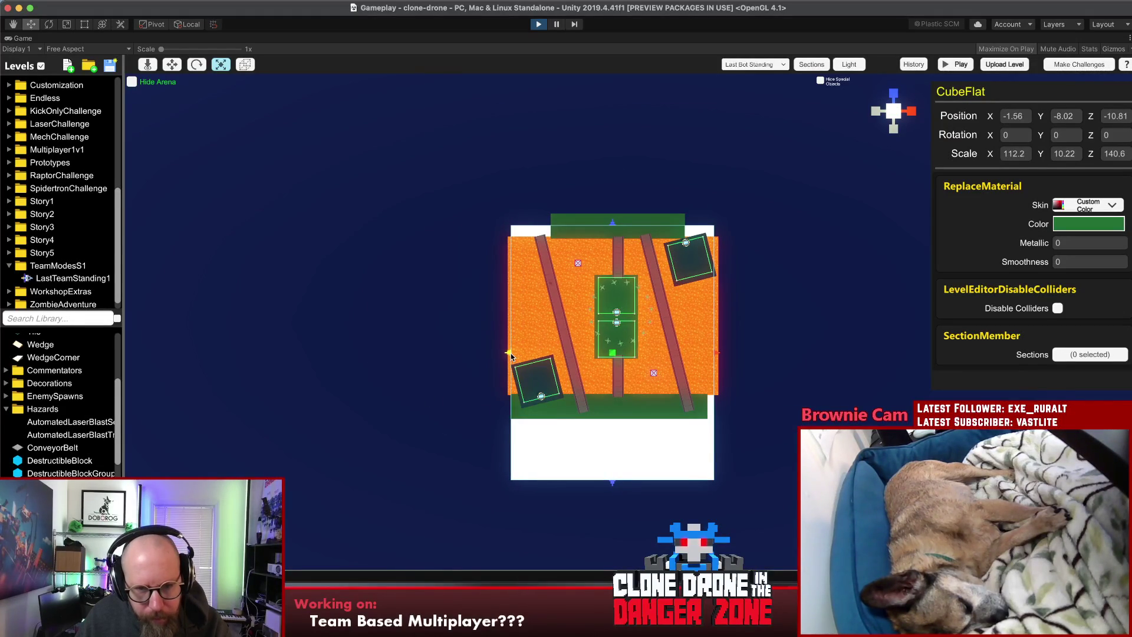
# Step: Pull the lava block's left and right edges slightly inward
pyautogui.click(527, 291)
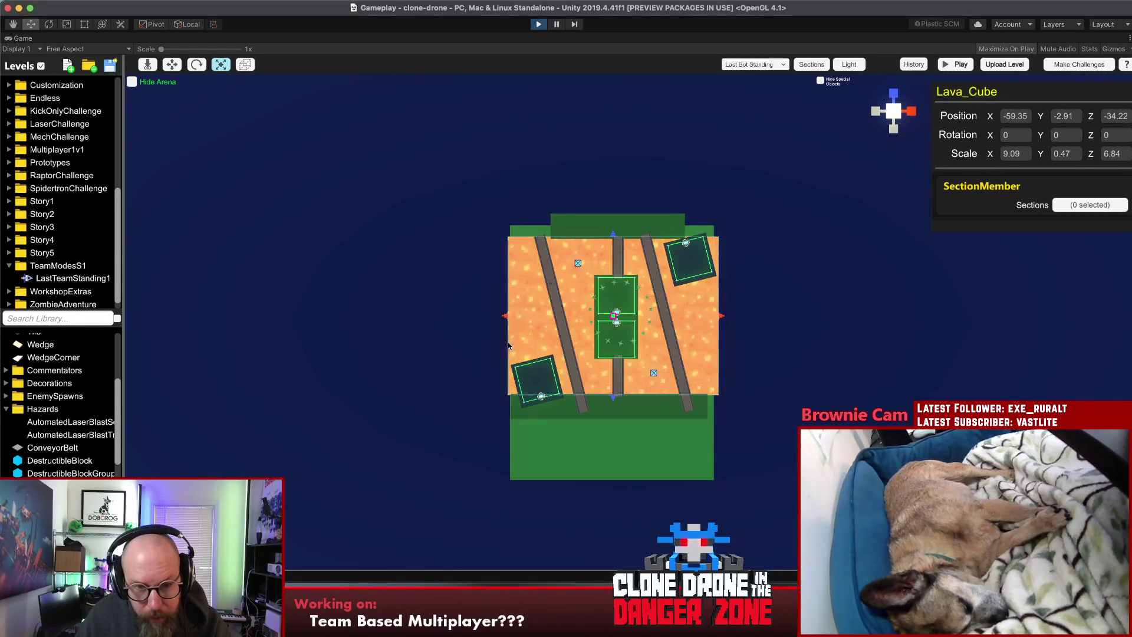
pyautogui.moveTo(506, 319); pyautogui.dragTo(509, 320)
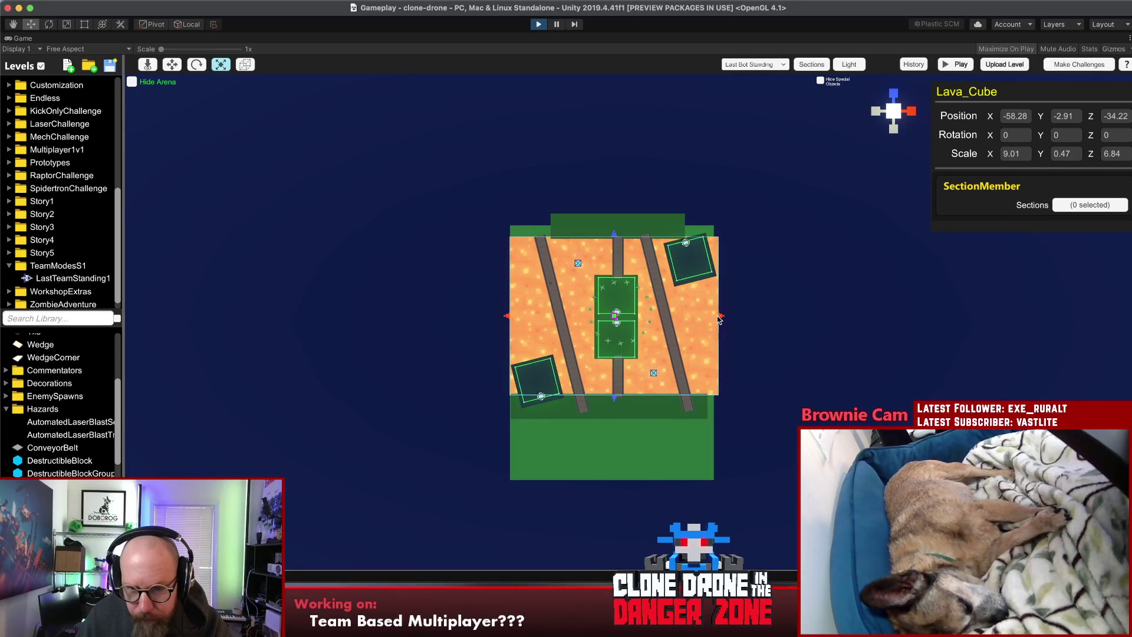
pyautogui.moveTo(719, 317); pyautogui.dragTo(714, 317)
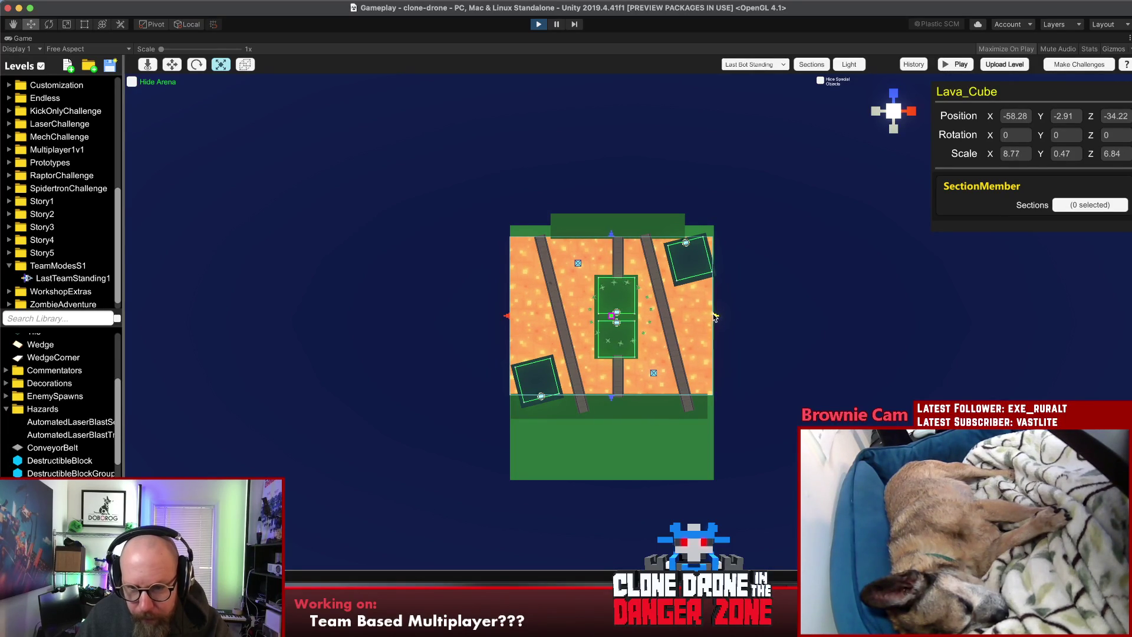
pyautogui.click(758, 313)
pyautogui.moveTo(859, 248)
pyautogui.mouseDown()
pyautogui.moveTo(778, 285)
pyautogui.moveTo(804, 232)
pyautogui.moveTo(768, 215)
pyautogui.moveTo(797, 220)
pyautogui.mouseUp()
# Step: Raise the edge slab into a wall at Y 28.27, Z -46.95
pyautogui.click(778, 284)
pyautogui.moveTo(713, 299)
pyautogui.mouseDown()
pyautogui.moveTo(721, 246)
pyautogui.moveTo(728, 311)
pyautogui.moveTo(809, 405)
pyautogui.mouseUp()
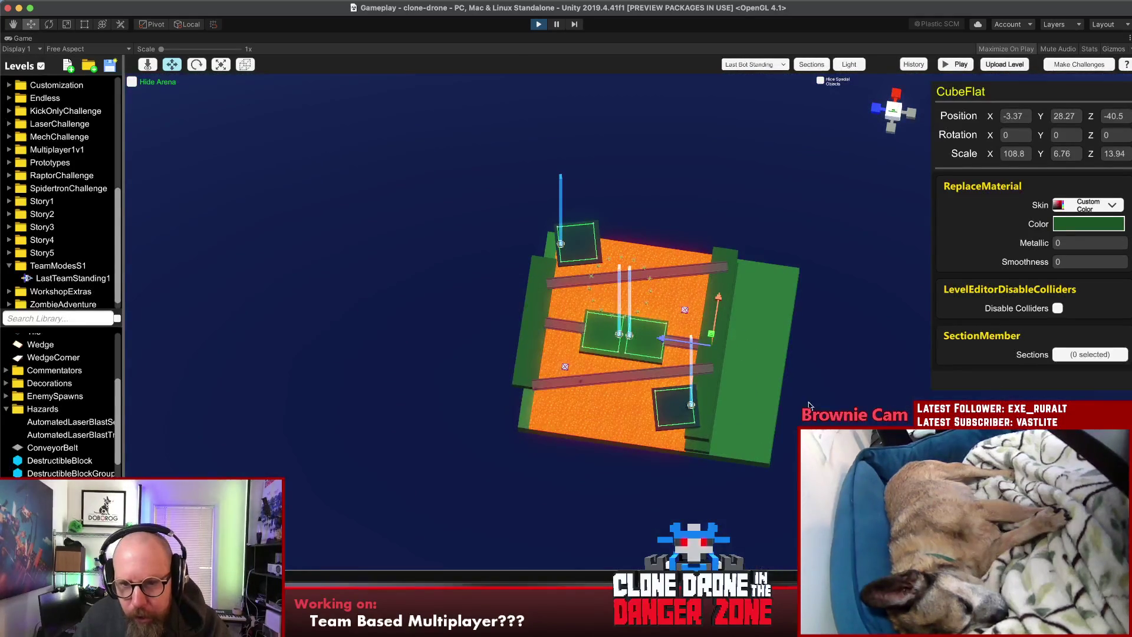
pyautogui.moveTo(610, 372)
pyautogui.mouseDown()
pyautogui.moveTo(708, 380)
pyautogui.moveTo(693, 348)
pyautogui.mouseUp()
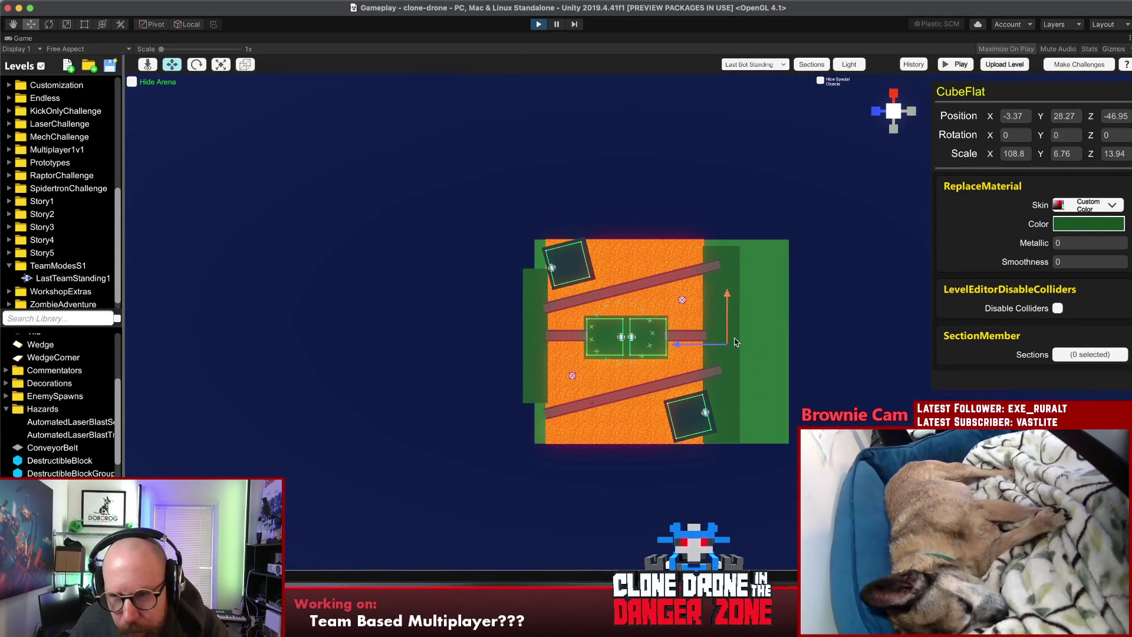
# Step: Recolour the edge slab to dark slate 27313D
pyautogui.click(1088, 227)
pyautogui.click(899, 193)
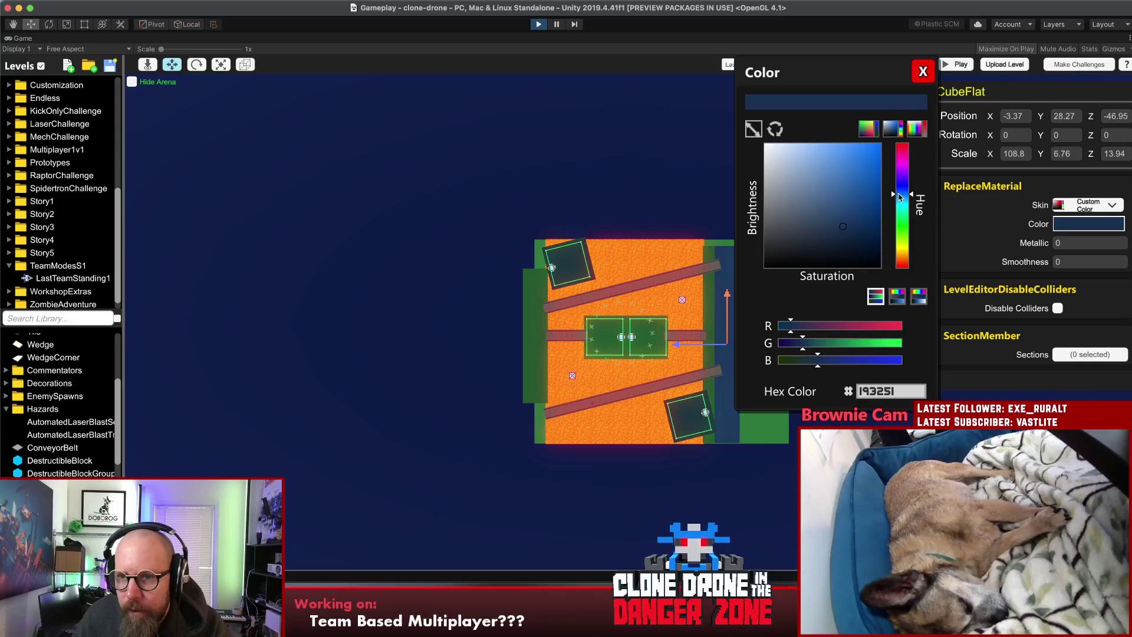
pyautogui.click(923, 72)
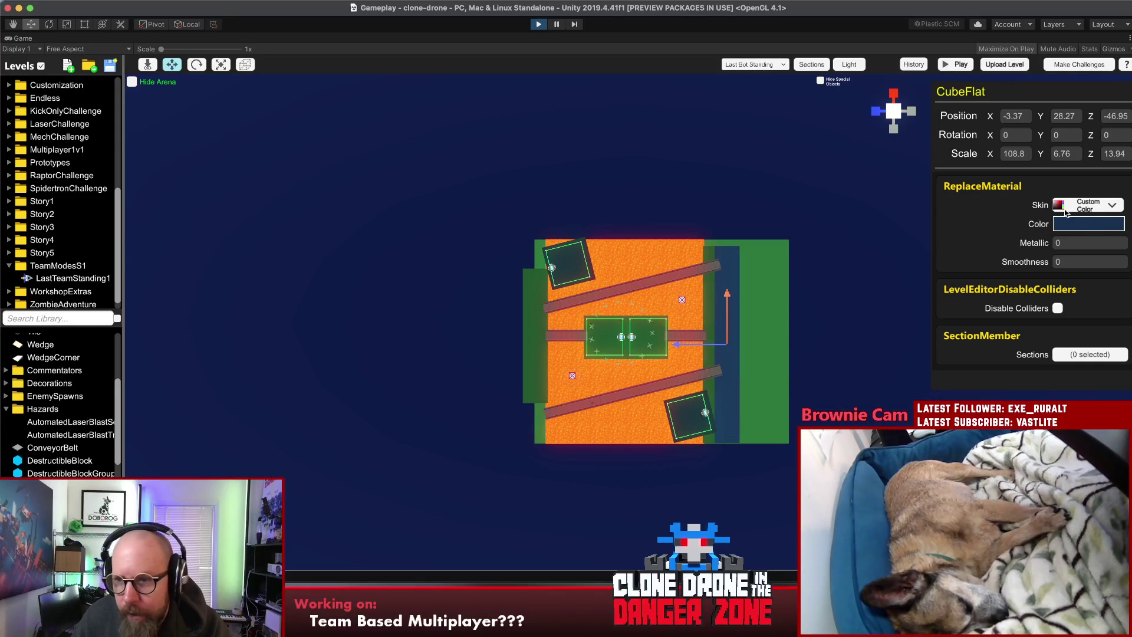
pyautogui.click(1083, 224)
pyautogui.moveTo(814, 228); pyautogui.dragTo(807, 239)
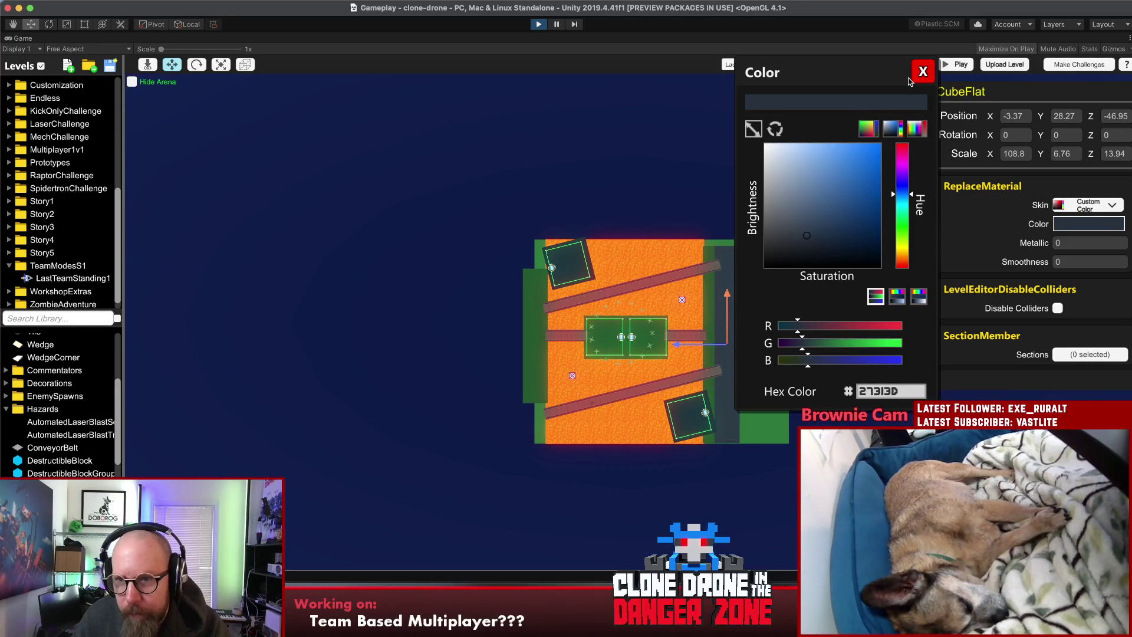
pyautogui.click(912, 78)
# Step: Resize the dark wall to 76.4 wide and move it to the top edge at X -12.65
pyautogui.moveTo(738, 310)
pyautogui.mouseDown()
pyautogui.moveTo(534, 456)
pyautogui.moveTo(579, 443)
pyautogui.mouseUp()
pyautogui.press('r')
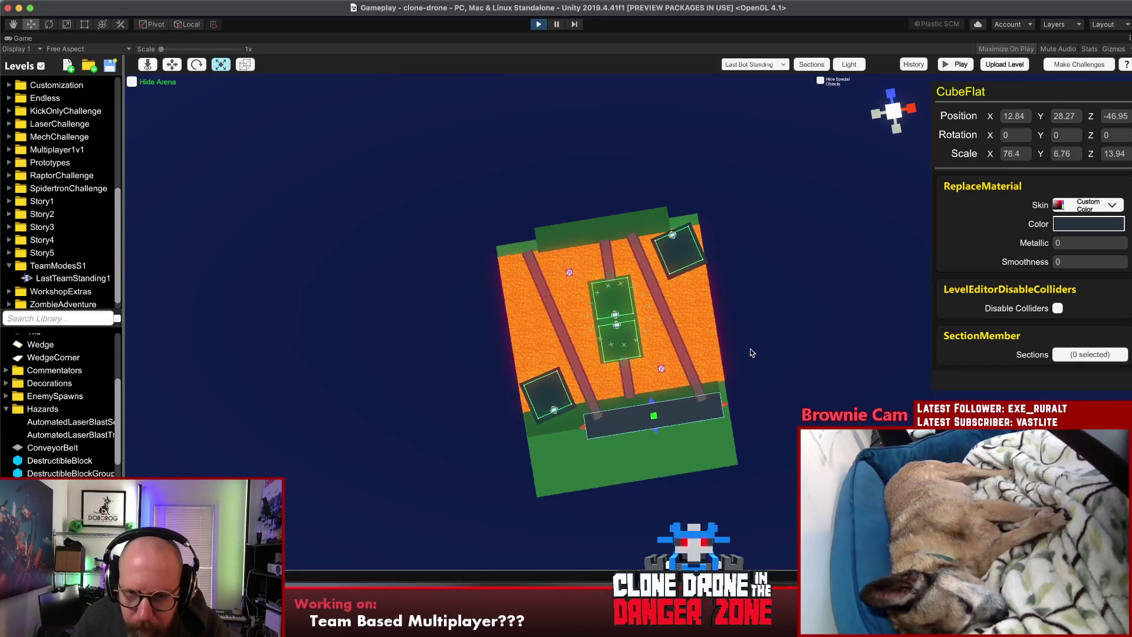
pyautogui.press('w')
pyautogui.moveTo(677, 418)
pyautogui.mouseDown()
pyautogui.moveTo(603, 368)
pyautogui.moveTo(602, 147)
pyautogui.moveTo(608, 178)
pyautogui.mouseUp()
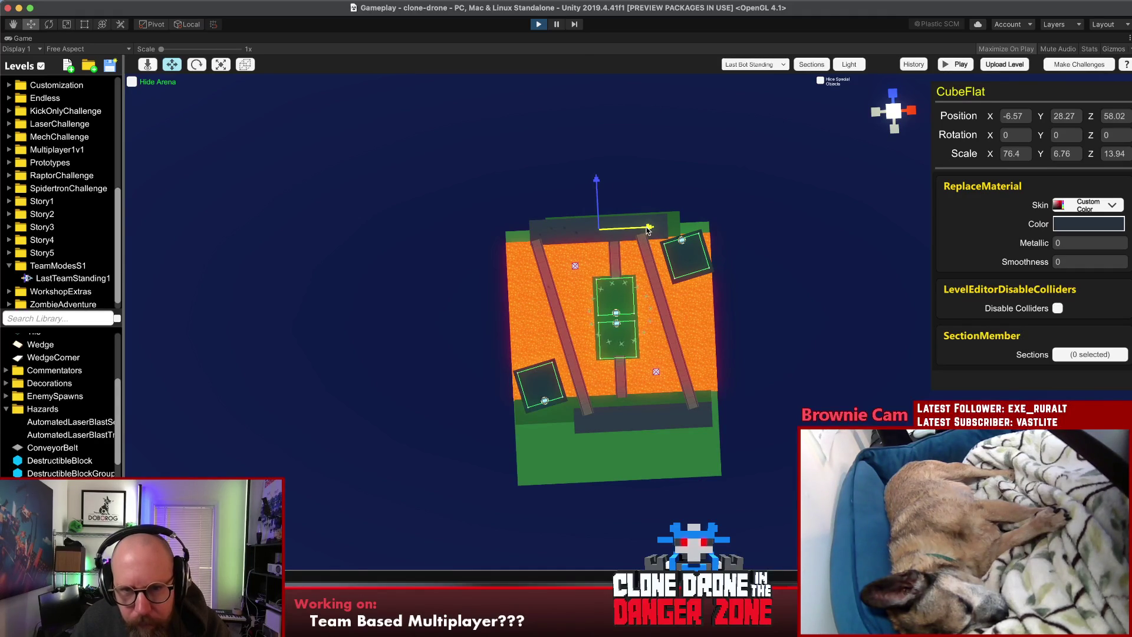
pyautogui.moveTo(646, 230); pyautogui.dragTo(631, 232)
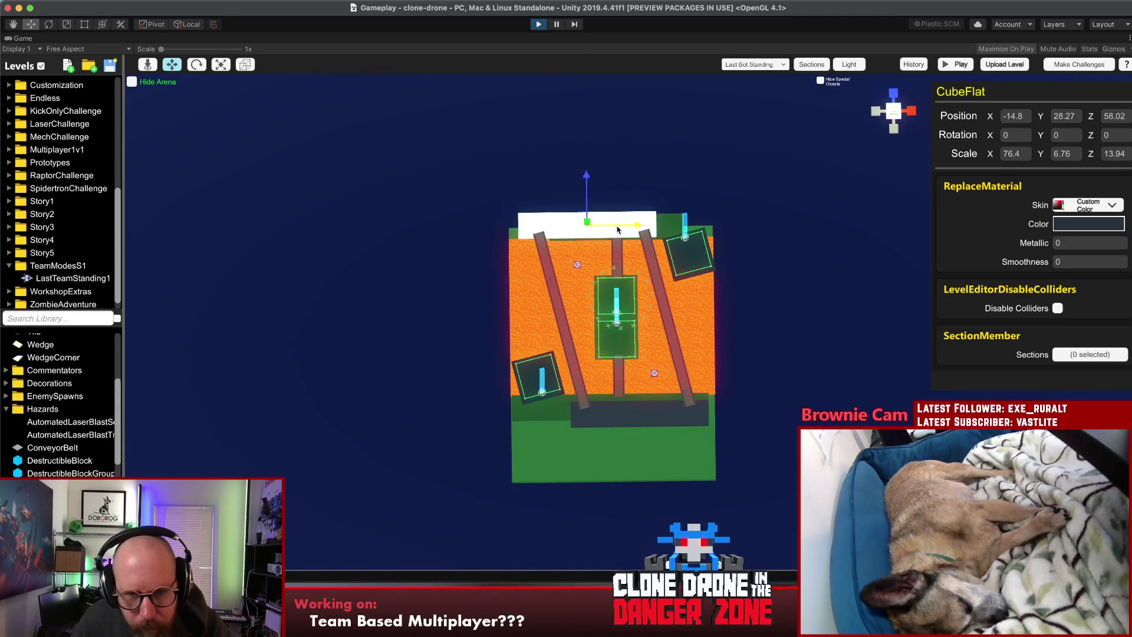
pyautogui.click(740, 318)
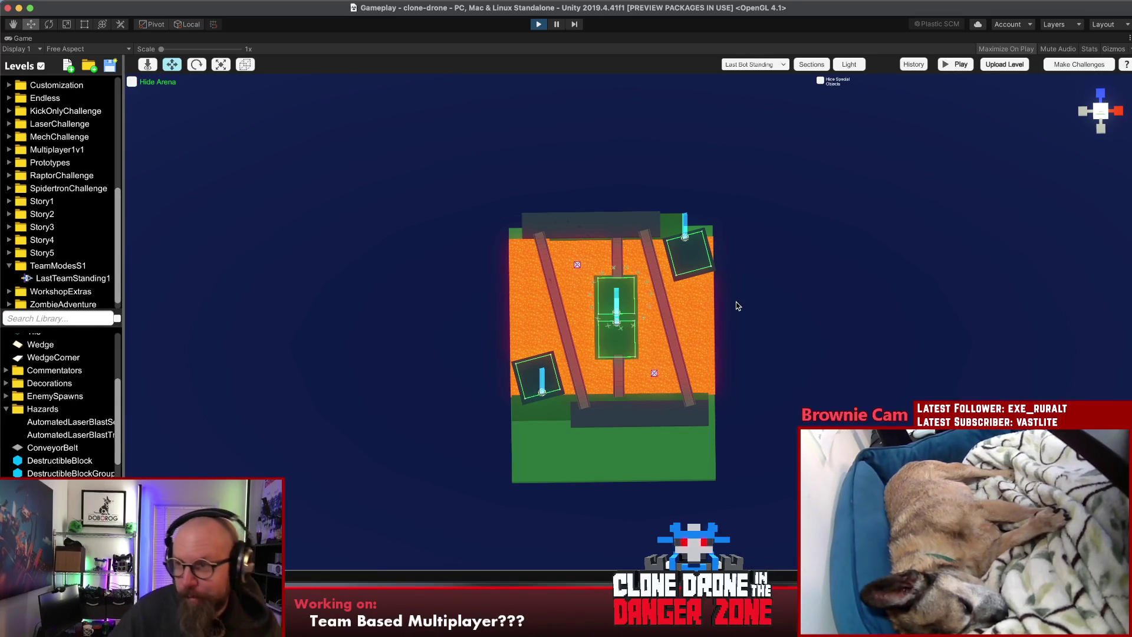
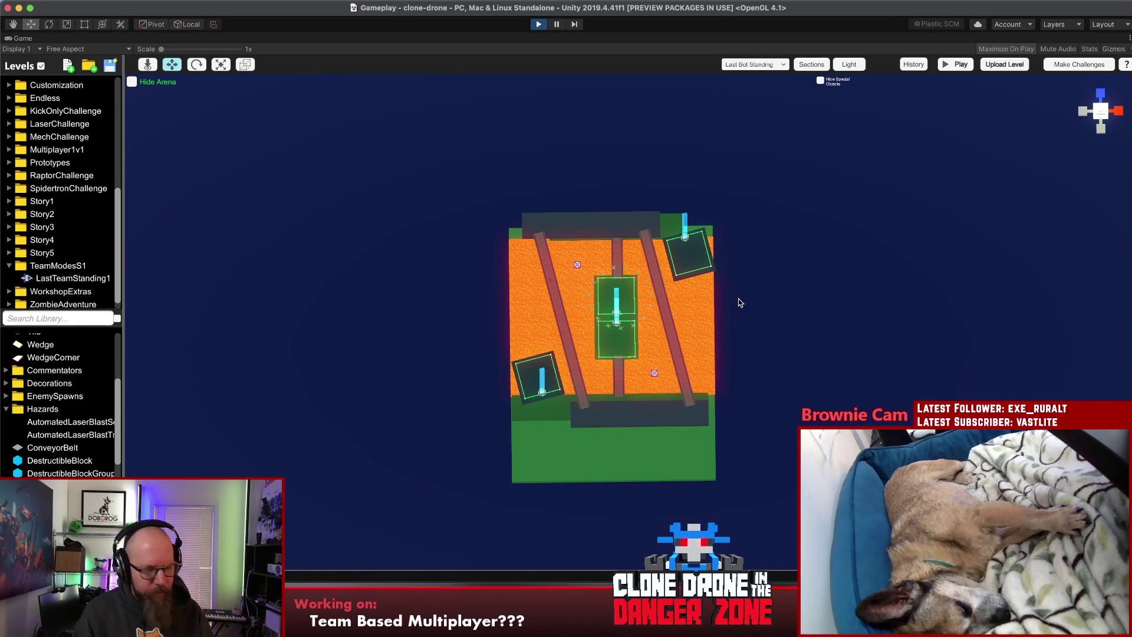
# Step: Stretch the right green CubeFlat floor block outward from the lava arena
pyautogui.moveTo(738, 303)
pyautogui.mouseDown()
pyautogui.moveTo(740, 283)
pyautogui.moveTo(458, 106)
pyautogui.mouseUp()
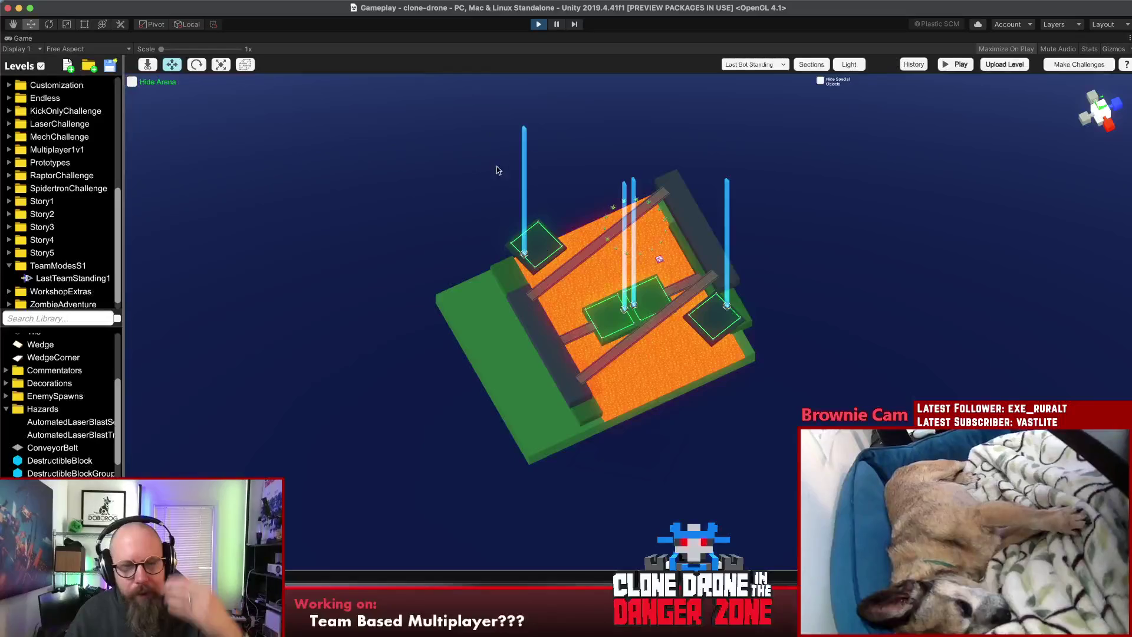
pyautogui.moveTo(586, 370)
pyautogui.mouseDown()
pyautogui.moveTo(643, 369)
pyautogui.moveTo(942, 78)
pyautogui.moveTo(948, 349)
pyautogui.moveTo(990, 392)
pyautogui.moveTo(944, 354)
pyautogui.moveTo(821, 324)
pyautogui.moveTo(768, 235)
pyautogui.moveTo(754, 447)
pyautogui.mouseUp()
pyautogui.click(718, 351)
pyautogui.moveTo(726, 353)
pyautogui.mouseDown()
pyautogui.moveTo(766, 364)
pyautogui.moveTo(761, 309)
pyautogui.mouseUp()
pyautogui.moveTo(735, 353); pyautogui.dragTo(786, 358)
pyautogui.click(853, 392)
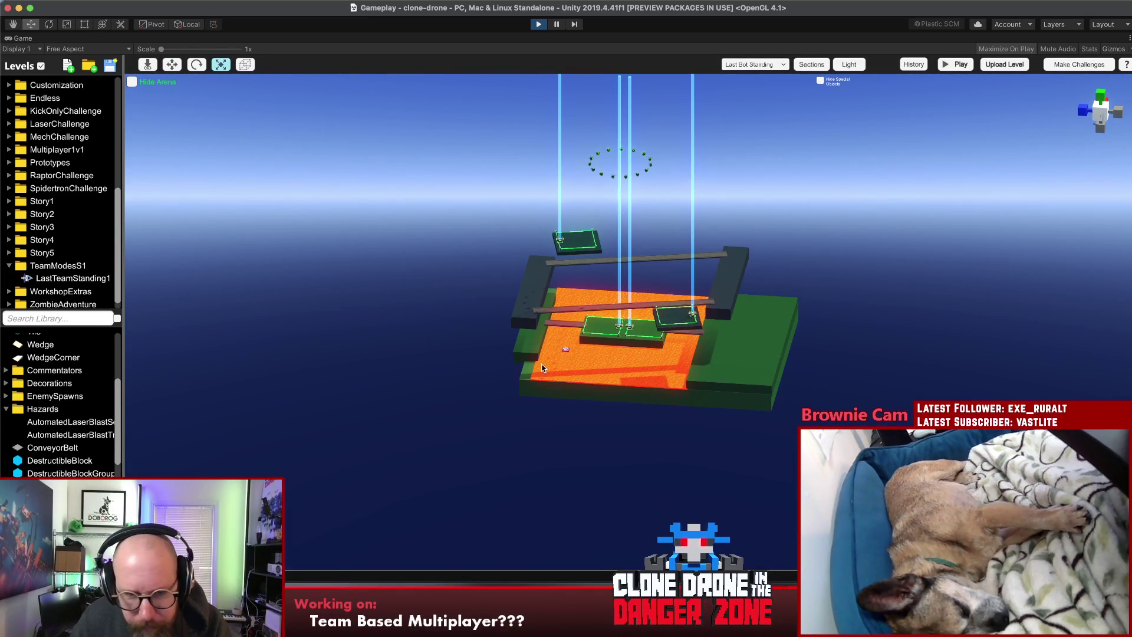
# Step: Stretch the left green floor block outward, then select the bottom floor block from above
pyautogui.click(531, 348)
pyautogui.moveTo(522, 335); pyautogui.dragTo(480, 331)
pyautogui.click(487, 431)
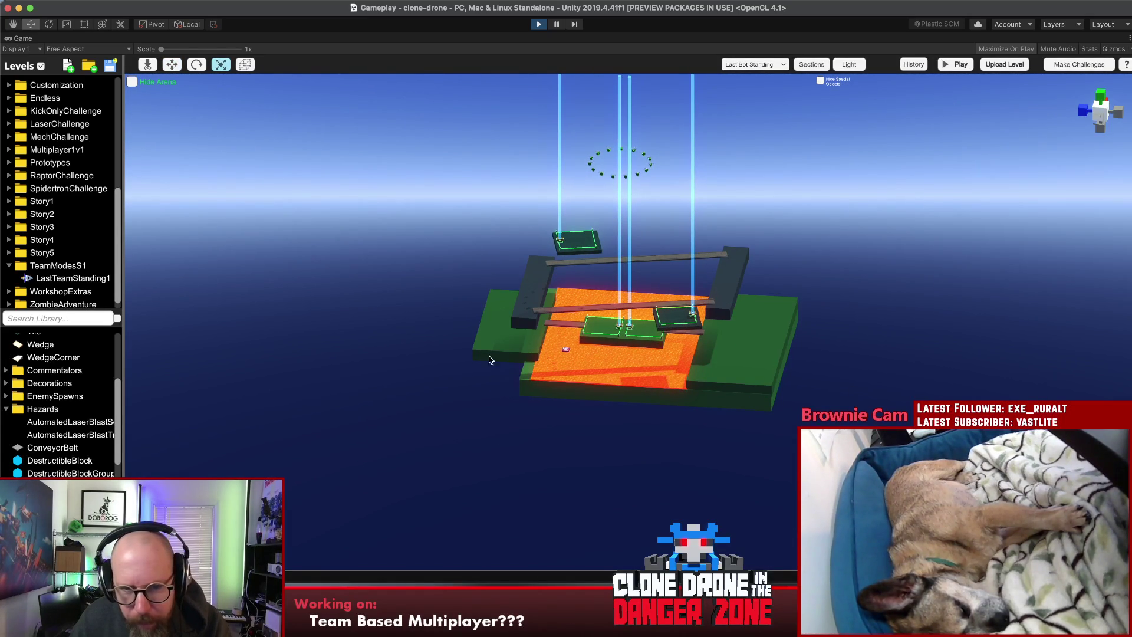
pyautogui.click(494, 338)
pyautogui.click(505, 417)
pyautogui.moveTo(506, 417)
pyautogui.mouseDown()
pyautogui.moveTo(503, 496)
pyautogui.moveTo(503, 293)
pyautogui.mouseUp()
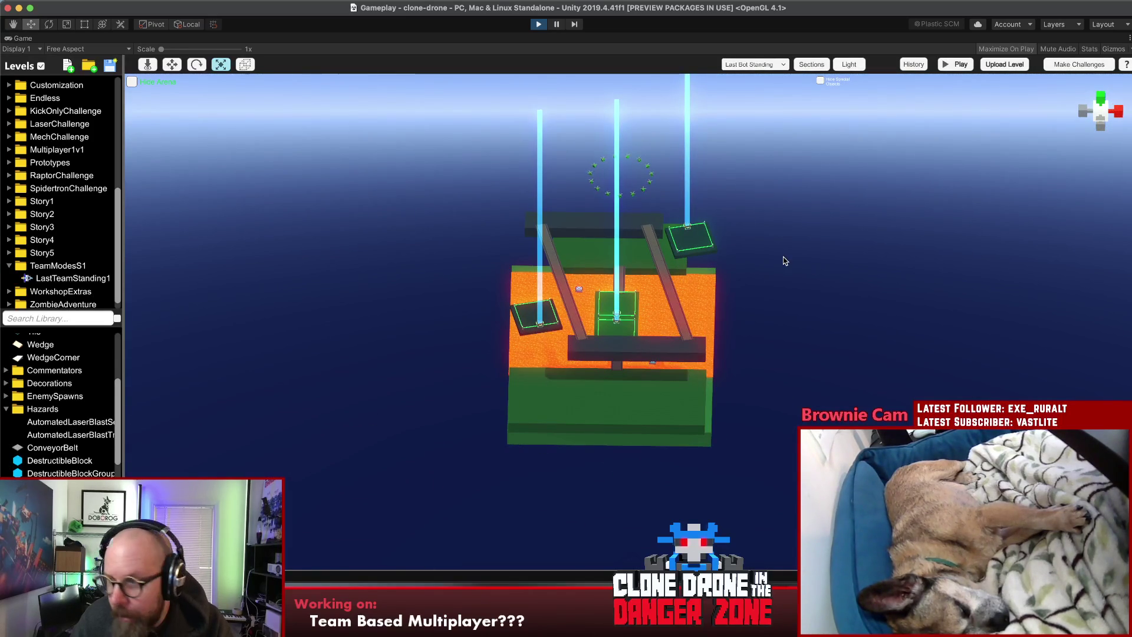
pyautogui.click(678, 384)
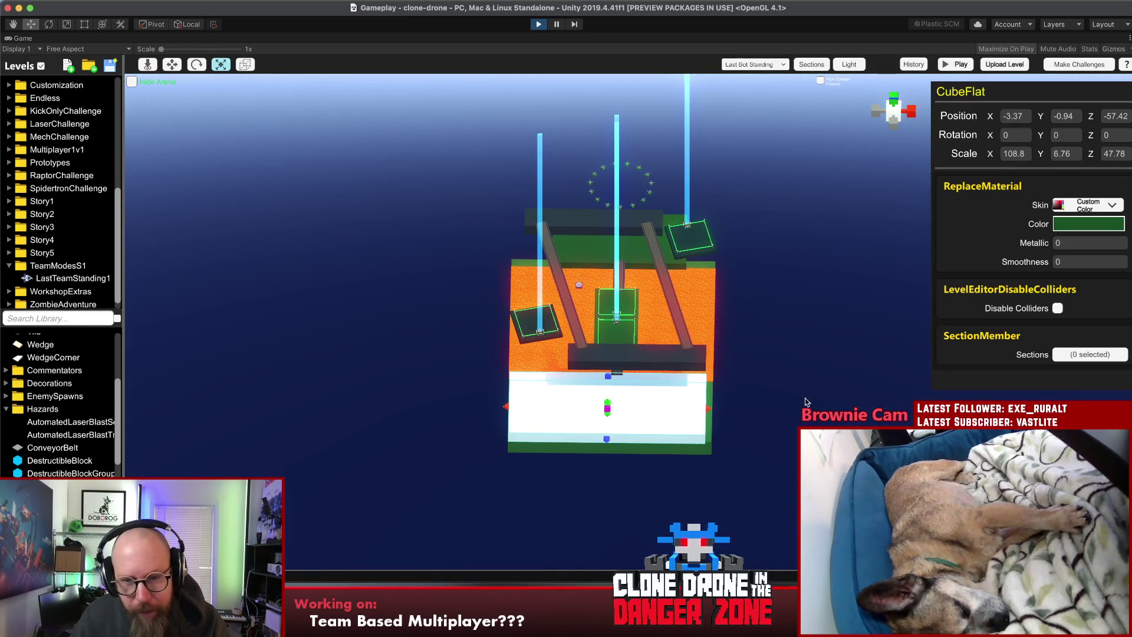
# Step: Scale the front dark beam into a tall box and chain it against the neighbouring beam
pyautogui.click(629, 360)
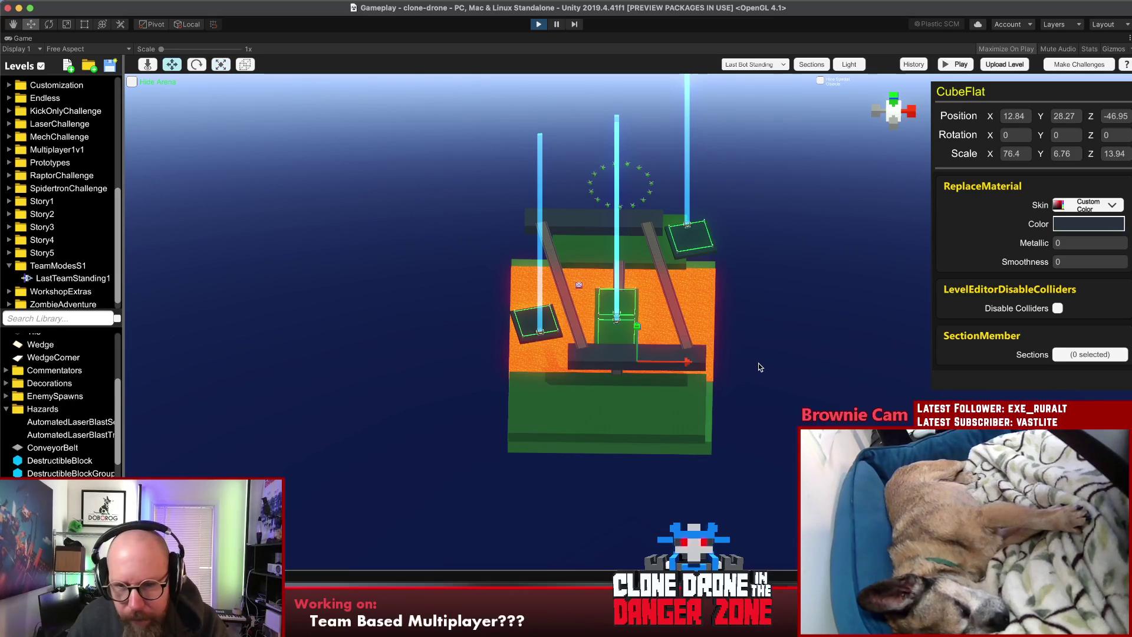
pyautogui.press('r')
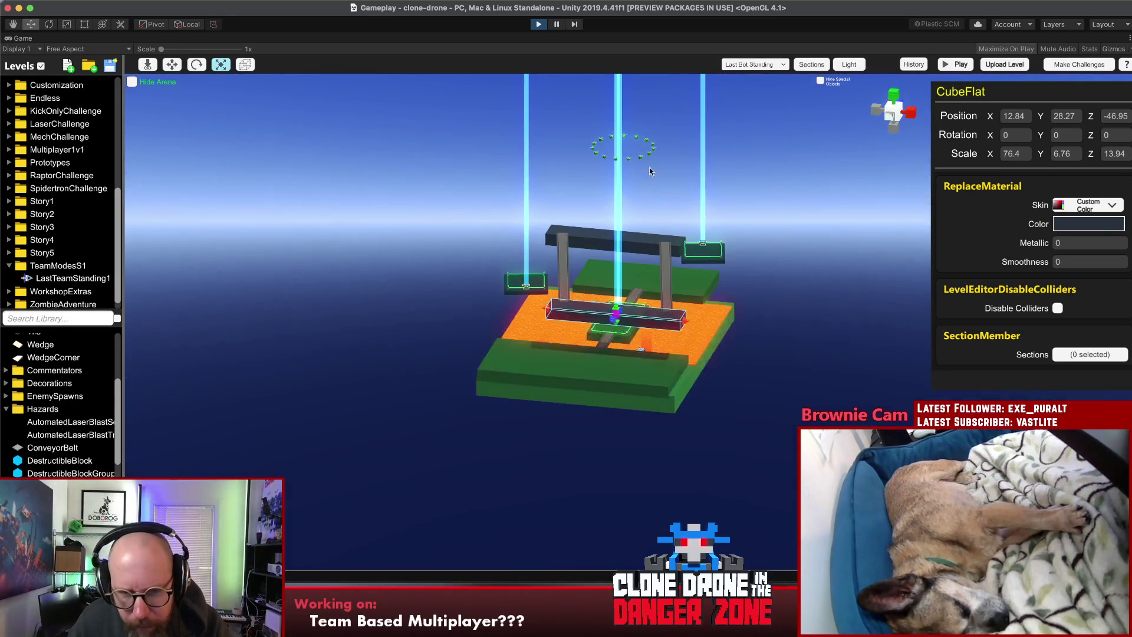
pyautogui.moveTo(622, 330)
pyautogui.mouseDown()
pyautogui.moveTo(641, 364)
pyautogui.moveTo(791, 378)
pyautogui.mouseUp()
pyautogui.press('w')
pyautogui.keyDown('shift'); pyautogui.click(661, 331); pyautogui.keyUp('shift')
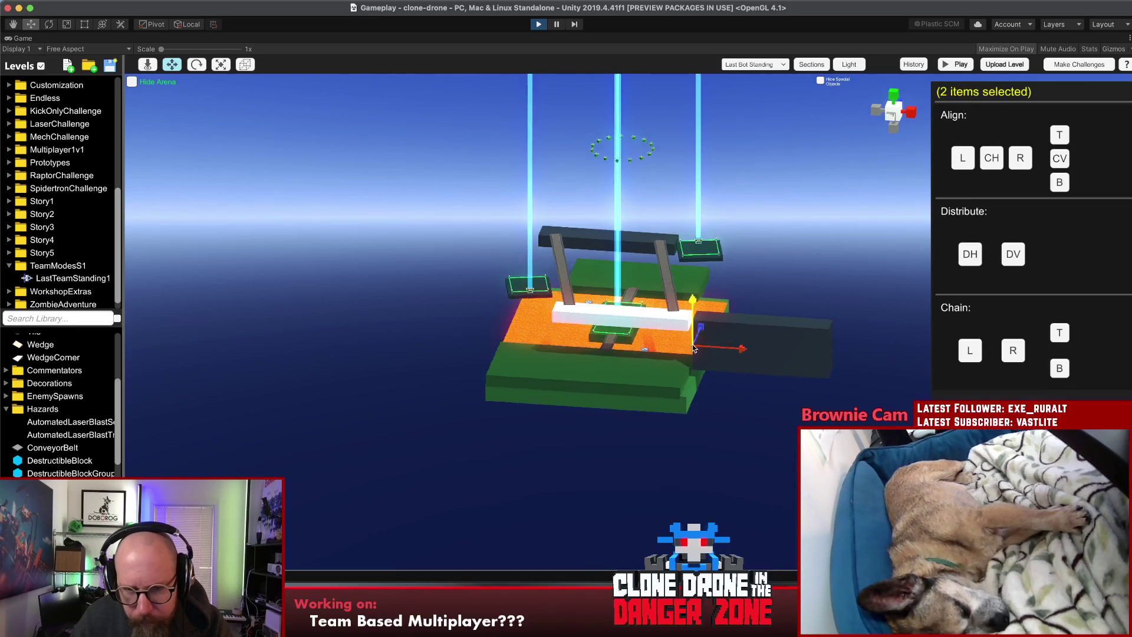
pyautogui.click(971, 352)
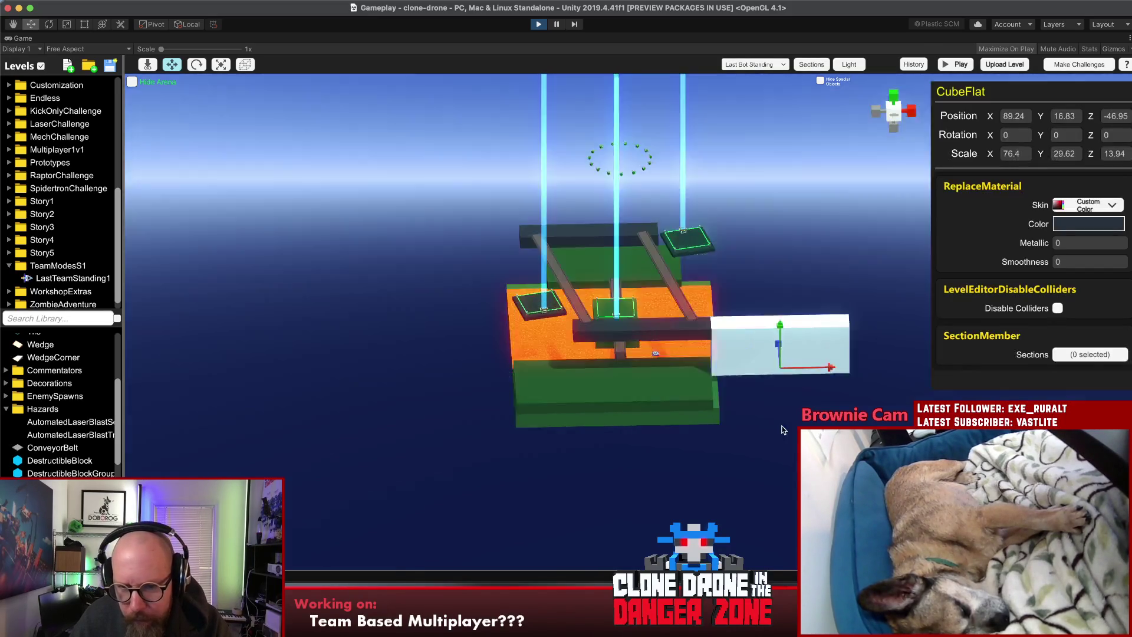
# Step: Stretch the box along the arena's side into a thin 21.02×64.18×172.0 wall
pyautogui.press('r')
pyautogui.moveTo(675, 424)
pyautogui.mouseDown()
pyautogui.moveTo(805, 331)
pyautogui.moveTo(799, 339)
pyautogui.mouseUp()
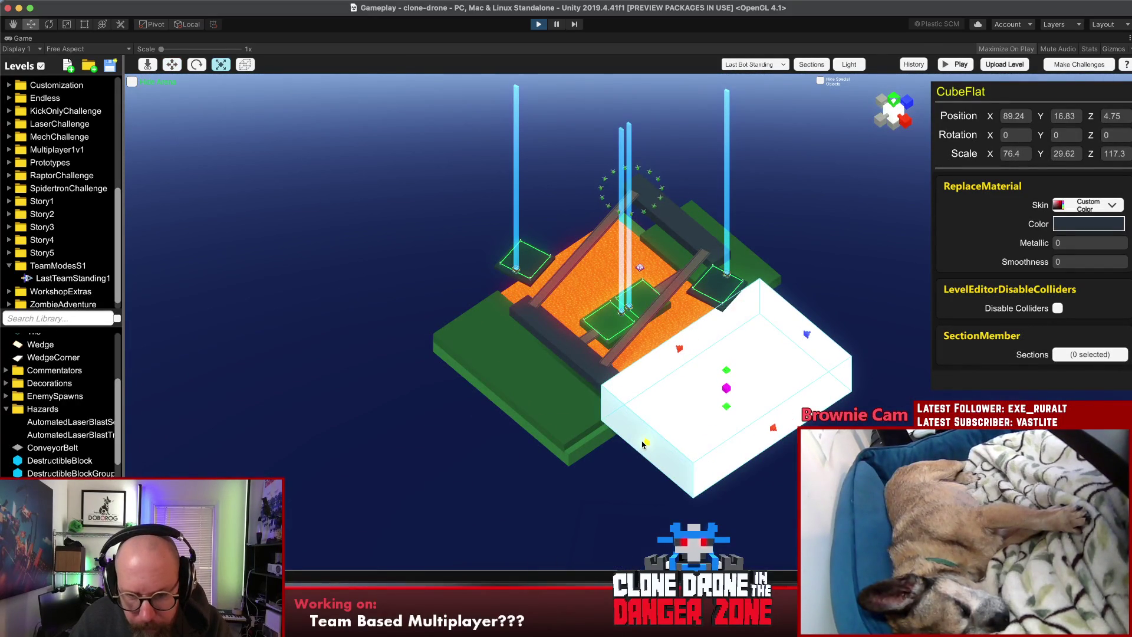
pyautogui.click(614, 472)
pyautogui.click(781, 415)
pyautogui.moveTo(790, 342)
pyautogui.mouseDown()
pyautogui.moveTo(743, 375)
pyautogui.moveTo(752, 448)
pyautogui.moveTo(888, 321)
pyautogui.mouseUp()
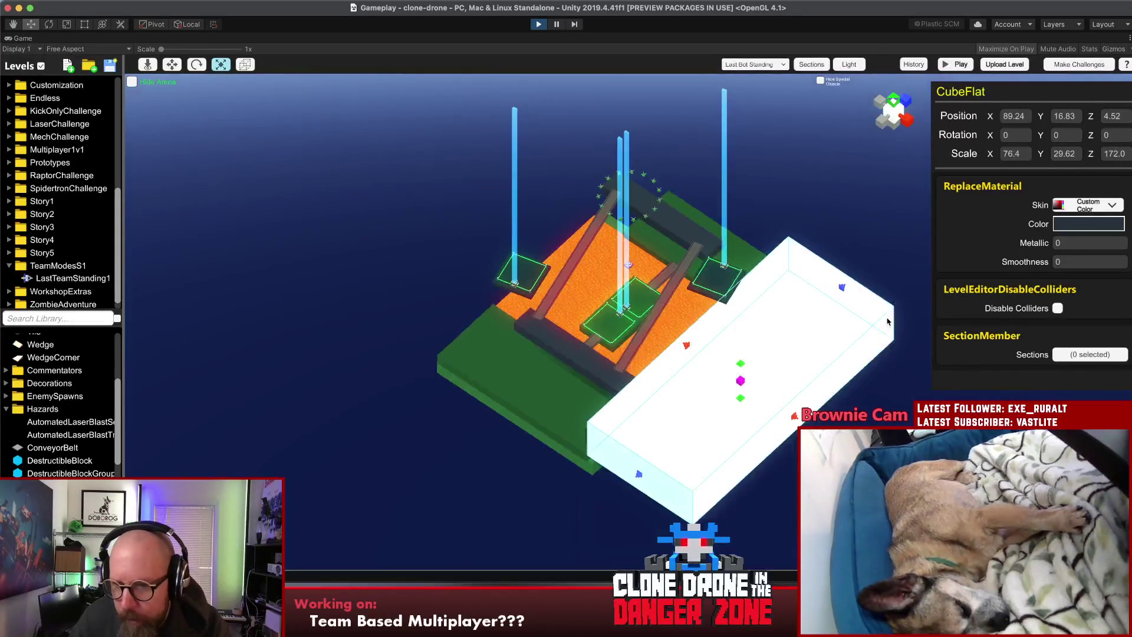
pyautogui.moveTo(794, 415)
pyautogui.mouseDown()
pyautogui.moveTo(718, 368)
pyautogui.moveTo(901, 68)
pyautogui.mouseUp()
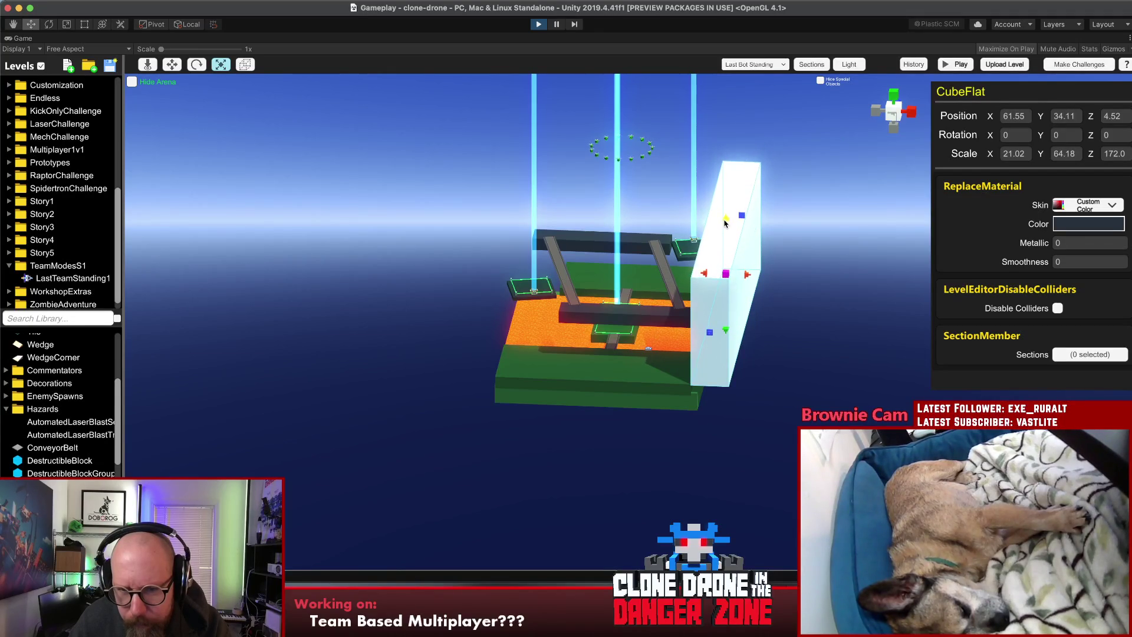
# Step: Shorten the side wall slightly, tilt it outward, and lower it into place
pyautogui.click(790, 260)
pyautogui.moveTo(790, 260)
pyautogui.mouseDown()
pyautogui.moveTo(776, 229)
pyautogui.moveTo(589, 213)
pyautogui.mouseUp()
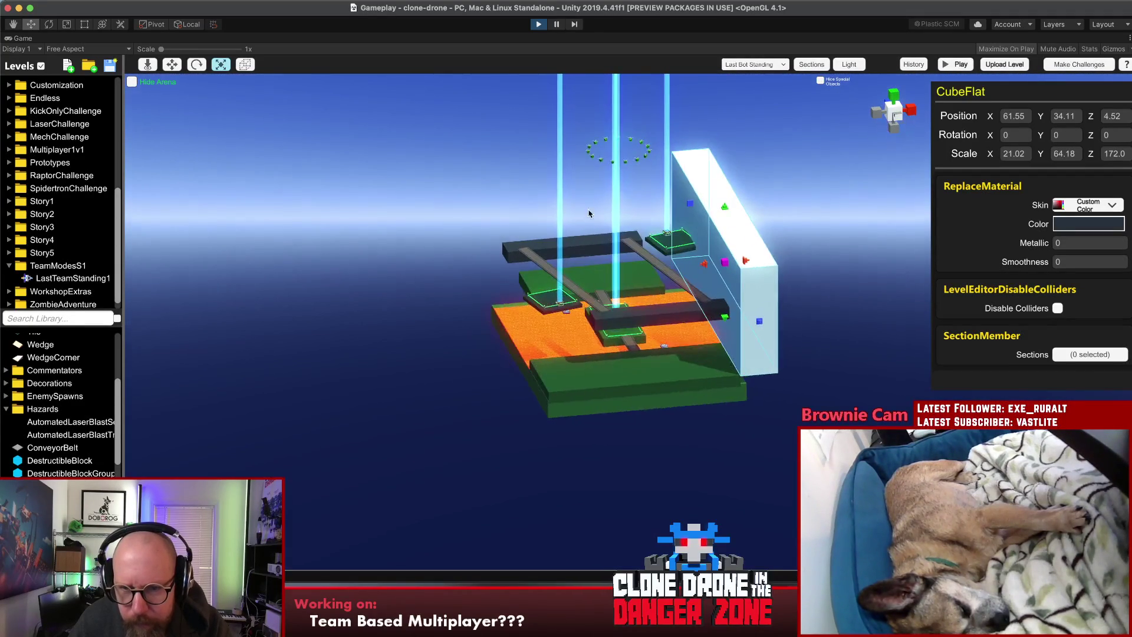
pyautogui.moveTo(729, 211); pyautogui.dragTo(752, 190)
pyautogui.press('e')
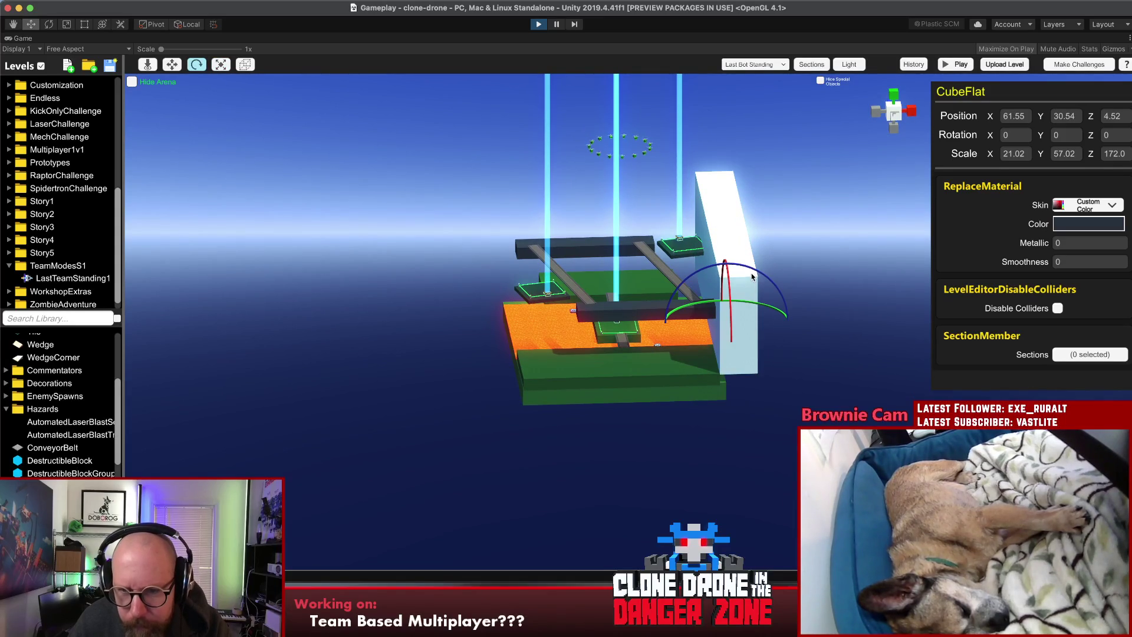
pyautogui.moveTo(752, 270); pyautogui.dragTo(817, 274)
pyautogui.press('w')
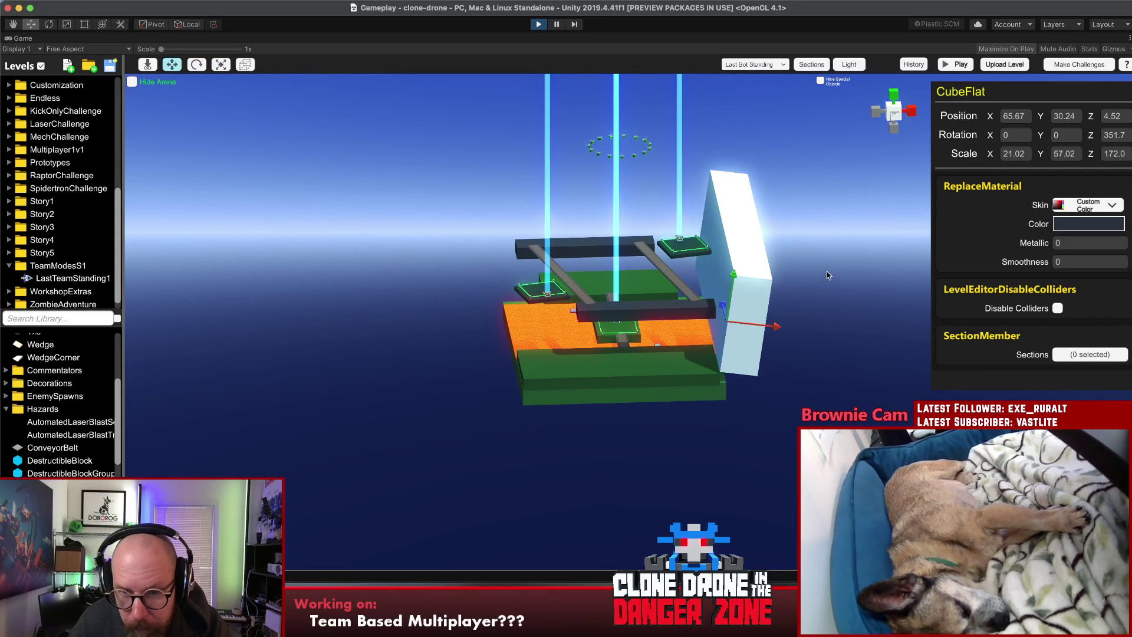
pyautogui.moveTo(773, 337); pyautogui.dragTo(763, 333)
pyautogui.moveTo(727, 282); pyautogui.dragTo(725, 301)
# Step: Tilt the wall a little further to about 347.8° on Z
pyautogui.click(758, 289)
pyautogui.click(737, 275)
pyautogui.press('r')
pyautogui.press('e')
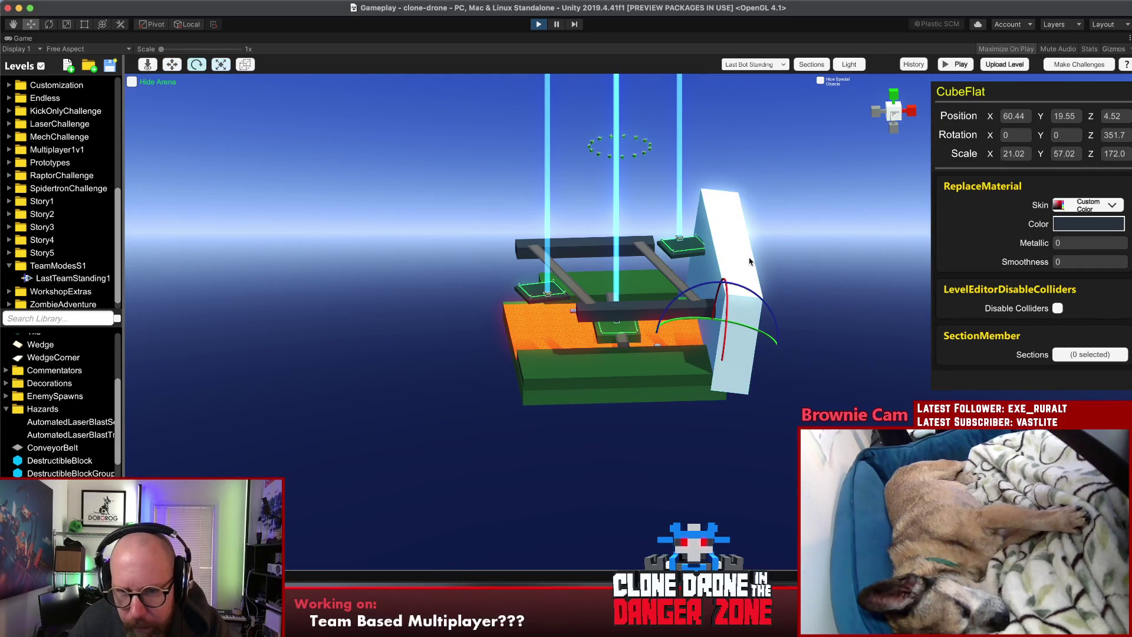
pyautogui.moveTo(749, 290); pyautogui.dragTo(753, 293)
pyautogui.click(799, 267)
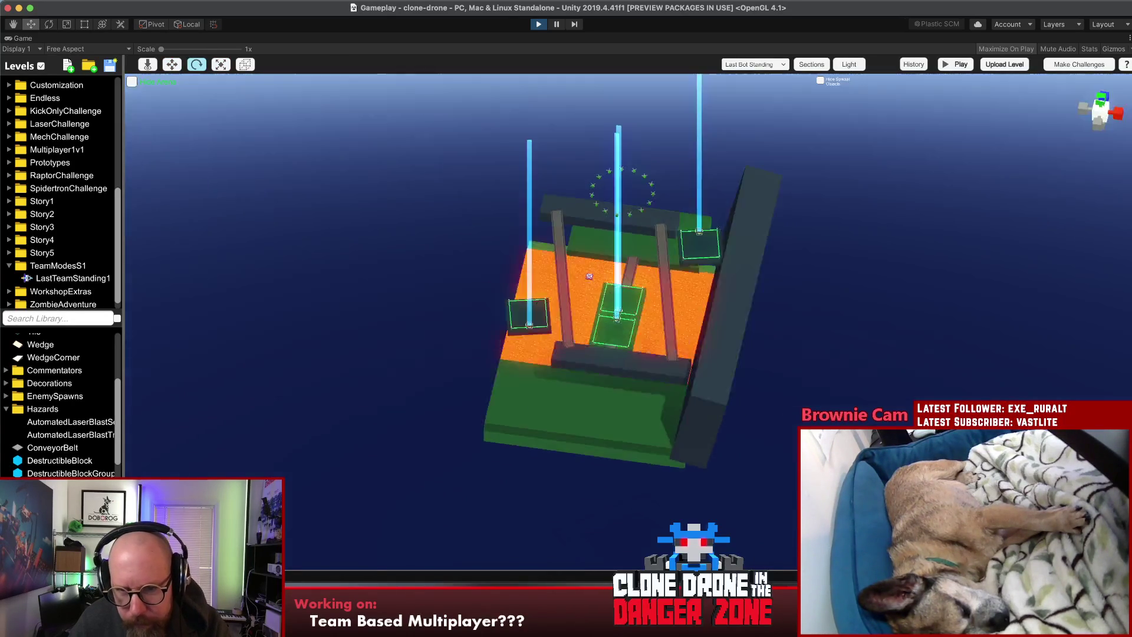
# Step: Check the small green pad, then select the tall wall's 27313D colour for editing
pyautogui.moveTo(481, 293); pyautogui.dragTo(481, 293)
pyautogui.click(563, 324)
pyautogui.press('r')
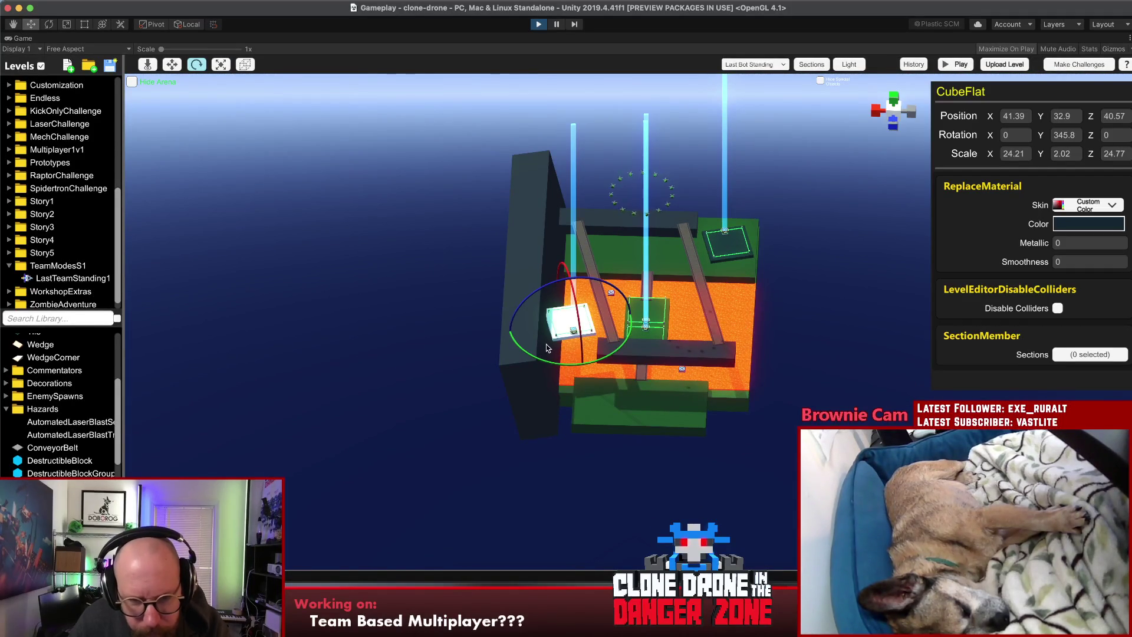
pyautogui.click(432, 329)
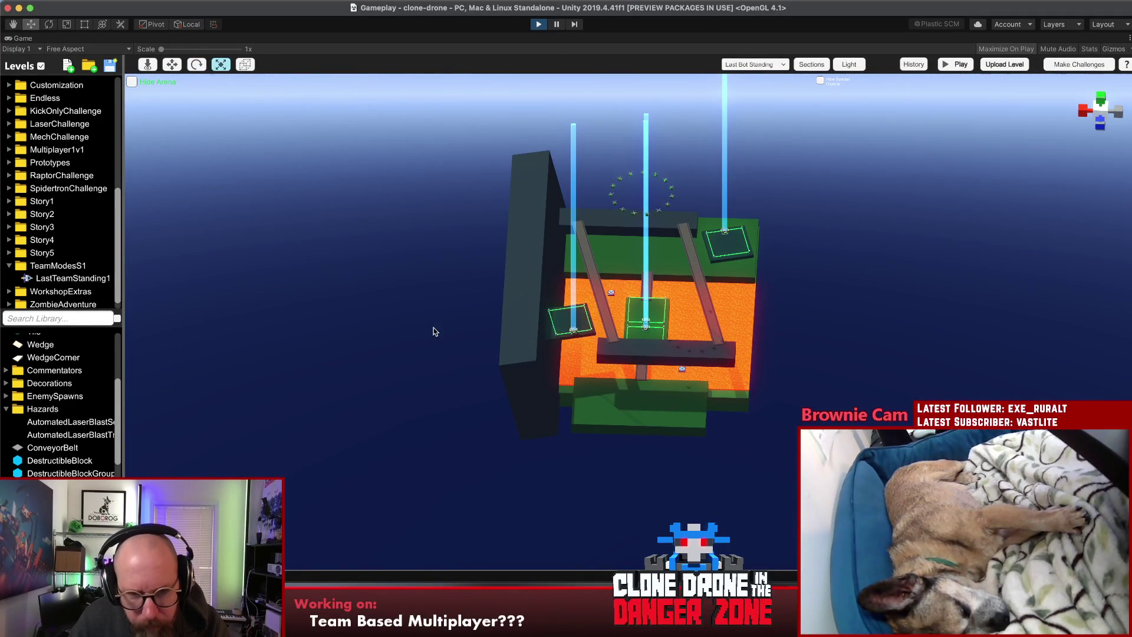
pyautogui.click(518, 254)
pyautogui.click(1060, 225)
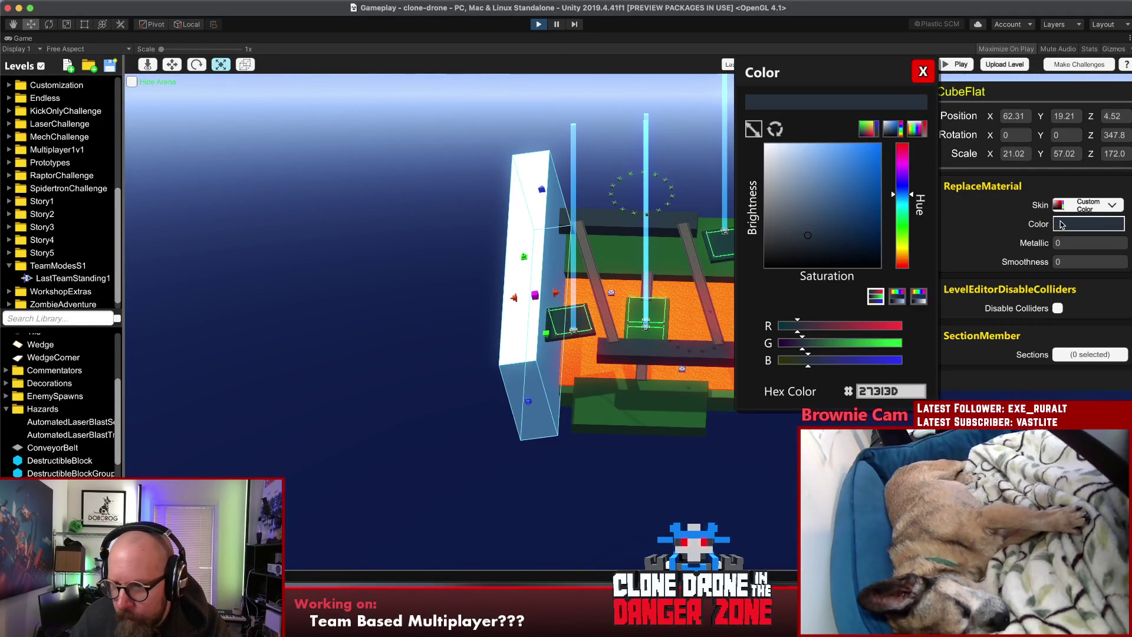
# Step: Lighten the wall's colour to blue-grey 4B617B
pyautogui.moveTo(824, 214)
pyautogui.mouseDown()
pyautogui.moveTo(806, 221)
pyautogui.moveTo(810, 210)
pyautogui.mouseUp()
pyautogui.click(923, 72)
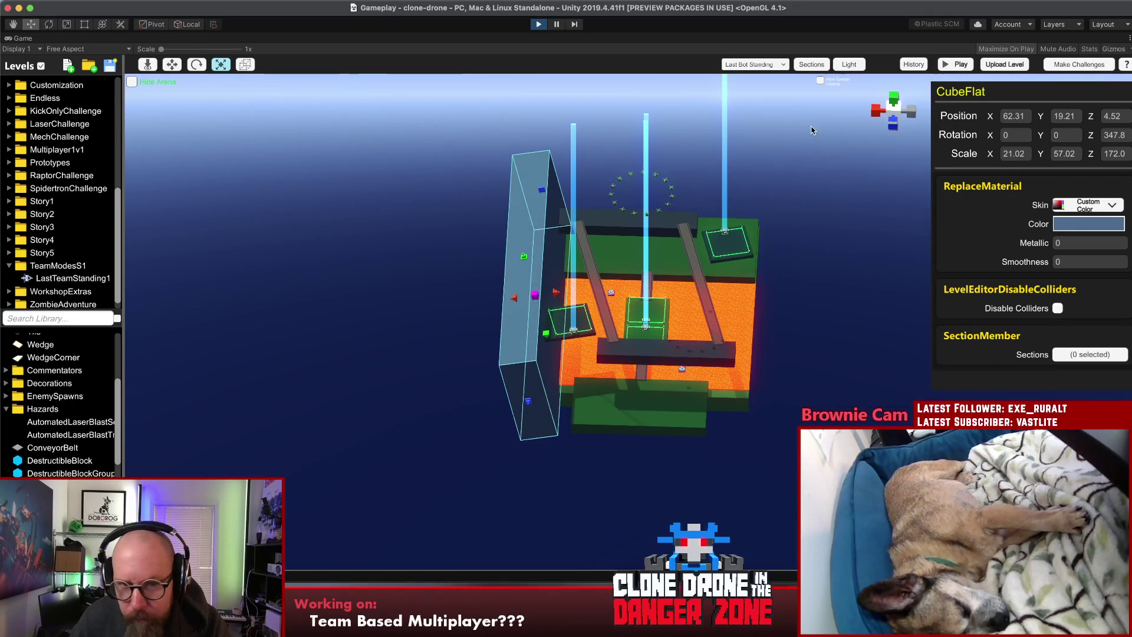
pyautogui.moveTo(366, 247)
pyautogui.mouseDown()
pyautogui.moveTo(416, 183)
pyautogui.moveTo(471, 74)
pyautogui.moveTo(533, 137)
pyautogui.moveTo(537, 490)
pyautogui.moveTo(336, 312)
pyautogui.moveTo(216, 237)
pyautogui.moveTo(769, 288)
pyautogui.mouseUp()
# Step: Widen the front green floor slab on both its left and right sides
pyautogui.click(604, 398)
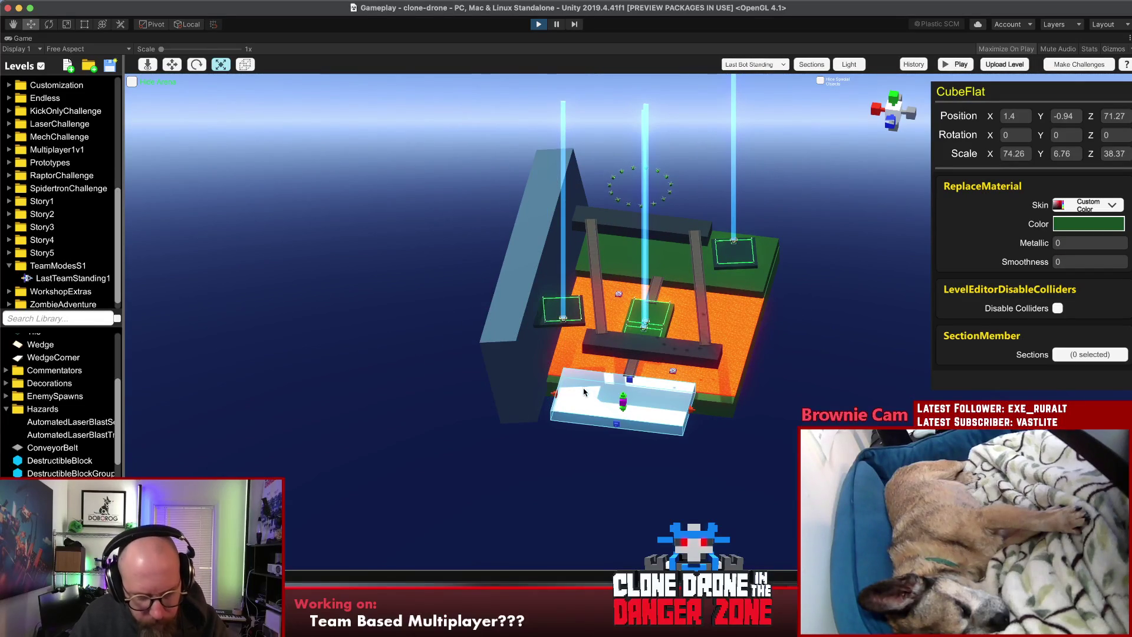
pyautogui.moveTo(555, 395); pyautogui.dragTo(539, 391)
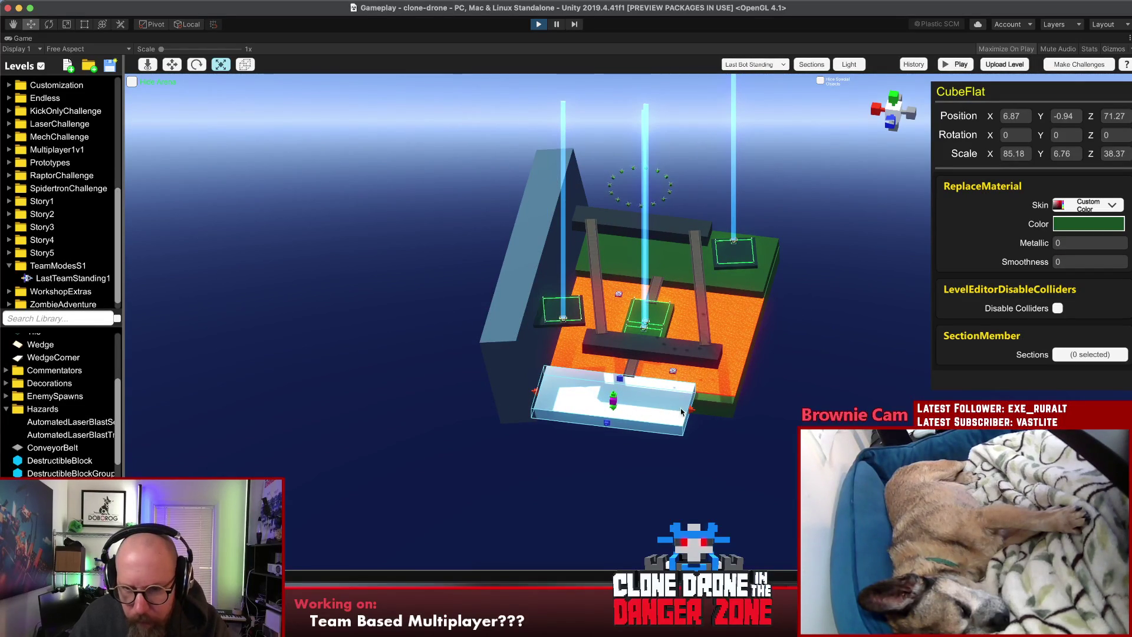
pyautogui.moveTo(693, 411); pyautogui.dragTo(725, 426)
pyautogui.click(760, 415)
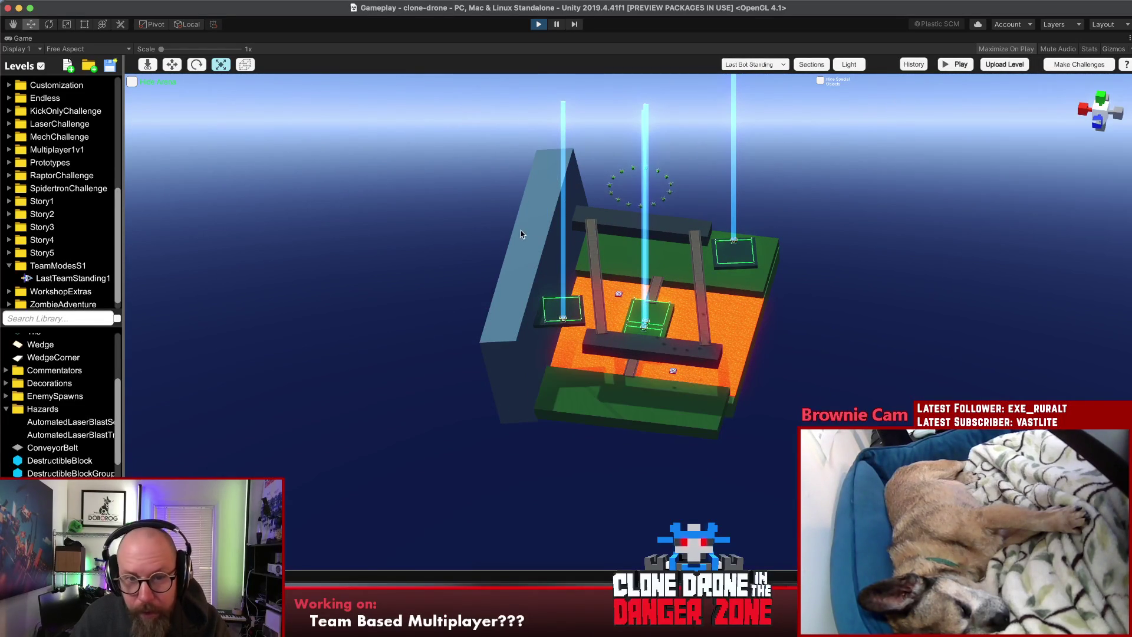
# Step: Set the tall wall's Z rotation to -347.8 so it leans the opposite way
pyautogui.click(552, 263)
pyautogui.press('w')
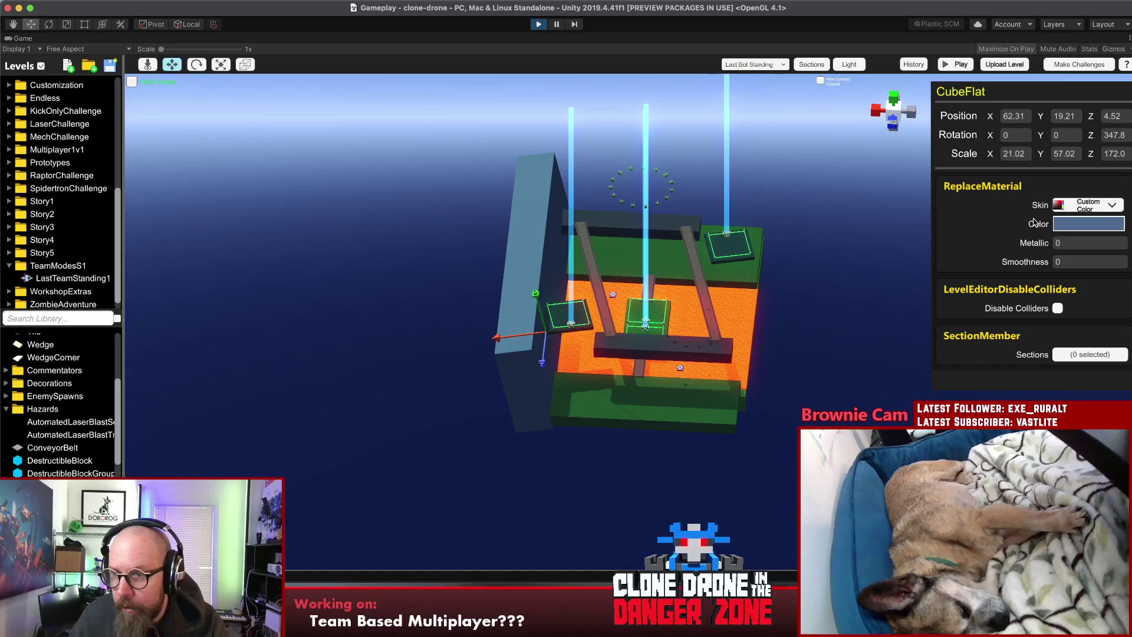
pyautogui.click(1119, 137)
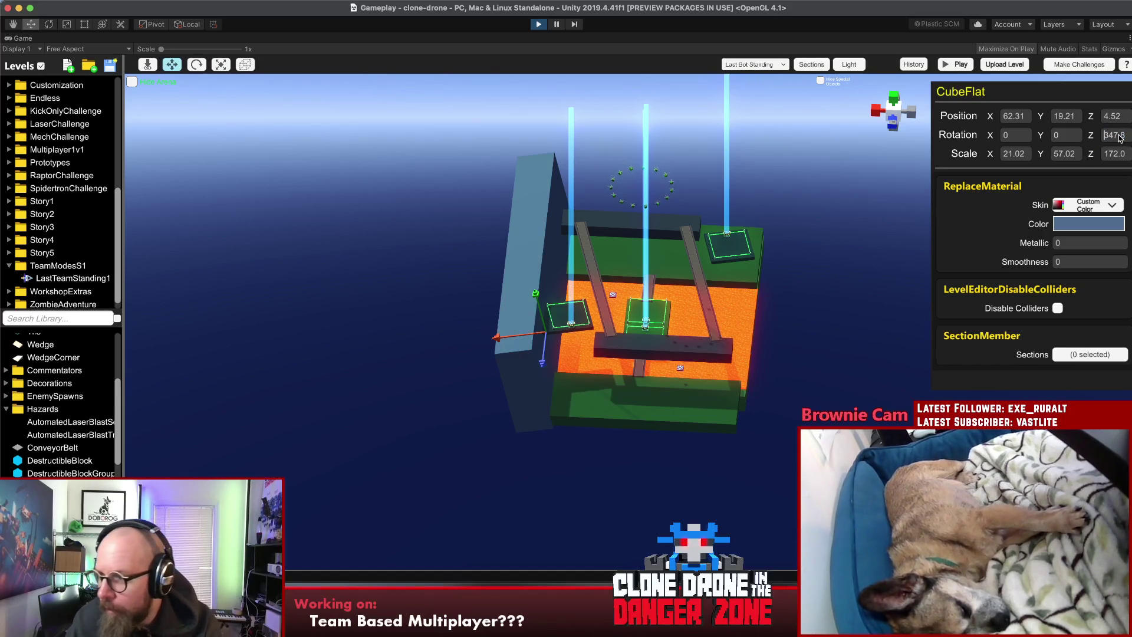
pyautogui.write('-')
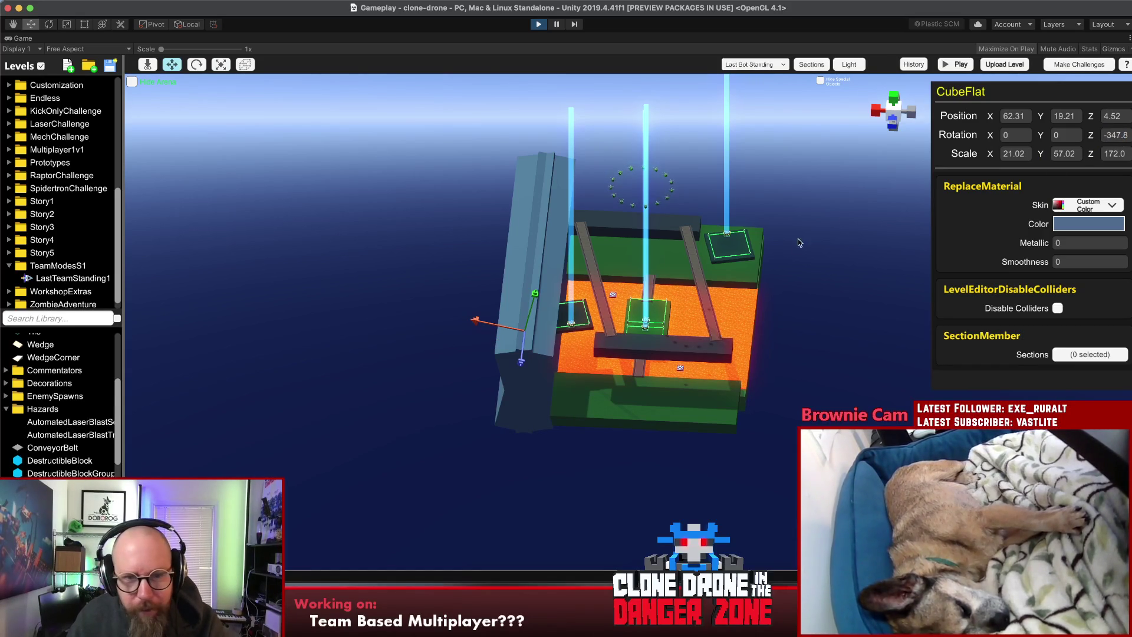
pyautogui.write('1')
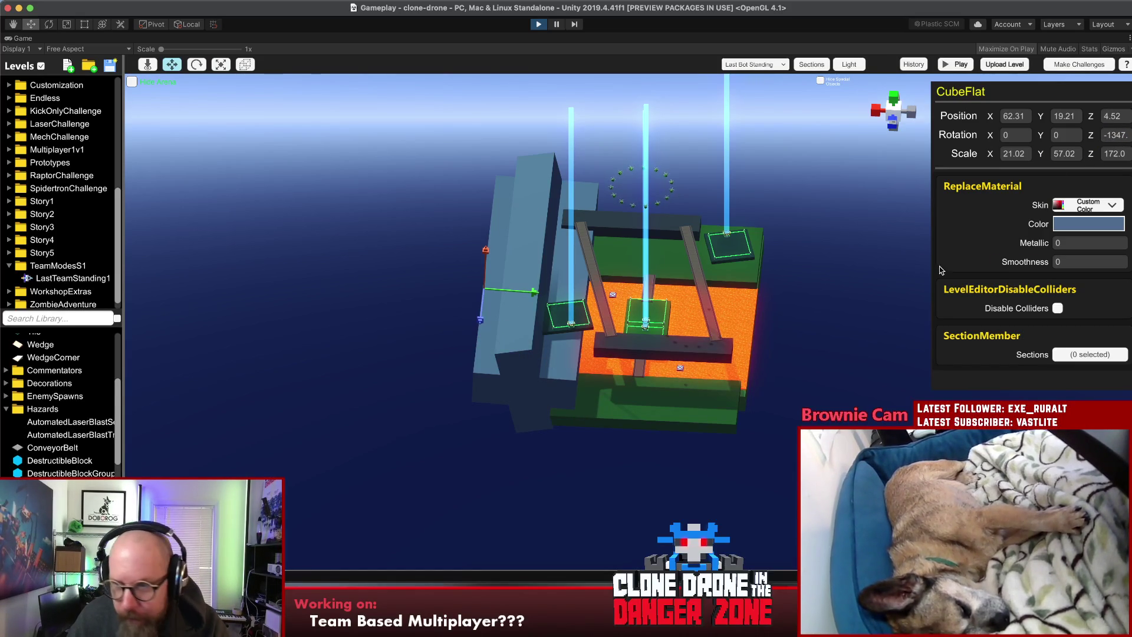
pyautogui.press('BackSpace')
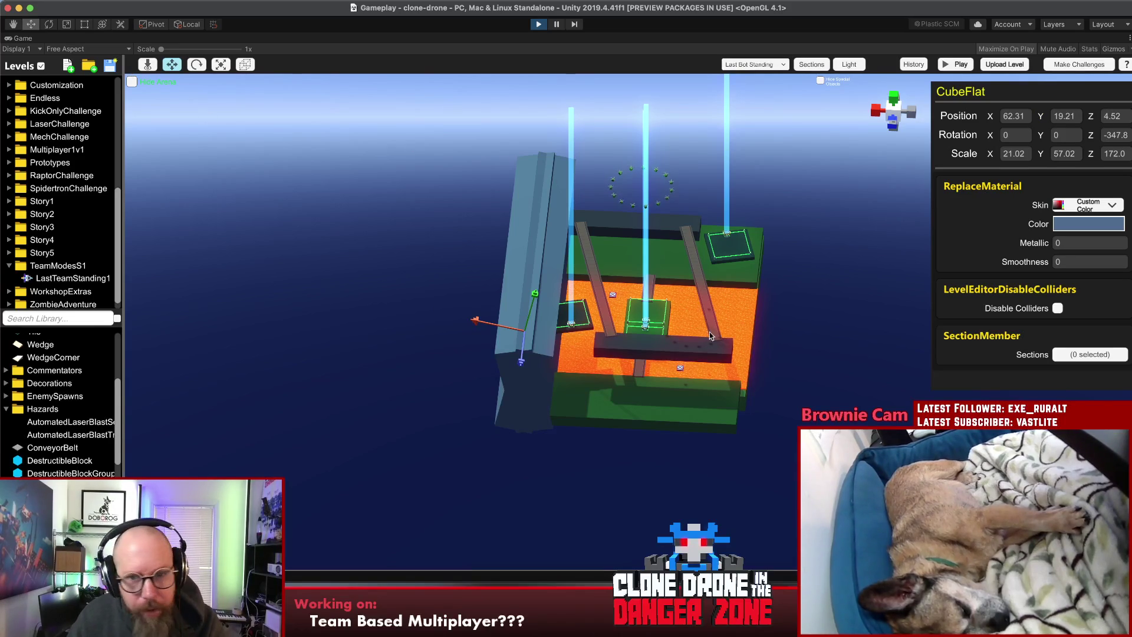
pyautogui.keyDown('shift'); pyautogui.click(682, 416); pyautogui.keyUp('shift')
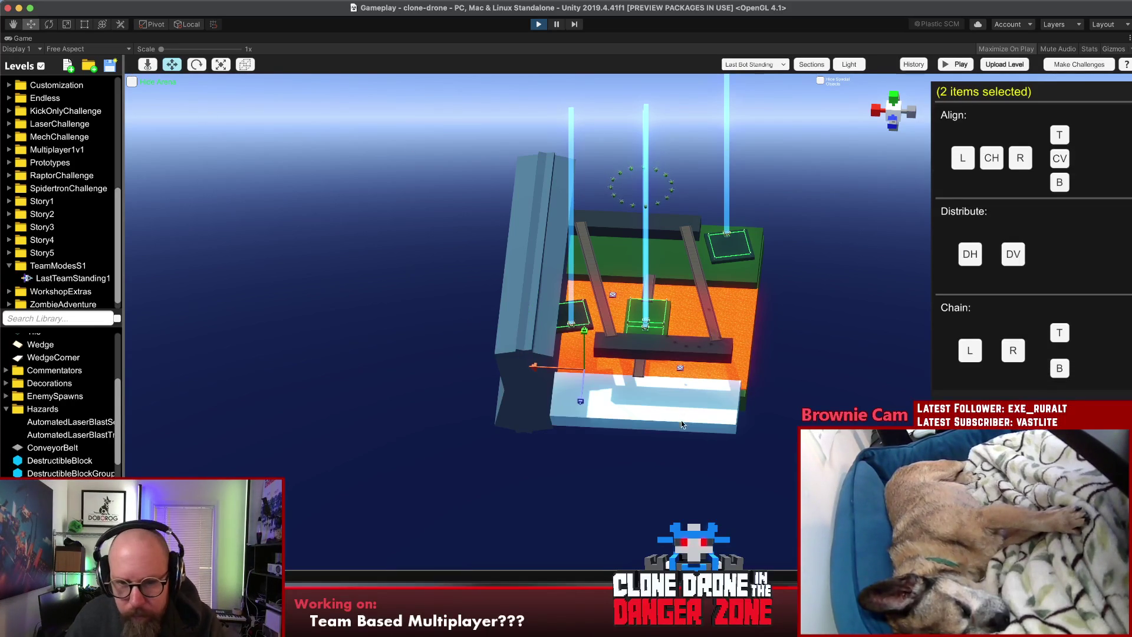
# Step: Shift the wall and front slab right, then move the green floor slab under the lava
pyautogui.moveTo(553, 367)
pyautogui.mouseDown()
pyautogui.moveTo(805, 381)
pyautogui.moveTo(779, 379)
pyautogui.moveTo(789, 382)
pyautogui.mouseUp()
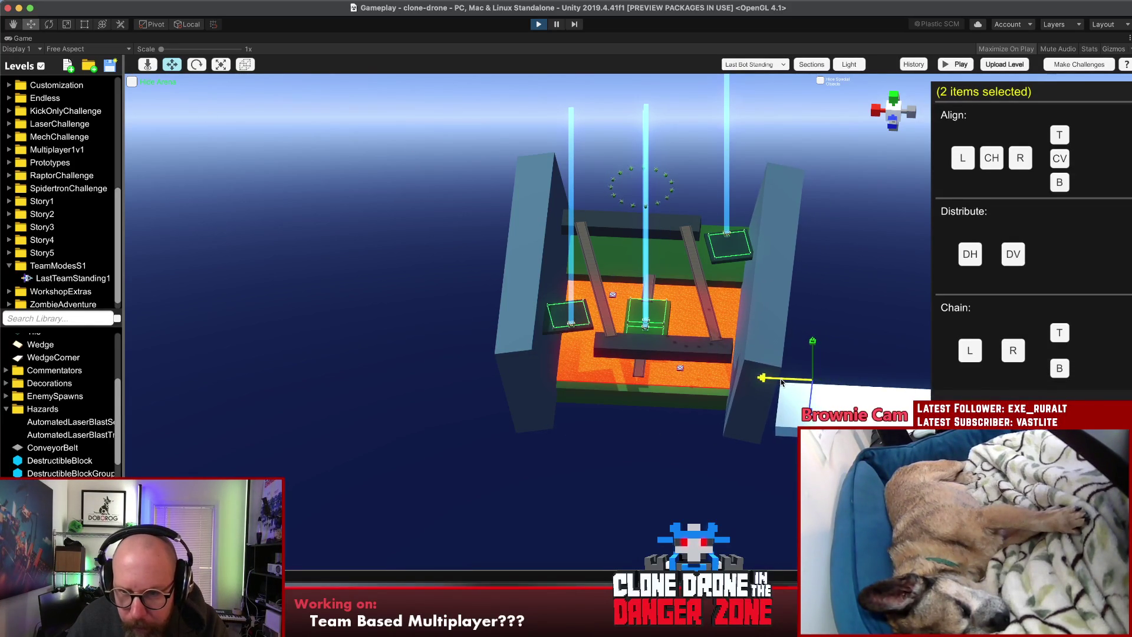
pyautogui.click(860, 423)
pyautogui.click(859, 423)
pyautogui.moveTo(837, 421)
pyautogui.mouseDown()
pyautogui.moveTo(628, 426)
pyautogui.moveTo(794, 274)
pyautogui.mouseUp()
pyautogui.click(624, 422)
# Step: Select the small green square with the scale tool, then pick the white floor block
pyautogui.click(763, 272)
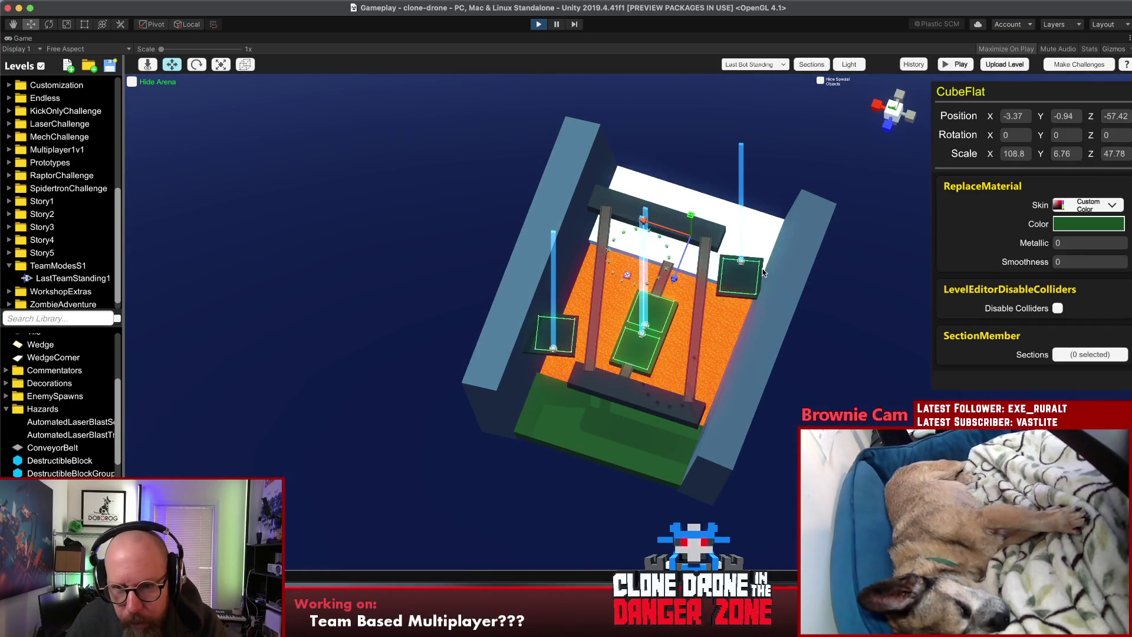
pyautogui.click(763, 272)
pyautogui.press('r')
pyautogui.click(843, 332)
pyautogui.moveTo(761, 180)
pyautogui.mouseDown()
pyautogui.moveTo(366, 277)
pyautogui.moveTo(59, 53)
pyautogui.moveTo(59, 21)
pyautogui.moveTo(59, 65)
pyautogui.moveTo(405, 197)
pyautogui.moveTo(513, 312)
pyautogui.mouseUp()
pyautogui.click(521, 323)
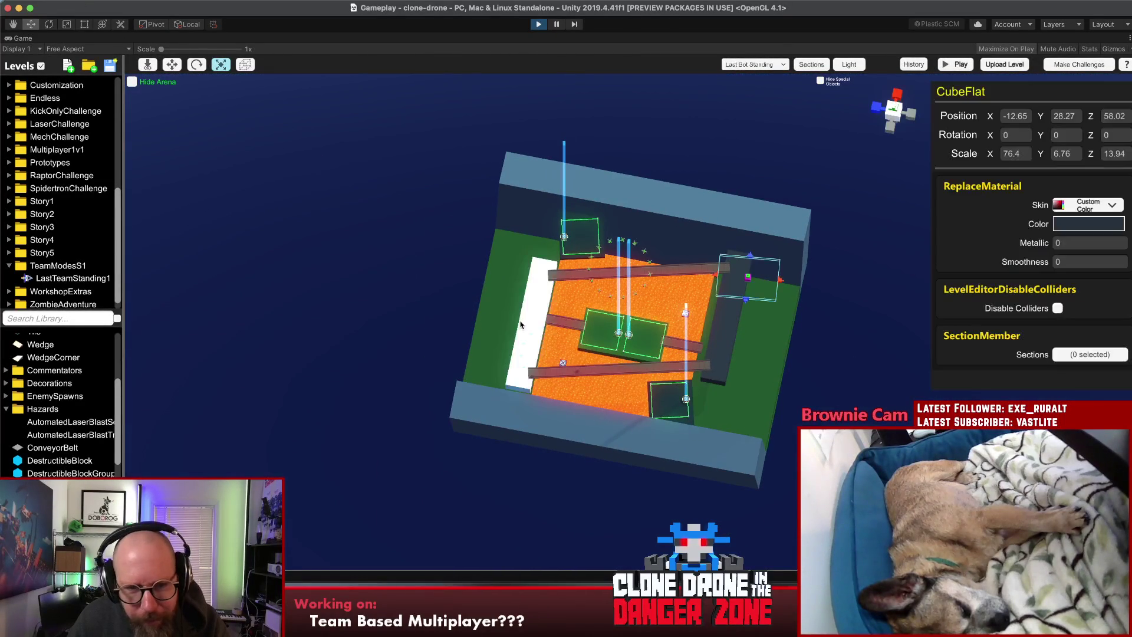
# Step: Widen the white strip beside the lava toward both the left and right
pyautogui.click(472, 318)
pyautogui.click(454, 315)
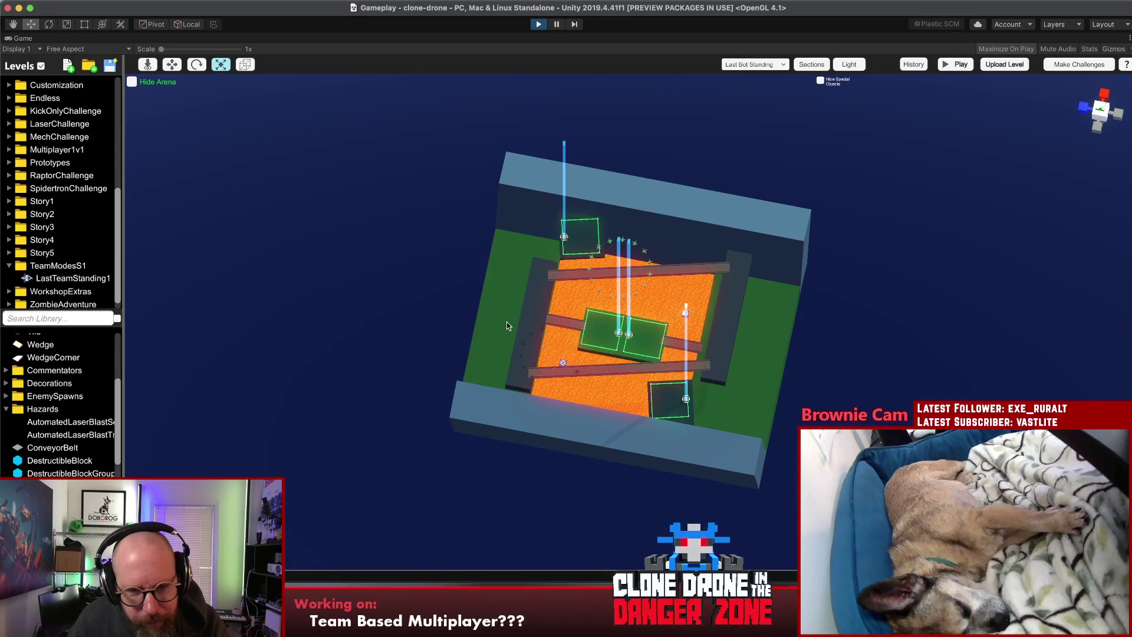
pyautogui.click(508, 324)
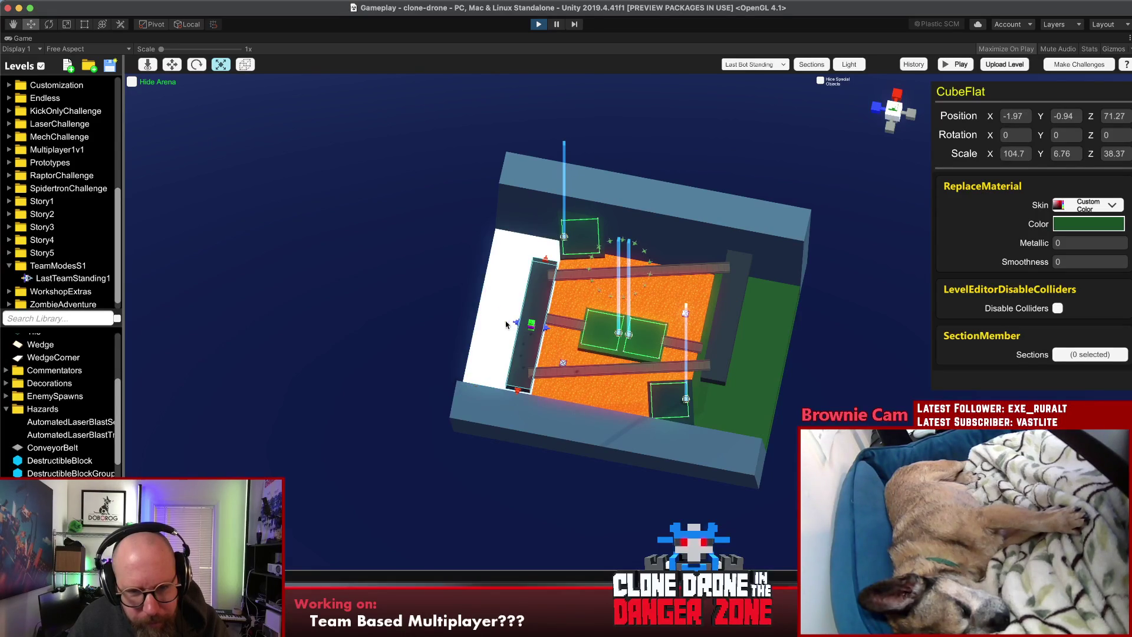
pyautogui.moveTo(519, 326); pyautogui.dragTo(581, 227)
pyautogui.moveTo(522, 336); pyautogui.dragTo(480, 335)
pyautogui.click(881, 300)
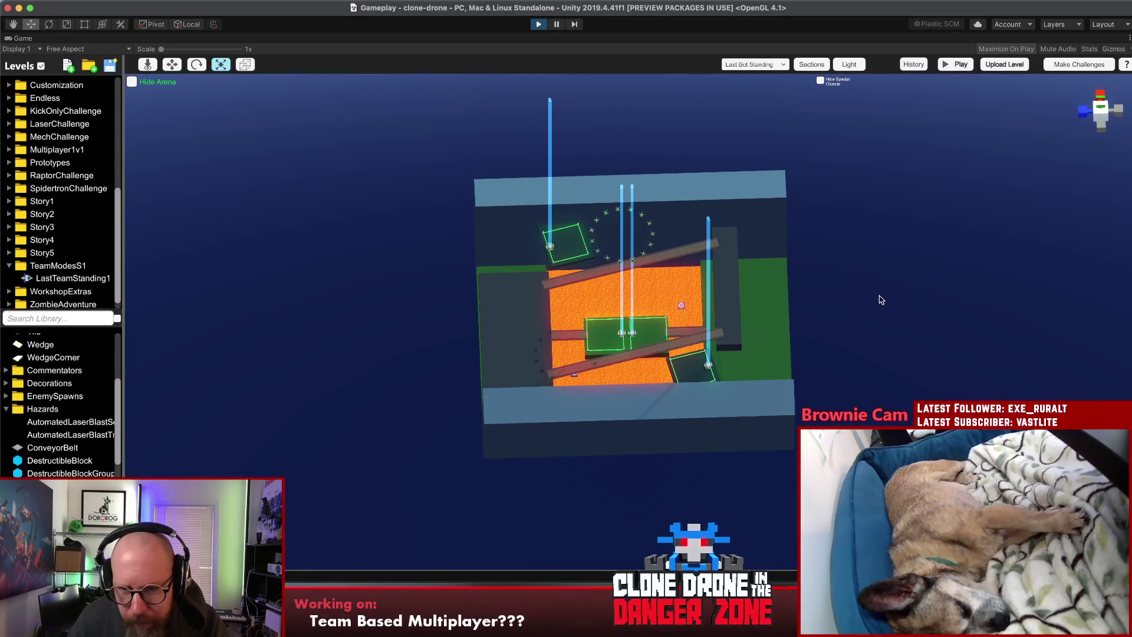
pyautogui.click(741, 289)
pyautogui.moveTo(745, 292); pyautogui.dragTo(803, 297)
pyautogui.click(803, 298)
# Step: Inspect the back block, right side wall and front flat block, and expand the Decorations library category
pyautogui.moveTo(673, 423)
pyautogui.mouseDown()
pyautogui.moveTo(842, 188)
pyautogui.moveTo(1022, 112)
pyautogui.mouseUp()
pyautogui.click(630, 213)
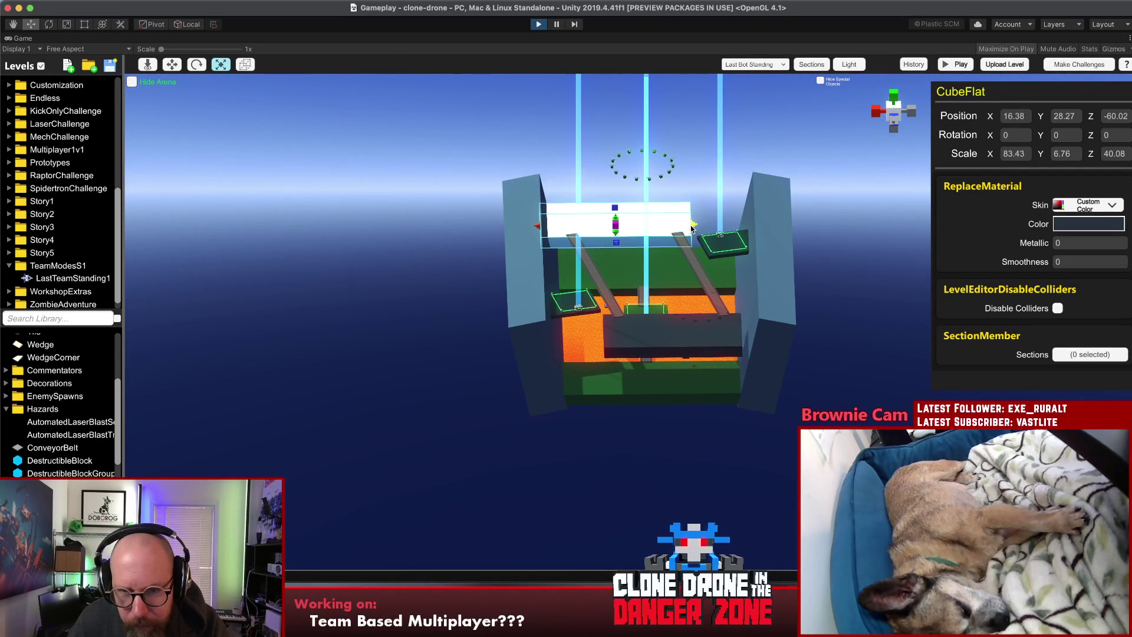
pyautogui.click(684, 348)
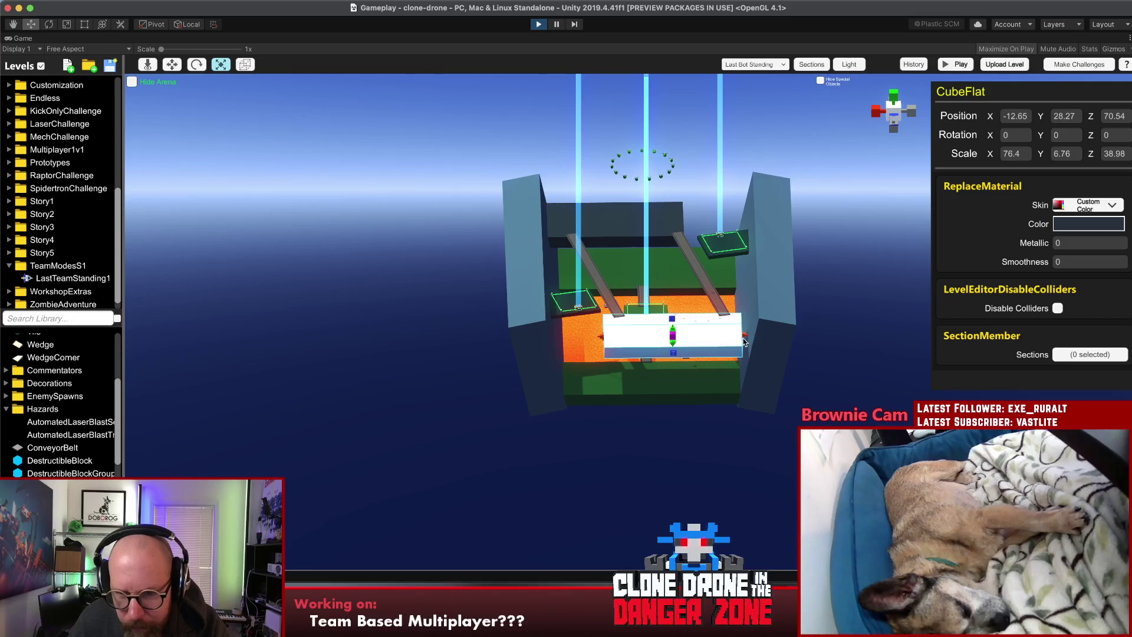
pyautogui.click(746, 342)
pyautogui.click(713, 340)
pyautogui.click(745, 338)
pyautogui.click(745, 338)
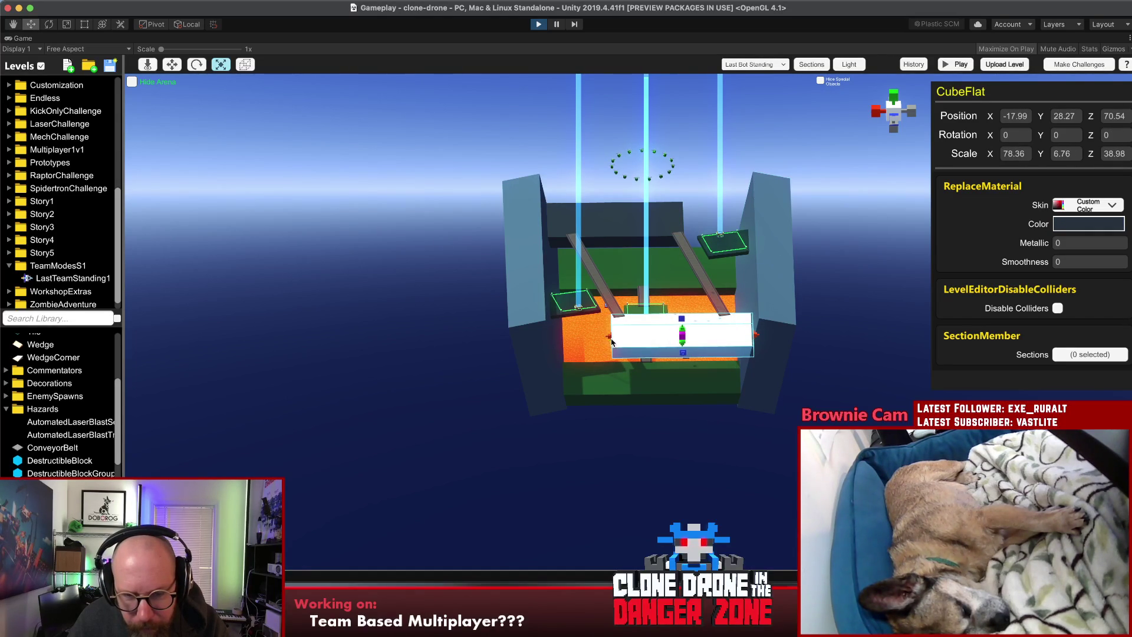
pyautogui.click(485, 366)
pyautogui.moveTo(485, 364); pyautogui.dragTo(1, 434)
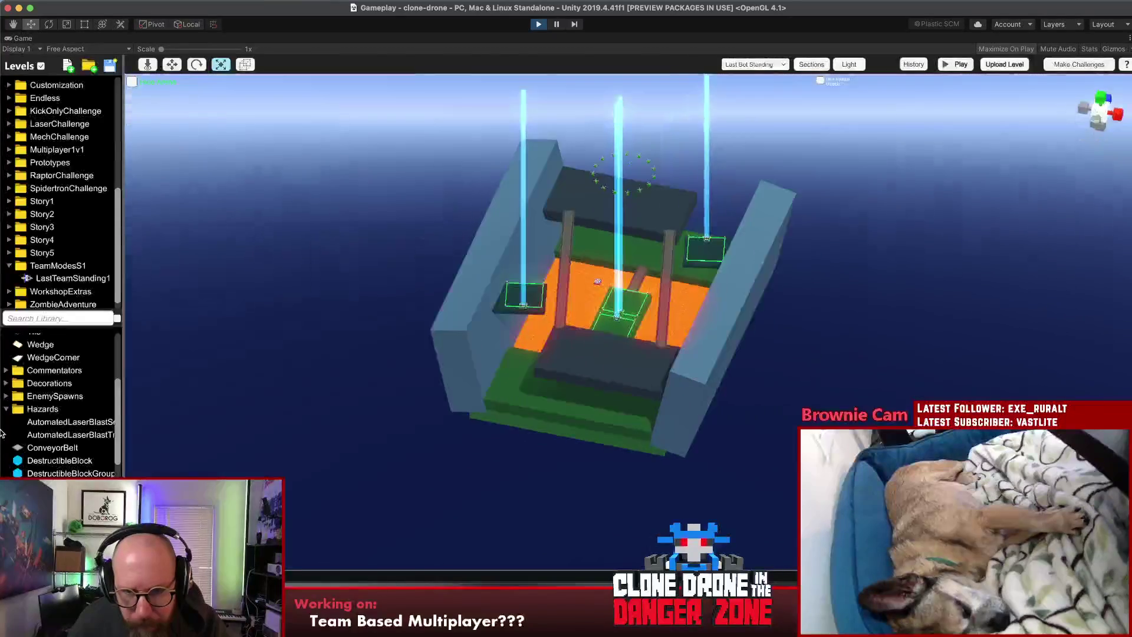
pyautogui.click(6, 384)
# Step: Shorten the dark platform by pulling its edge inward
pyautogui.moveTo(177, 334)
pyautogui.mouseDown()
pyautogui.moveTo(669, 381)
pyautogui.moveTo(861, 289)
pyautogui.mouseUp()
pyautogui.click(778, 300)
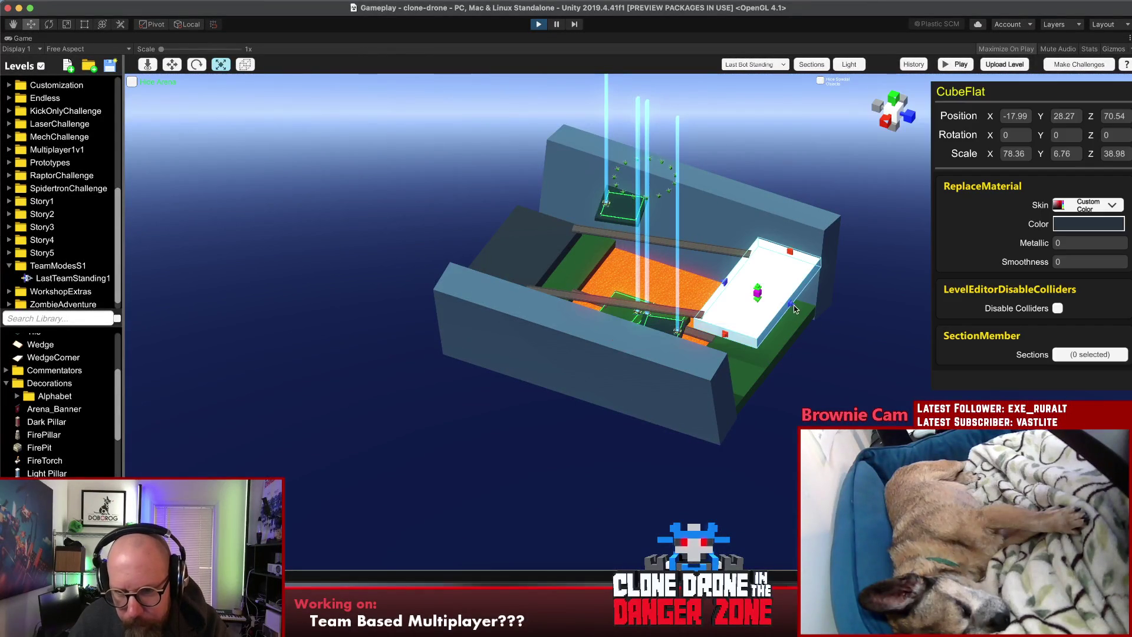
pyautogui.click(517, 248)
pyautogui.moveTo(516, 249); pyautogui.dragTo(550, 474)
pyautogui.moveTo(473, 285); pyautogui.dragTo(499, 299)
pyautogui.click(387, 331)
# Step: Extend the Lava_Cube floor both upward and downward
pyautogui.moveTo(406, 396)
pyautogui.mouseDown()
pyautogui.moveTo(571, 518)
pyautogui.moveTo(884, 279)
pyautogui.moveTo(866, 141)
pyautogui.moveTo(807, 330)
pyautogui.moveTo(811, 365)
pyautogui.mouseUp()
pyautogui.moveTo(801, 199); pyautogui.dragTo(705, 198)
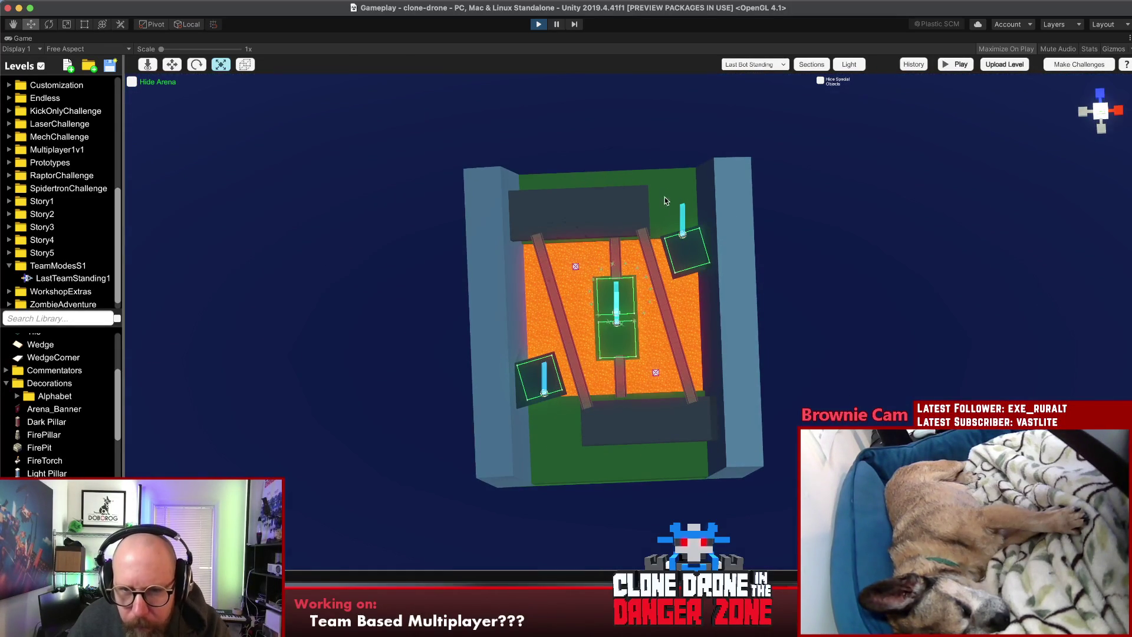
pyautogui.click(704, 198)
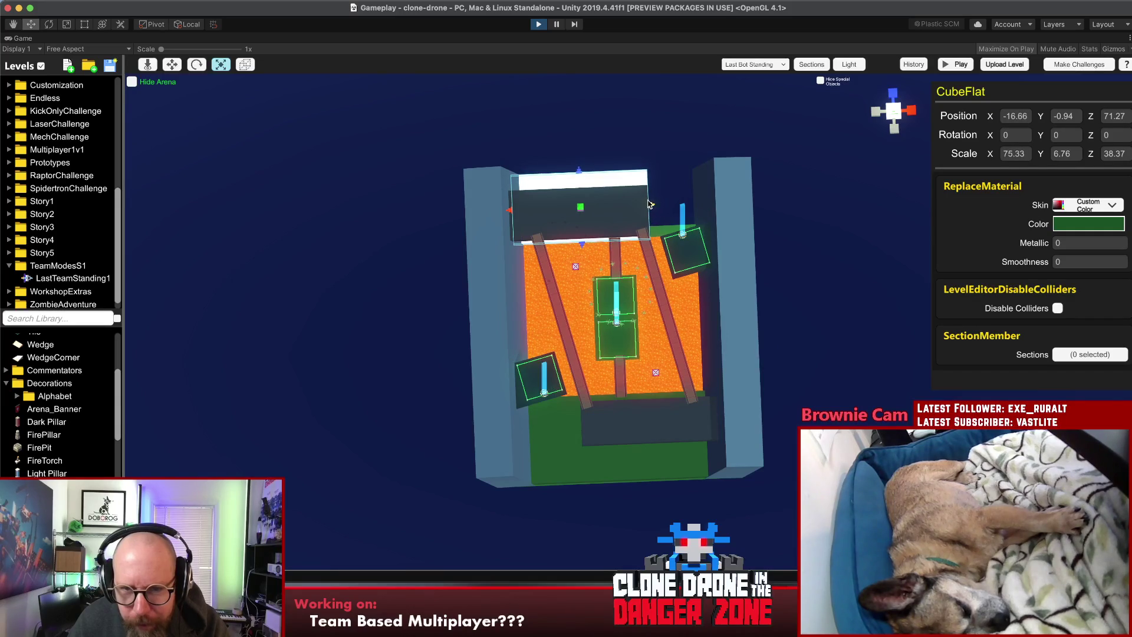
pyautogui.click(678, 286)
pyautogui.moveTo(612, 237); pyautogui.dragTo(609, 213)
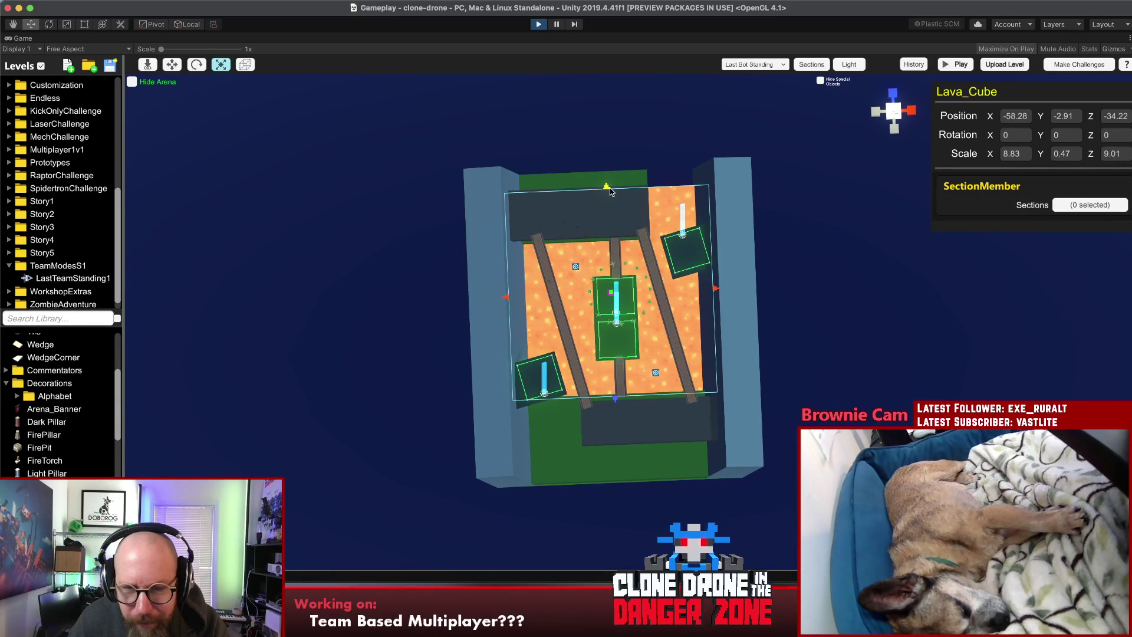
pyautogui.moveTo(615, 408); pyautogui.dragTo(615, 451)
# Step: Narrow the front green floor slab to 72.72 wide at X 14.68, exposing more lava
pyautogui.click(563, 427)
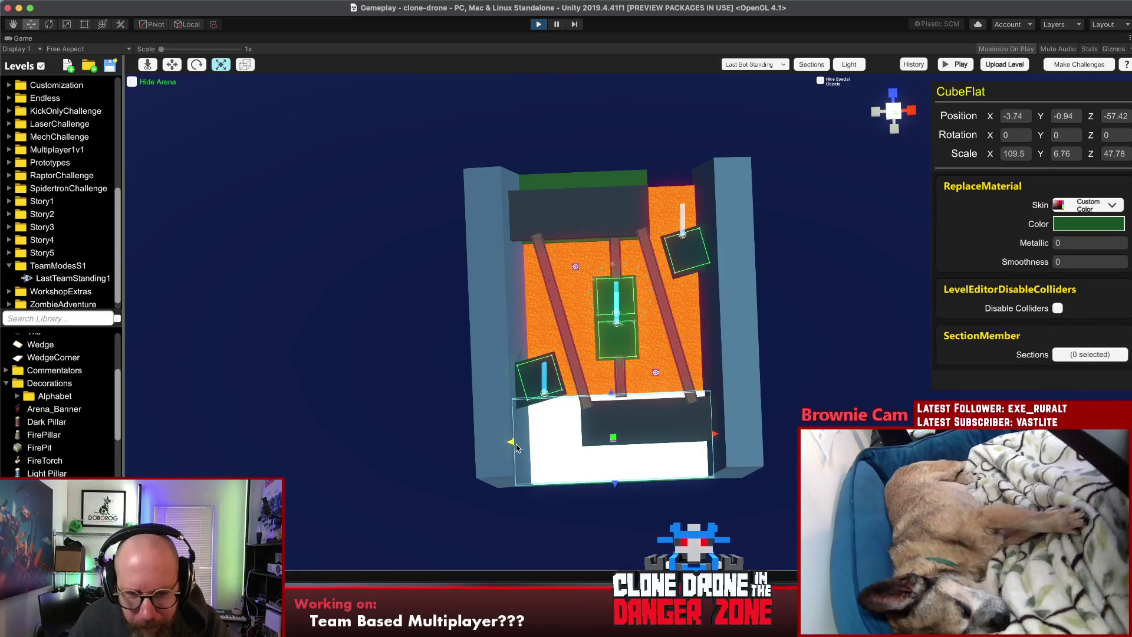
pyautogui.moveTo(517, 450); pyautogui.dragTo(582, 453)
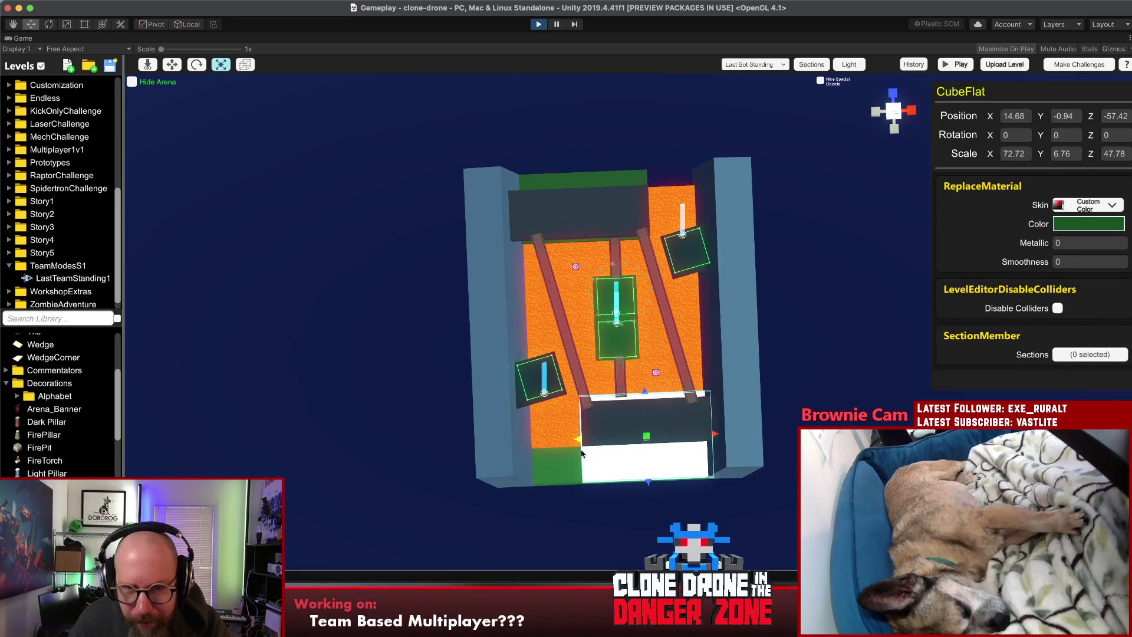
pyautogui.moveTo(651, 451)
pyautogui.mouseDown()
pyautogui.moveTo(304, 277)
pyautogui.moveTo(403, 310)
pyautogui.mouseUp()
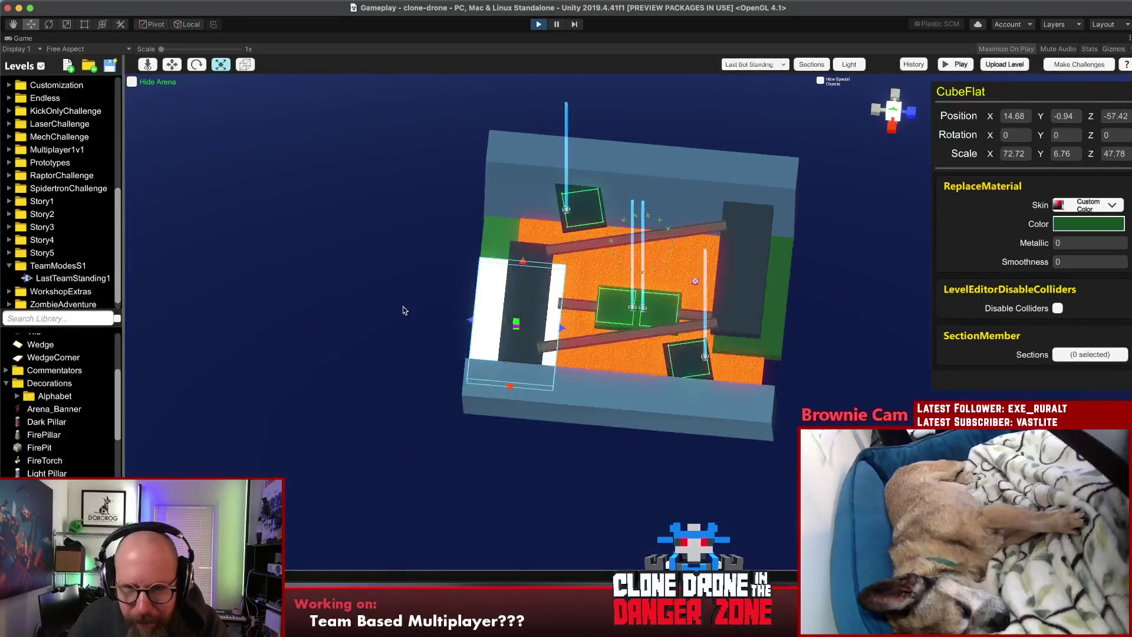
pyautogui.click(824, 275)
pyautogui.moveTo(830, 309)
pyautogui.mouseDown()
pyautogui.moveTo(742, 377)
pyautogui.moveTo(768, 326)
pyautogui.mouseUp()
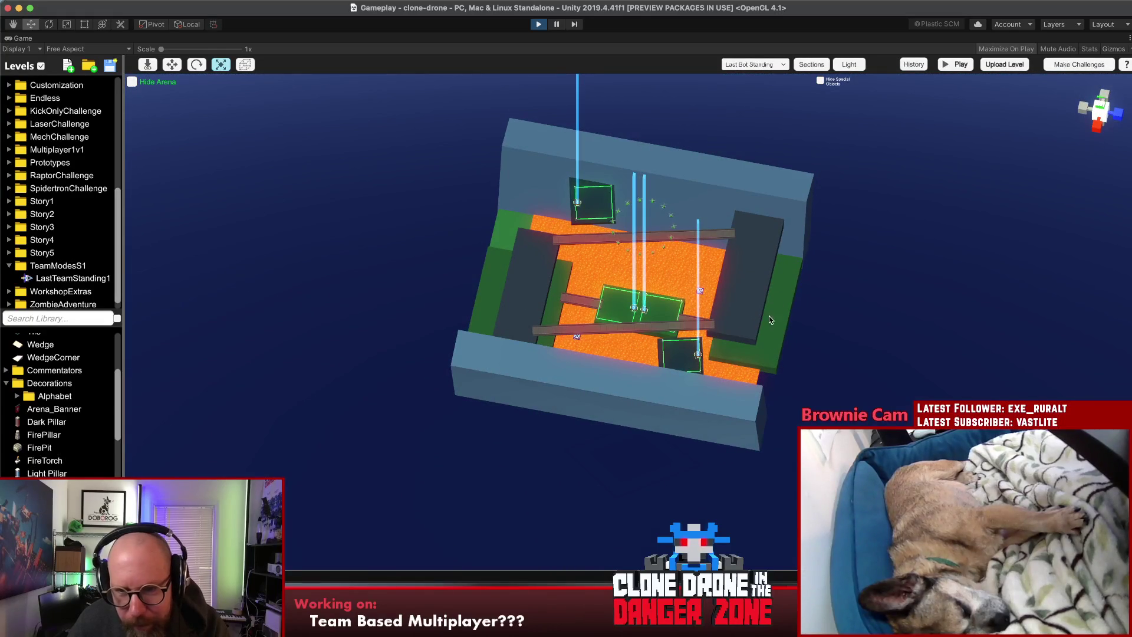
pyautogui.moveTo(683, 287); pyautogui.dragTo(700, 292)
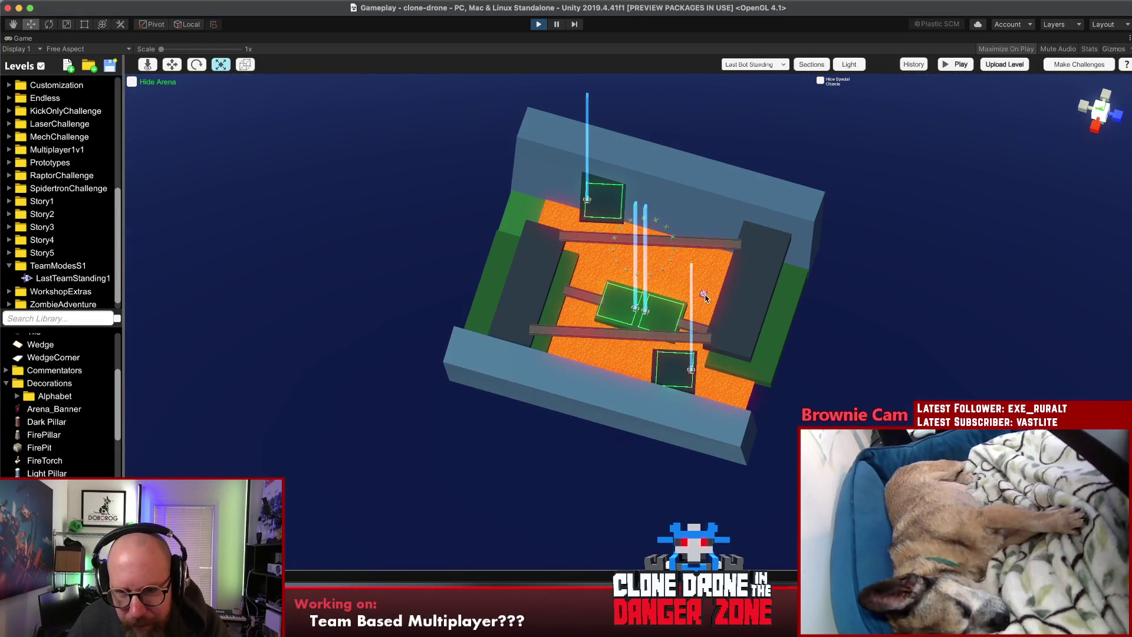
pyautogui.click(704, 296)
# Step: Undo the jump pad's last move and reposition it along its X axis
pyautogui.press('q')
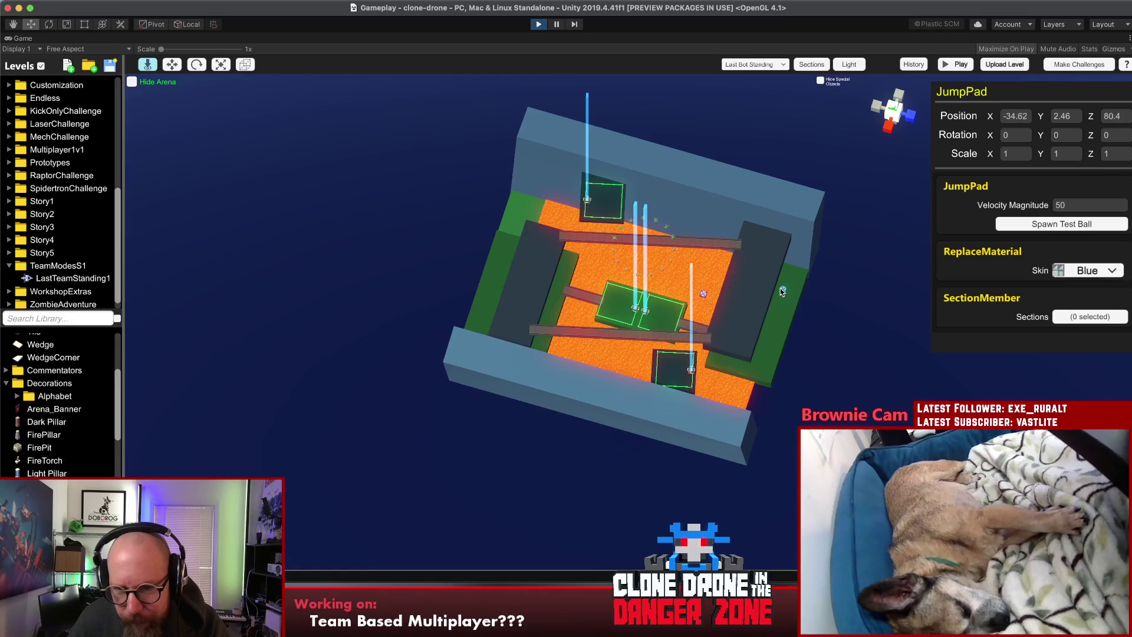
pyautogui.moveTo(791, 289)
pyautogui.mouseDown()
pyautogui.moveTo(731, 445)
pyautogui.moveTo(635, 467)
pyautogui.moveTo(688, 457)
pyautogui.mouseUp()
pyautogui.press('w')
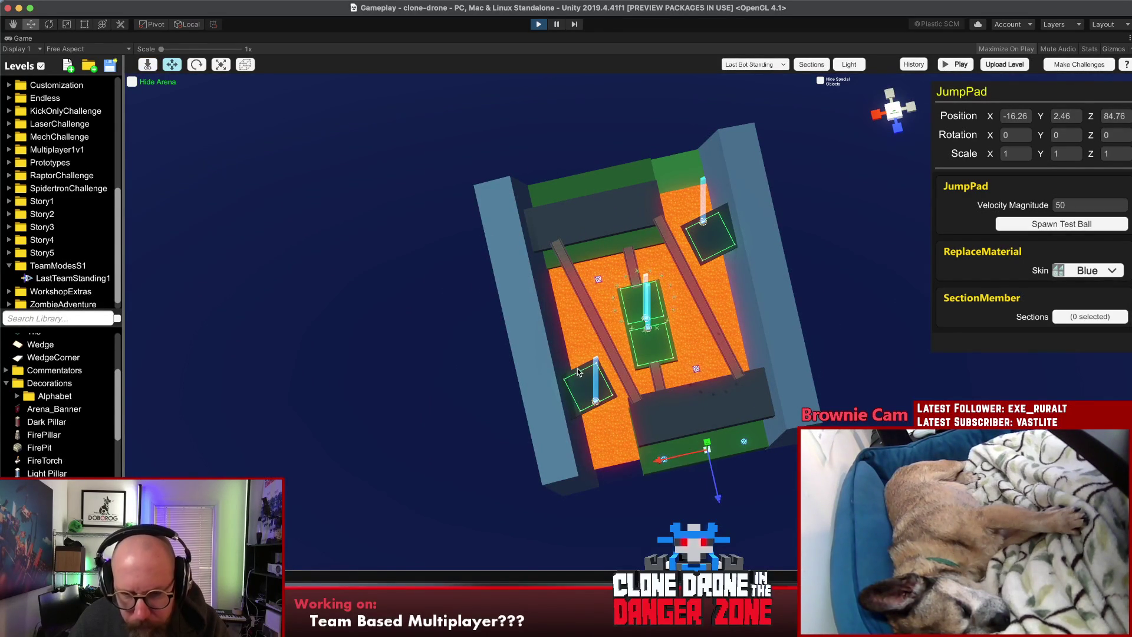
pyautogui.moveTo(578, 371); pyautogui.dragTo(708, 295)
pyautogui.hotkey('ctrl', 'z')
pyautogui.moveTo(784, 259); pyautogui.dragTo(781, 297)
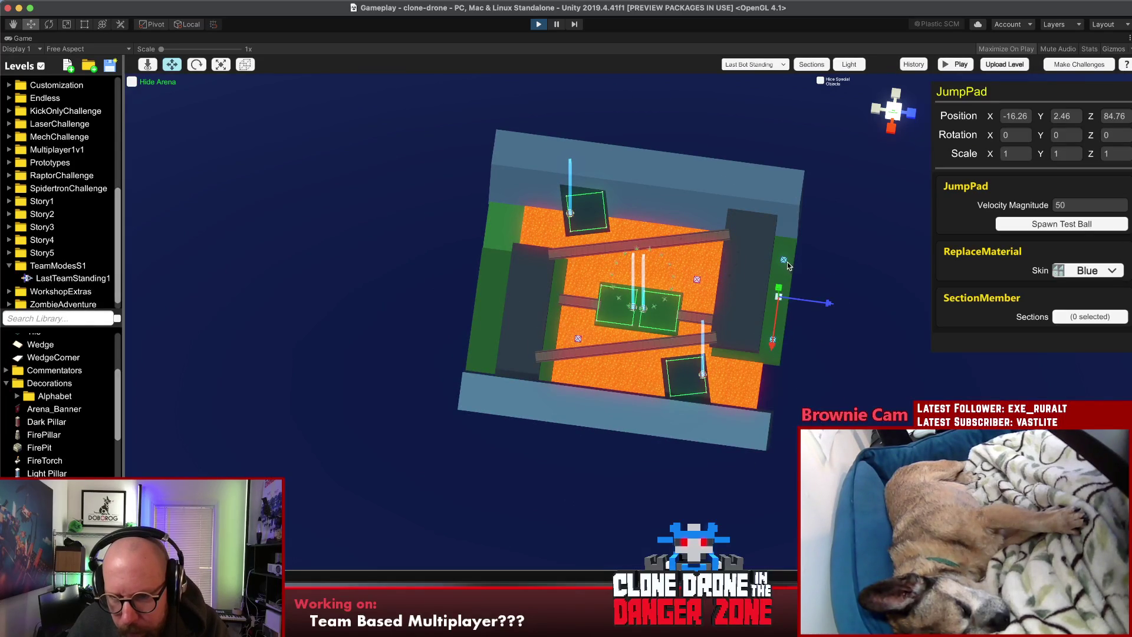
# Step: Duplicate the three right-side markers and place the copies on the left side
pyautogui.keyDown('shift'); pyautogui.click(785, 263); pyautogui.keyUp('shift')
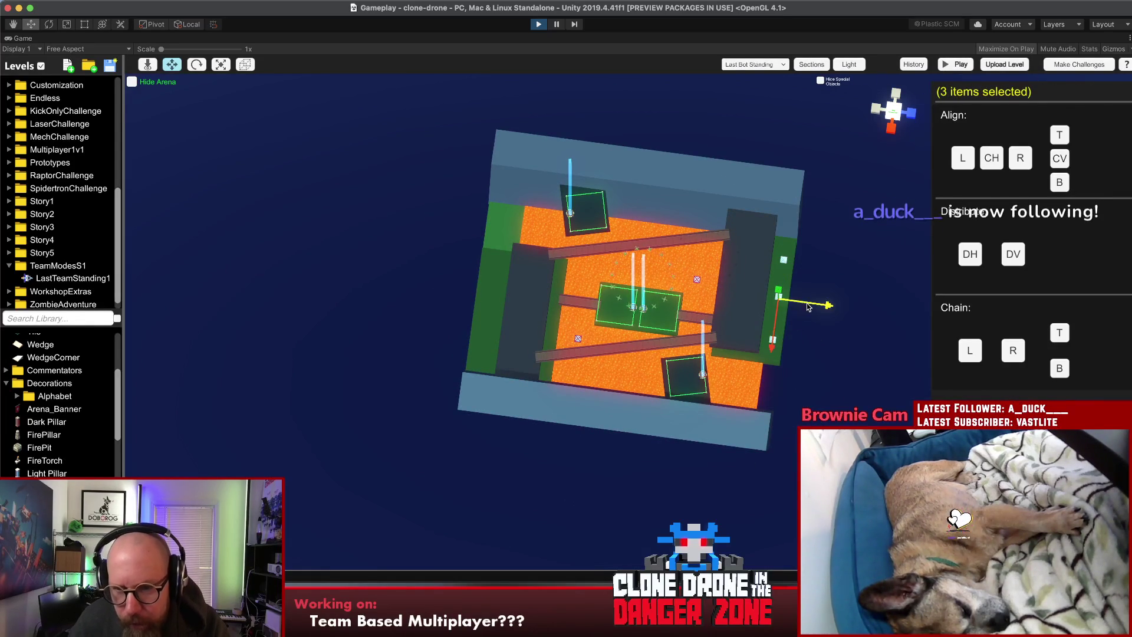
pyautogui.hotkey('ctrl', 'd')
pyautogui.moveTo(824, 304); pyautogui.dragTo(545, 266)
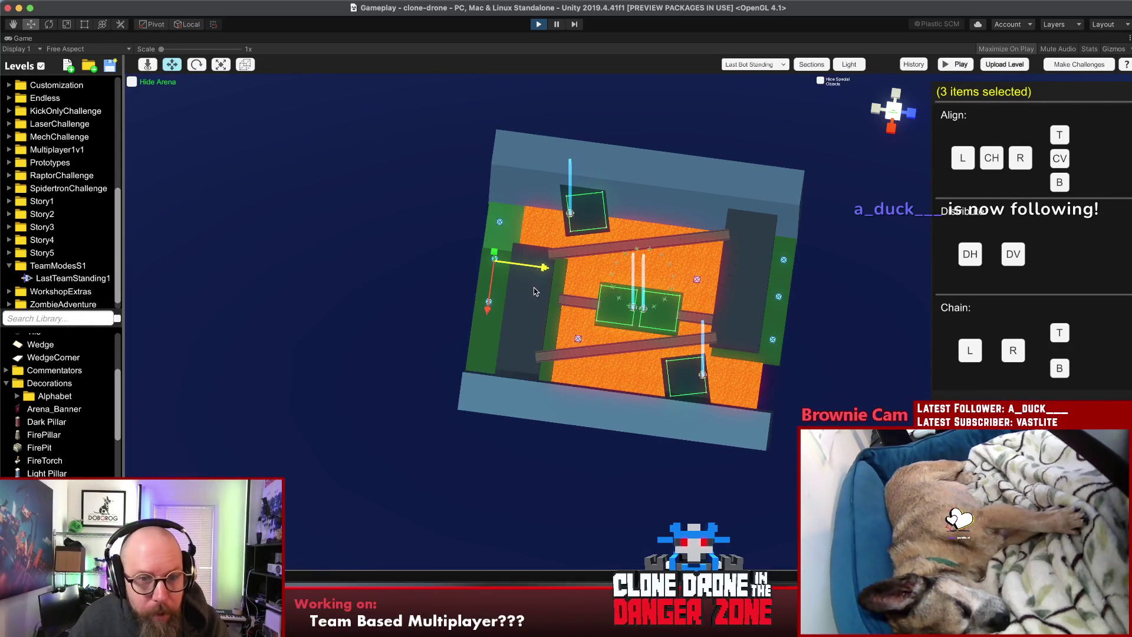
# Step: Slide two jump pads rightward across the green floor, then nudge one further right
pyautogui.click(499, 306)
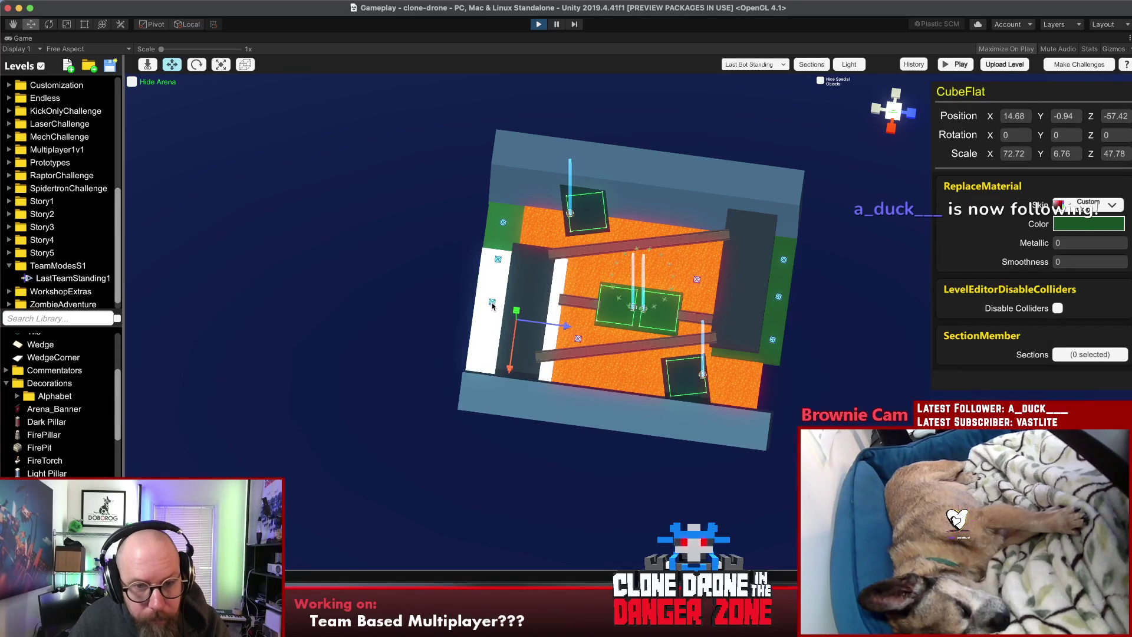
pyautogui.click(493, 303)
pyautogui.keyDown('shift'); pyautogui.click(470, 306); pyautogui.keyUp('shift')
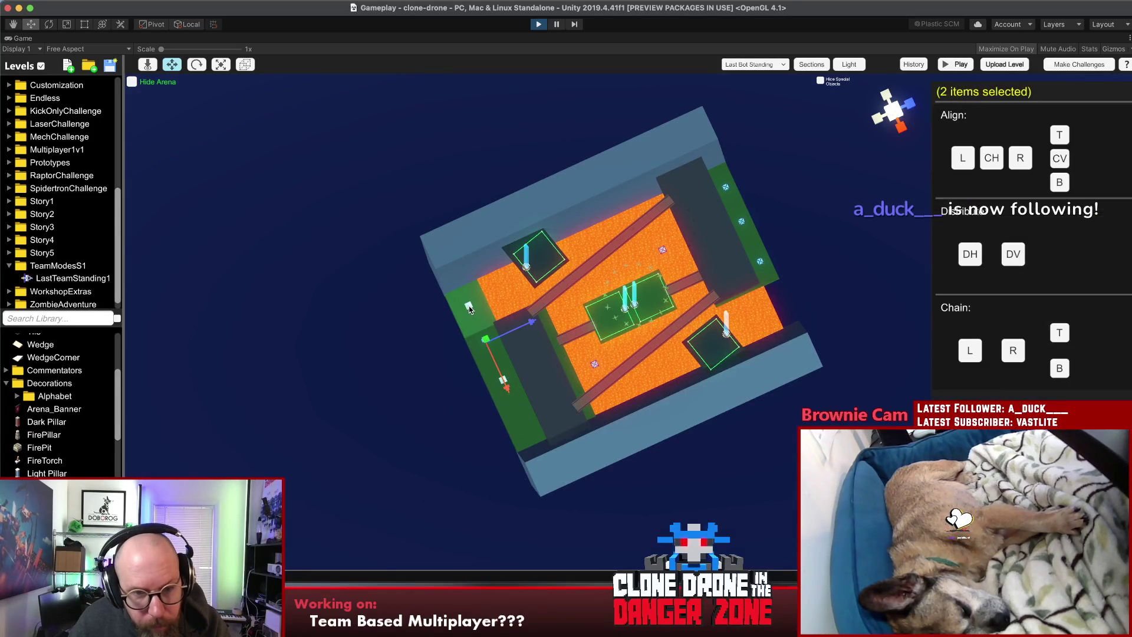
pyautogui.click(445, 346)
pyautogui.click(468, 307)
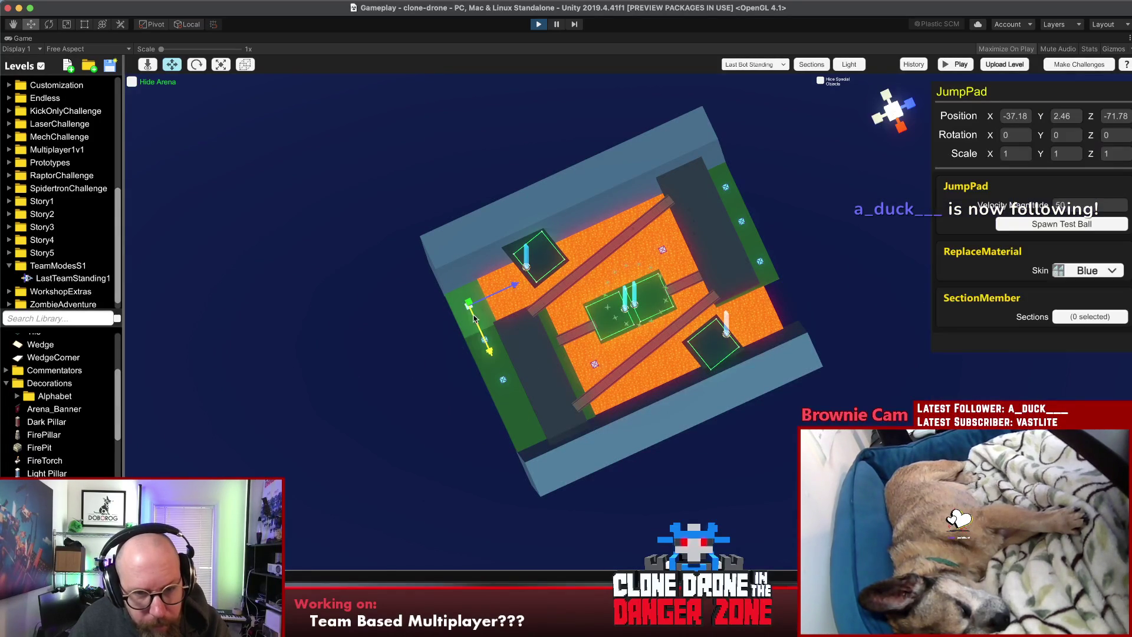
pyautogui.keyDown('shift'); pyautogui.click(504, 382); pyautogui.keyUp('shift')
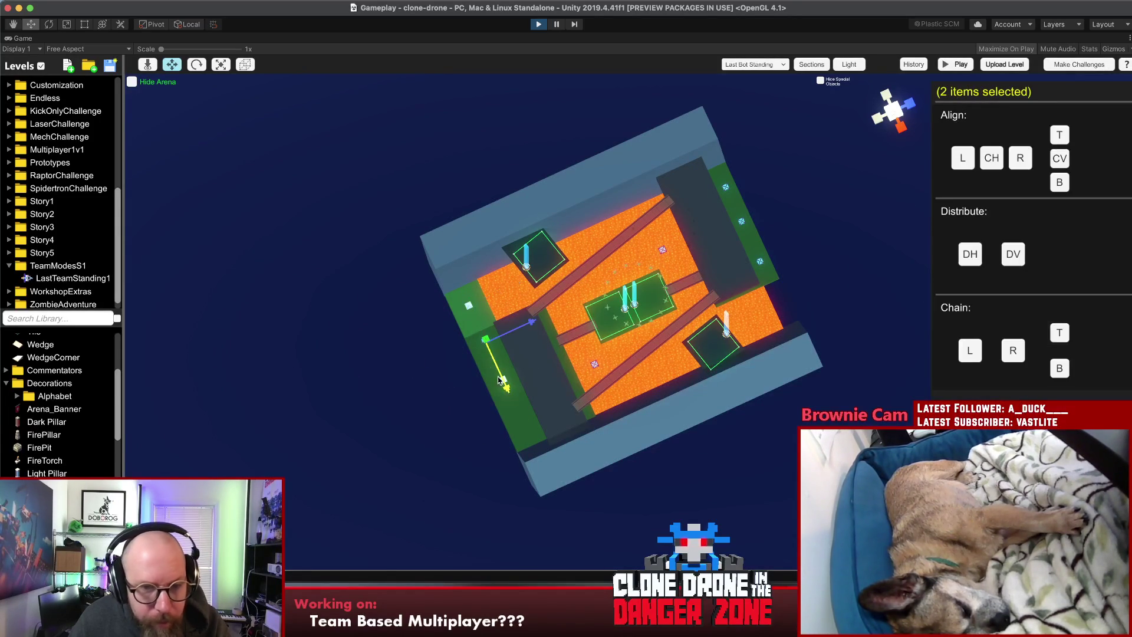
pyautogui.moveTo(462, 374); pyautogui.dragTo(641, 183)
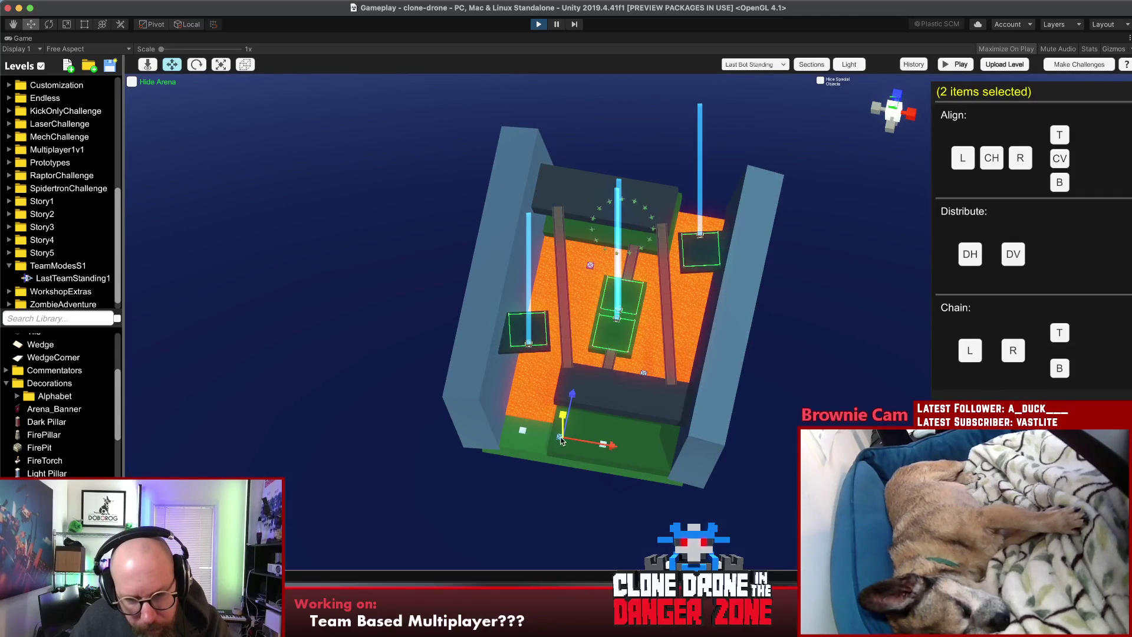
pyautogui.moveTo(559, 439); pyautogui.dragTo(633, 460)
pyautogui.click(597, 493)
pyautogui.click(559, 437)
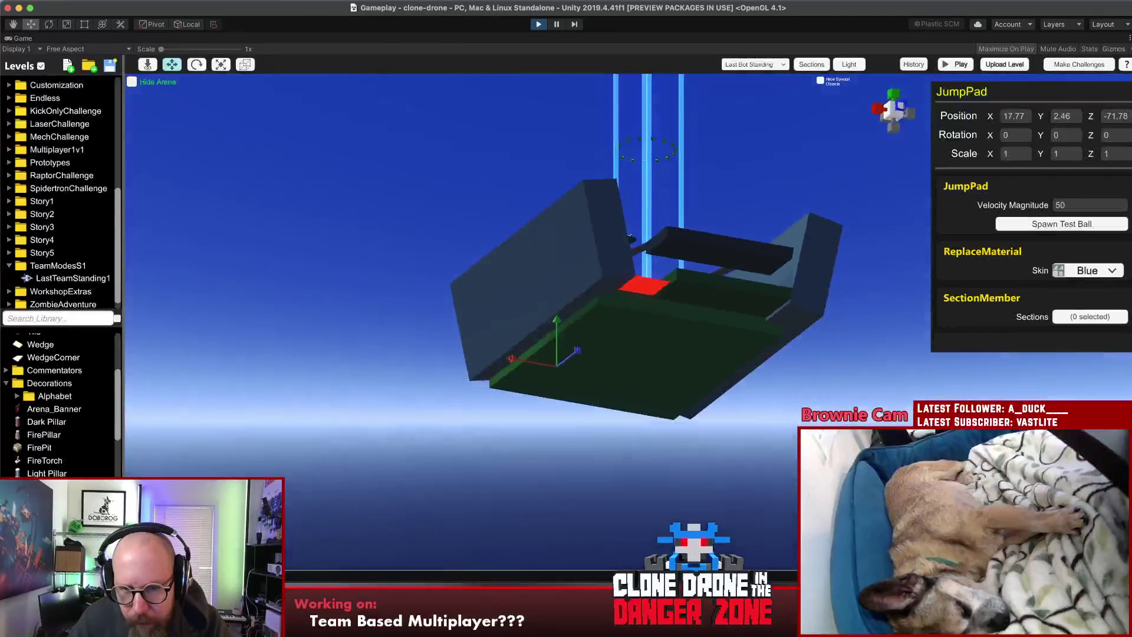
# Step: Stretch the green CubeFlat floor slab until it measures 112.6×10.22×170.9
pyautogui.click(656, 378)
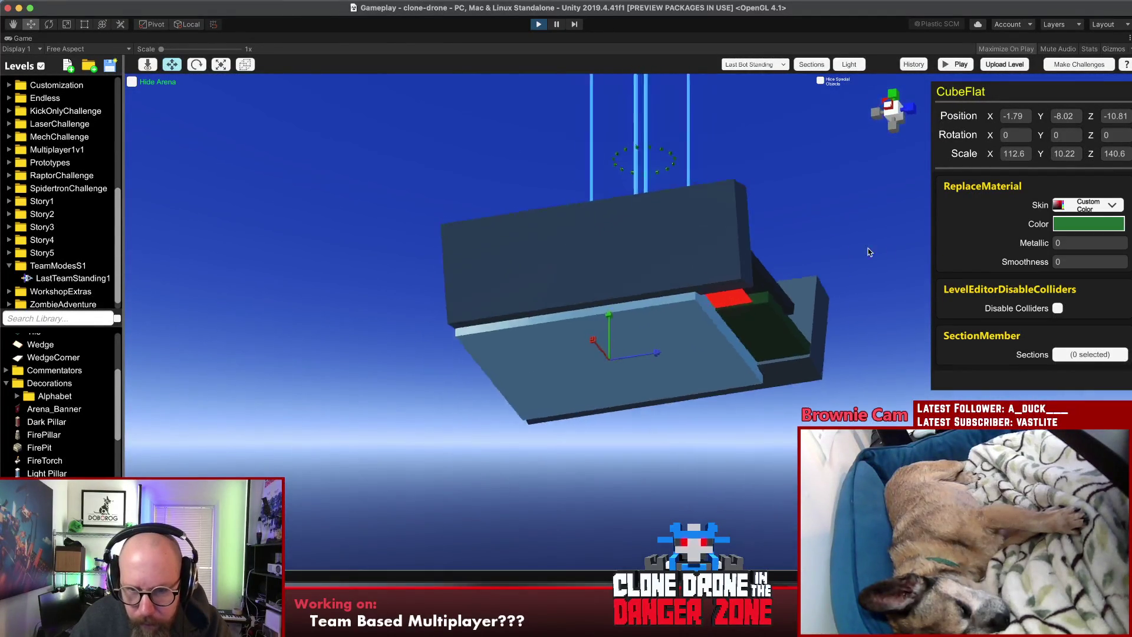
pyautogui.press('r')
pyautogui.moveTo(733, 342); pyautogui.dragTo(778, 339)
pyautogui.click(702, 309)
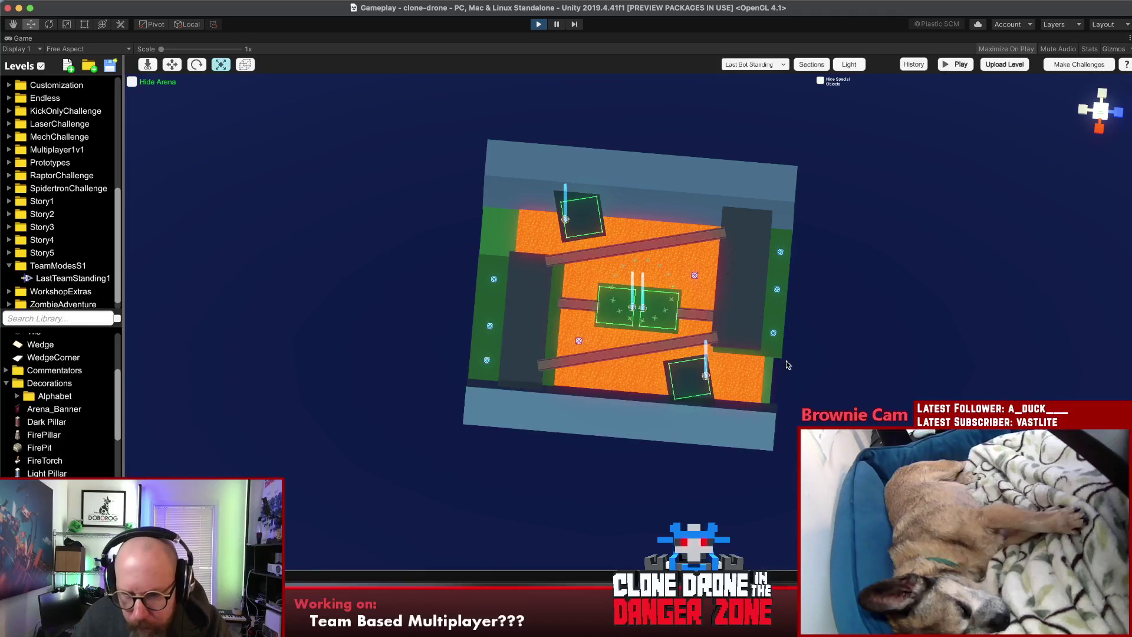
pyautogui.click(787, 361)
pyautogui.moveTo(780, 321); pyautogui.dragTo(786, 322)
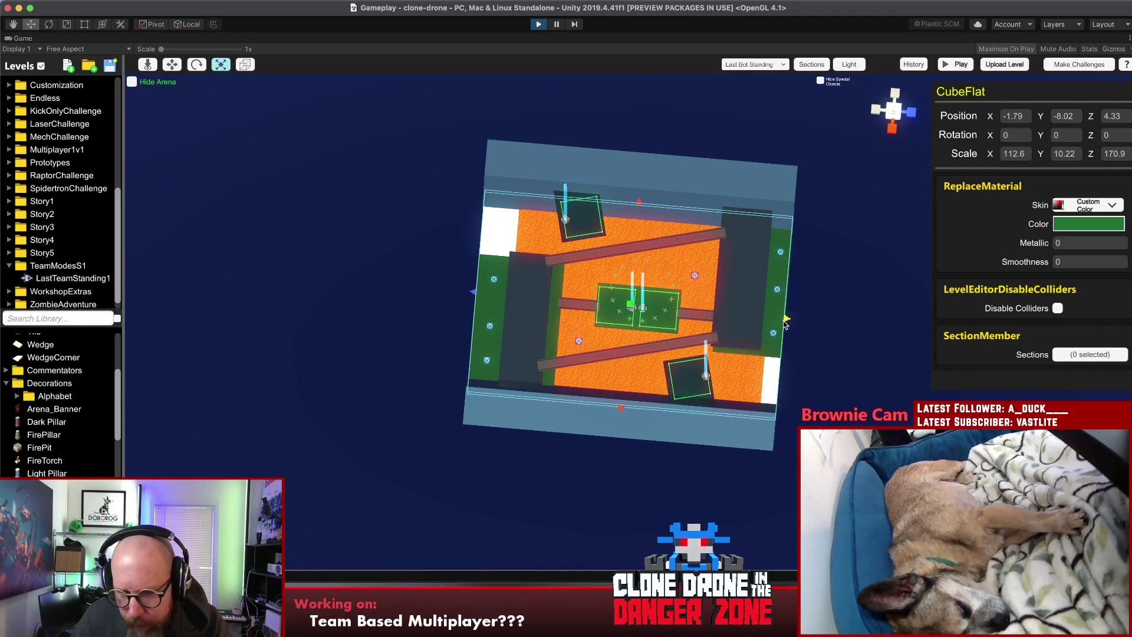
pyautogui.moveTo(490, 258)
pyautogui.mouseDown()
pyautogui.moveTo(673, 436)
pyautogui.moveTo(920, 334)
pyautogui.moveTo(840, 230)
pyautogui.moveTo(543, 259)
pyautogui.mouseUp()
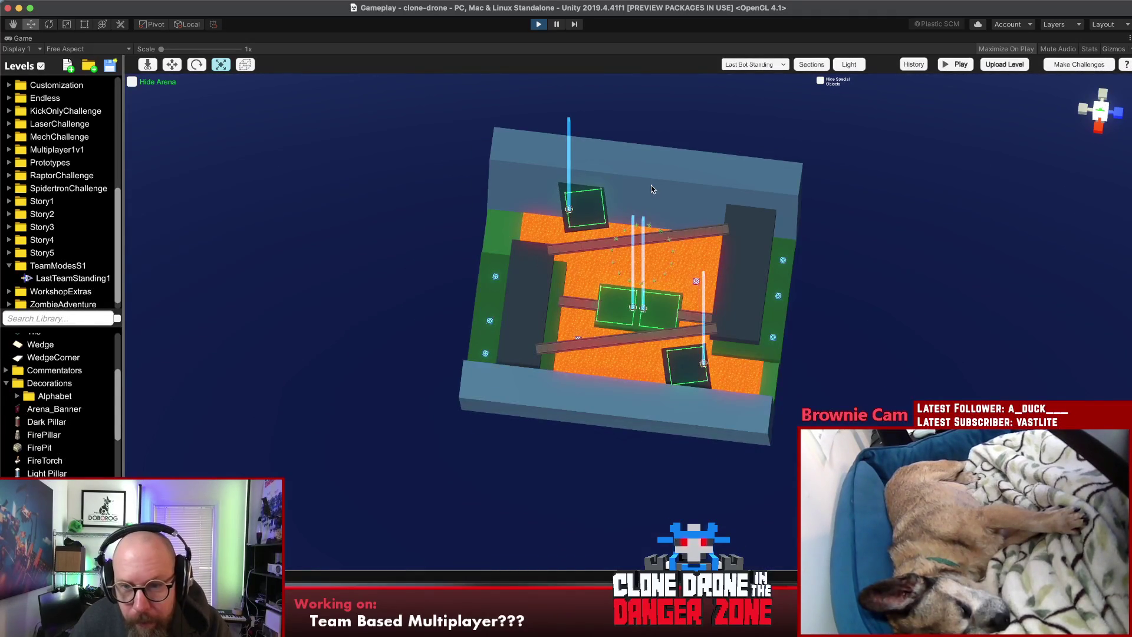
# Step: Move a wall copy beside the arena, rotate it to Y 90, and shorten it to fit
pyautogui.click(776, 238)
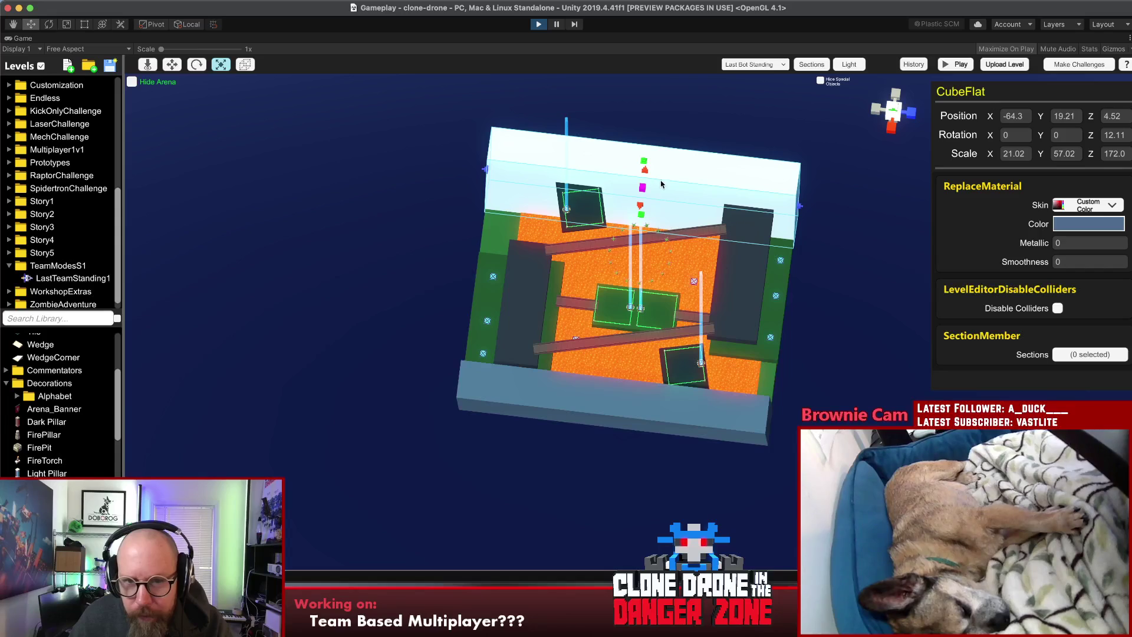
pyautogui.press('w')
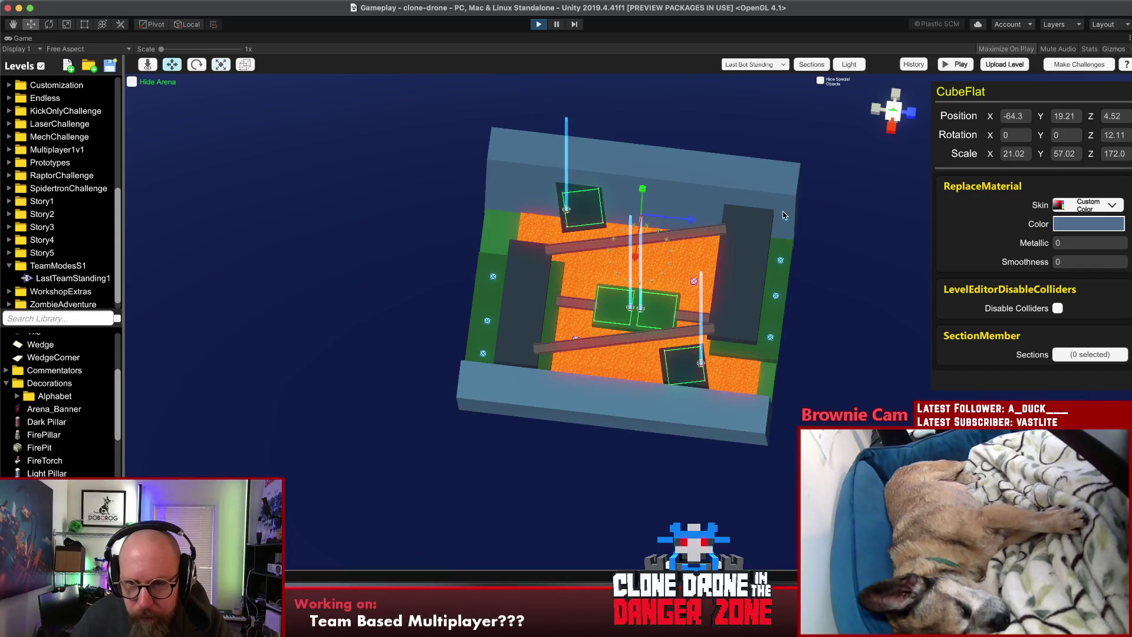
pyautogui.moveTo(686, 218); pyautogui.dragTo(861, 239)
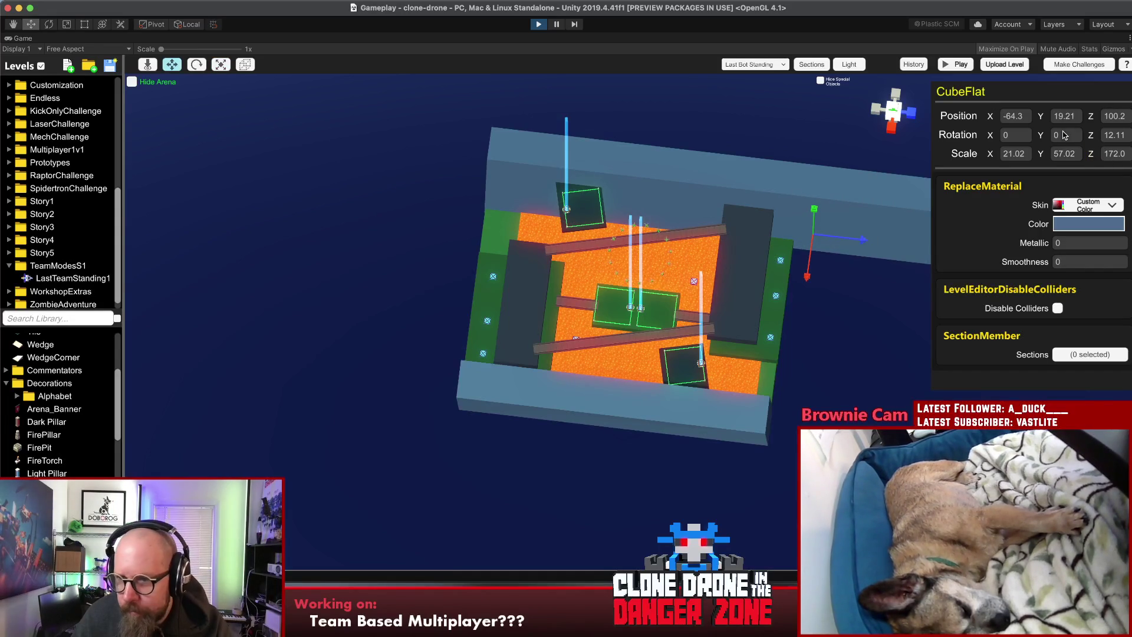
pyautogui.write('90')
pyautogui.press('Return')
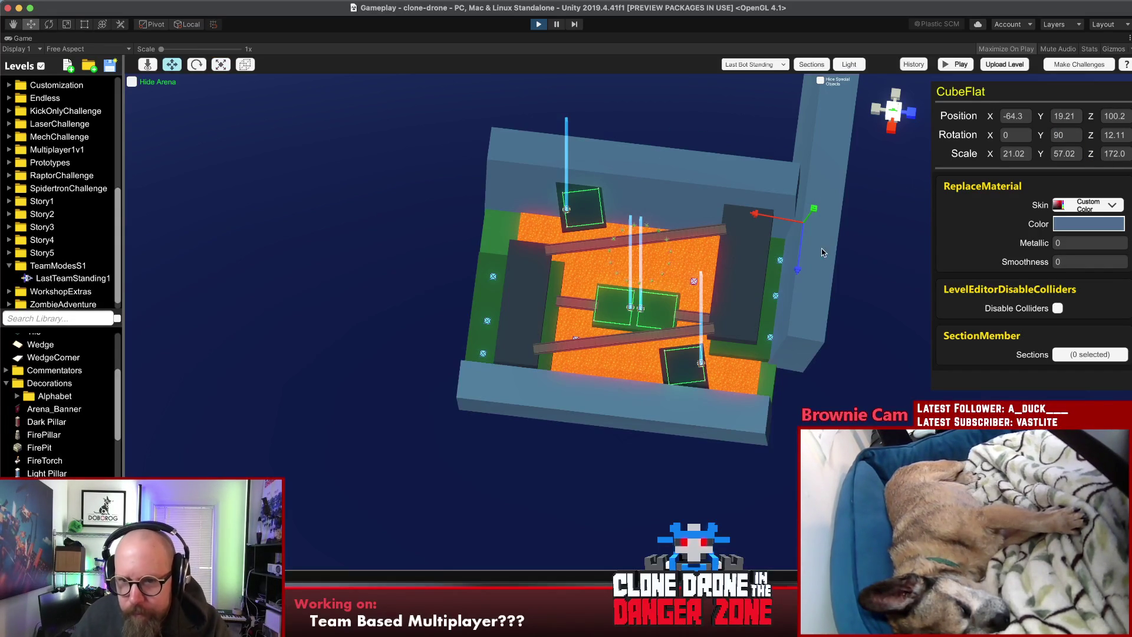
pyautogui.moveTo(655, 153)
pyautogui.mouseDown()
pyautogui.moveTo(705, 195)
pyautogui.moveTo(496, 190)
pyautogui.mouseUp()
pyautogui.moveTo(779, 313)
pyautogui.mouseDown()
pyautogui.moveTo(770, 308)
pyautogui.moveTo(979, 250)
pyautogui.mouseUp()
pyautogui.write('0')
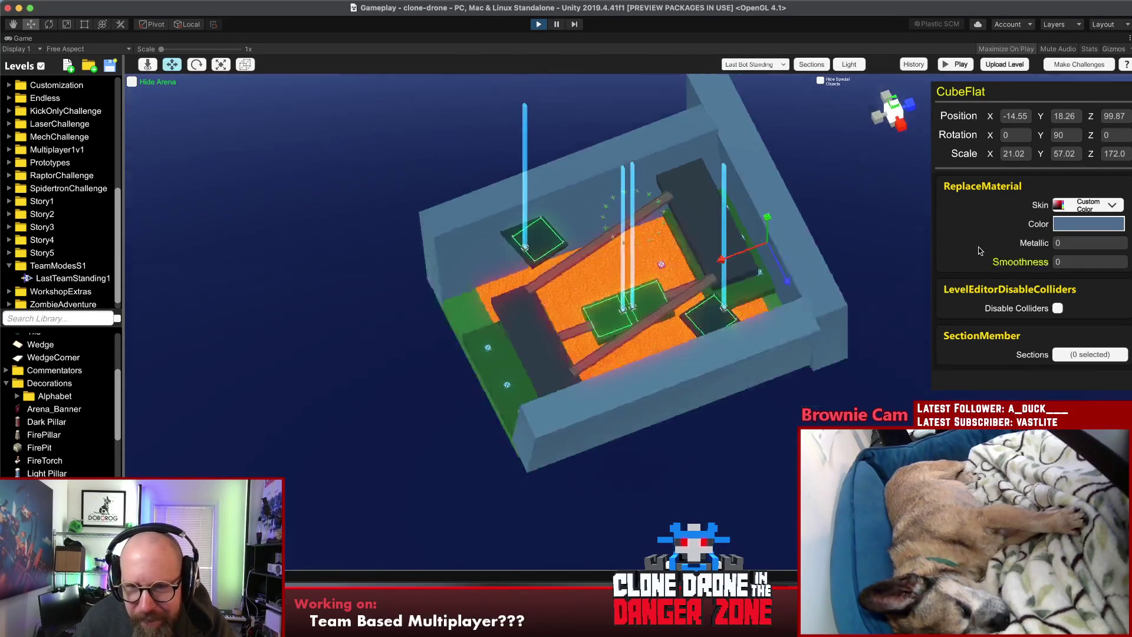
pyautogui.write('r')
pyautogui.moveTo(653, 93)
pyautogui.mouseDown()
pyautogui.moveTo(679, 138)
pyautogui.moveTo(669, 131)
pyautogui.mouseUp()
pyautogui.moveTo(833, 304)
pyautogui.mouseDown()
pyautogui.moveTo(731, 366)
pyautogui.moveTo(797, 288)
pyautogui.moveTo(760, 303)
pyautogui.moveTo(407, 323)
pyautogui.moveTo(434, 327)
pyautogui.mouseUp()
pyautogui.press('w')
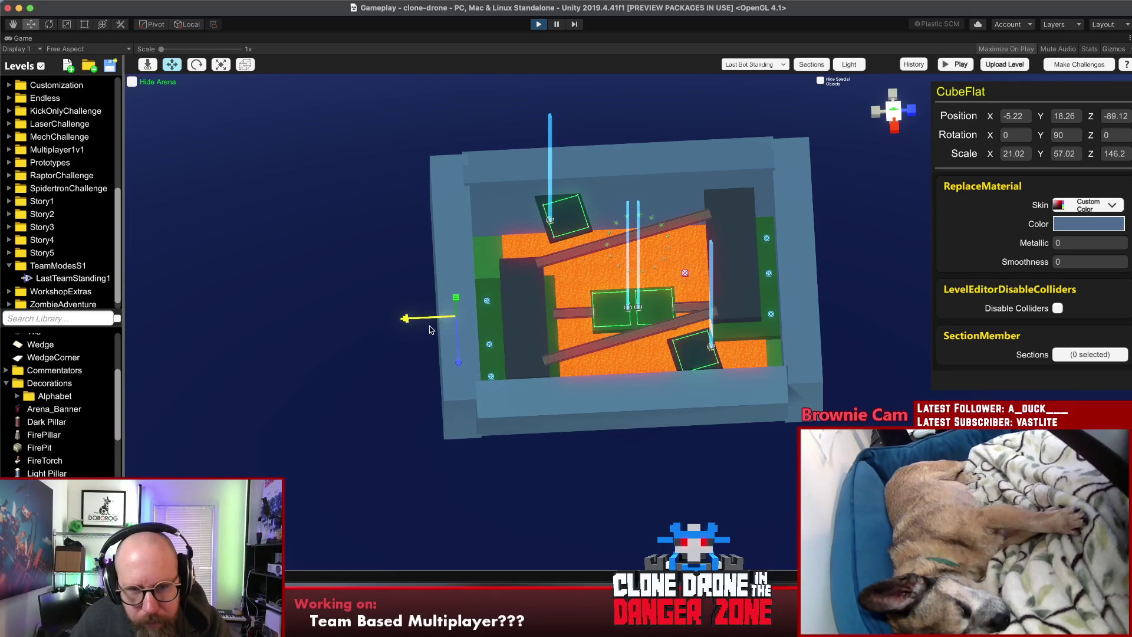
pyautogui.click(298, 353)
# Step: Select the left and right side walls and delete them, confirming the prompt
pyautogui.moveTo(298, 353)
pyautogui.mouseDown()
pyautogui.moveTo(1049, 190)
pyautogui.moveTo(1051, 178)
pyautogui.moveTo(736, 205)
pyautogui.moveTo(790, 310)
pyautogui.moveTo(727, 433)
pyautogui.moveTo(759, 483)
pyautogui.moveTo(784, 471)
pyautogui.mouseUp()
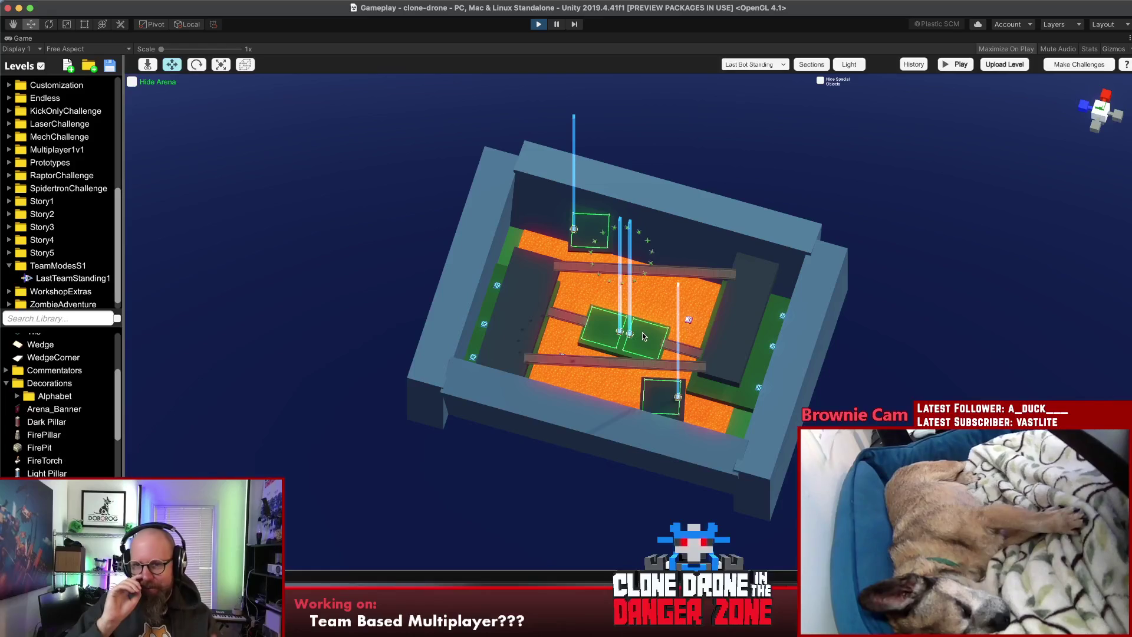
pyautogui.moveTo(720, 370)
pyautogui.mouseDown()
pyautogui.moveTo(181, 375)
pyautogui.moveTo(218, 170)
pyautogui.moveTo(133, 234)
pyautogui.moveTo(661, 222)
pyautogui.moveTo(1009, 236)
pyautogui.moveTo(872, 265)
pyautogui.moveTo(543, 301)
pyautogui.moveTo(772, 399)
pyautogui.moveTo(445, 341)
pyautogui.moveTo(851, 291)
pyautogui.mouseUp()
pyautogui.click(811, 289)
pyautogui.keyDown('shift'); pyautogui.click(457, 306); pyautogui.keyUp('shift')
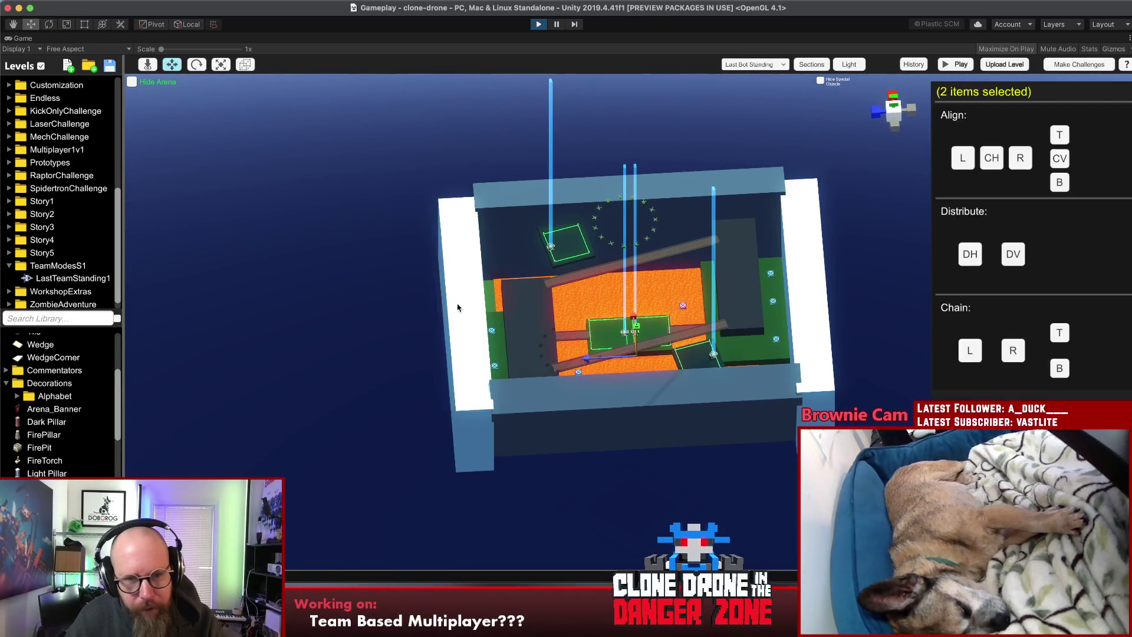
pyautogui.press('Delete')
pyautogui.click(616, 329)
pyautogui.moveTo(341, 361)
pyautogui.mouseDown()
pyautogui.moveTo(537, 342)
pyautogui.moveTo(468, 319)
pyautogui.mouseUp()
pyautogui.moveTo(799, 272)
pyautogui.mouseDown()
pyautogui.moveTo(829, 313)
pyautogui.moveTo(1007, 209)
pyautogui.moveTo(999, 182)
pyautogui.moveTo(830, 250)
pyautogui.mouseUp()
pyautogui.moveTo(468, 477)
pyautogui.mouseDown()
pyautogui.moveTo(956, 391)
pyautogui.moveTo(370, 479)
pyautogui.moveTo(513, 485)
pyautogui.mouseUp()
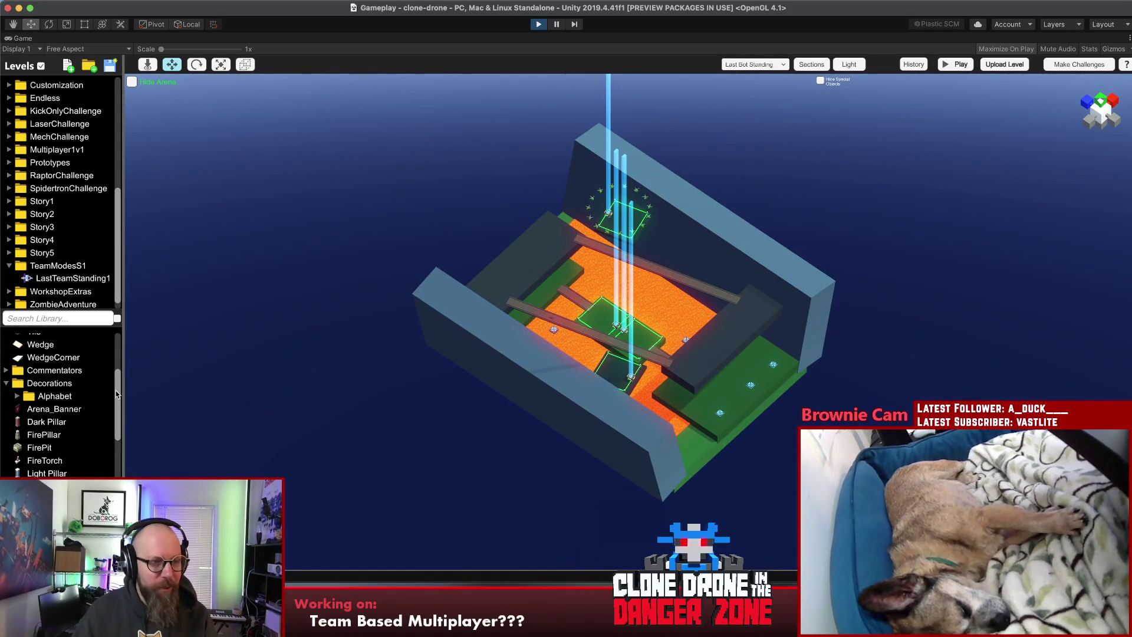
pyautogui.moveTo(116, 391); pyautogui.dragTo(115, 354)
# Step: Place a Multiplayer > Final Zone from the library and raise it to Y about -19.06
pyautogui.scroll(-15, 116, 354)
pyautogui.moveTo(48, 475)
pyautogui.mouseDown()
pyautogui.moveTo(640, 185)
pyautogui.moveTo(613, 254)
pyautogui.moveTo(648, 135)
pyautogui.moveTo(641, 199)
pyautogui.moveTo(867, 55)
pyautogui.moveTo(578, 141)
pyautogui.mouseUp()
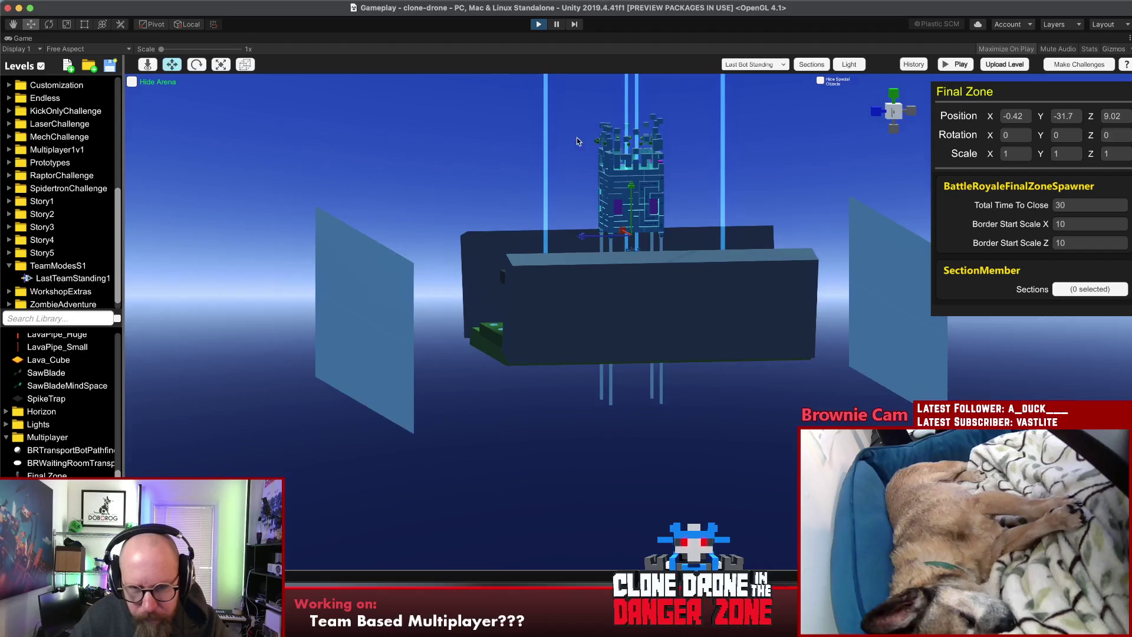
pyautogui.moveTo(628, 194); pyautogui.dragTo(631, 170)
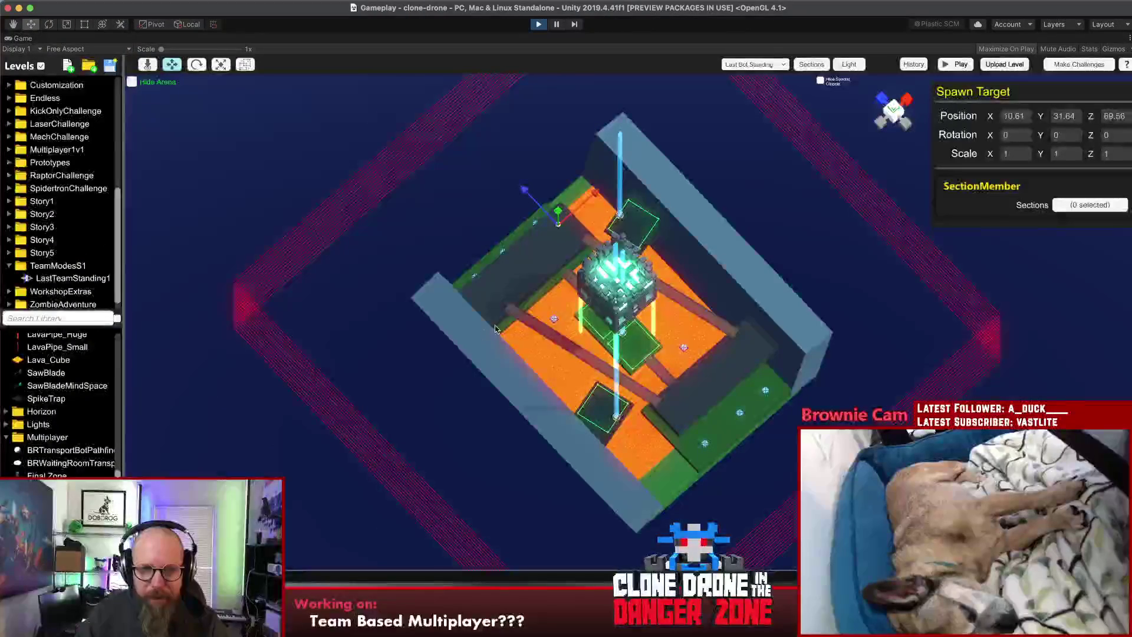
pyautogui.click(245, 182)
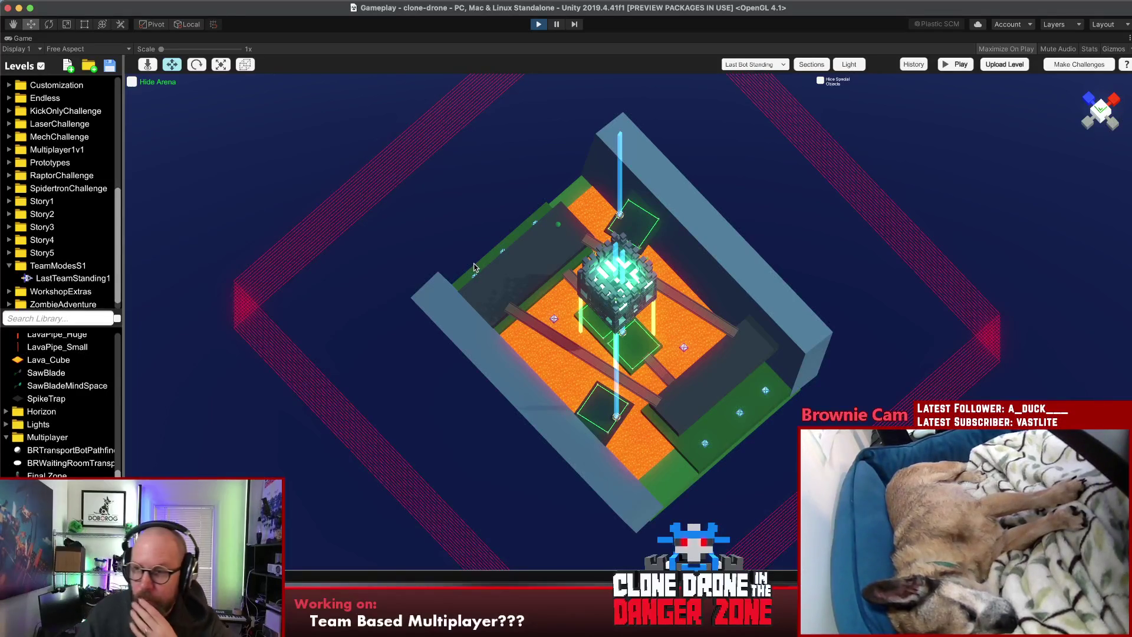
# Step: Stretch the Lava_Cube to Scale Z about 12.87 and begin narrowing the right floor strip
pyautogui.click(558, 227)
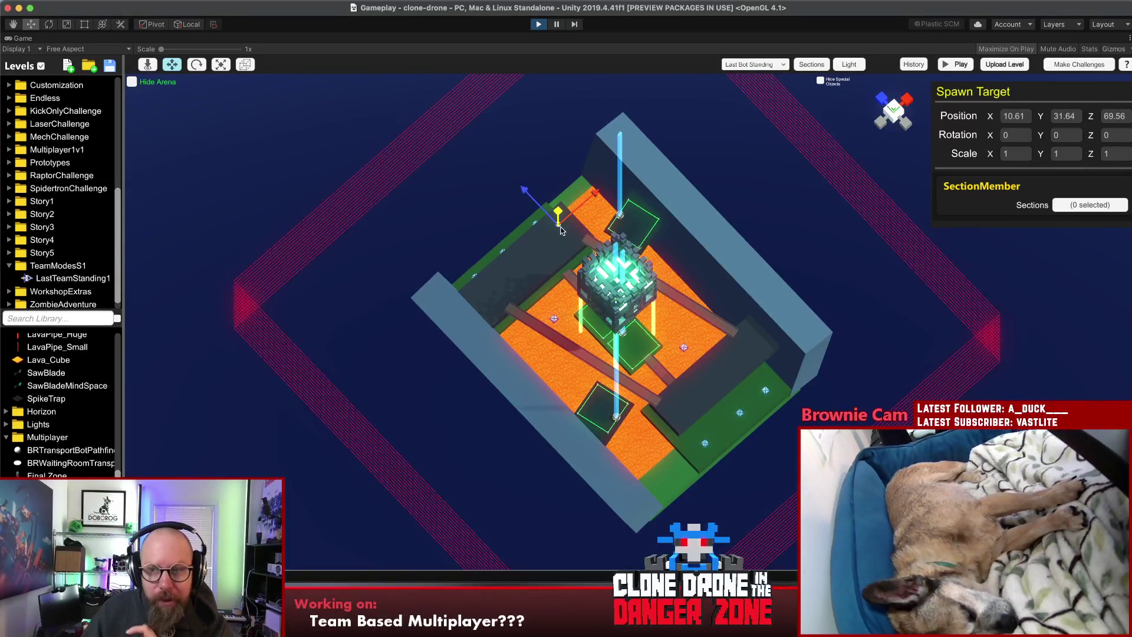
pyautogui.moveTo(563, 232)
pyautogui.mouseDown()
pyautogui.moveTo(739, 239)
pyautogui.moveTo(715, 127)
pyautogui.mouseUp()
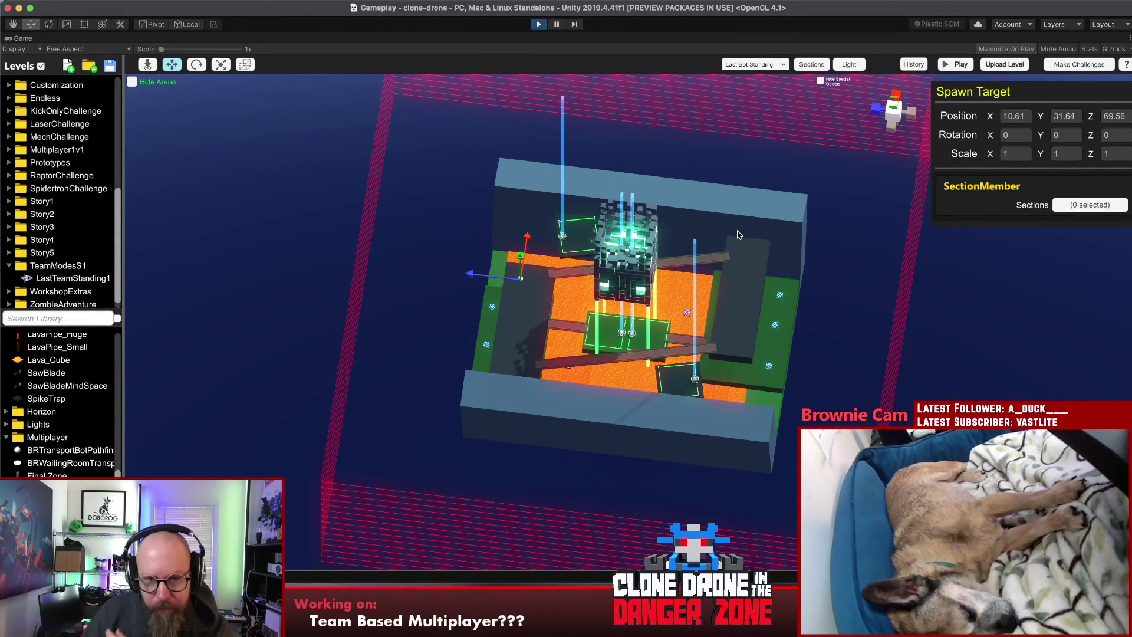
pyautogui.click(425, 276)
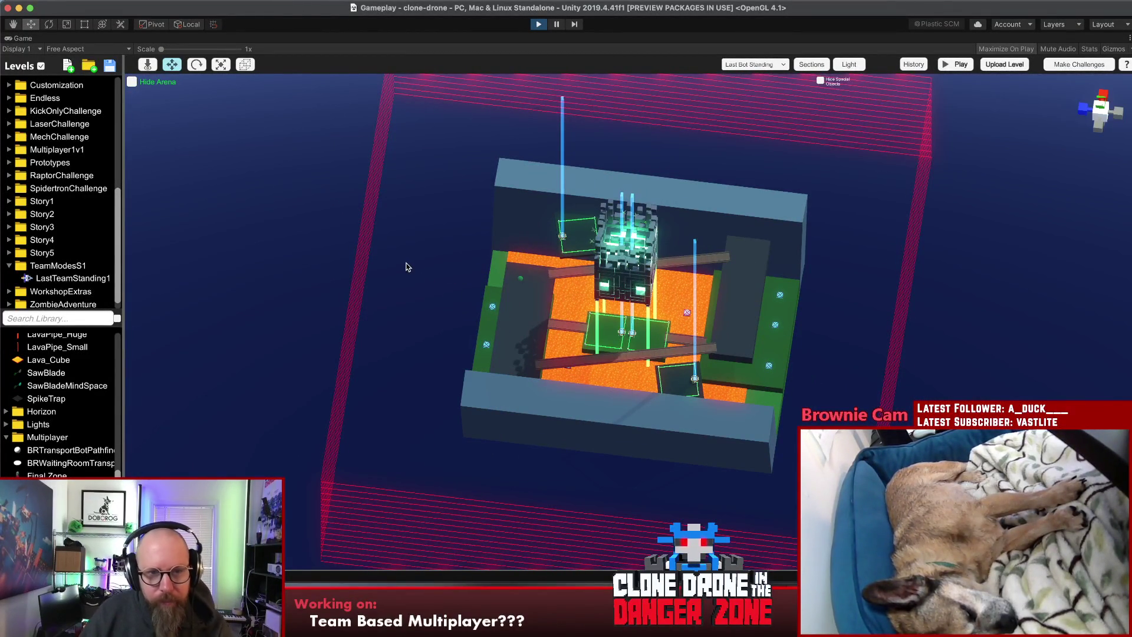
pyautogui.click(567, 333)
pyautogui.moveTo(567, 333)
pyautogui.mouseDown()
pyautogui.moveTo(701, 67)
pyautogui.moveTo(586, 339)
pyautogui.moveTo(443, 352)
pyautogui.moveTo(606, 418)
pyautogui.mouseUp()
pyautogui.click(543, 397)
pyautogui.moveTo(543, 397)
pyautogui.mouseDown()
pyautogui.moveTo(429, 455)
pyautogui.moveTo(336, 577)
pyautogui.moveTo(315, 634)
pyautogui.moveTo(302, 548)
pyautogui.mouseUp()
pyautogui.press('r')
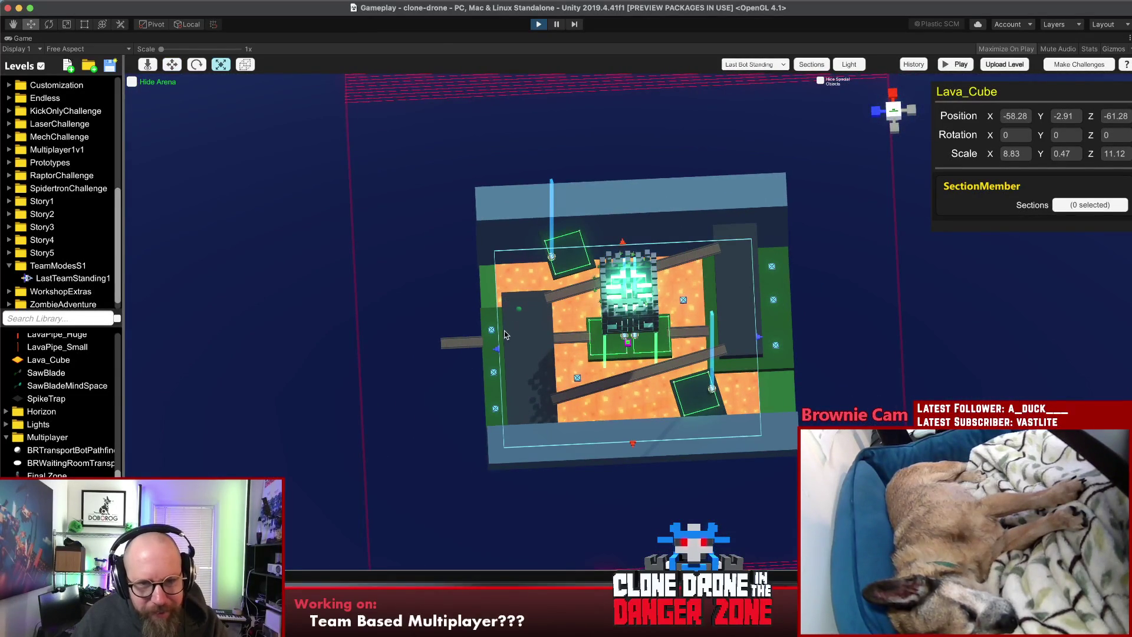
pyautogui.moveTo(496, 351); pyautogui.dragTo(479, 350)
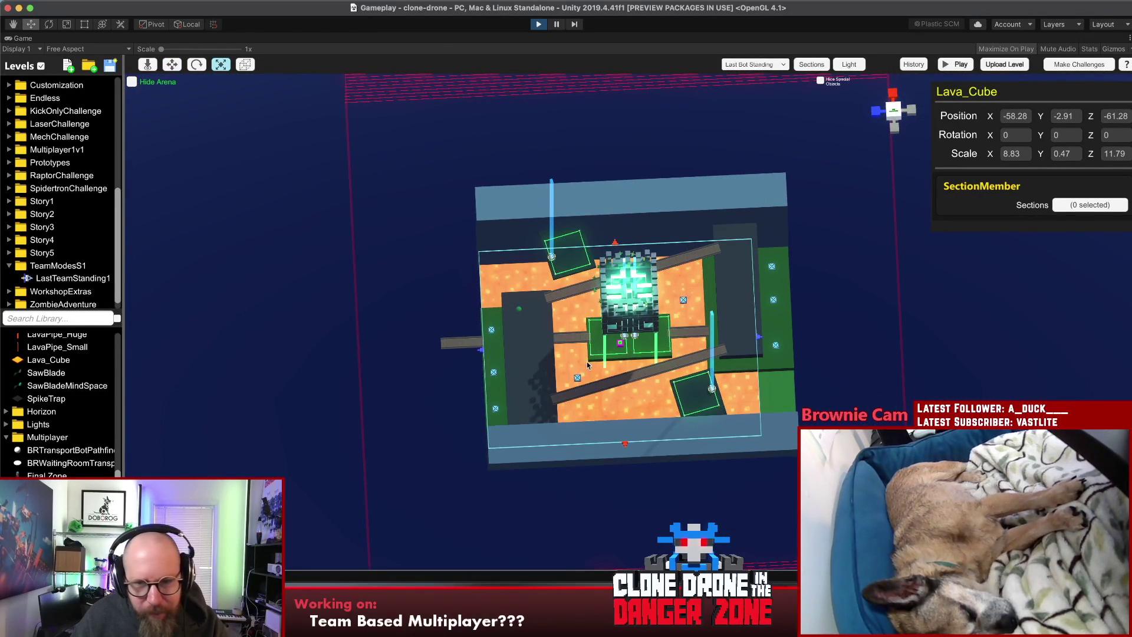
pyautogui.moveTo(760, 344); pyautogui.dragTo(790, 348)
pyautogui.click(793, 355)
pyautogui.moveTo(793, 306); pyautogui.dragTo(784, 309)
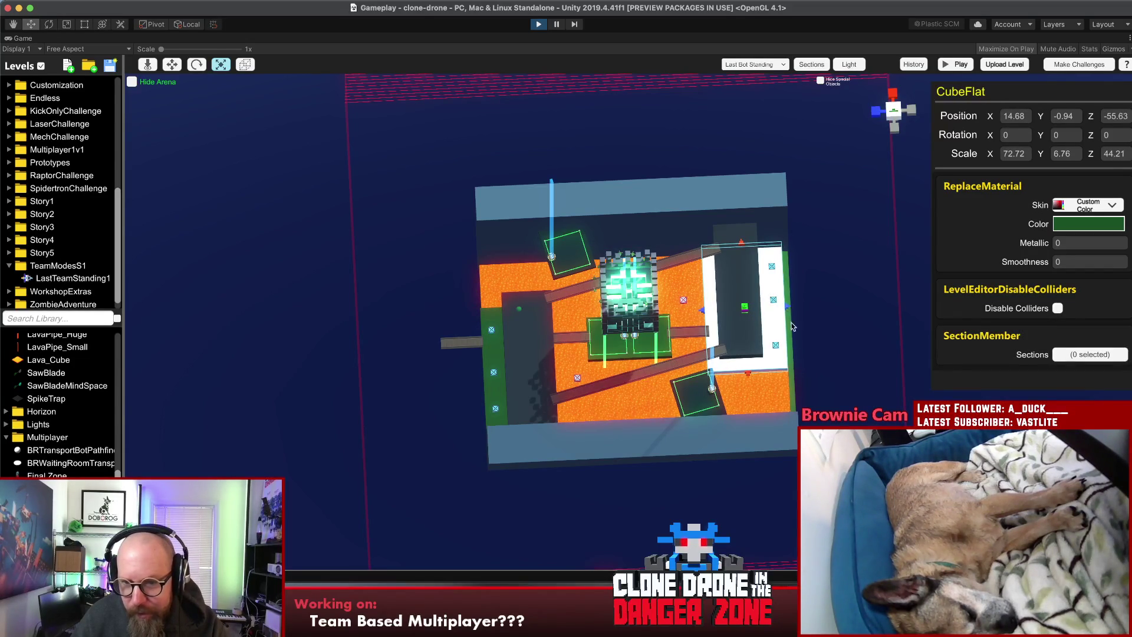
# Step: Lengthen the plank ramp to scale 4.87 and slide it past the arena's left edge
pyautogui.click(794, 340)
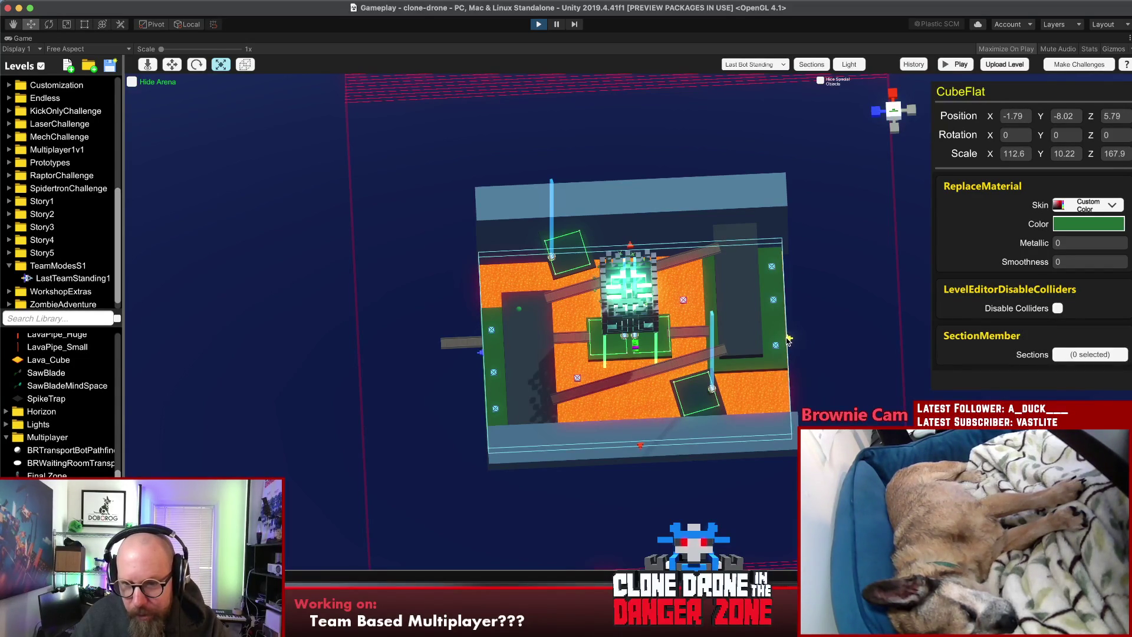
pyautogui.click(496, 375)
pyautogui.click(446, 345)
pyautogui.click(448, 345)
pyautogui.moveTo(438, 347); pyautogui.dragTo(422, 346)
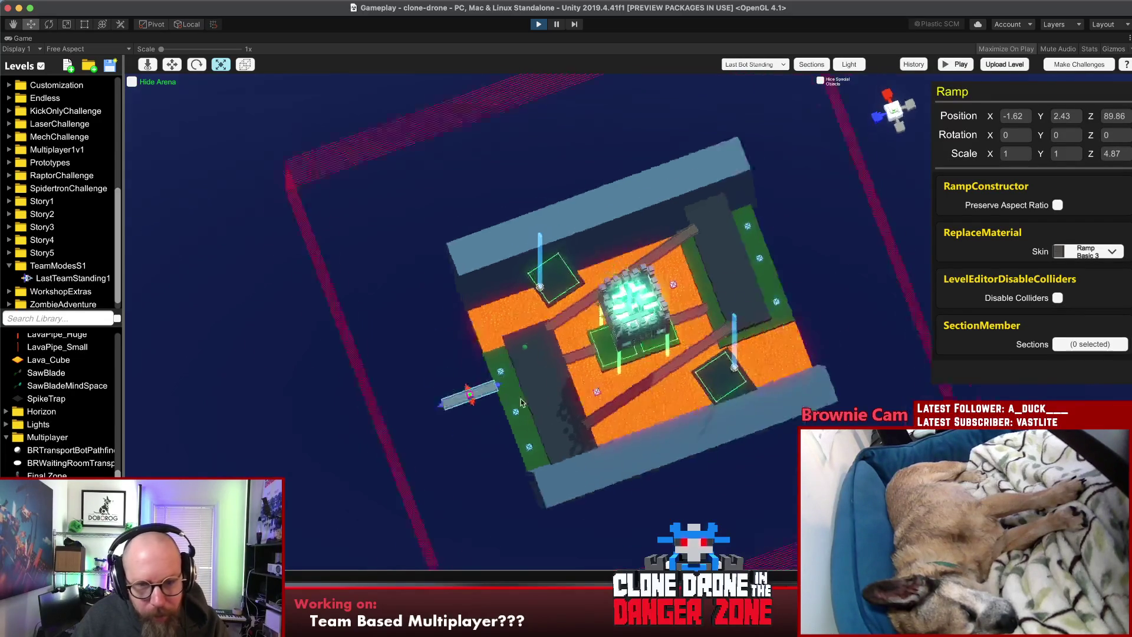
pyautogui.press('w')
pyautogui.moveTo(619, 491)
pyautogui.mouseDown()
pyautogui.moveTo(596, 494)
pyautogui.moveTo(605, 502)
pyautogui.moveTo(563, 487)
pyautogui.mouseUp()
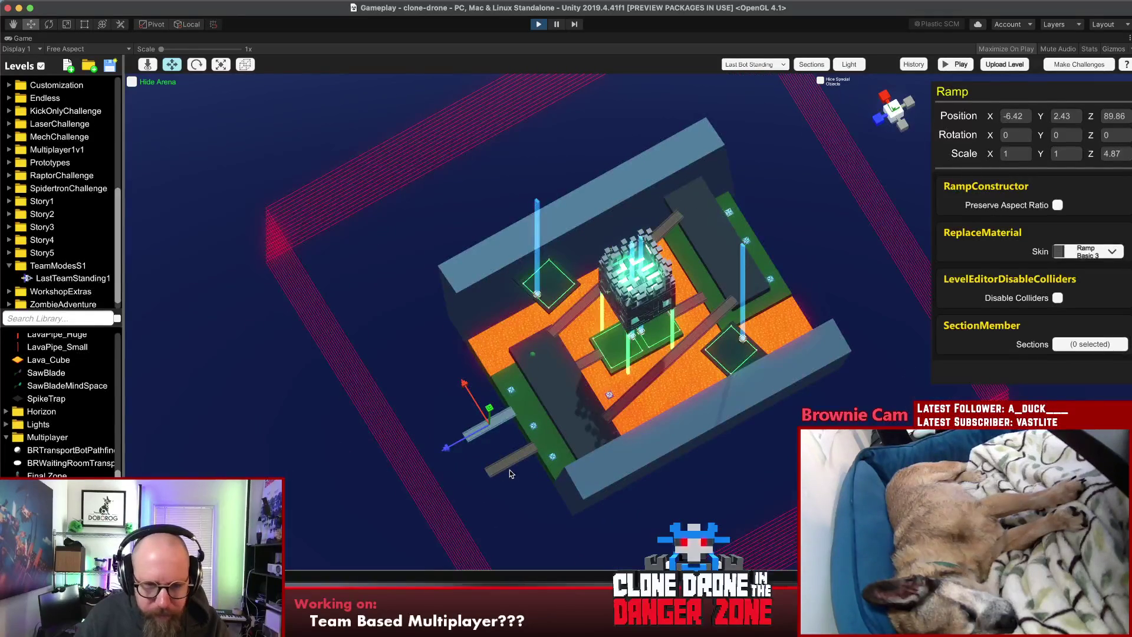
# Step: Nudge both plank ramps slightly upward together
pyautogui.keyDown('shift'); pyautogui.click(528, 470); pyautogui.keyUp('shift')
pyautogui.press('e')
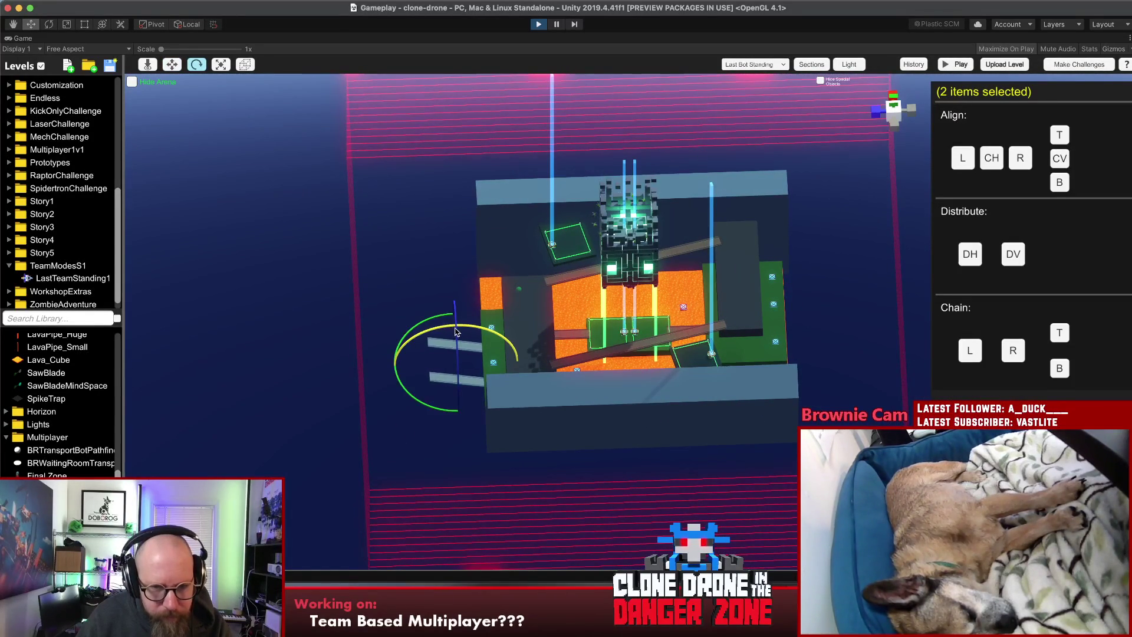
pyautogui.press('w')
pyautogui.moveTo(459, 349); pyautogui.dragTo(455, 344)
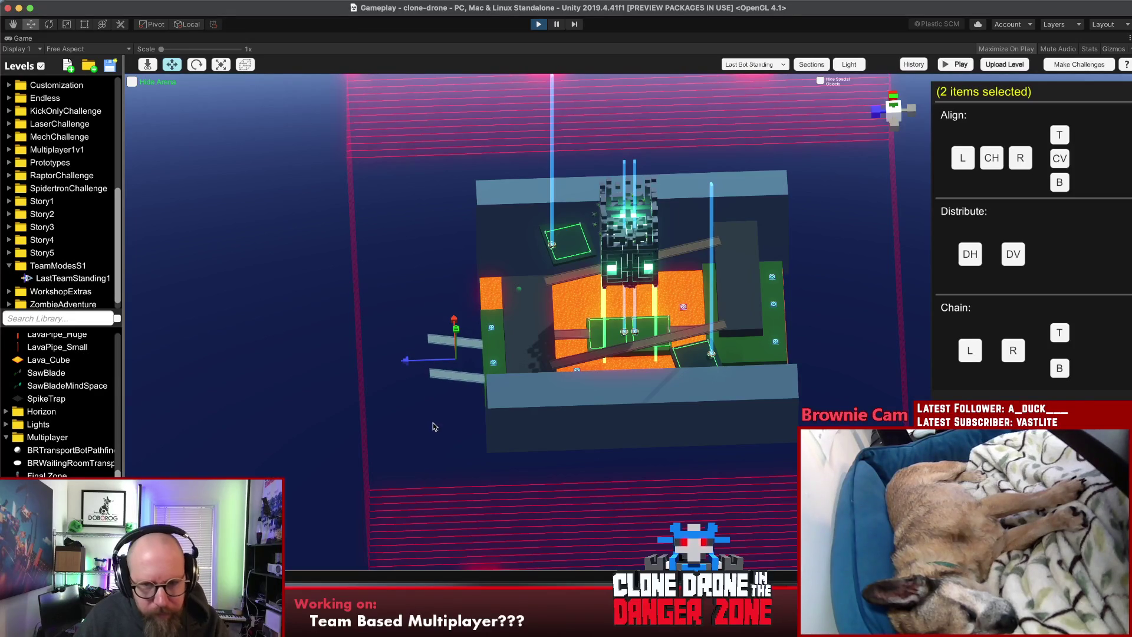
pyautogui.click(475, 401)
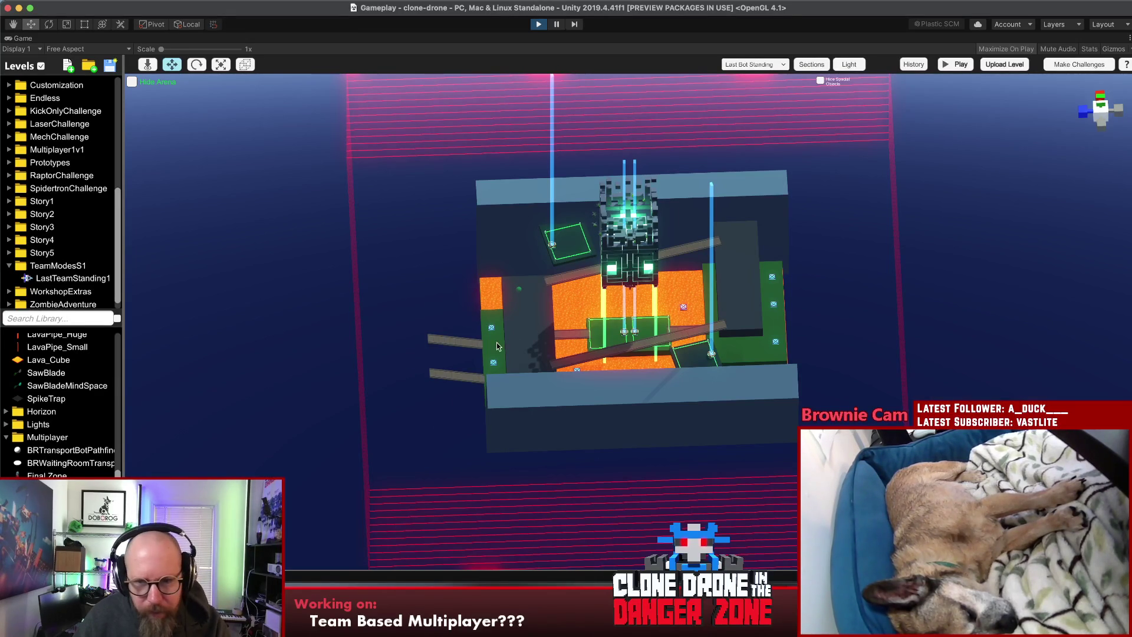
pyautogui.click(519, 330)
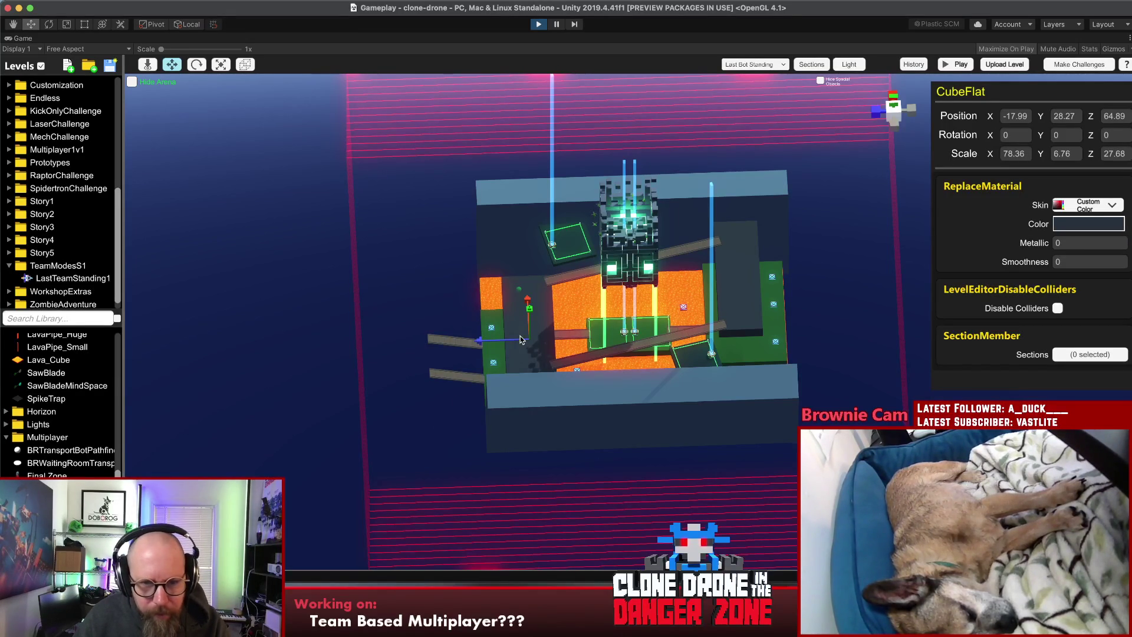
# Step: Move the floor piece left of the arena, lower it, and shorten it into a small platform
pyautogui.moveTo(493, 343); pyautogui.dragTo(396, 343)
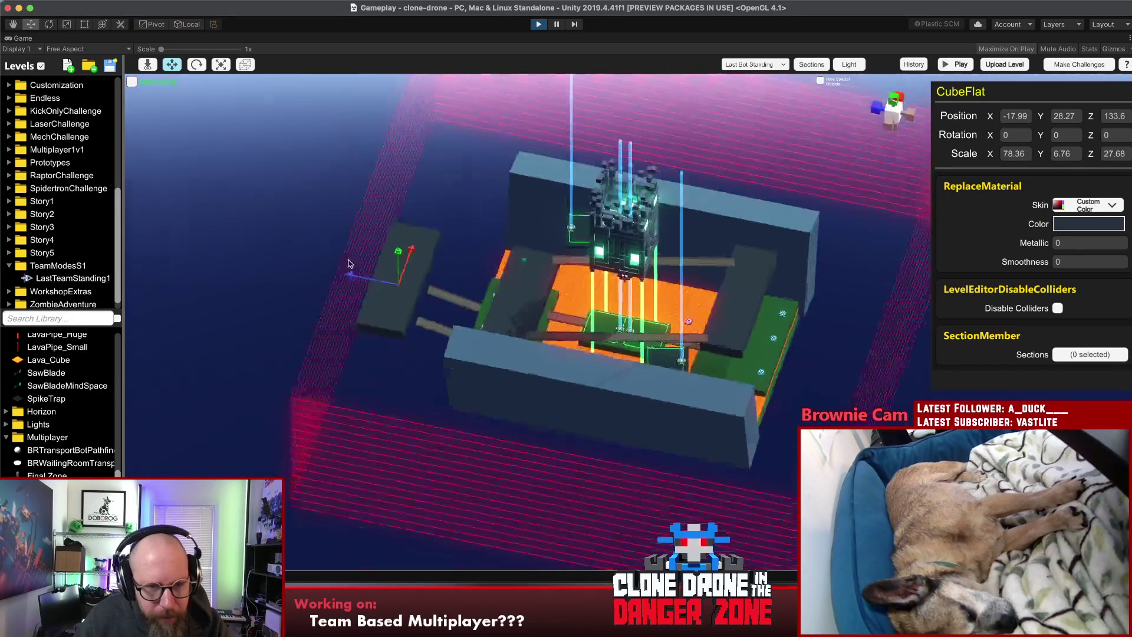
pyautogui.moveTo(404, 219)
pyautogui.mouseDown()
pyautogui.moveTo(399, 251)
pyautogui.moveTo(434, 242)
pyautogui.mouseUp()
pyautogui.press('r')
pyautogui.moveTo(381, 319); pyautogui.dragTo(394, 324)
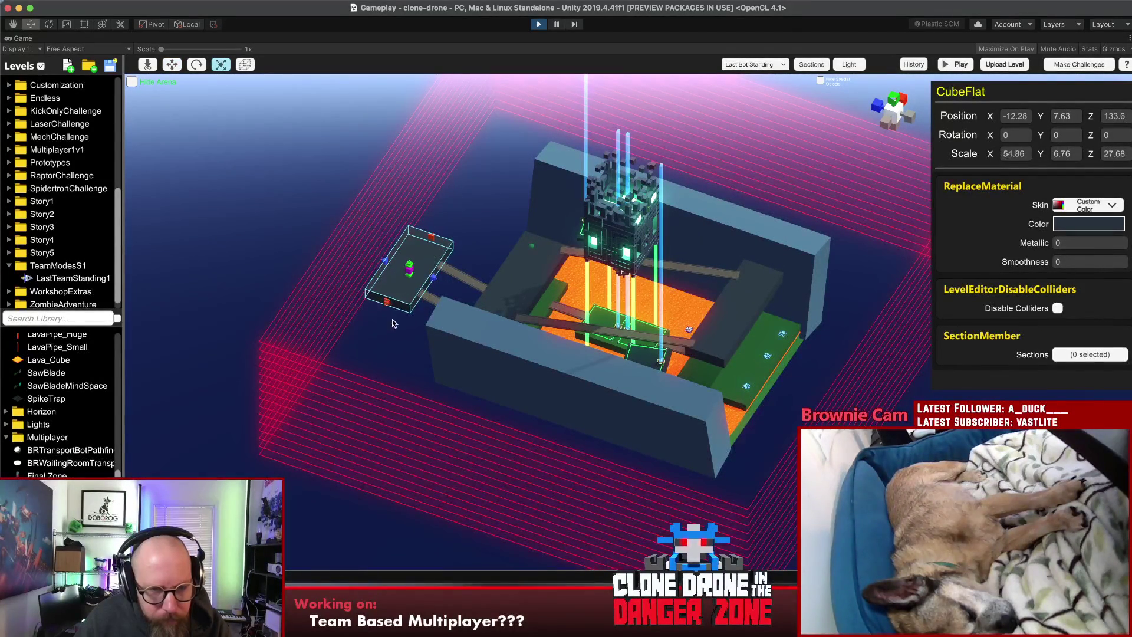
pyautogui.moveTo(389, 265)
pyautogui.mouseDown()
pyautogui.moveTo(658, 402)
pyautogui.moveTo(447, 310)
pyautogui.mouseUp()
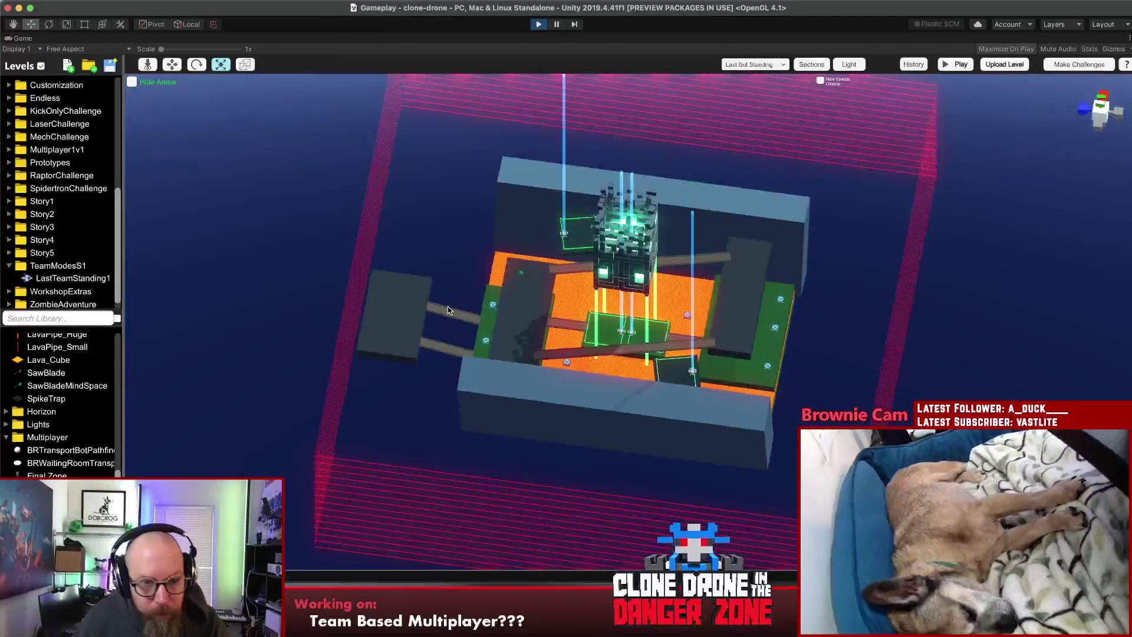
# Step: Trim the platform slightly, then duplicate it and move the copy to the arena's far end
pyautogui.click(415, 290)
pyautogui.moveTo(402, 276); pyautogui.dragTo(401, 283)
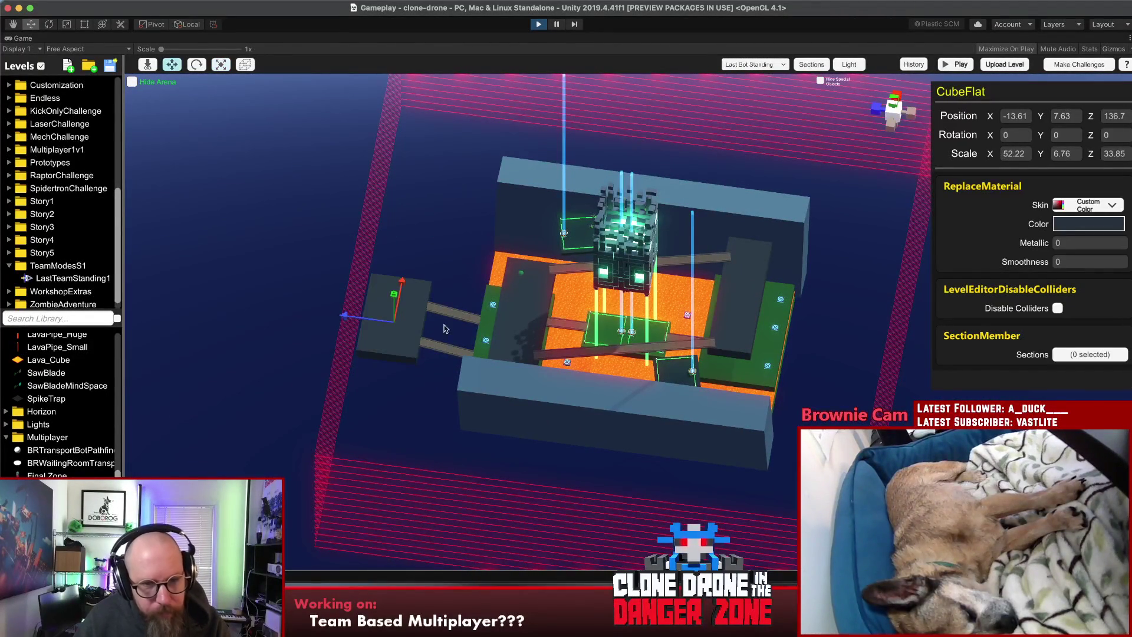
pyautogui.hotkey('ctrl', 'd')
pyautogui.moveTo(757, 378)
pyautogui.mouseDown()
pyautogui.moveTo(826, 384)
pyautogui.moveTo(544, 493)
pyautogui.moveTo(560, 340)
pyautogui.moveTo(546, 350)
pyautogui.moveTo(563, 379)
pyautogui.moveTo(598, 392)
pyautogui.mouseUp()
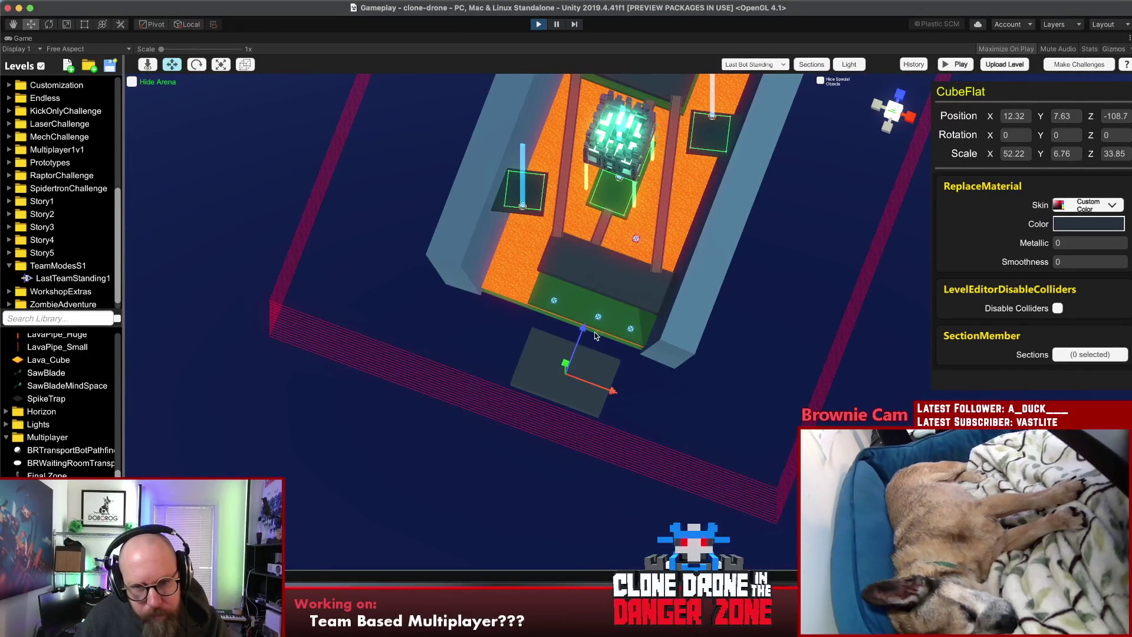
# Step: Chain the top-end ramp to the new platform's bottom edge with Chain B
pyautogui.click(599, 319)
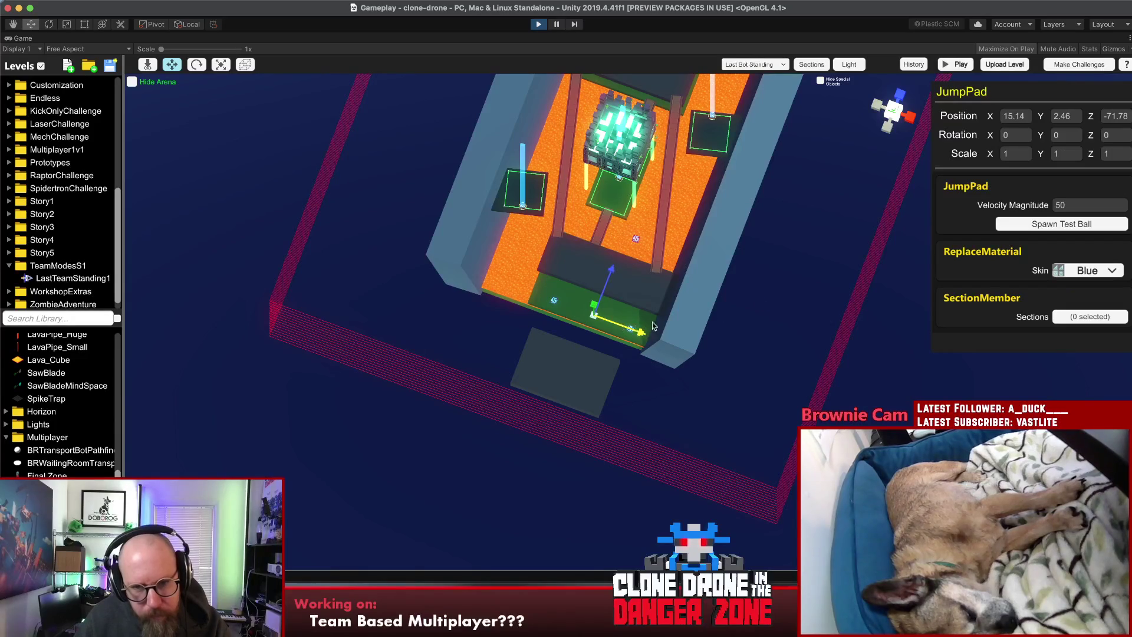
pyautogui.click(652, 326)
pyautogui.moveTo(652, 326); pyautogui.dragTo(531, 156)
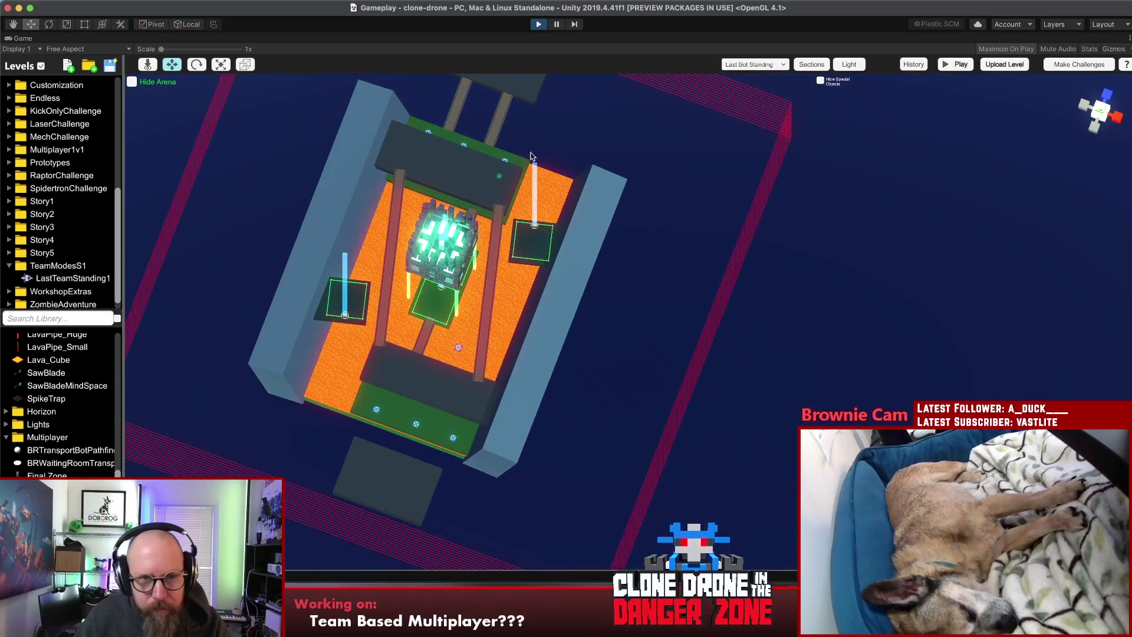
pyautogui.click(498, 121)
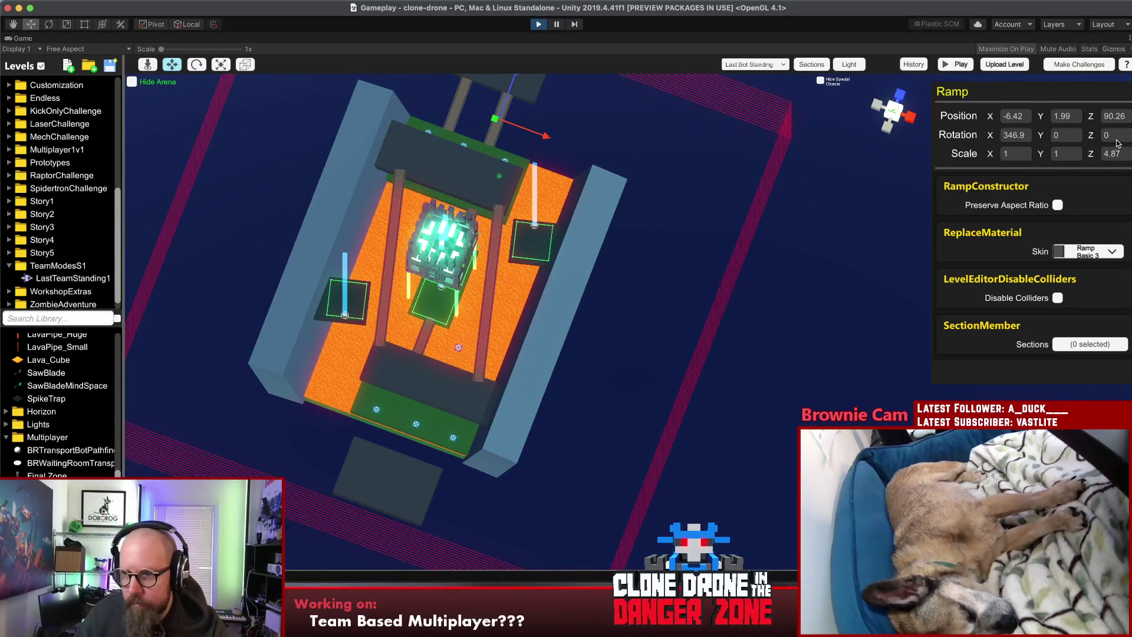
pyautogui.click(1015, 135)
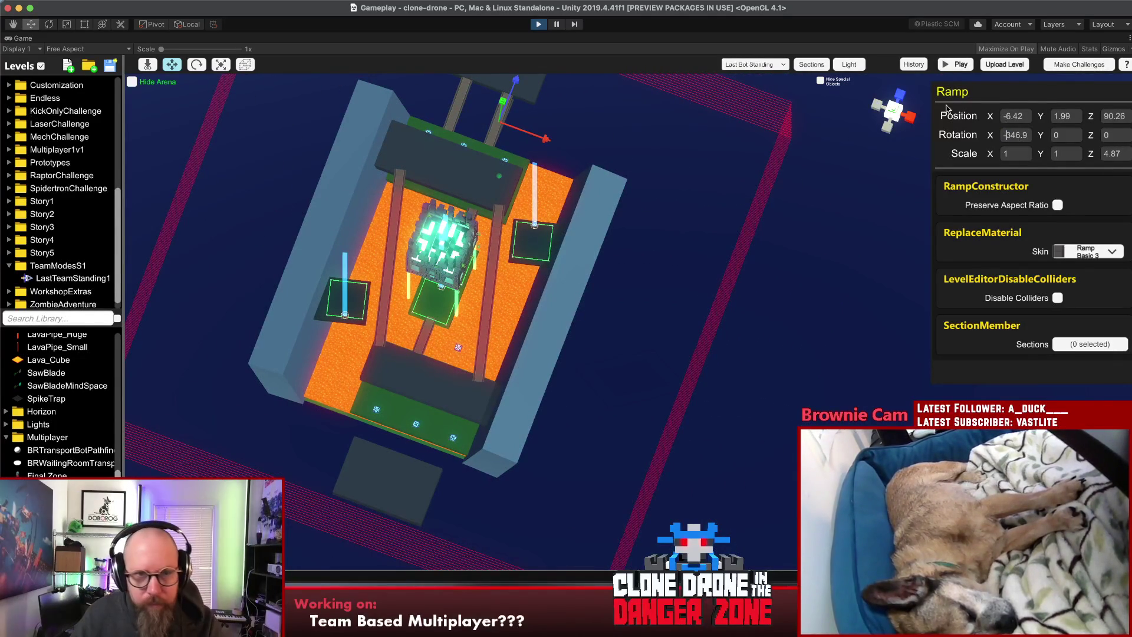
pyautogui.keyDown('shift'); pyautogui.click(395, 445); pyautogui.keyUp('shift')
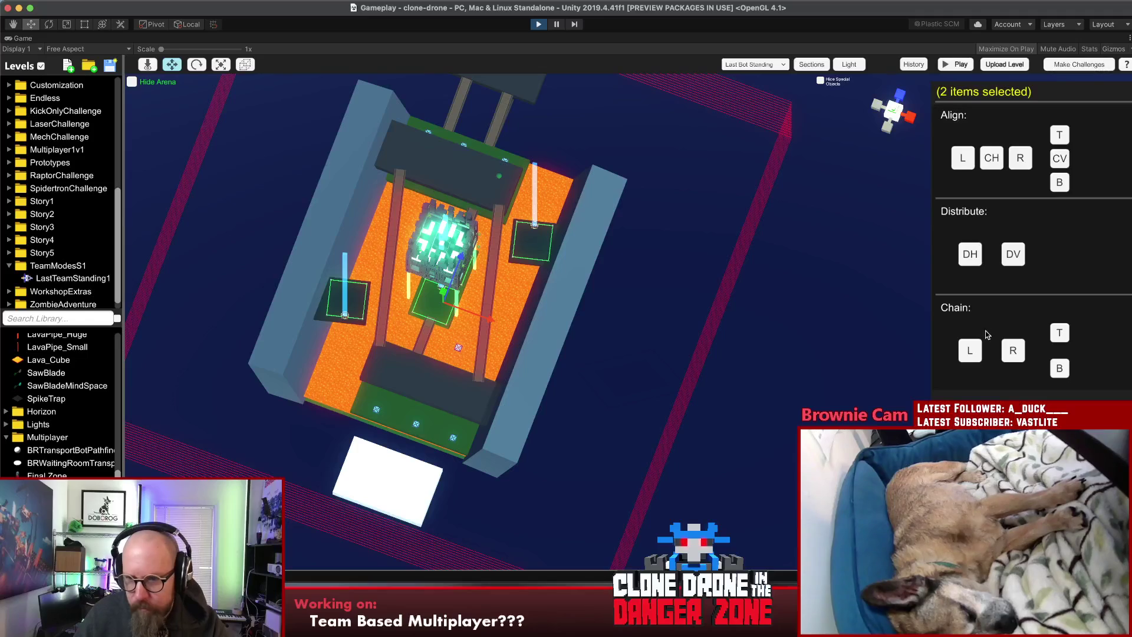
pyautogui.click(1060, 368)
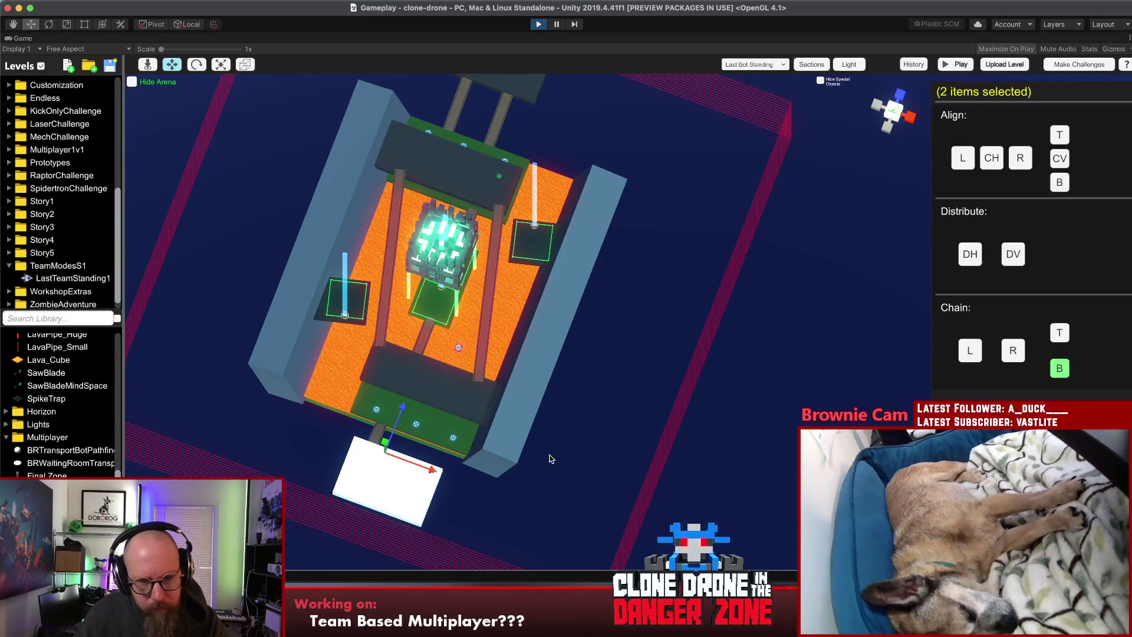
pyautogui.click(602, 453)
pyautogui.click(386, 474)
# Step: Nudge the platform sideways and slide the ramp along its edge into position
pyautogui.moveTo(386, 475)
pyautogui.mouseDown()
pyautogui.moveTo(190, 218)
pyautogui.moveTo(254, 90)
pyautogui.mouseUp()
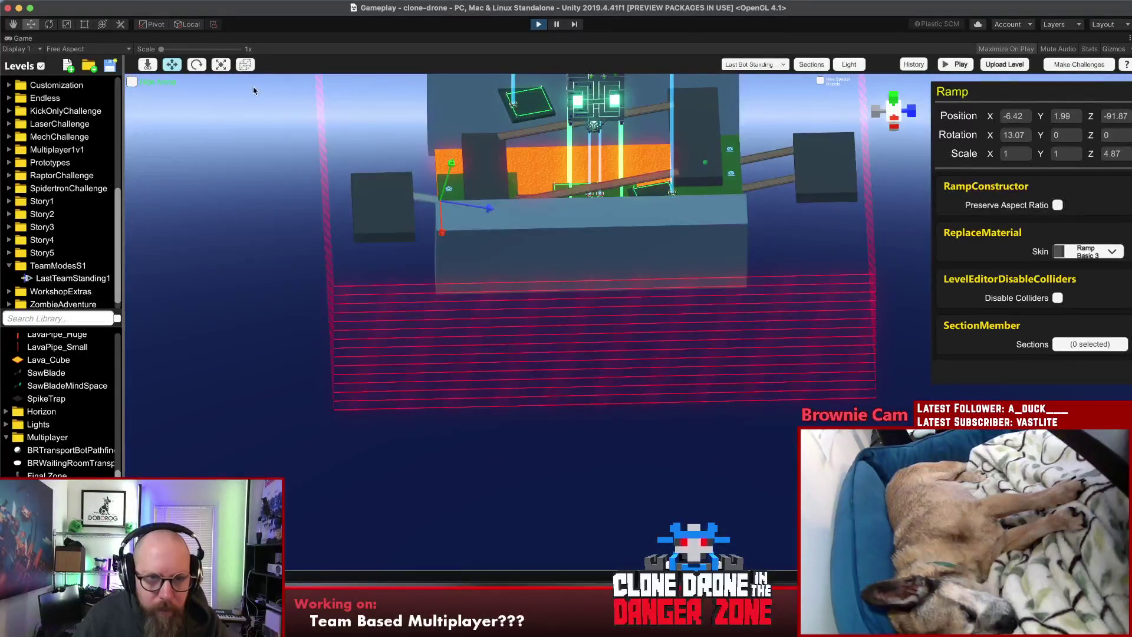
pyautogui.click(388, 224)
pyautogui.moveTo(393, 213)
pyautogui.mouseDown()
pyautogui.moveTo(441, 209)
pyautogui.moveTo(387, 241)
pyautogui.mouseUp()
pyautogui.click(424, 198)
pyautogui.moveTo(440, 193)
pyautogui.mouseDown()
pyautogui.moveTo(426, 196)
pyautogui.moveTo(402, 164)
pyautogui.mouseUp()
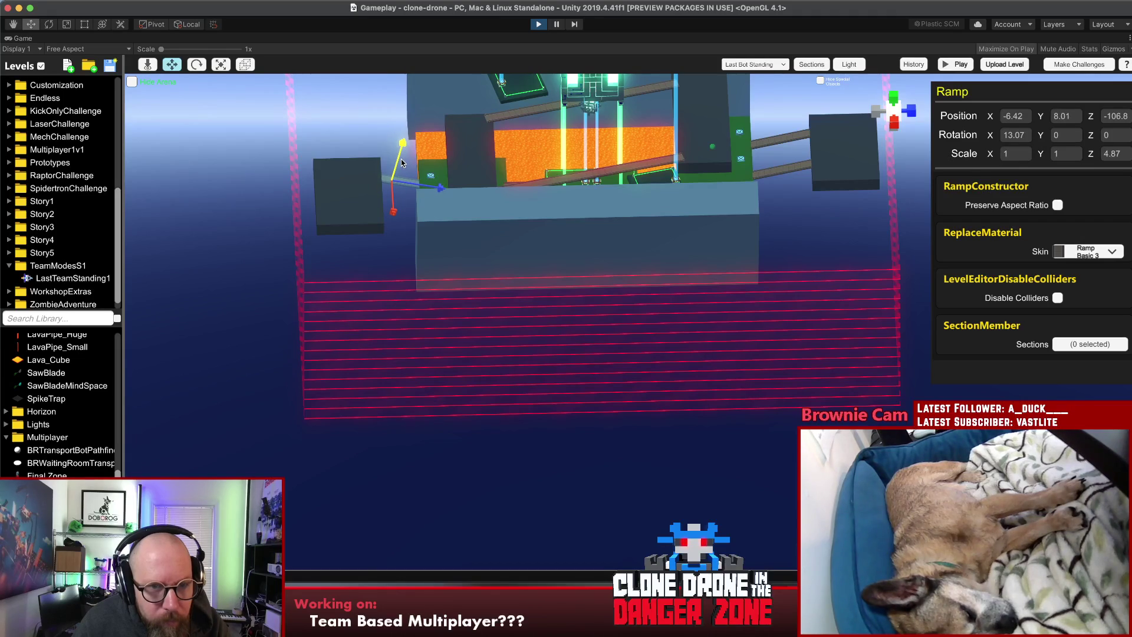
pyautogui.click(354, 194)
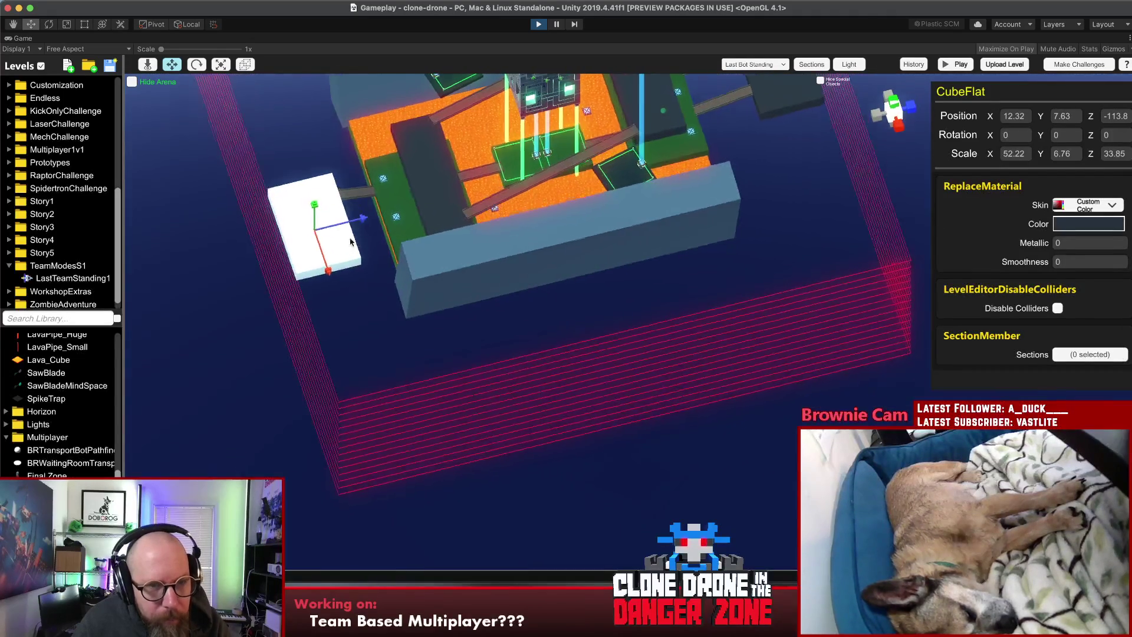
pyautogui.click(373, 154)
pyautogui.moveTo(367, 180); pyautogui.dragTo(368, 195)
# Step: Duplicate the ramp as a second connector beside the first one
pyautogui.click(353, 207)
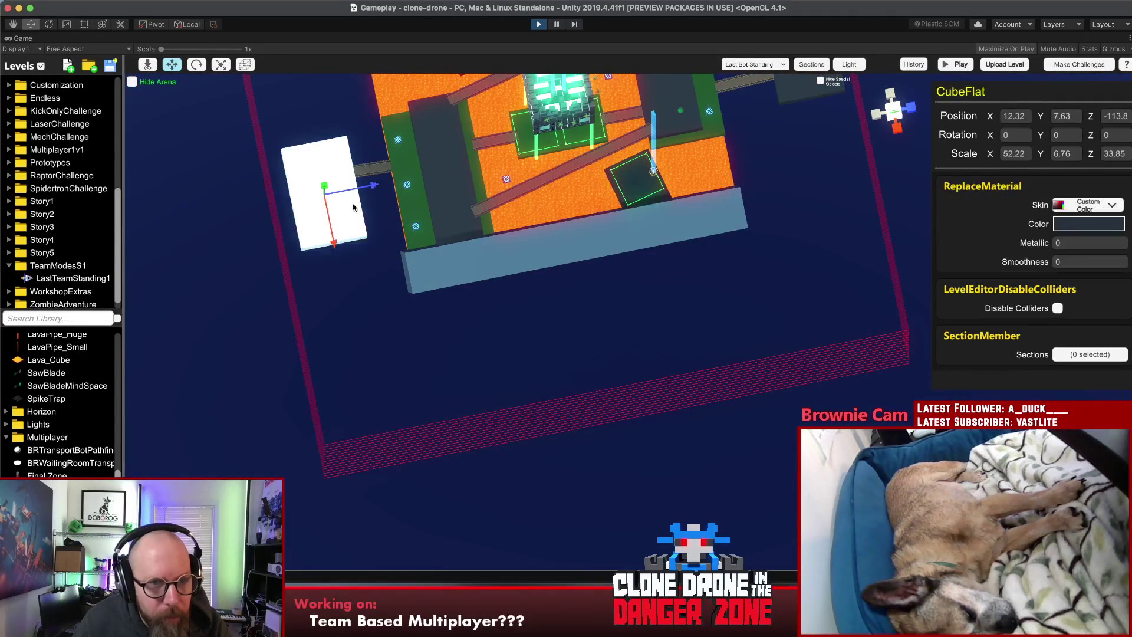
pyautogui.click(365, 174)
pyautogui.hotkey('ctrl', 'd')
pyautogui.moveTo(375, 189)
pyautogui.mouseDown()
pyautogui.moveTo(383, 246)
pyautogui.moveTo(343, 264)
pyautogui.moveTo(720, 281)
pyautogui.moveTo(767, 318)
pyautogui.moveTo(774, 422)
pyautogui.moveTo(598, 447)
pyautogui.mouseUp()
pyautogui.click(324, 225)
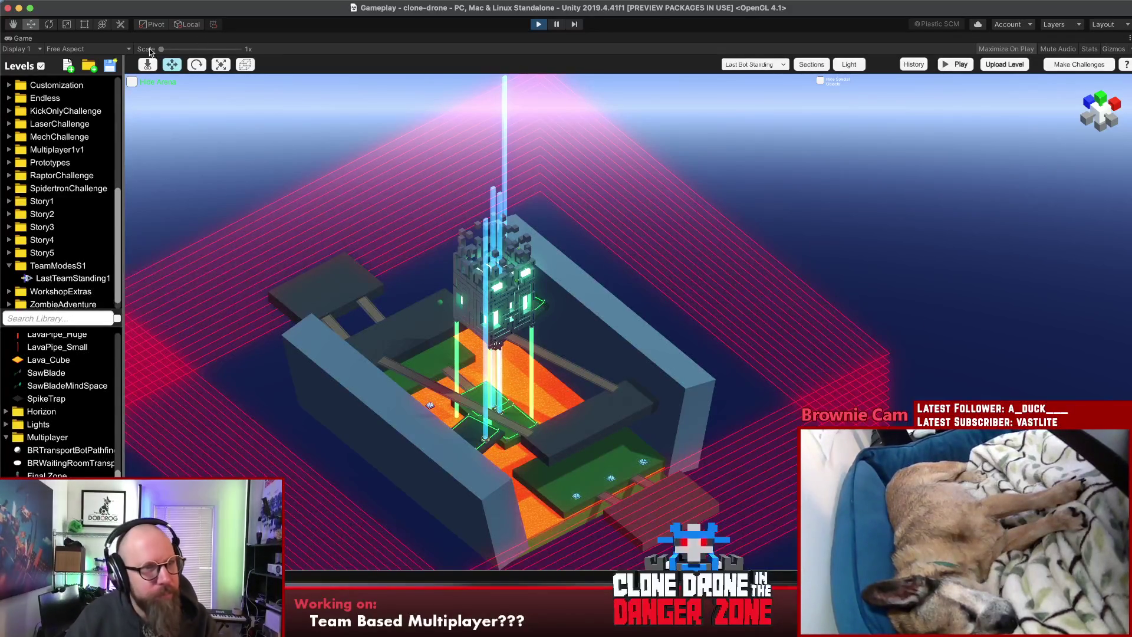
# Step: Save the LastTeamStanding1 level from the Levels panel
pyautogui.click(111, 70)
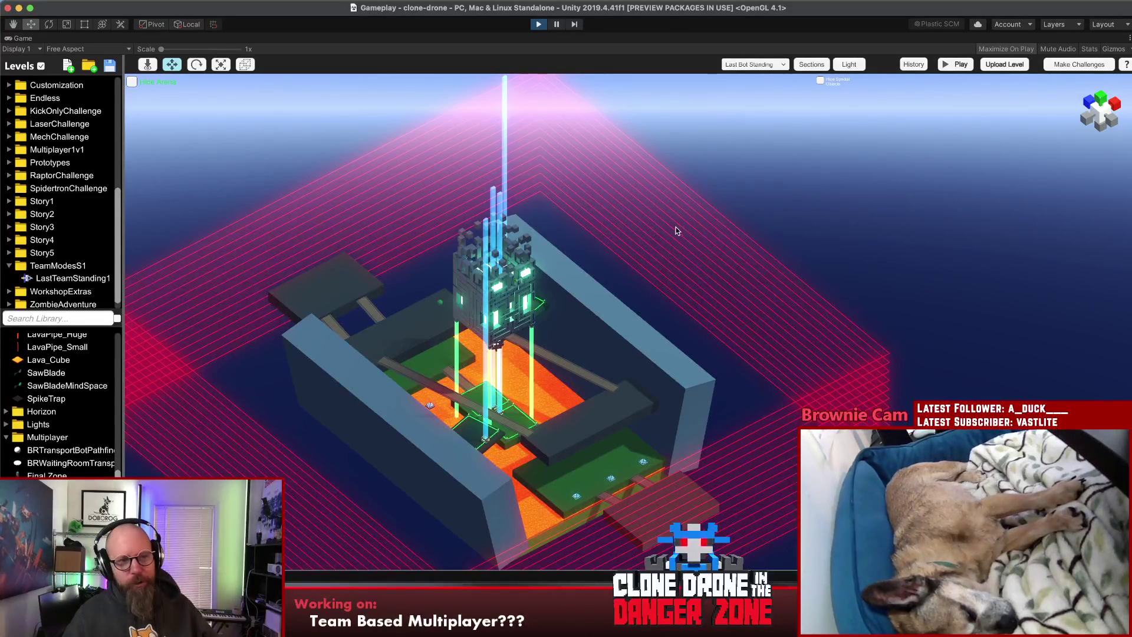
pyautogui.moveTo(702, 179)
pyautogui.mouseDown()
pyautogui.moveTo(525, 380)
pyautogui.moveTo(373, 354)
pyautogui.moveTo(359, 424)
pyautogui.moveTo(258, 419)
pyautogui.mouseUp()
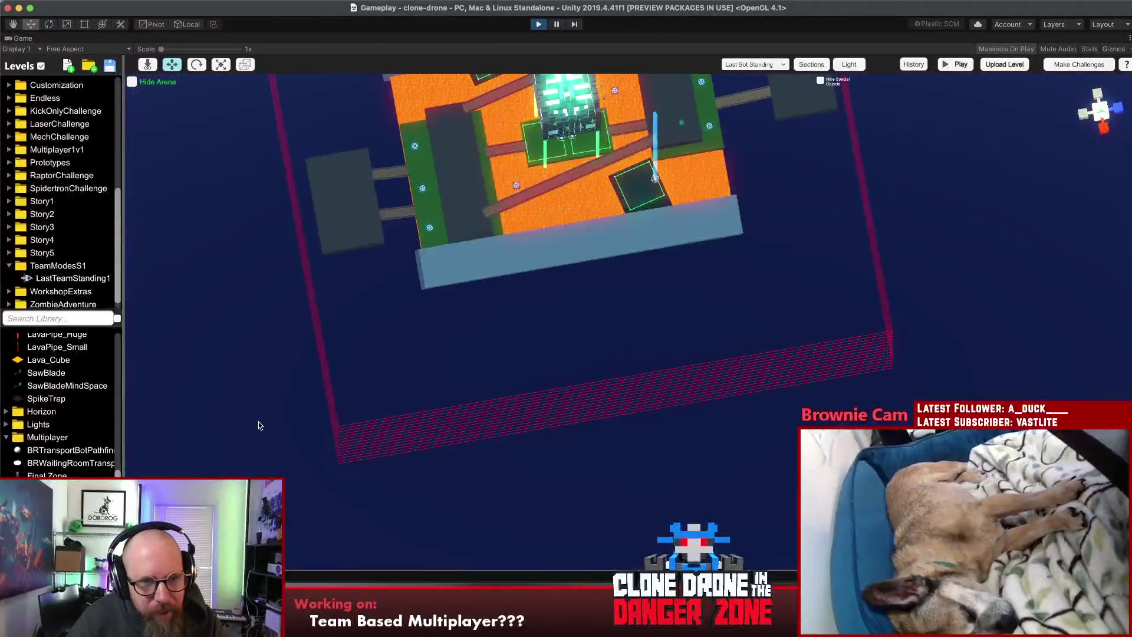
# Step: Move the Spawn Target onto the right-hand outer platform at X 0.49, Y 11.01, Z 133.7
pyautogui.click(423, 176)
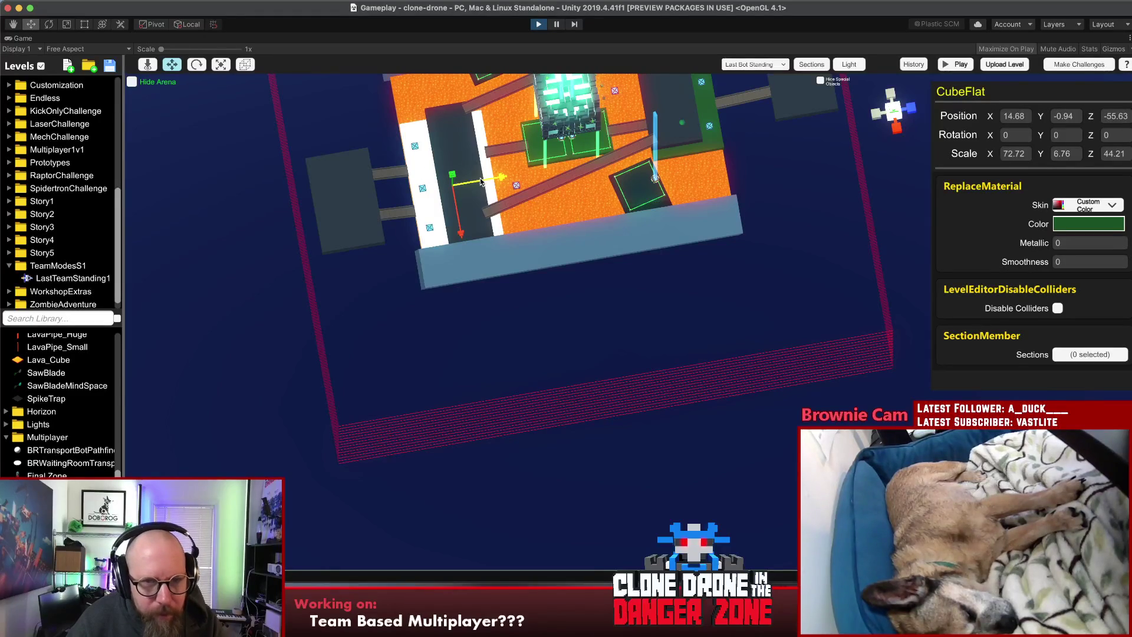
pyautogui.moveTo(531, 236); pyautogui.dragTo(647, 321)
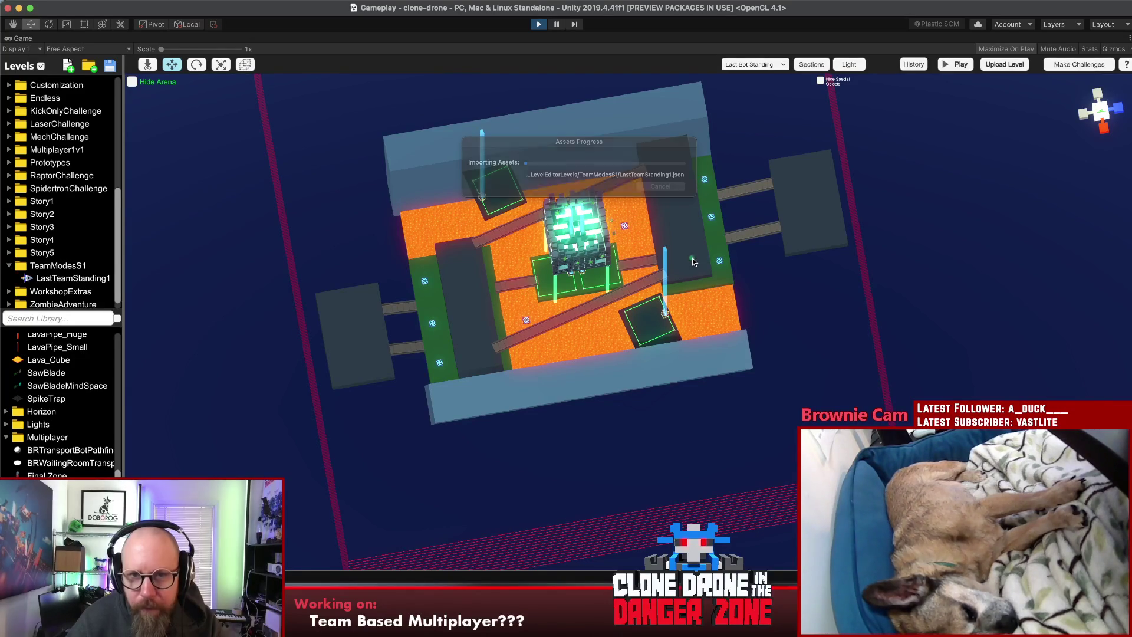
pyautogui.click(692, 259)
pyautogui.moveTo(692, 259); pyautogui.dragTo(807, 227)
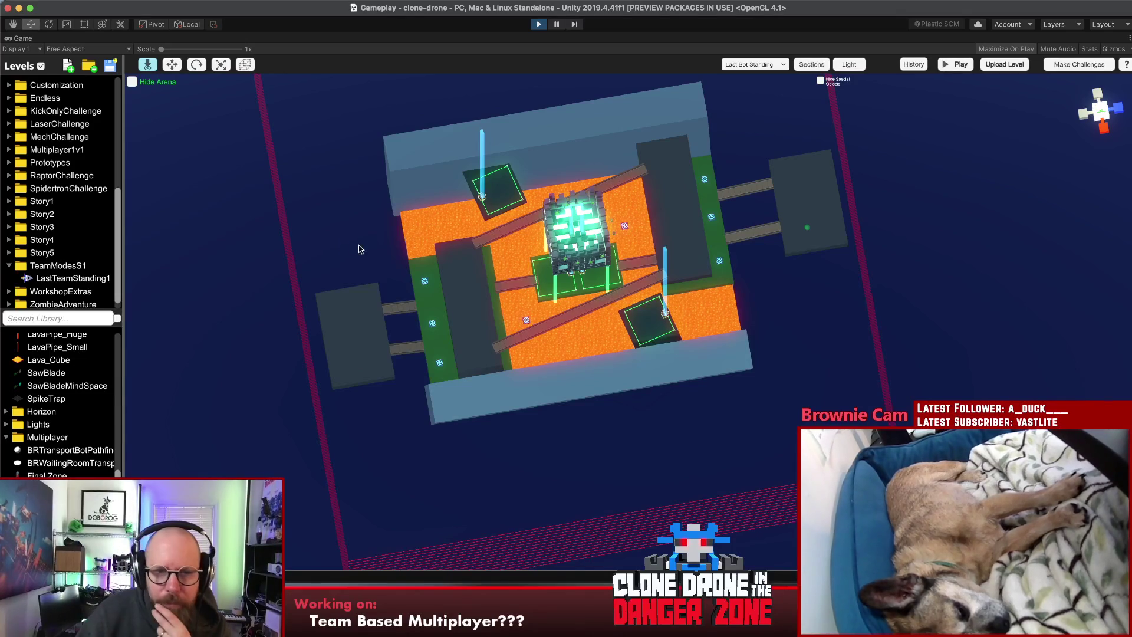
pyautogui.press('Escape')
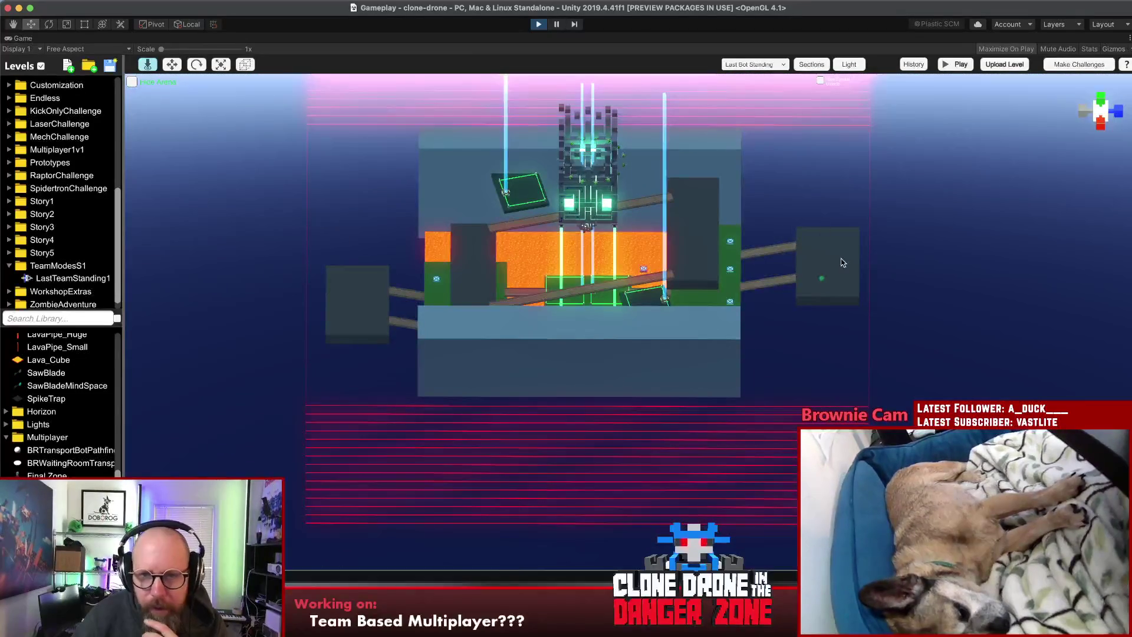
pyautogui.moveTo(314, 334)
pyautogui.mouseDown()
pyautogui.moveTo(360, 272)
pyautogui.moveTo(549, 420)
pyautogui.moveTo(874, 379)
pyautogui.moveTo(694, 391)
pyautogui.moveTo(684, 380)
pyautogui.moveTo(702, 375)
pyautogui.moveTo(464, 414)
pyautogui.mouseUp()
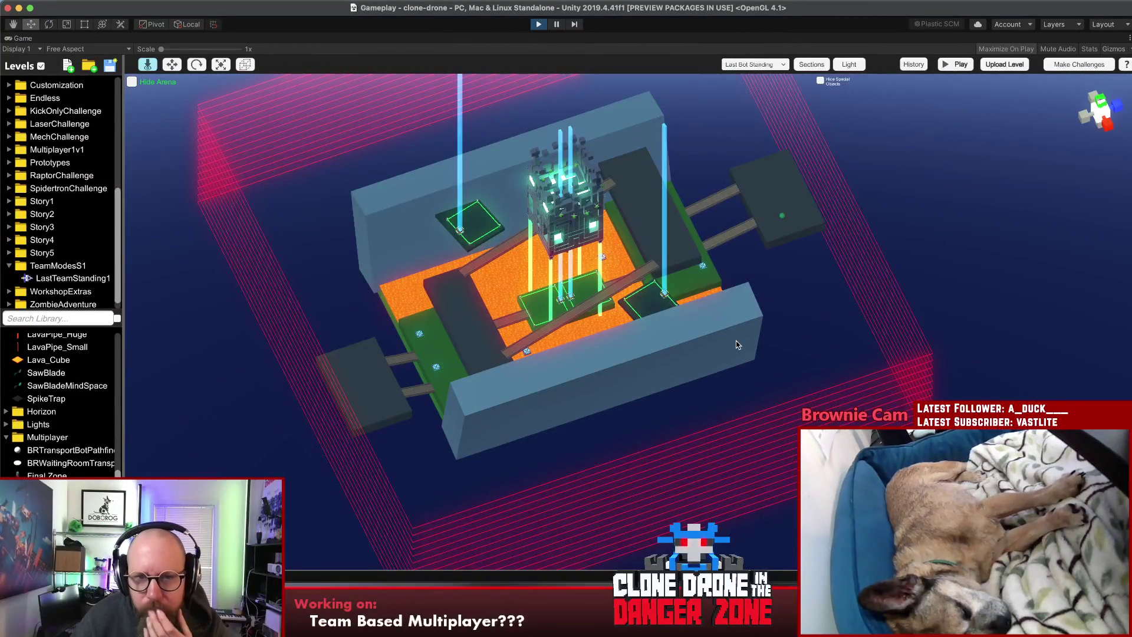
pyautogui.moveTo(726, 335); pyautogui.dragTo(716, 360)
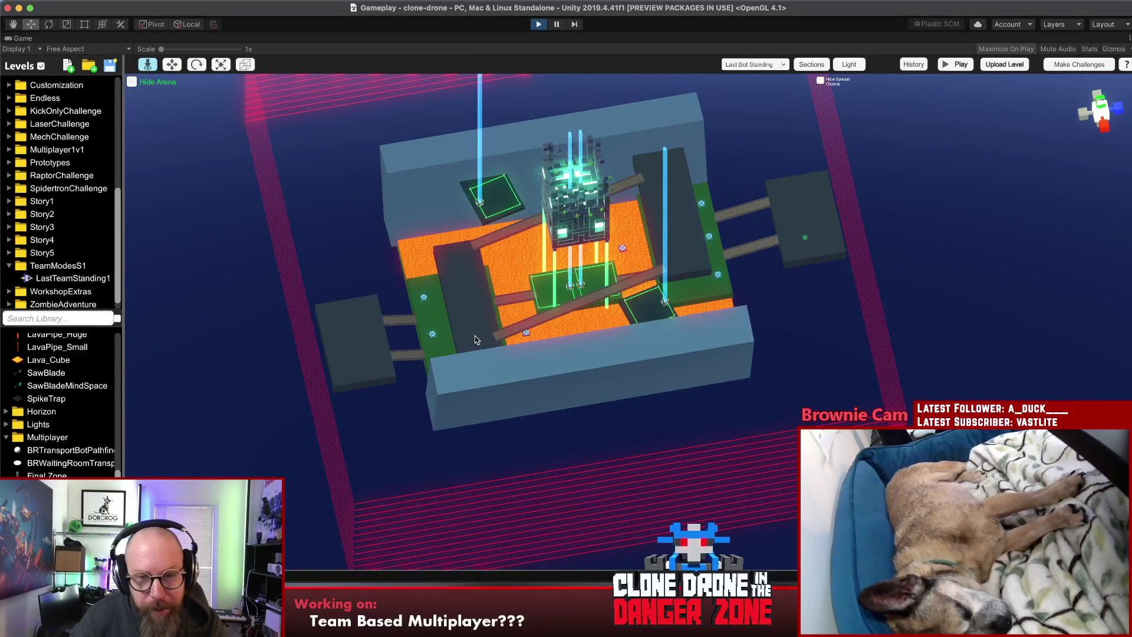
pyautogui.moveTo(806, 305)
pyautogui.mouseDown()
pyautogui.moveTo(638, 341)
pyautogui.moveTo(771, 372)
pyautogui.mouseUp()
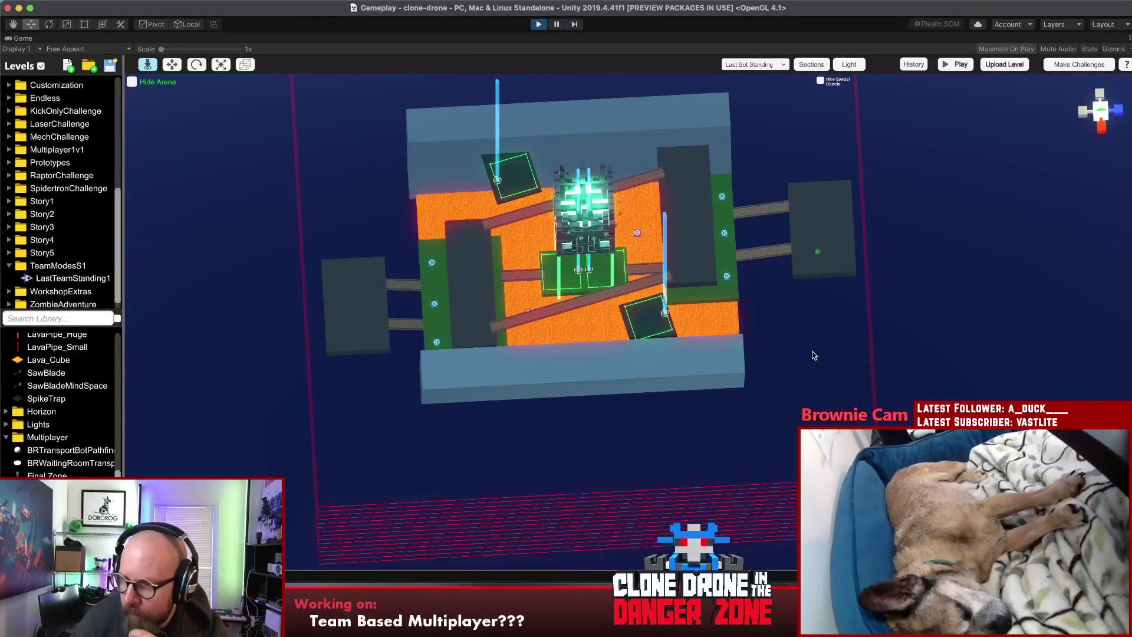
pyautogui.click(819, 252)
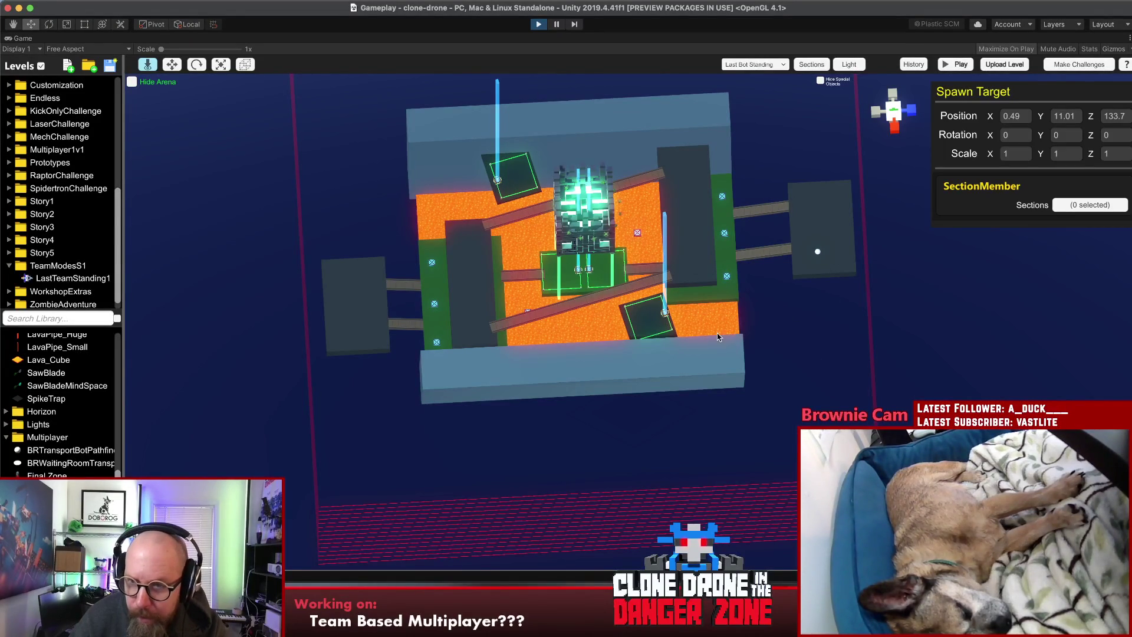
pyautogui.click(778, 316)
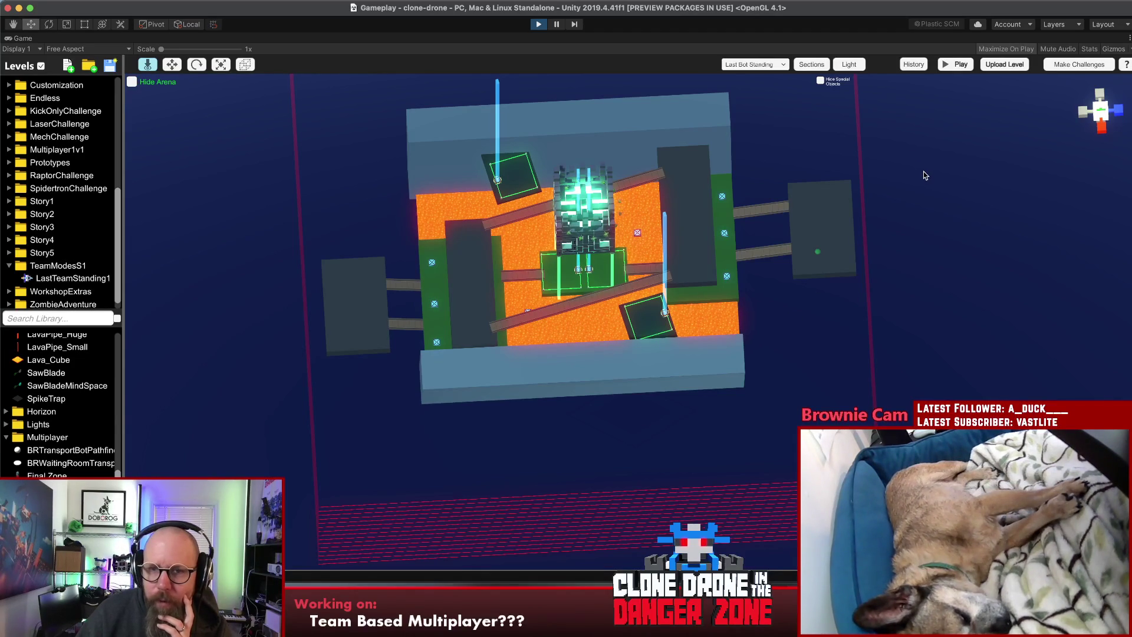
# Step: Turn on the directional light and try Starbox and PolyStarbox_04 skyboxes before returning to Gradient
pyautogui.click(856, 64)
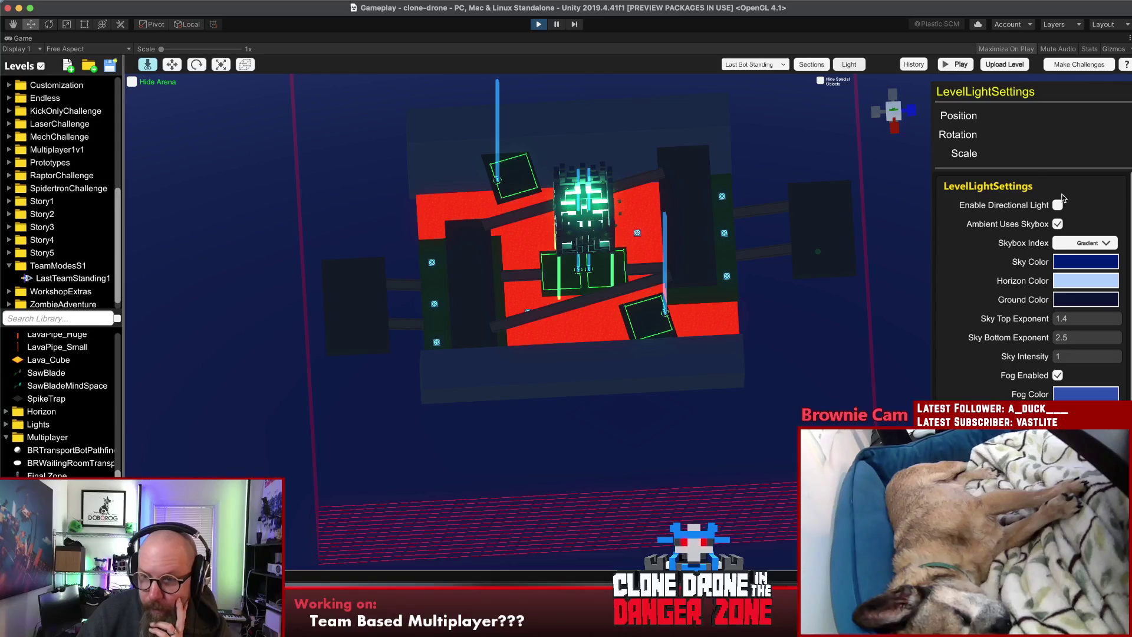
pyautogui.click(1058, 206)
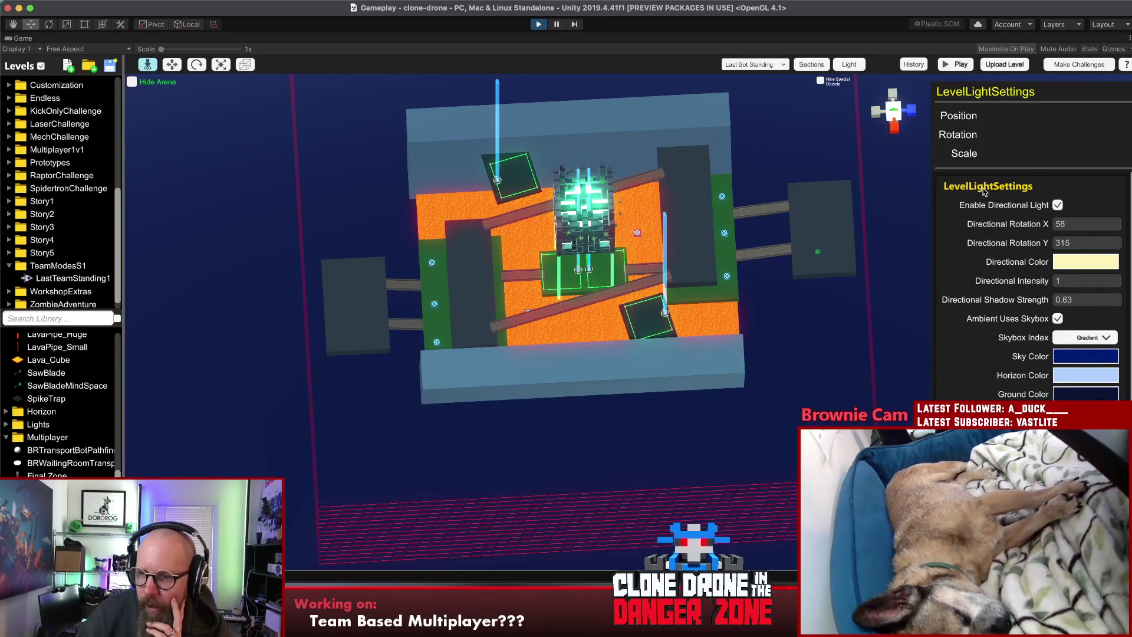
pyautogui.scroll(-3, 985, 196)
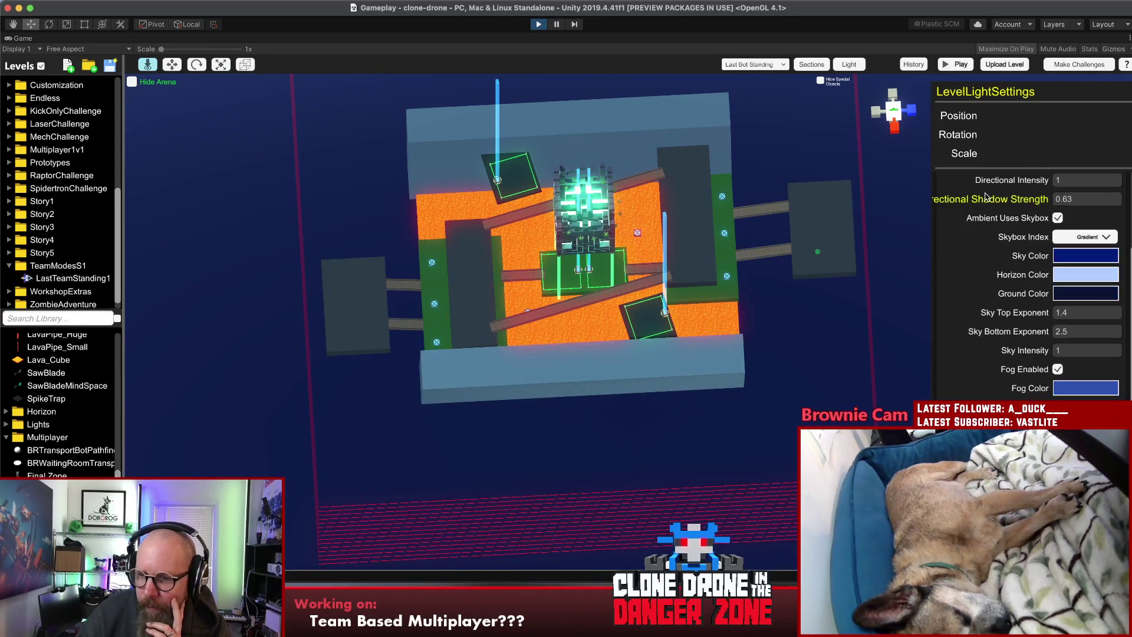
pyautogui.click(1099, 237)
pyautogui.click(1083, 290)
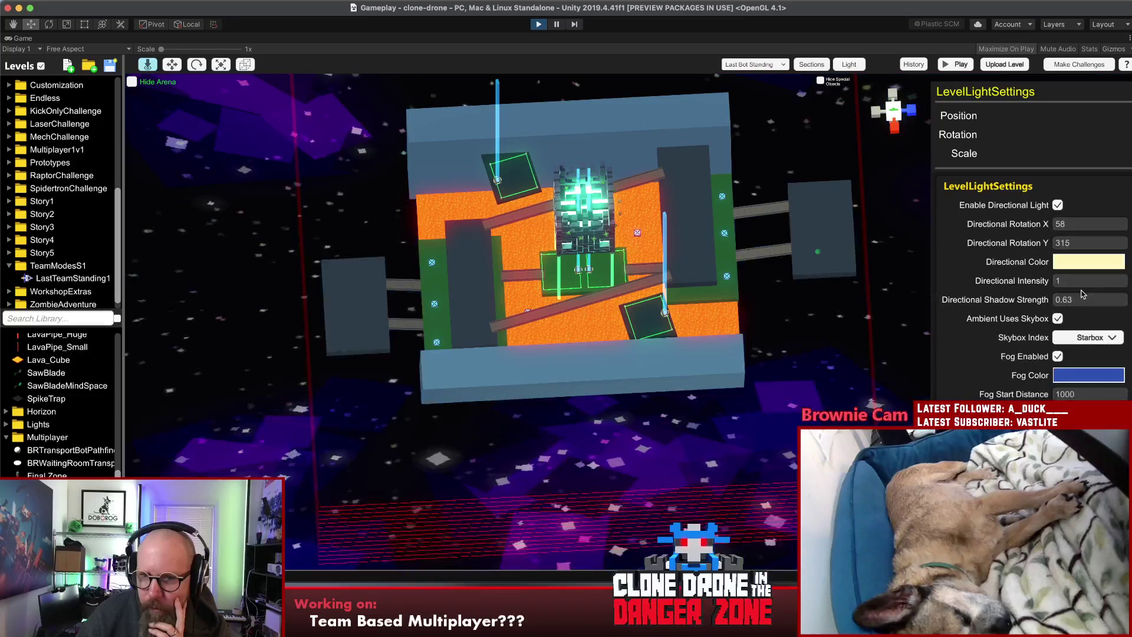
pyautogui.click(1112, 339)
pyautogui.scroll(-3, 1119, 355)
pyautogui.click(1091, 388)
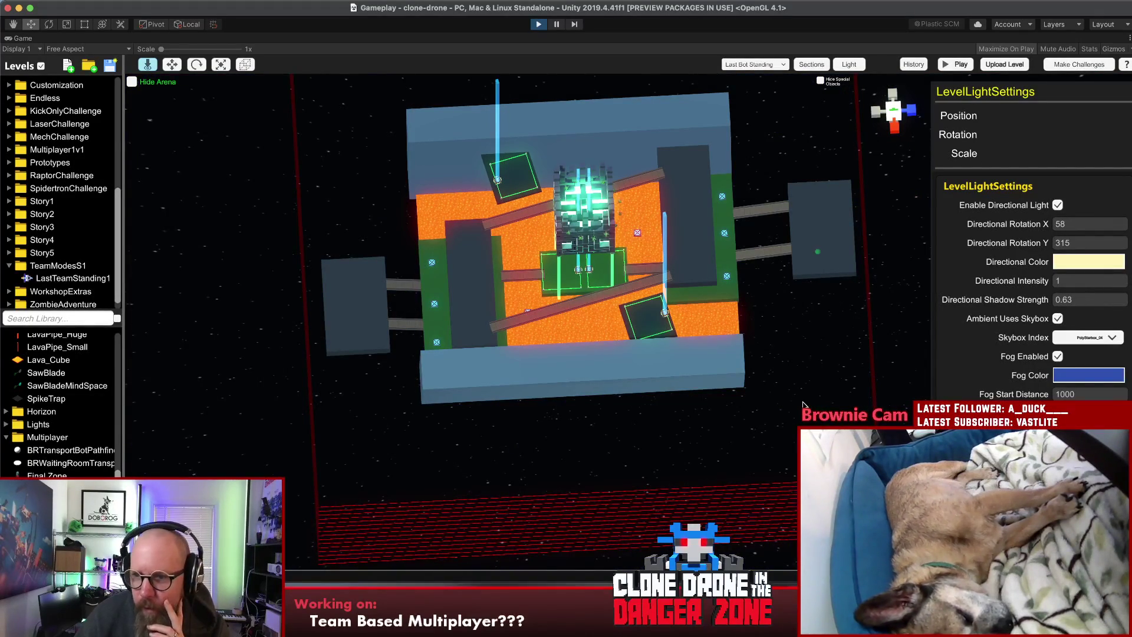
pyautogui.click(1112, 337)
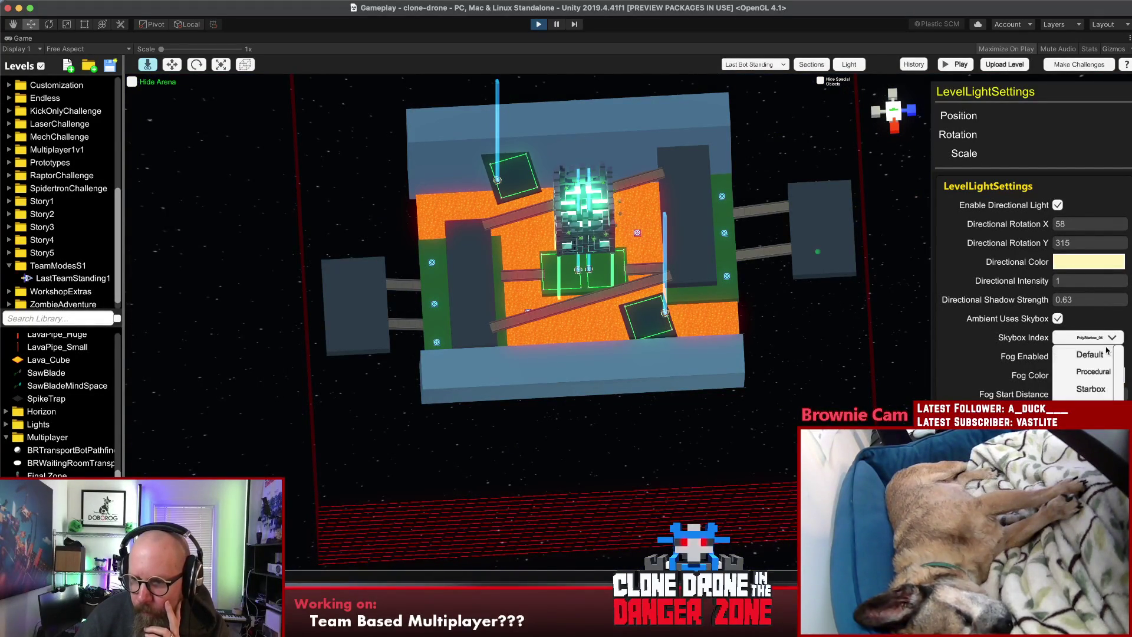
pyautogui.click(1089, 354)
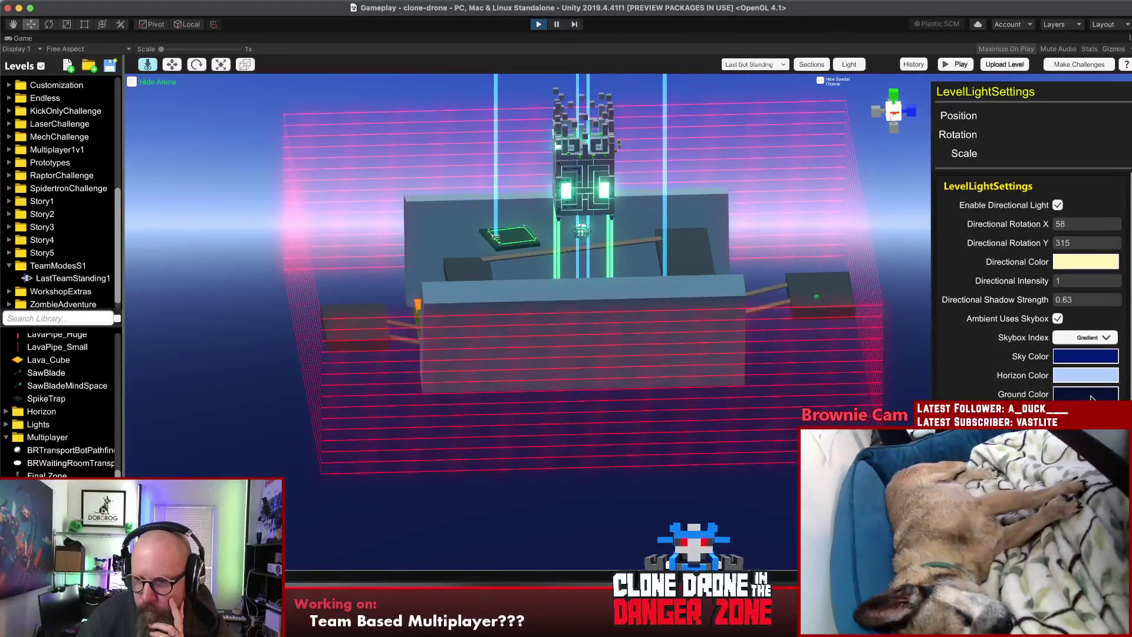
# Step: Set the ground colour to black and the horizon colour to near-white, then close the settings
pyautogui.click(1092, 399)
pyautogui.moveTo(905, 389)
pyautogui.mouseDown()
pyautogui.moveTo(903, 421)
pyautogui.moveTo(860, 381)
pyautogui.mouseUp()
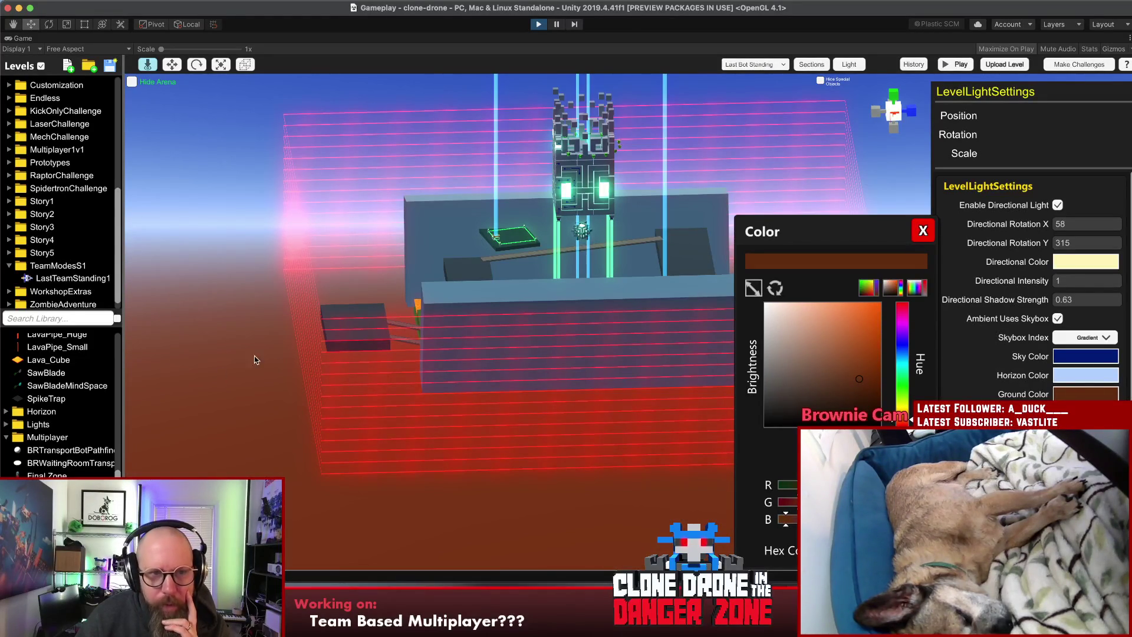
pyautogui.click(1084, 378)
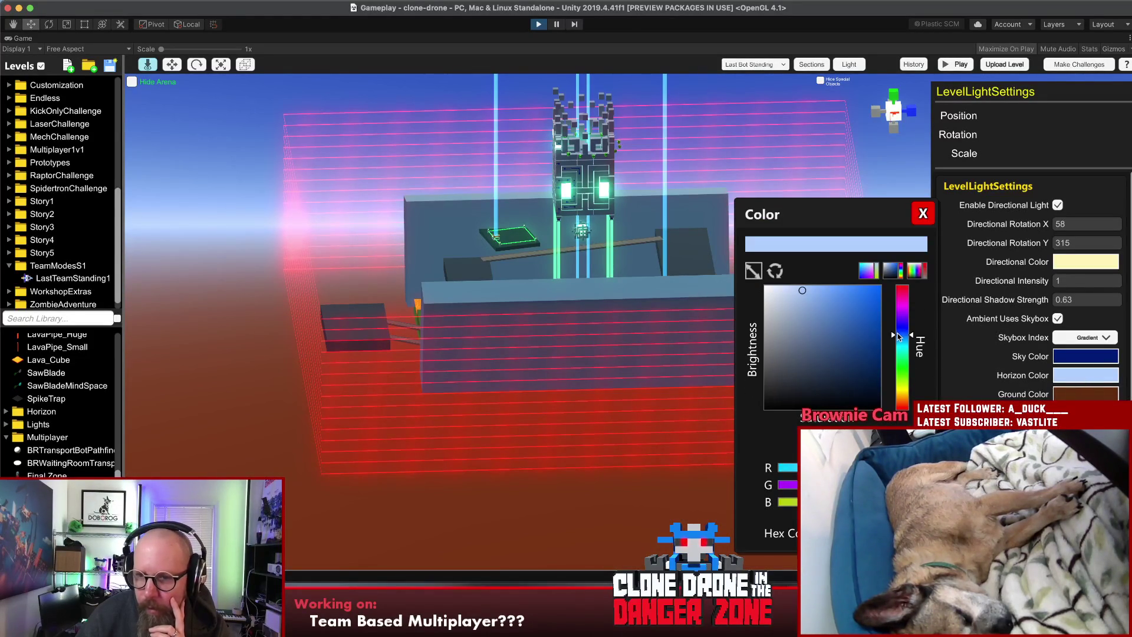
pyautogui.moveTo(802, 290); pyautogui.dragTo(777, 272)
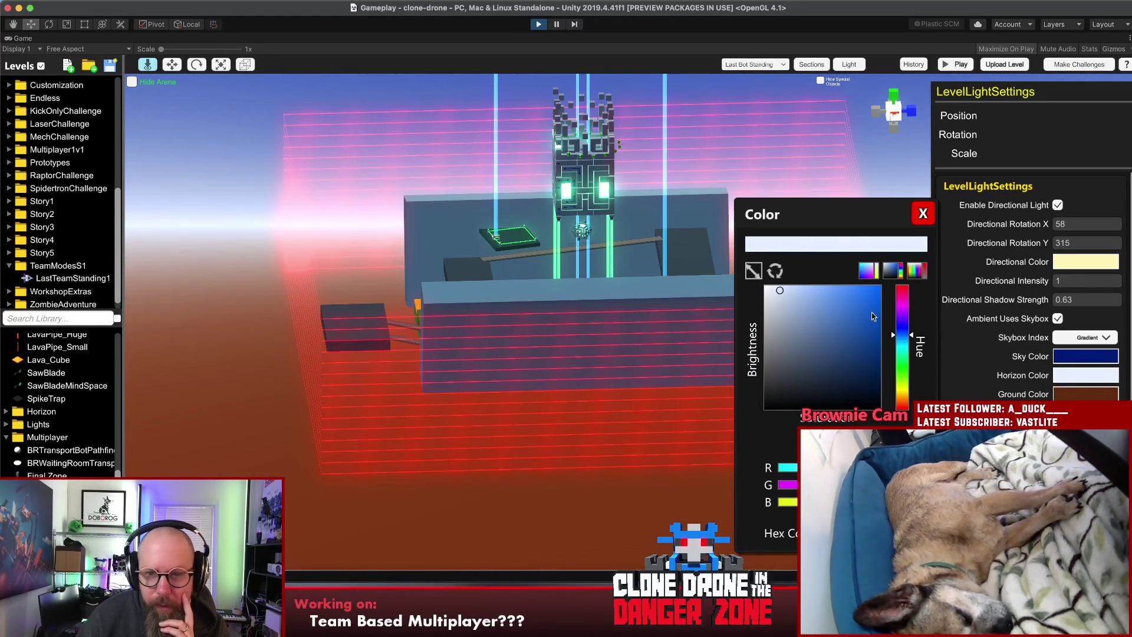
pyautogui.click(1060, 396)
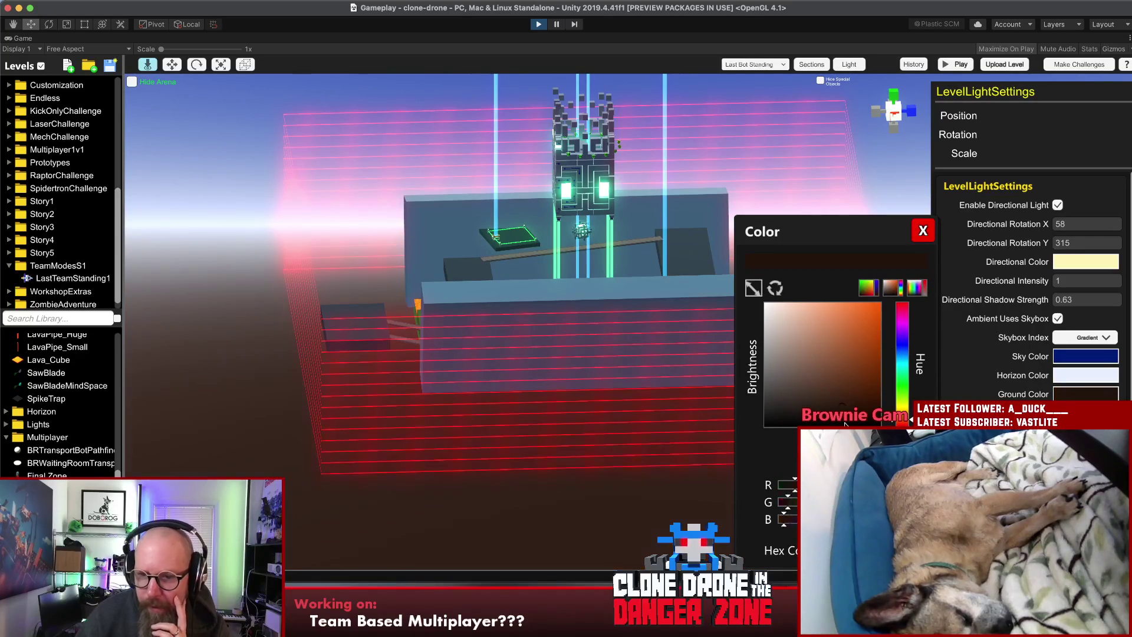
pyautogui.click(921, 231)
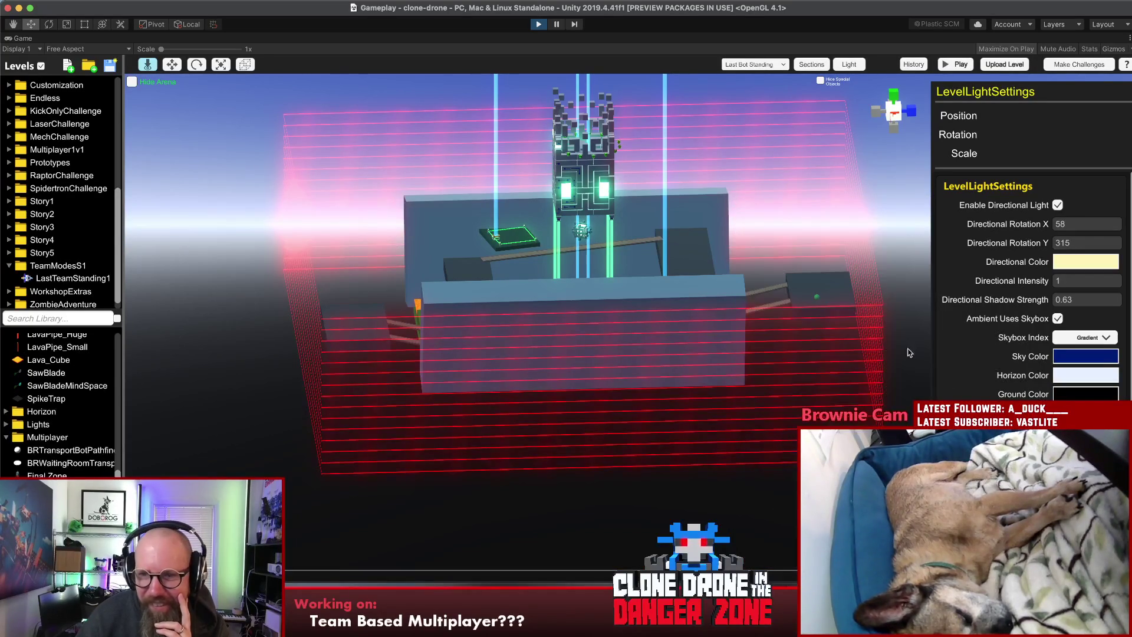
pyautogui.click(908, 325)
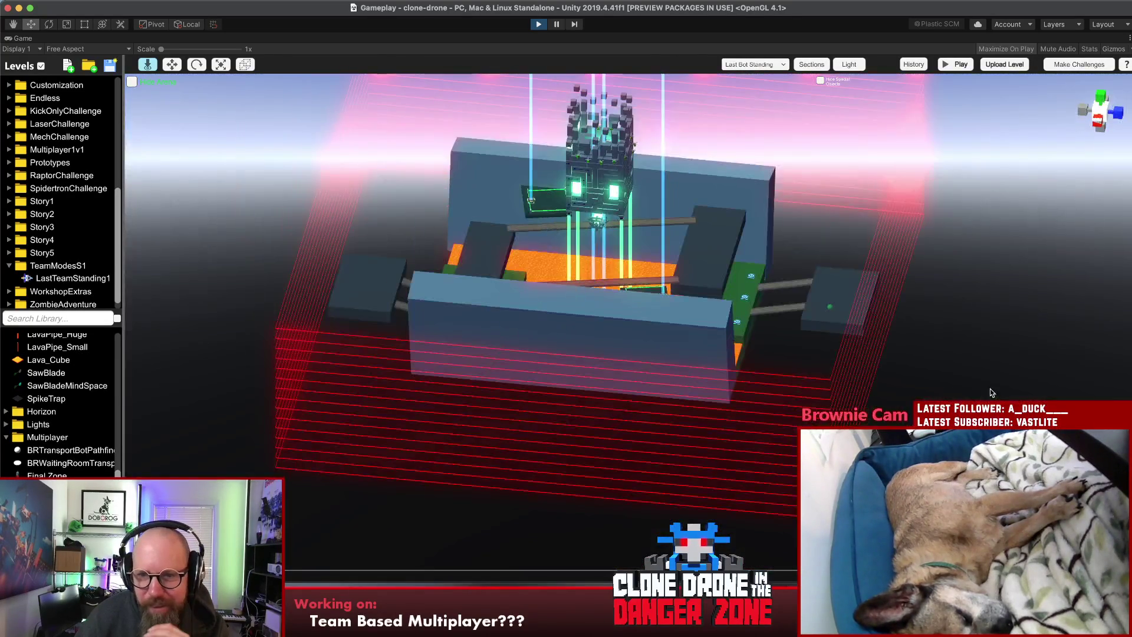
pyautogui.moveTo(531, 330)
pyautogui.mouseDown()
pyautogui.moveTo(575, 331)
pyautogui.moveTo(784, 242)
pyautogui.moveTo(1044, 218)
pyautogui.moveTo(973, 265)
pyautogui.mouseUp()
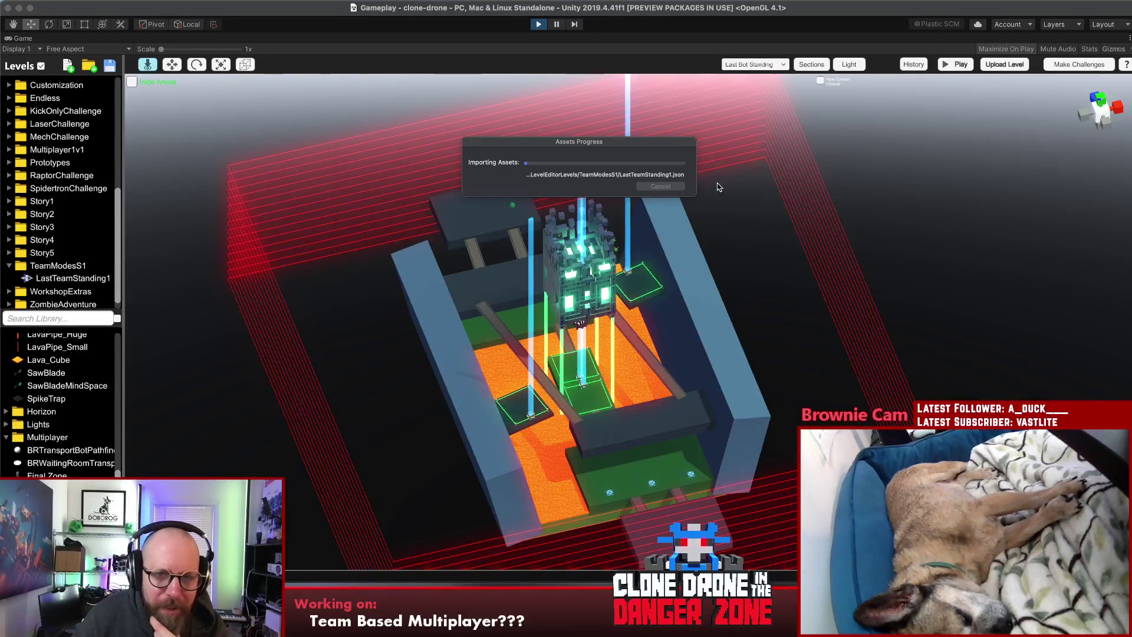
pyautogui.moveTo(748, 237); pyautogui.dragTo(616, 236)
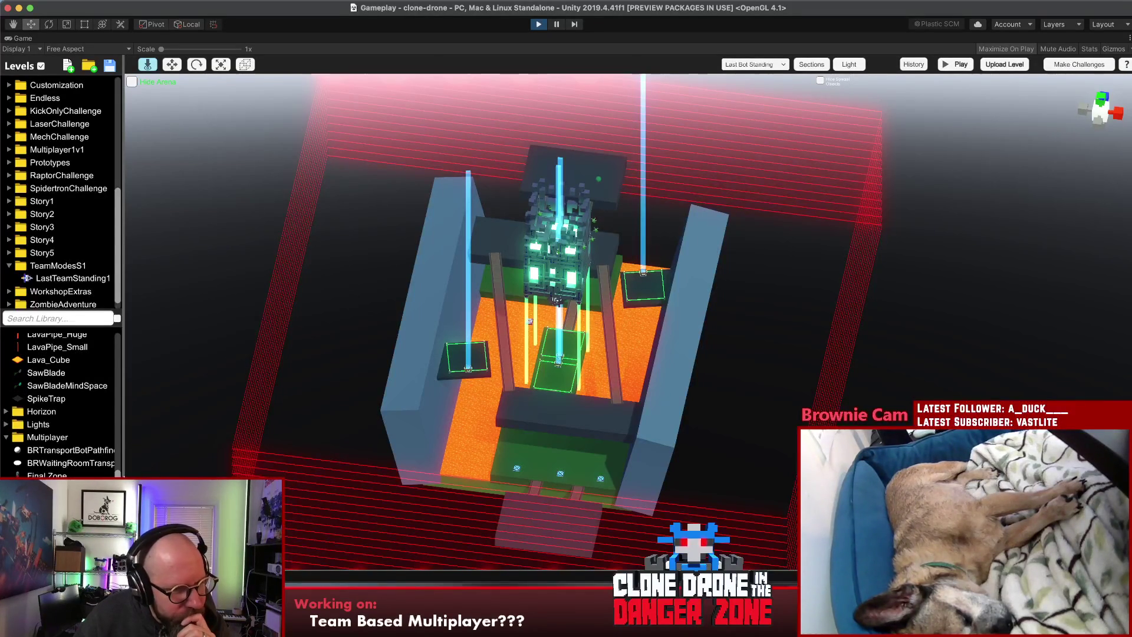
pyautogui.scroll(-5, 59, 404)
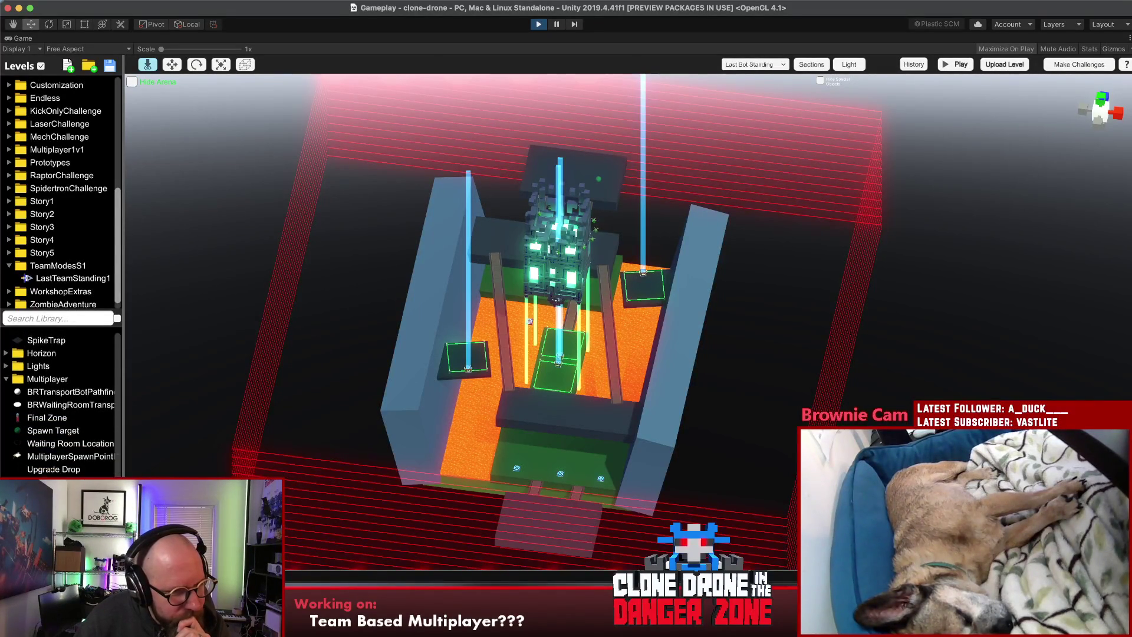
pyautogui.scroll(3, 68, 398)
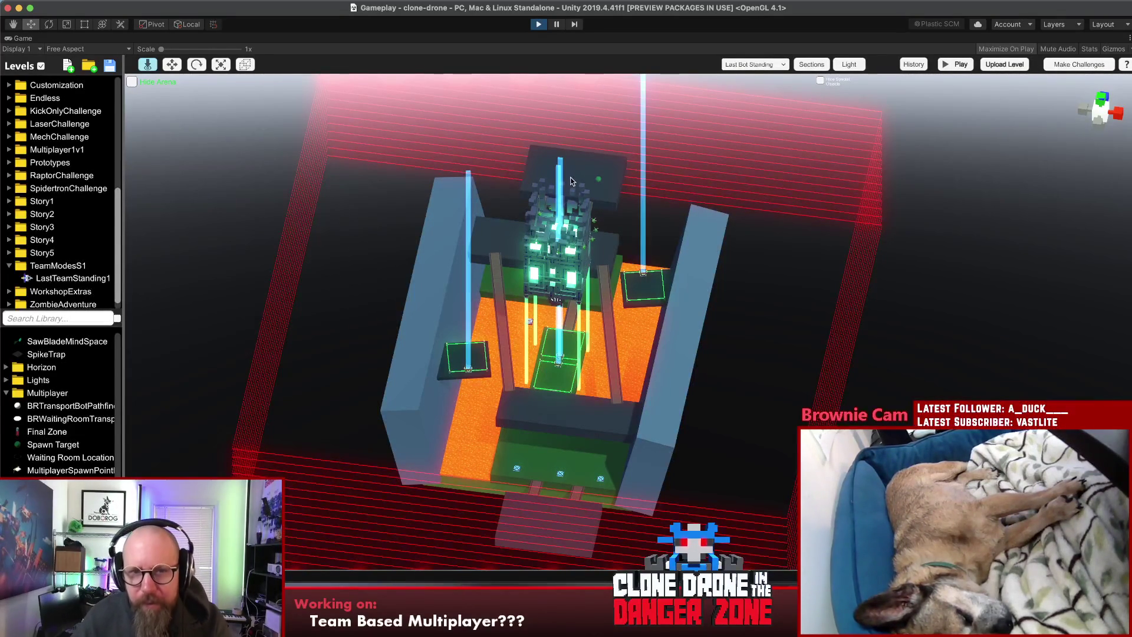
# Step: Delete the MultiplayerSpawnPointInstantiator on the arena's left, confirming with 'Yes, Delete'
pyautogui.moveTo(592, 179)
pyautogui.mouseDown()
pyautogui.moveTo(253, 220)
pyautogui.moveTo(115, 267)
pyautogui.moveTo(124, 274)
pyautogui.mouseUp()
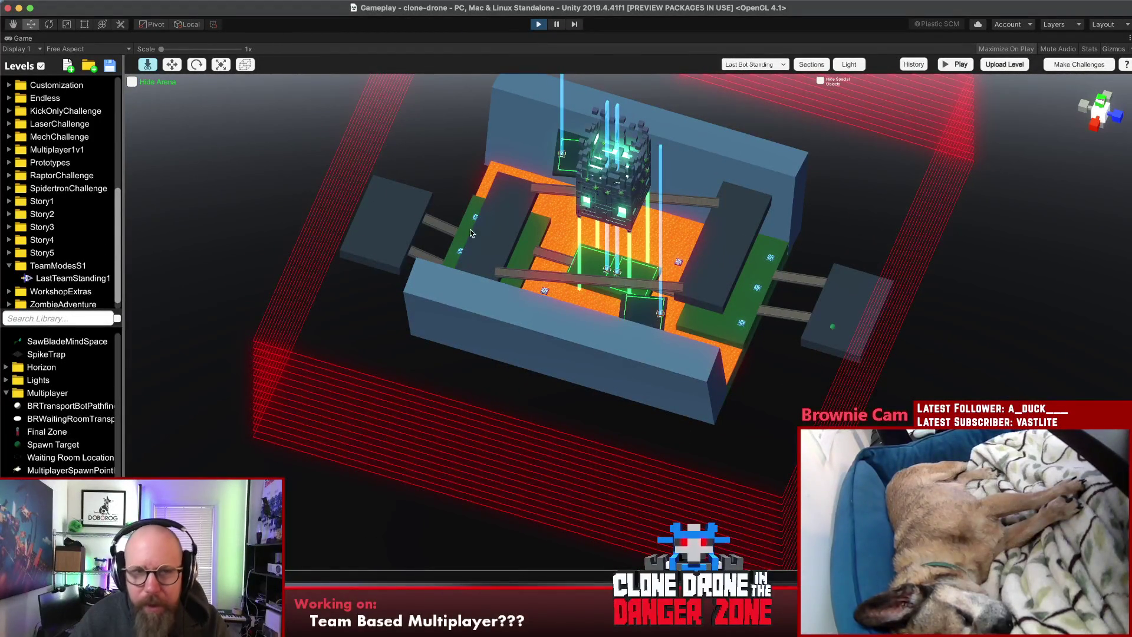
pyautogui.click(833, 328)
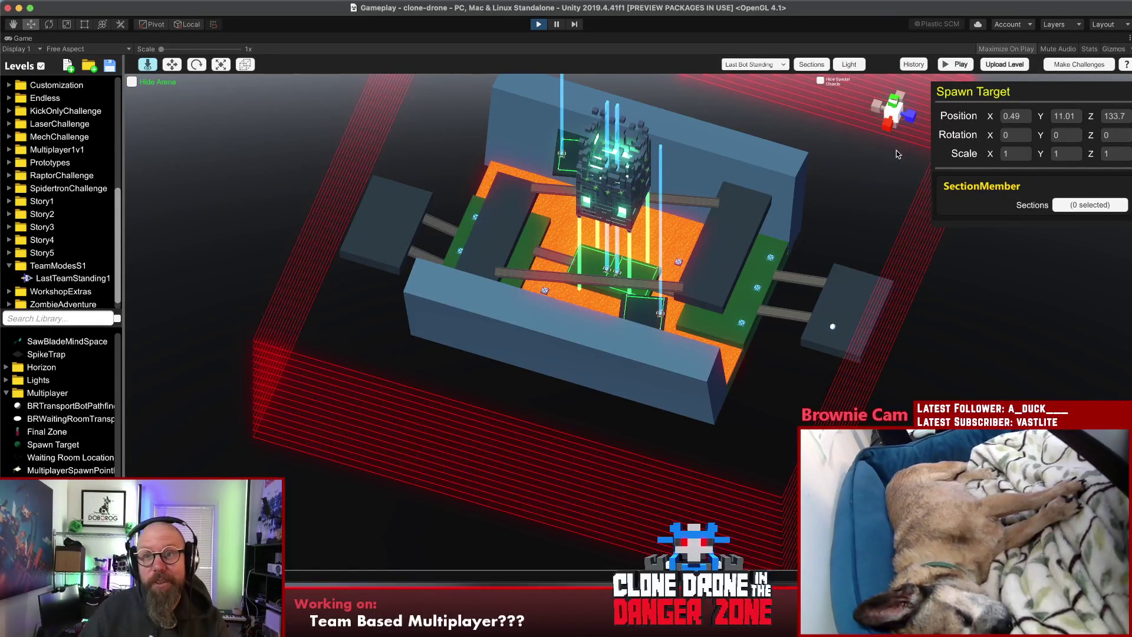
pyautogui.click(837, 211)
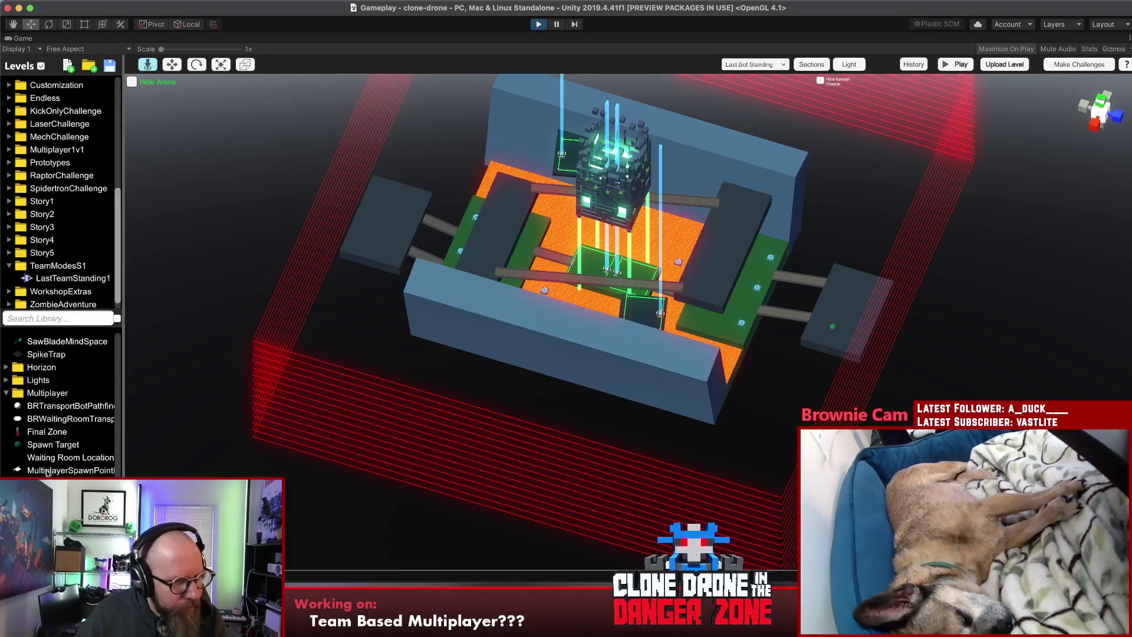
pyautogui.click(487, 210)
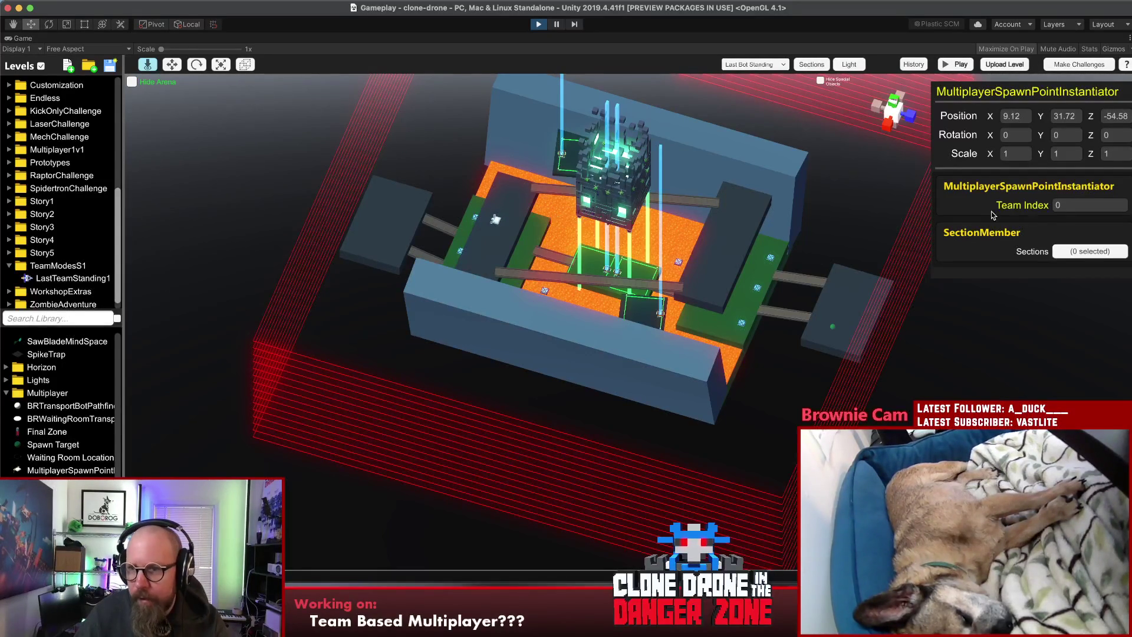
pyautogui.press('Delete')
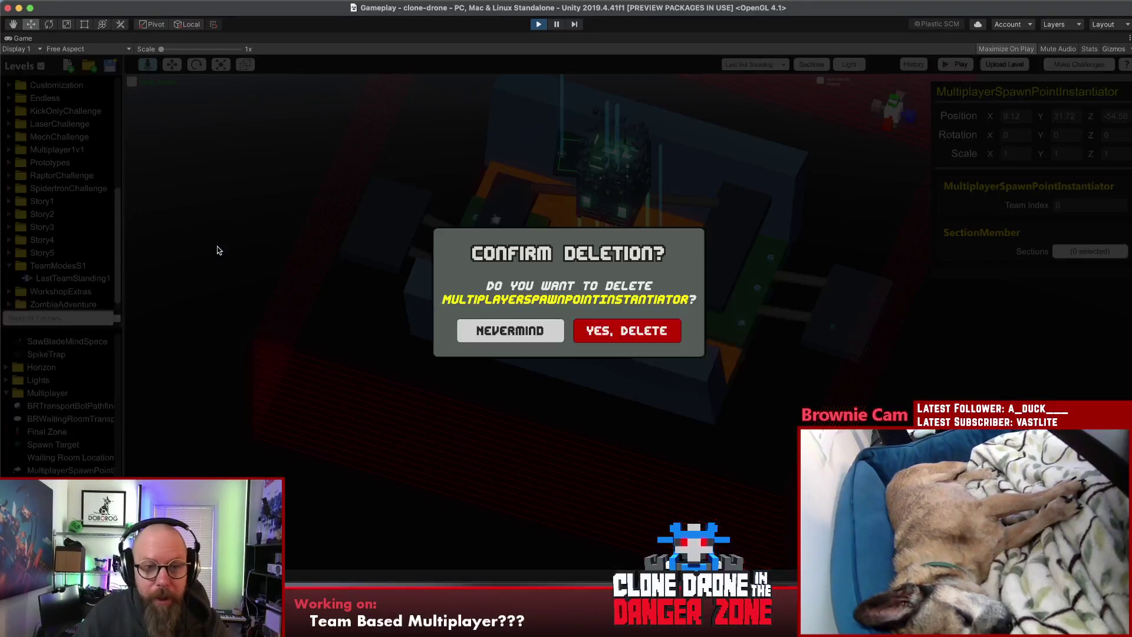
pyautogui.click(643, 329)
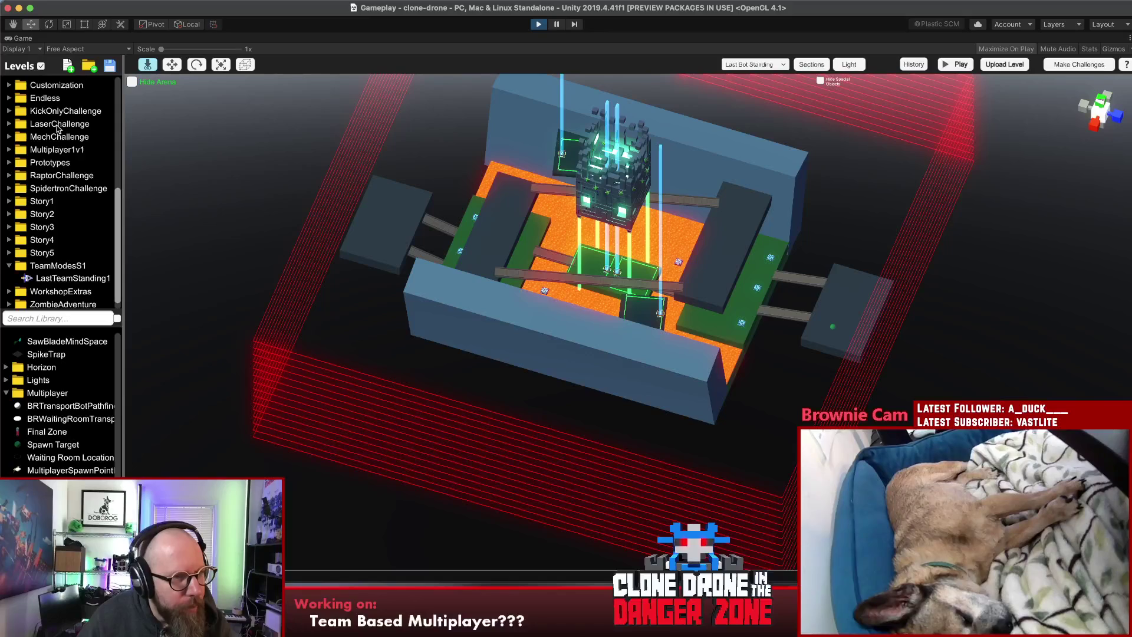
pyautogui.scroll(10, 35, 125)
pyautogui.scroll(-3, 35, 124)
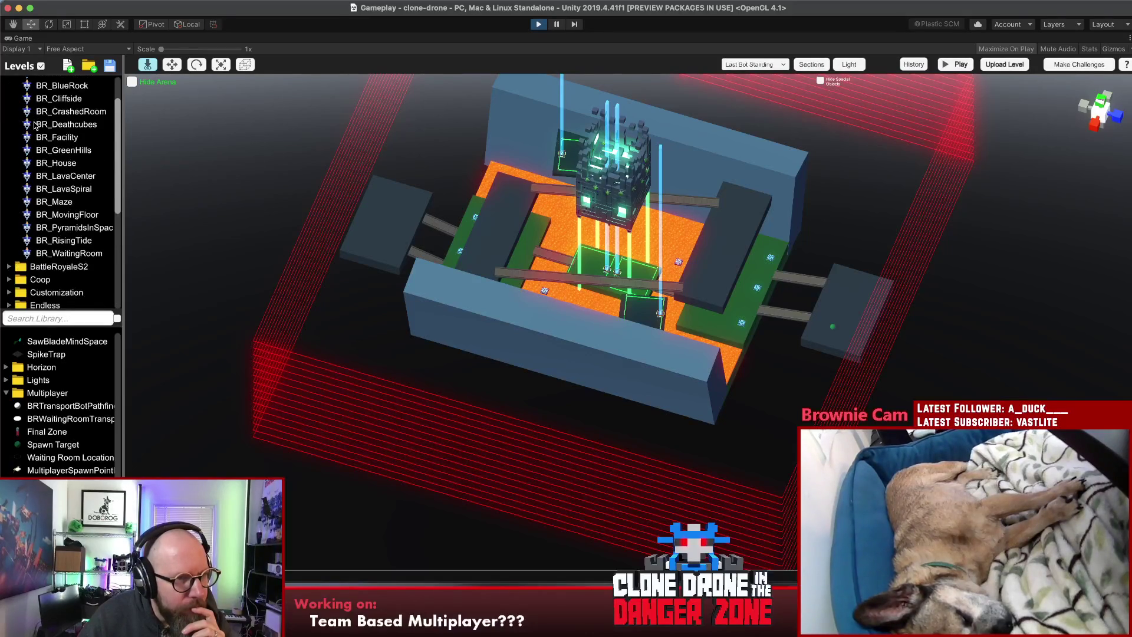
pyautogui.scroll(3, 37, 128)
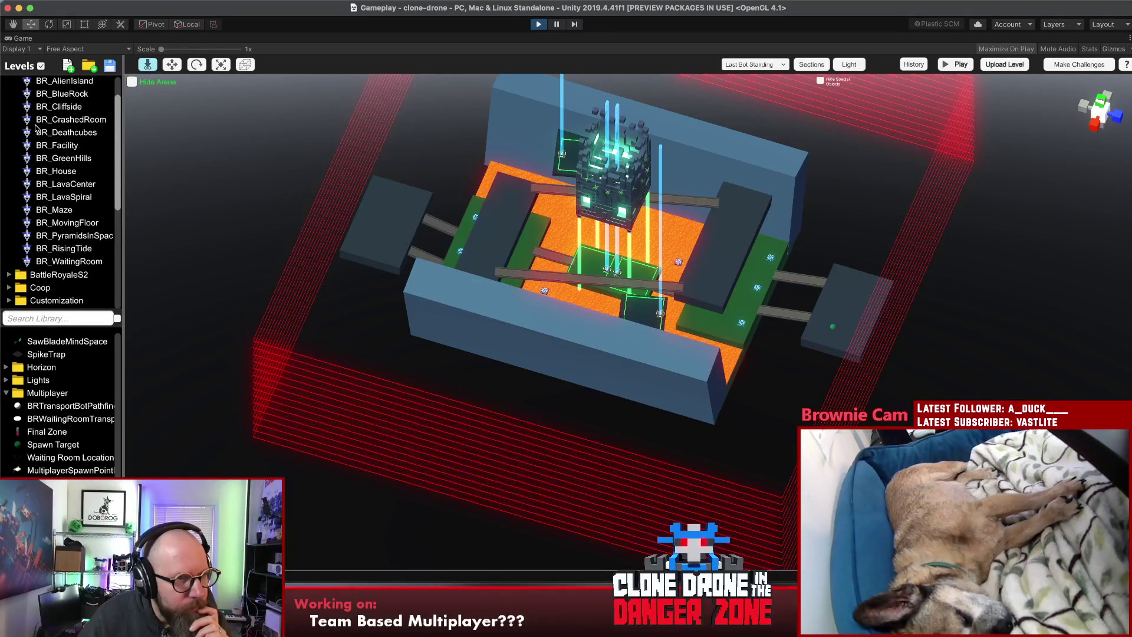
pyautogui.scroll(-5, 36, 127)
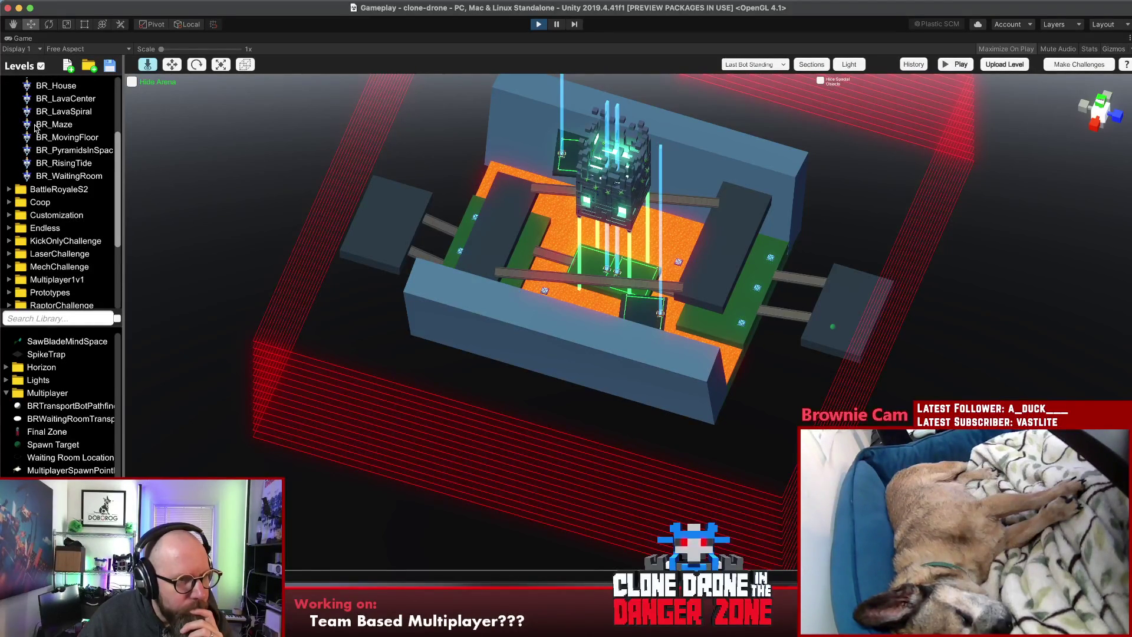
pyautogui.scroll(-2, 35, 199)
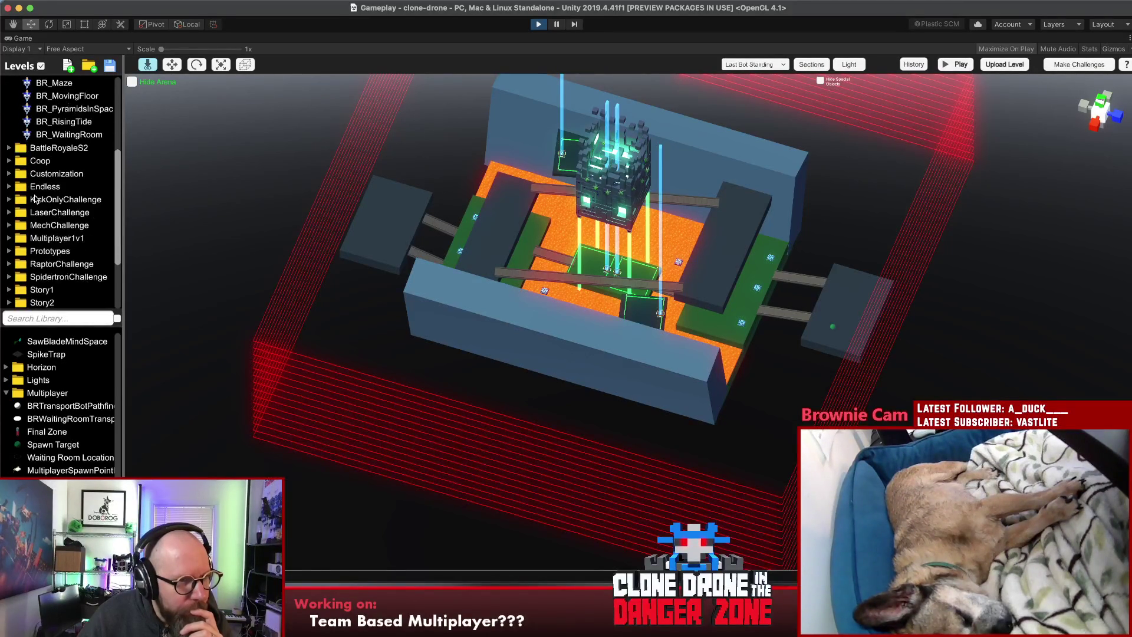
pyautogui.click(10, 238)
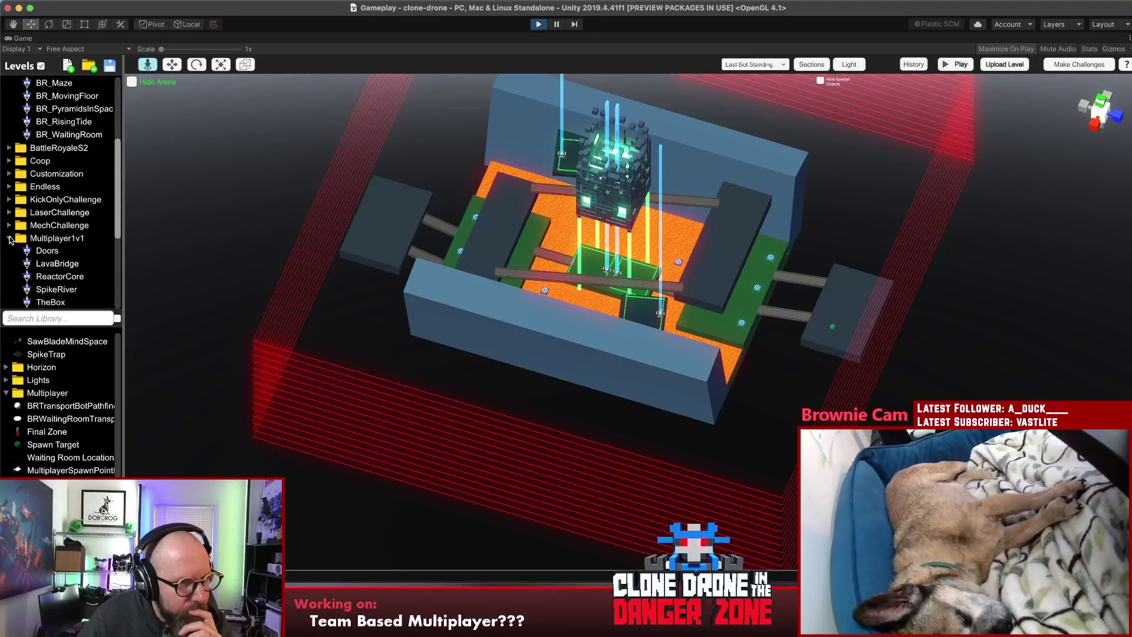
pyautogui.scroll(-3, 50, 234)
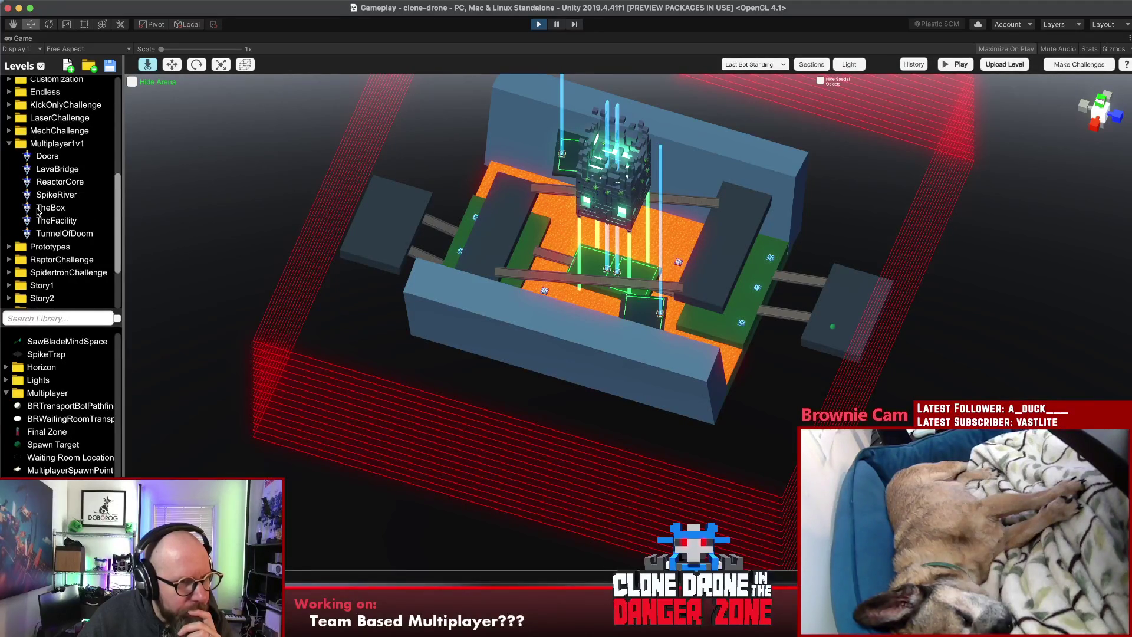
pyautogui.click(9, 143)
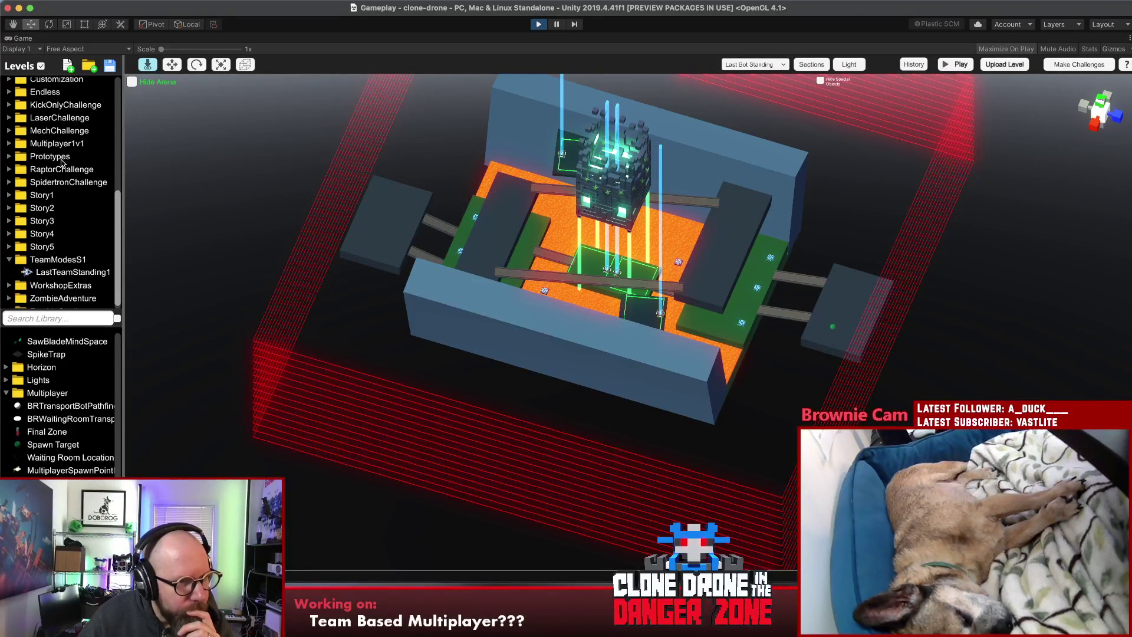
pyautogui.scroll(-1, 62, 163)
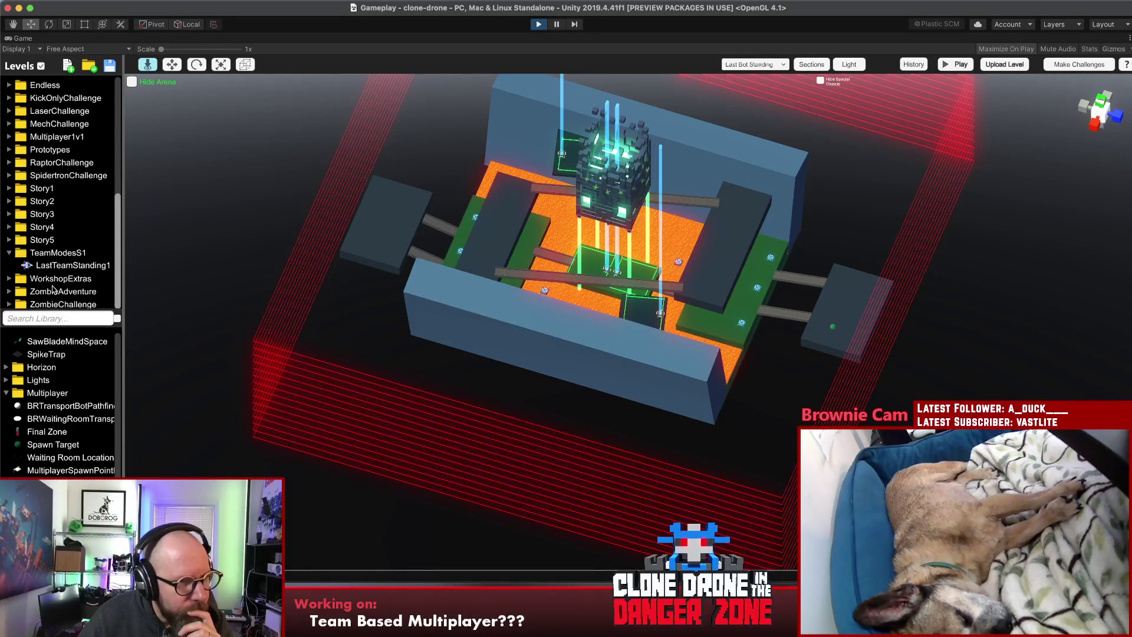
pyautogui.scroll(5, 58, 256)
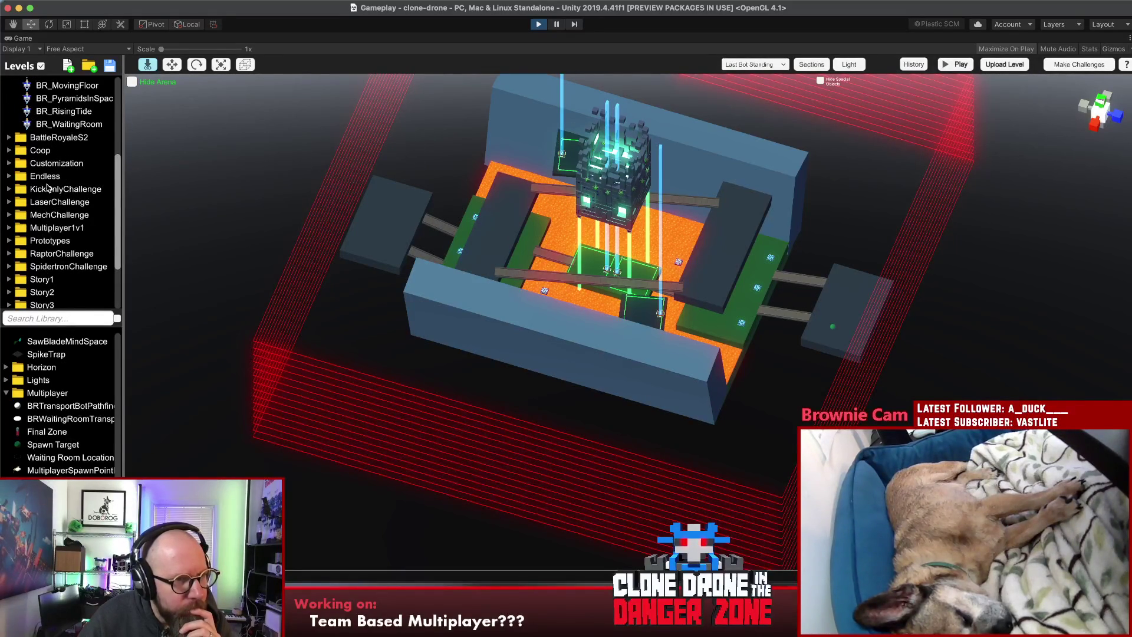
pyautogui.click(9, 217)
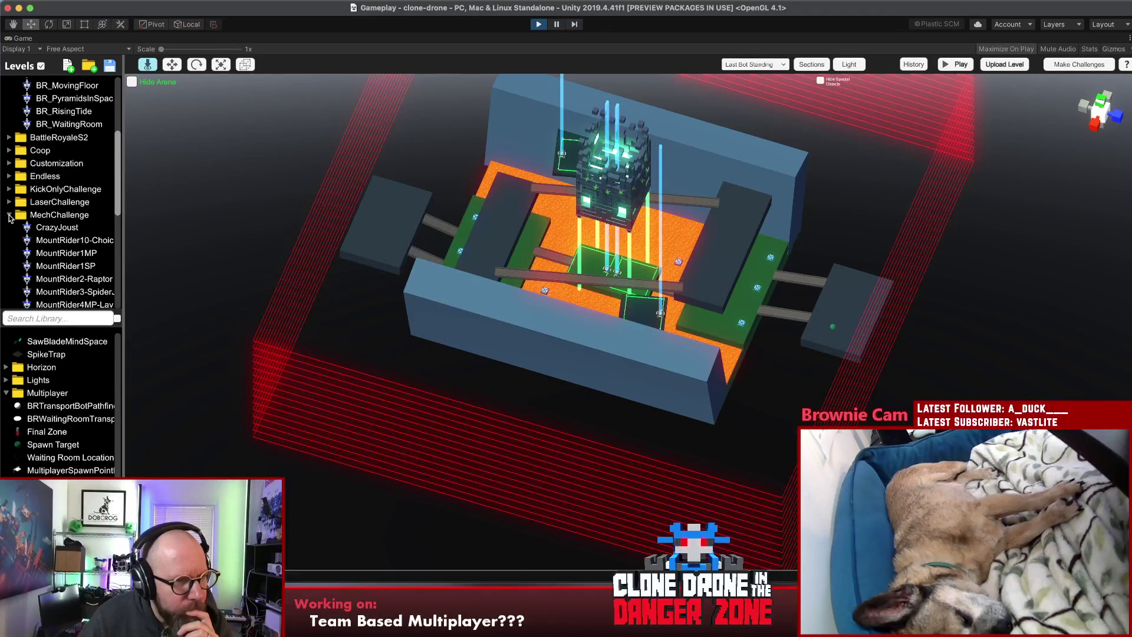
pyautogui.click(9, 217)
pyautogui.scroll(4, 48, 223)
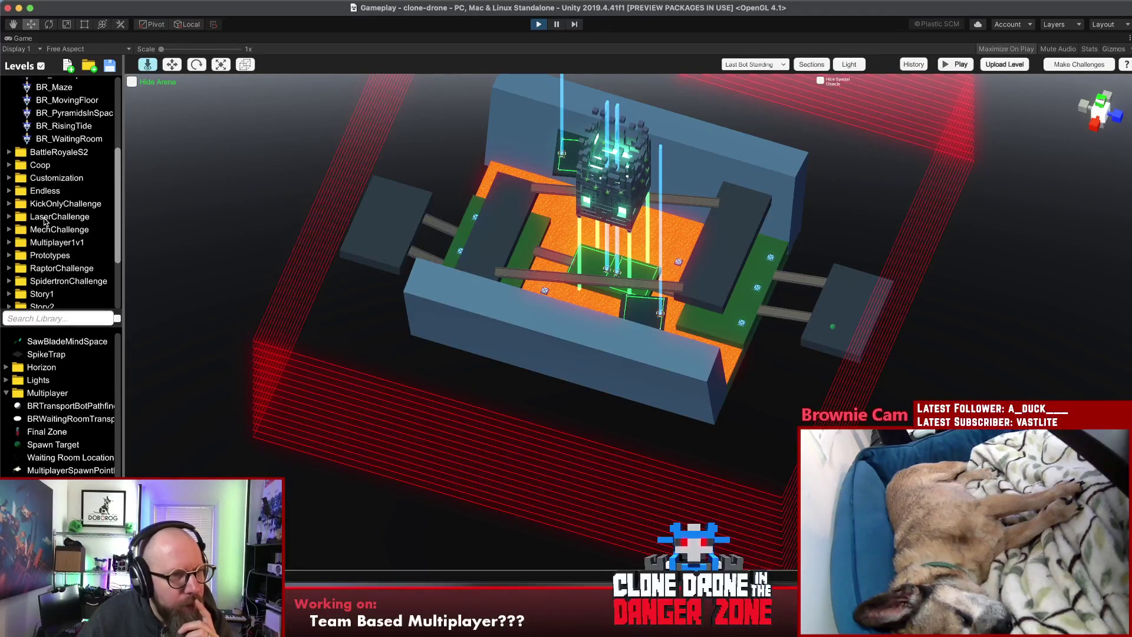
pyautogui.scroll(8, 50, 217)
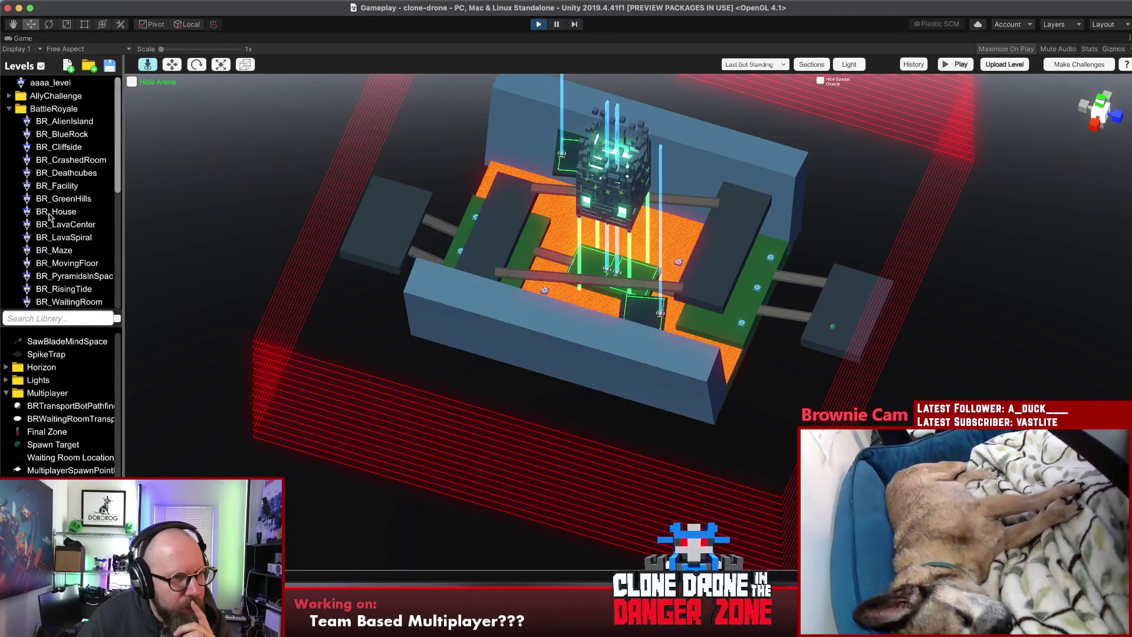
pyautogui.scroll(-1, 50, 217)
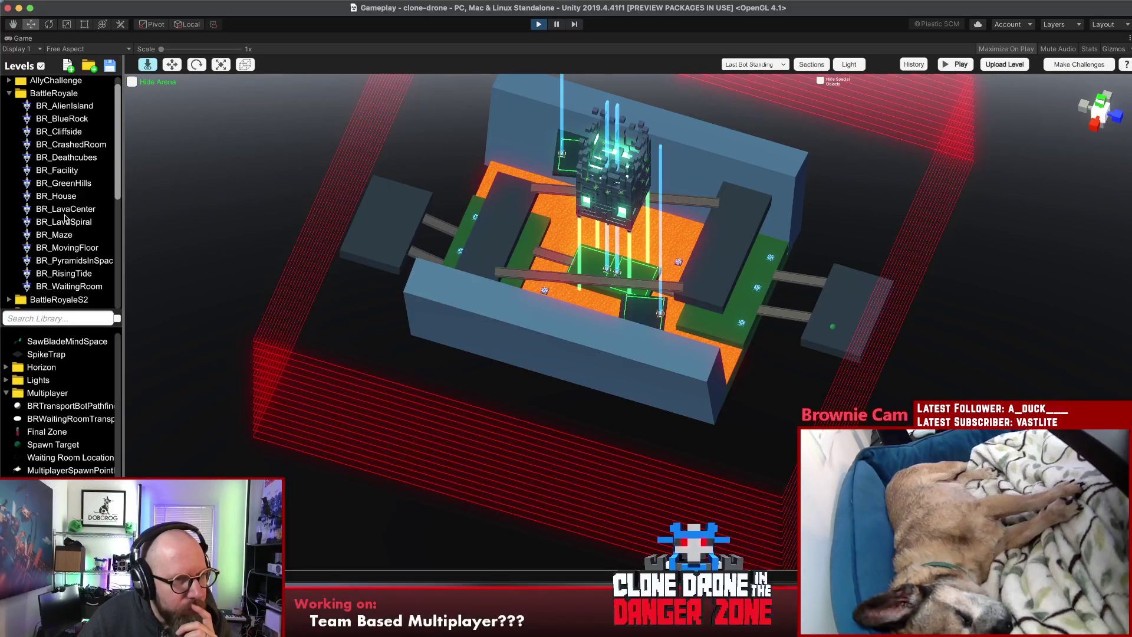
pyautogui.click(69, 286)
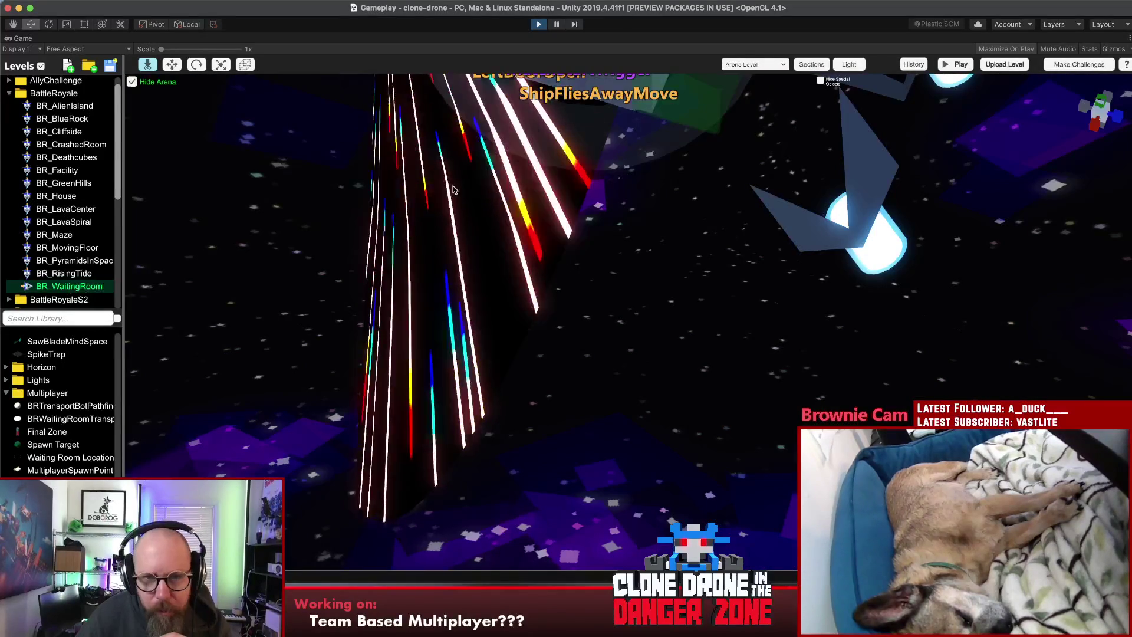
# Step: Inspect individual tiles and pieces of the waiting-room ship
pyautogui.scroll(-5, 630, 156)
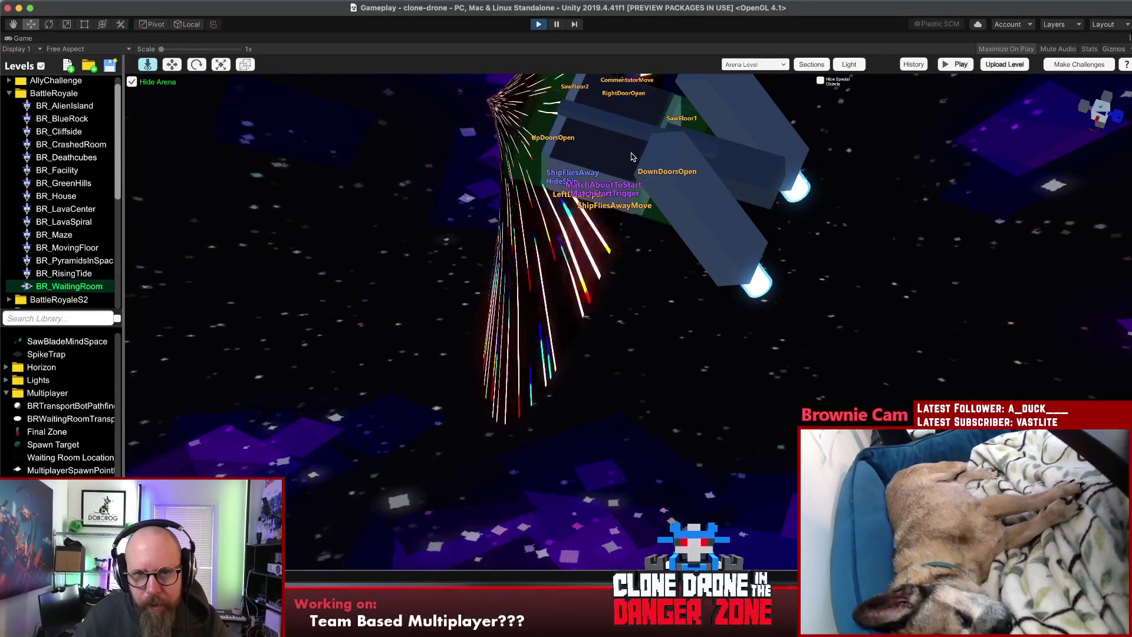
pyautogui.click(631, 157)
pyautogui.click(586, 152)
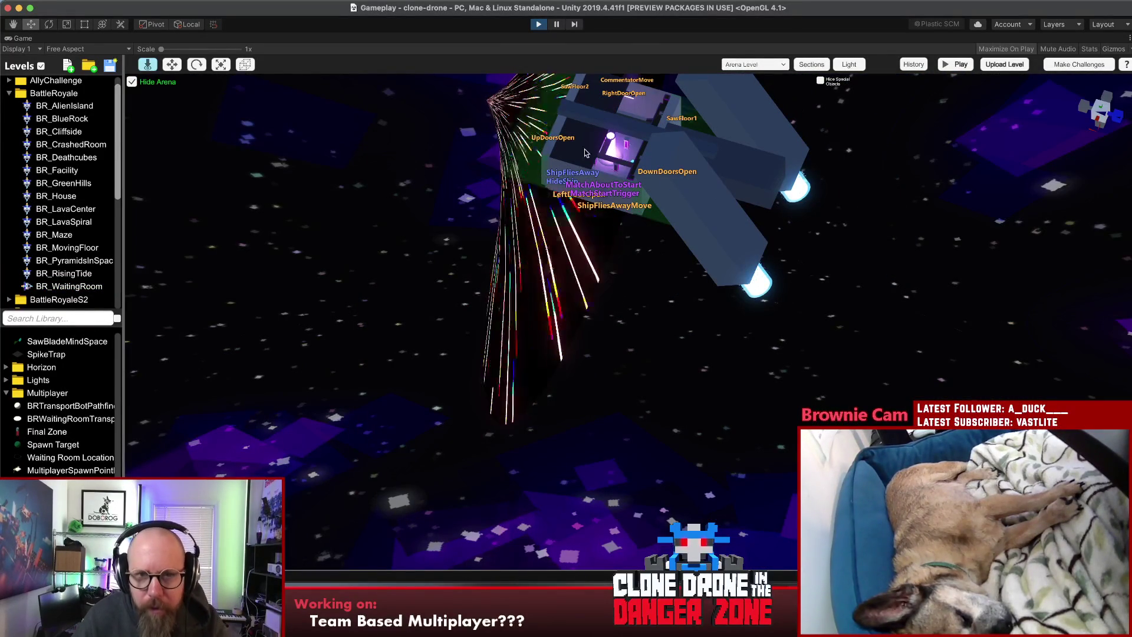
pyautogui.click(586, 152)
pyautogui.click(586, 152)
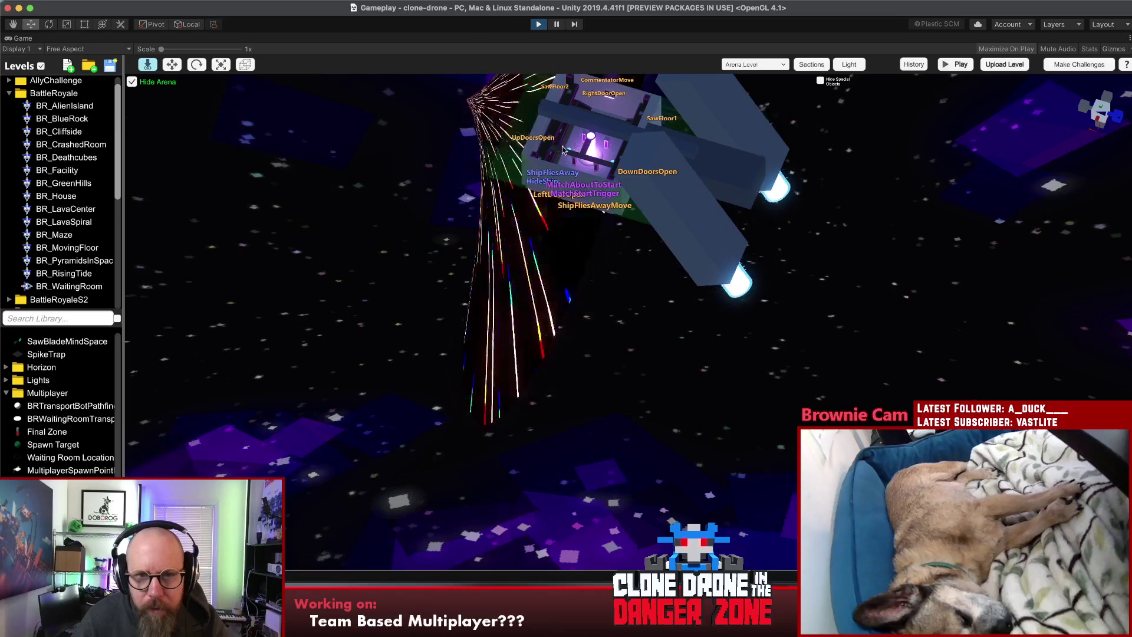
# Step: Move the hyperspace cone aside, inspect the multiplayer spawn point instantiator, and stop the playtest
pyautogui.scroll(5, 620, 197)
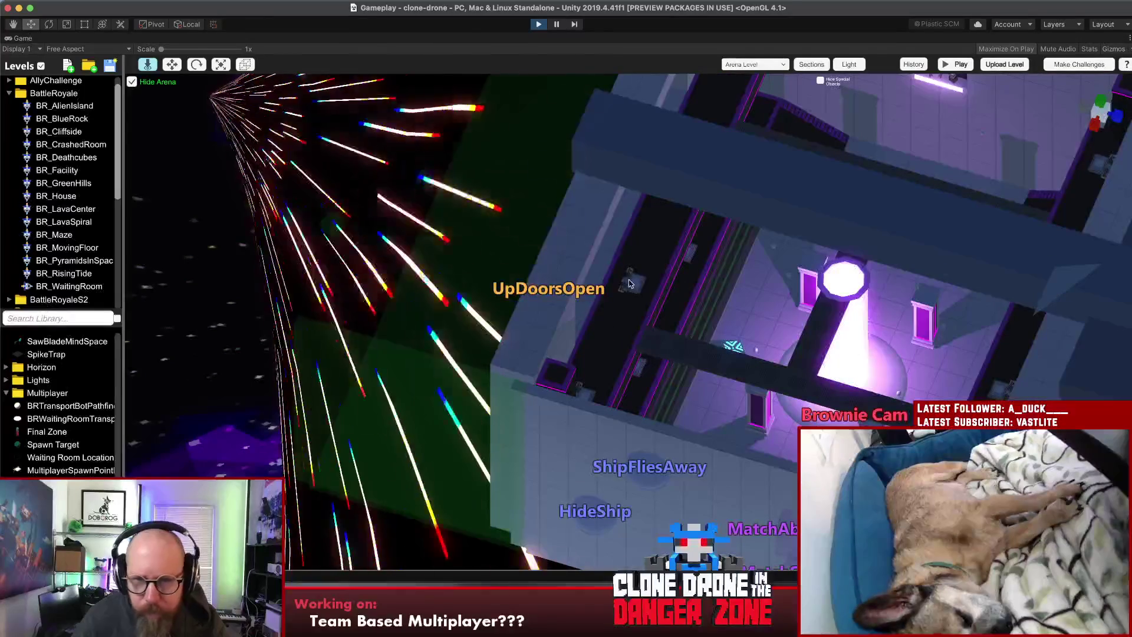
pyautogui.click(629, 283)
pyautogui.moveTo(636, 293); pyautogui.dragTo(645, 282)
pyautogui.click(645, 283)
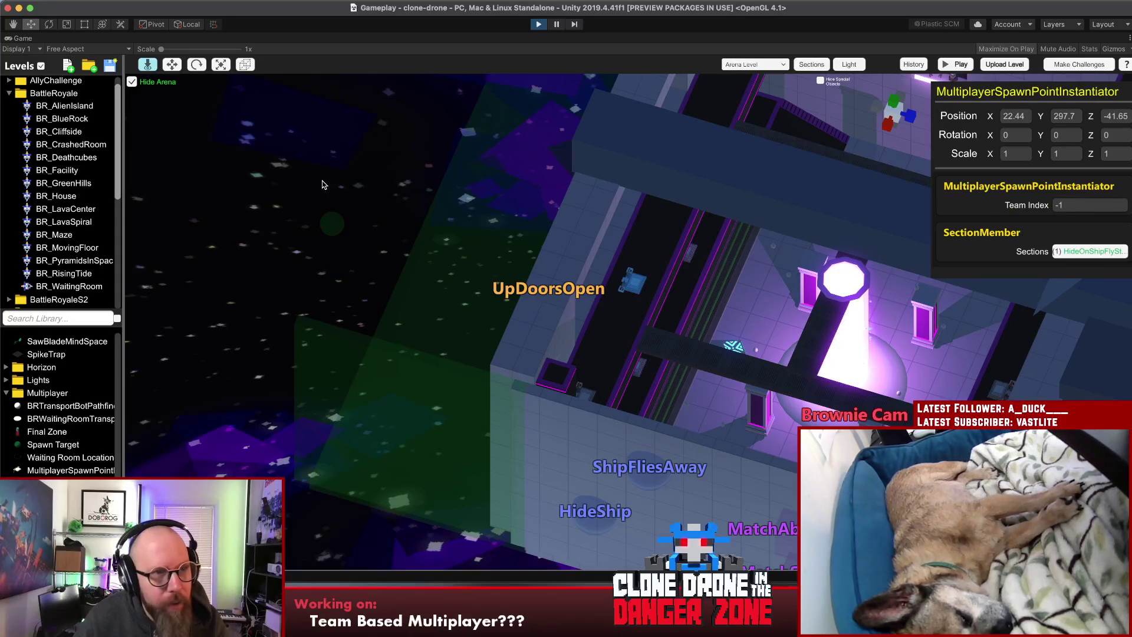
pyautogui.click(415, 186)
pyautogui.scroll(-10, 105, 183)
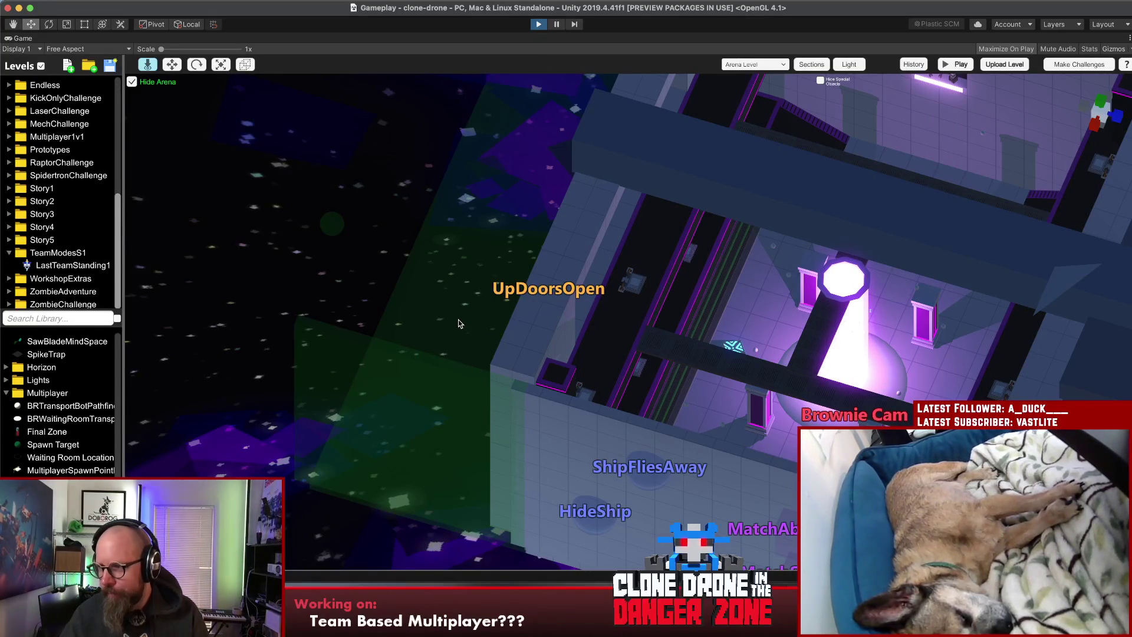
pyautogui.press('super+p')
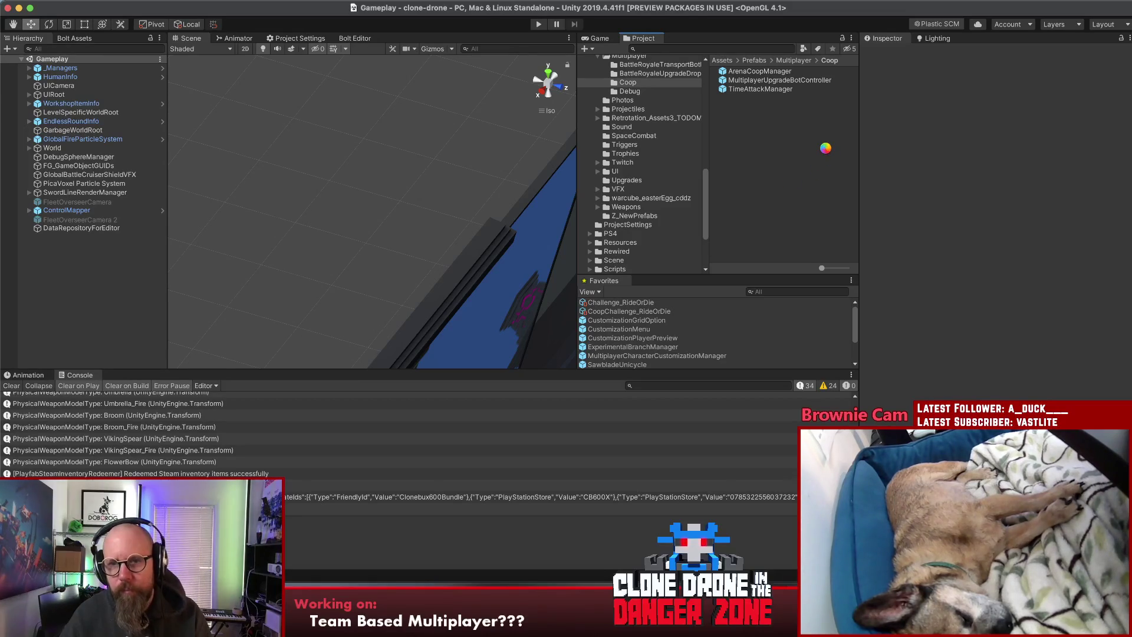
# Step: Leave Unity's Project panel for Rider and click into MultiplayerSpawnPoint.cs
pyautogui.click(764, 190)
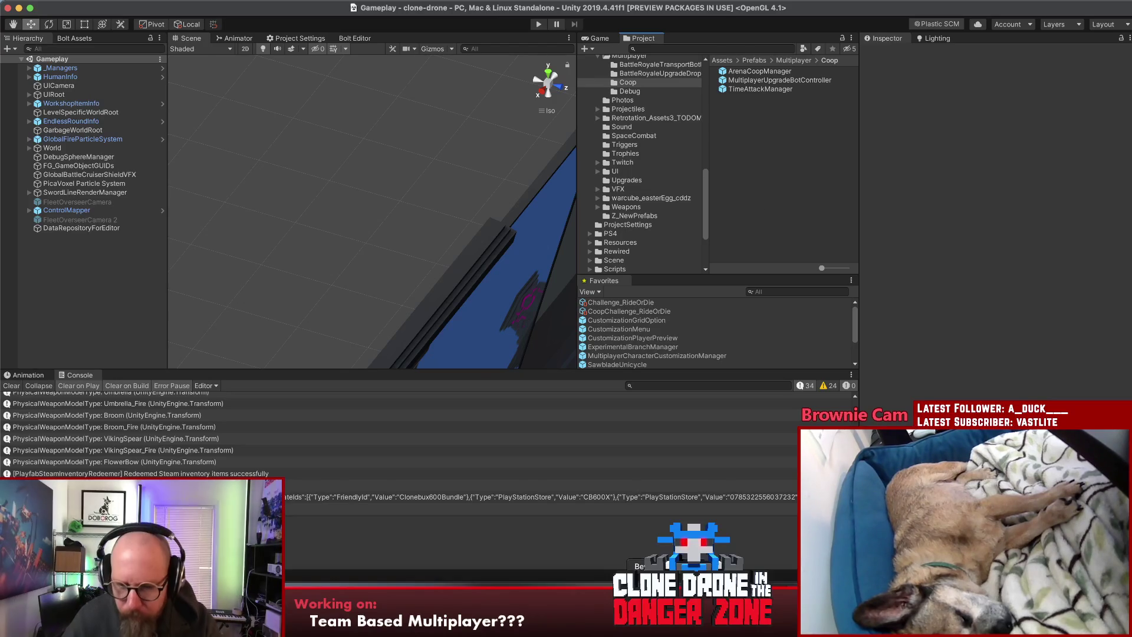
pyautogui.press('super+Tab')
pyautogui.click(719, 308)
pyautogui.click(753, 220)
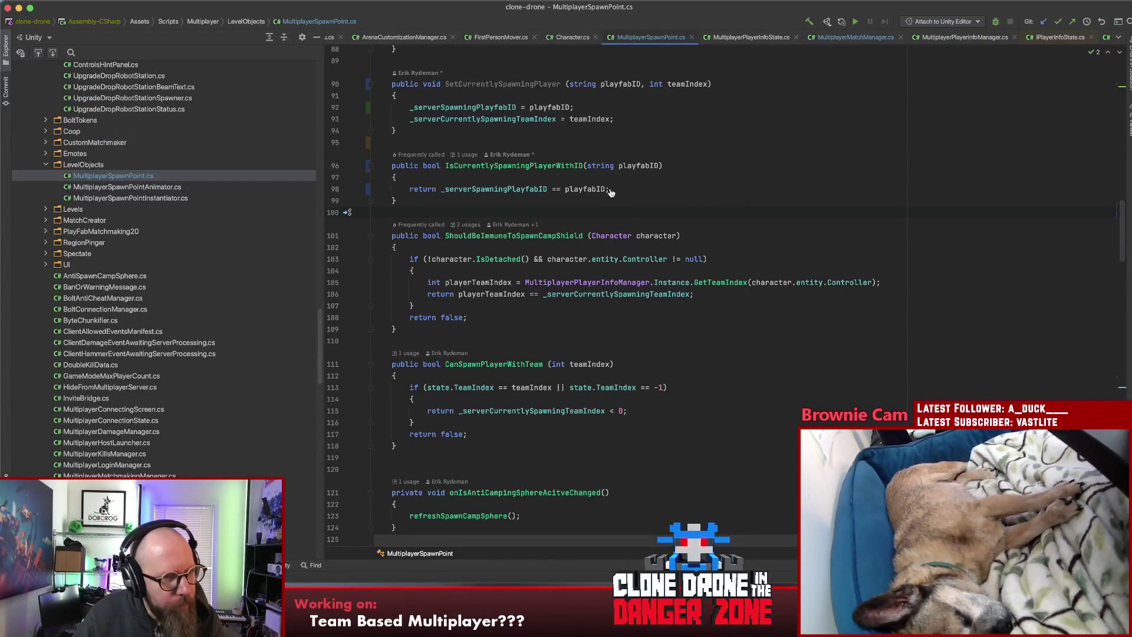
# Step: Scroll Rider's explorer up to the BattleRoyale folder and open BattleRoyaleSpawnTarget.cs
pyautogui.hscroll(1, 624, 204)
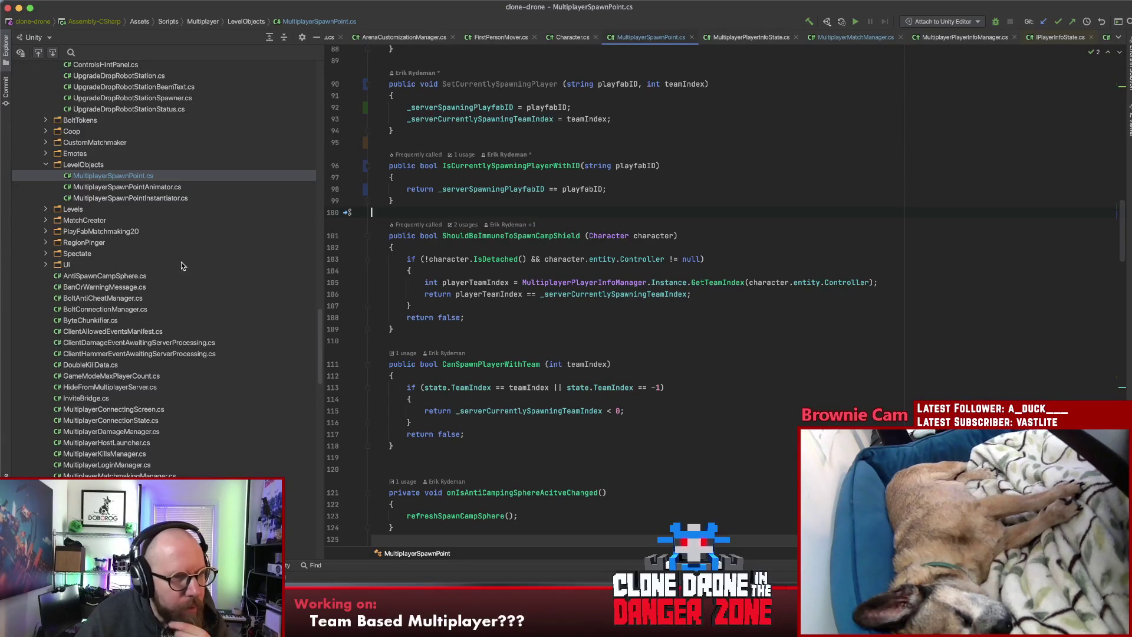
pyautogui.scroll(2, 92, 255)
pyautogui.scroll(10, 92, 255)
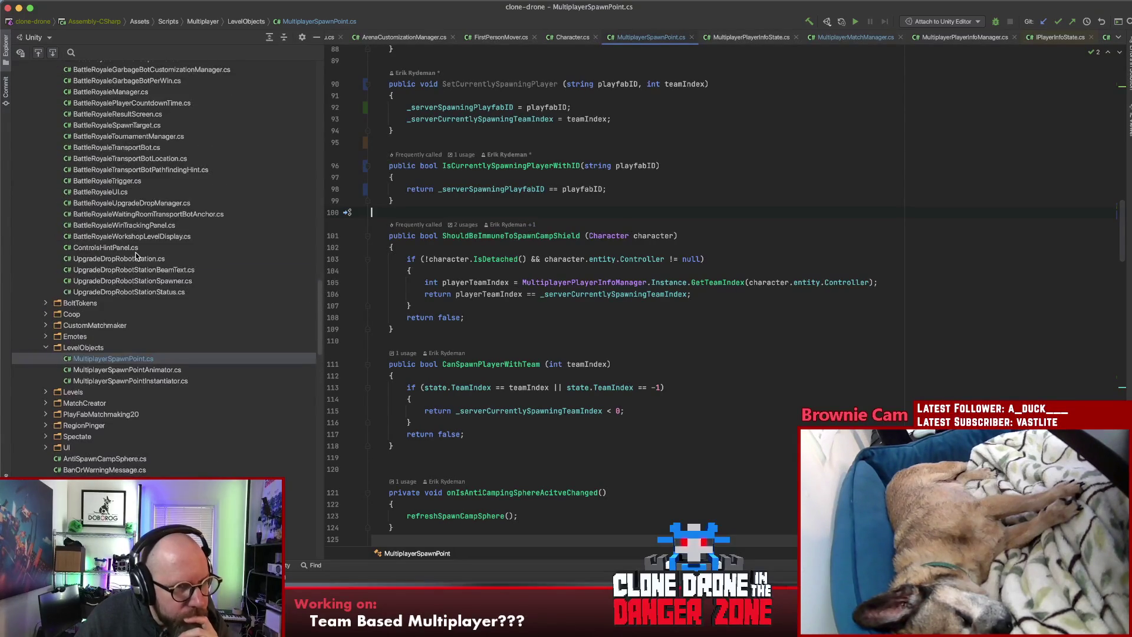
pyautogui.scroll(3, 116, 235)
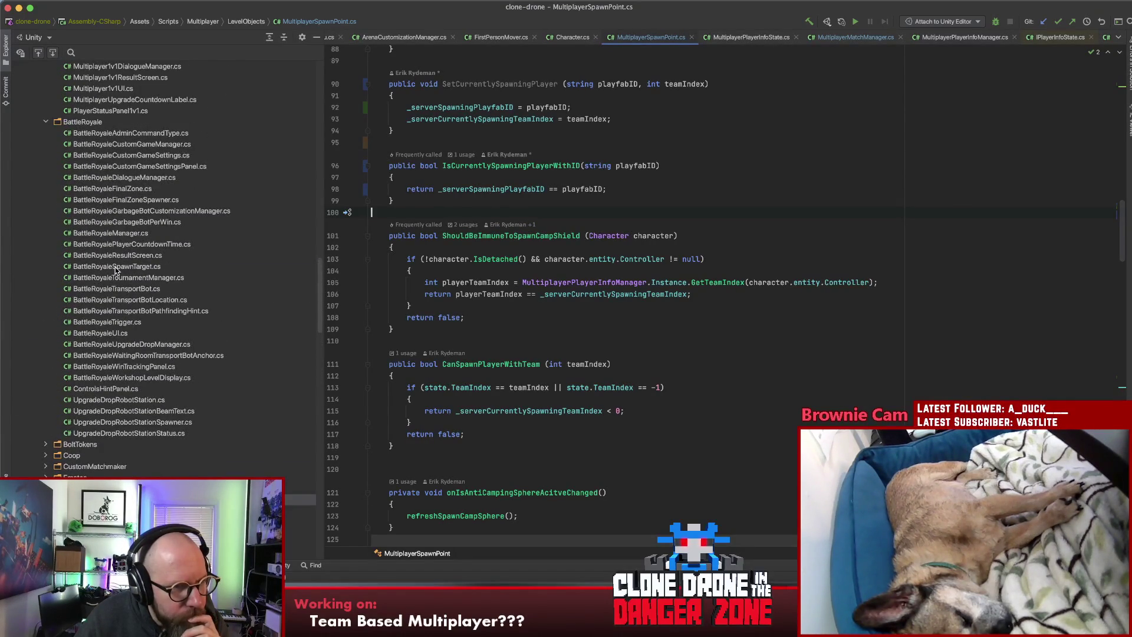
pyautogui.doubleClick(118, 267)
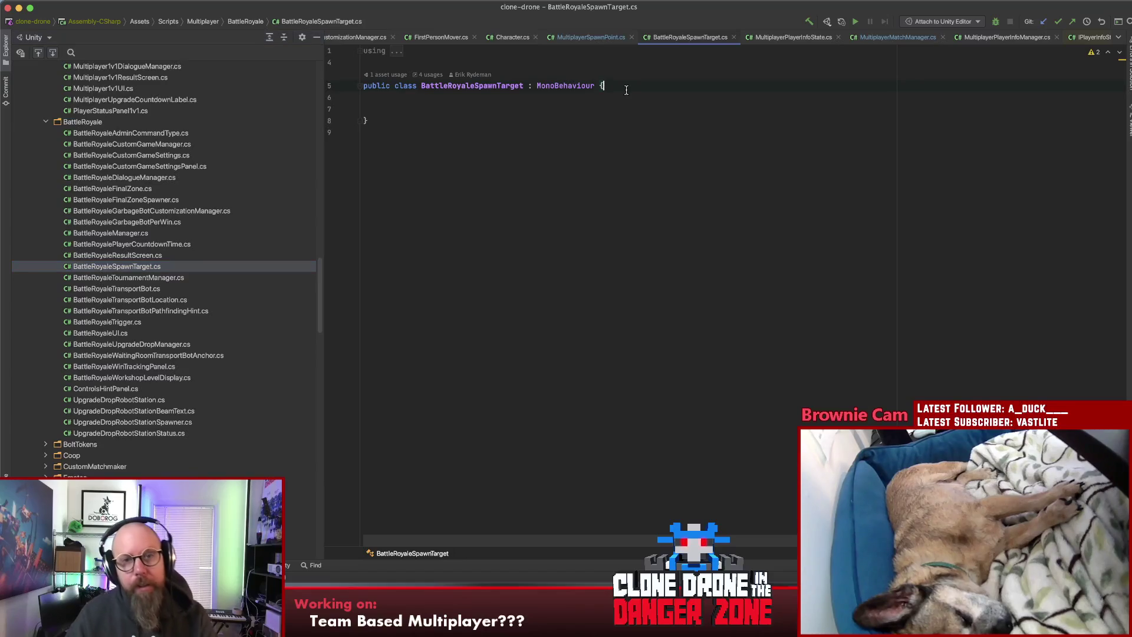
# Step: Put the class brace on its own line and add 'public int TeamIndex = -1;'
pyautogui.click(599, 86)
pyautogui.press('Return')
pyautogui.click(615, 124)
pyautogui.press('Return')
pyautogui.press('Return')
pyautogui.press('Return')
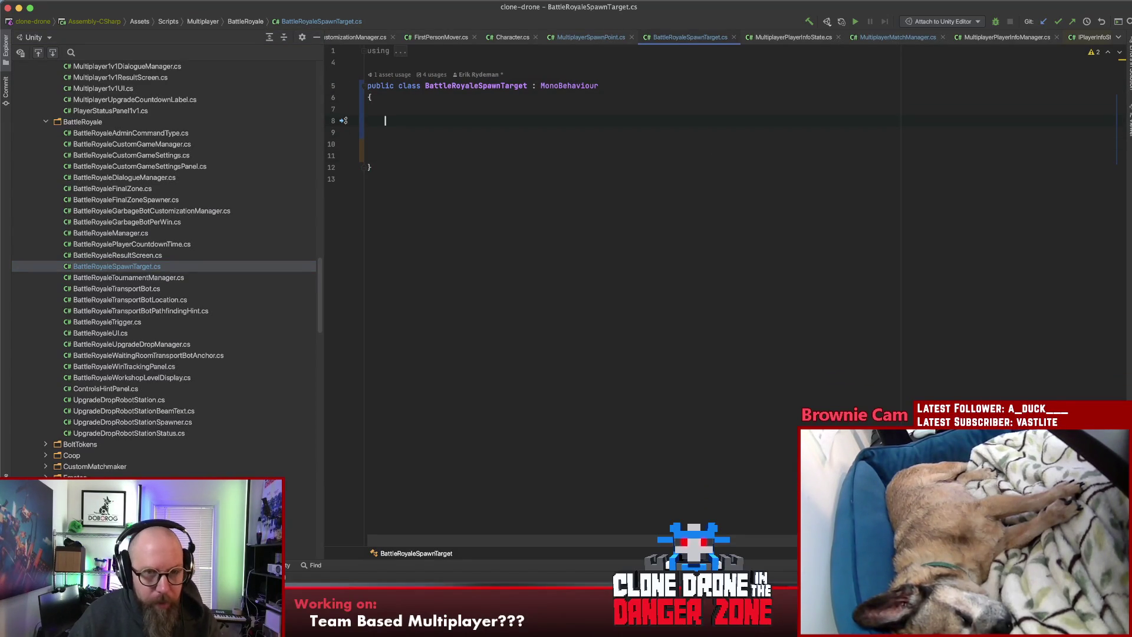
pyautogui.write('public')
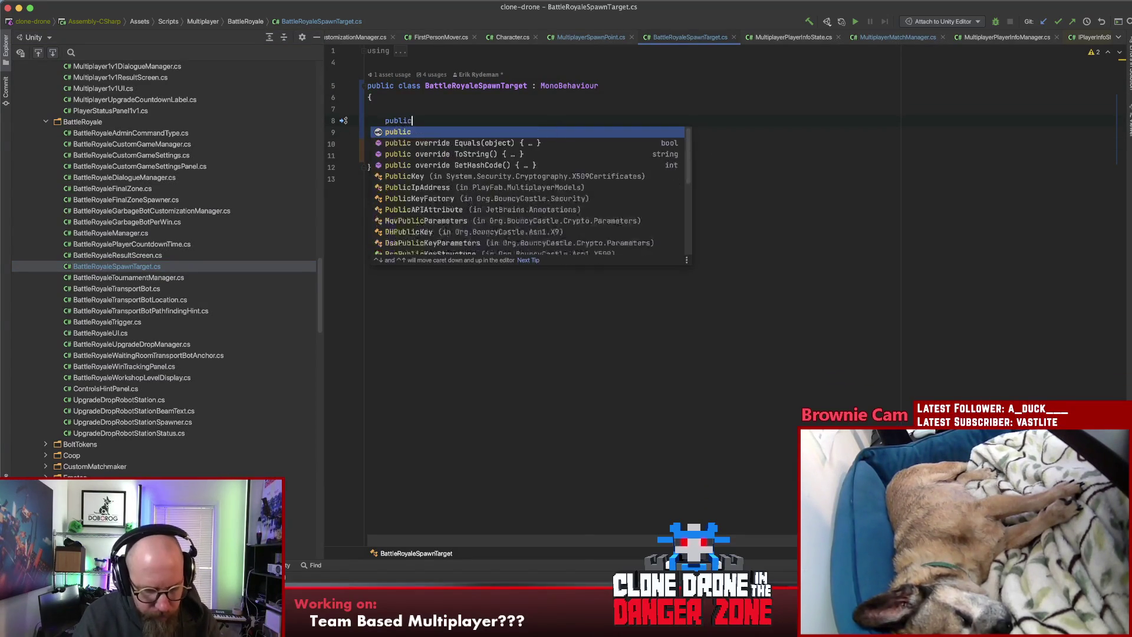
pyautogui.write(' int TeamInde')
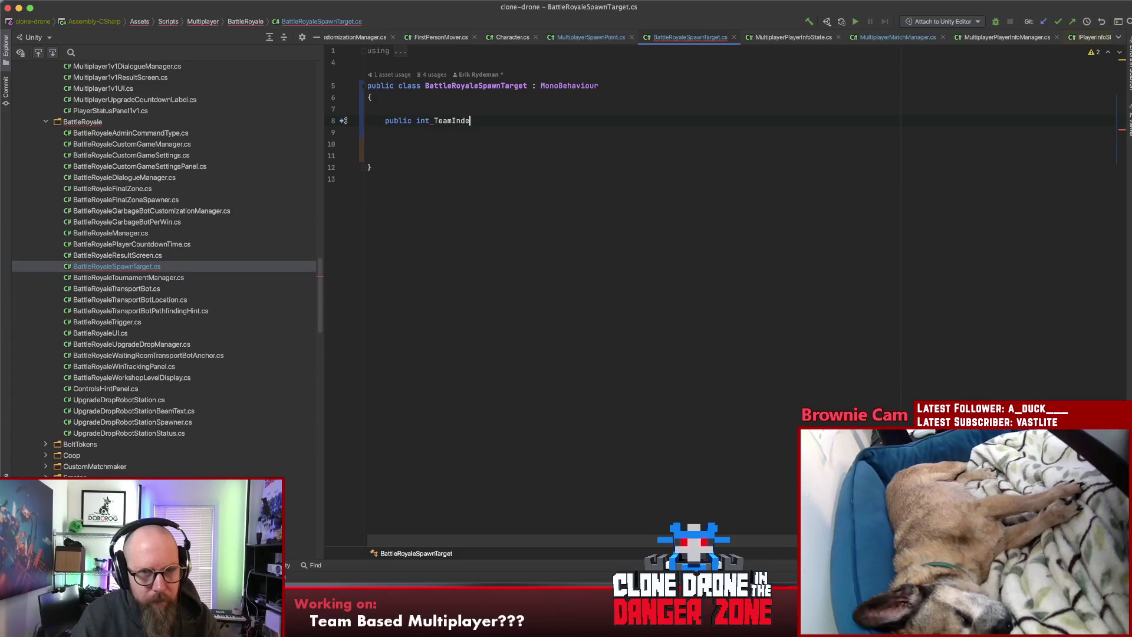
pyautogui.write('x = -1;')
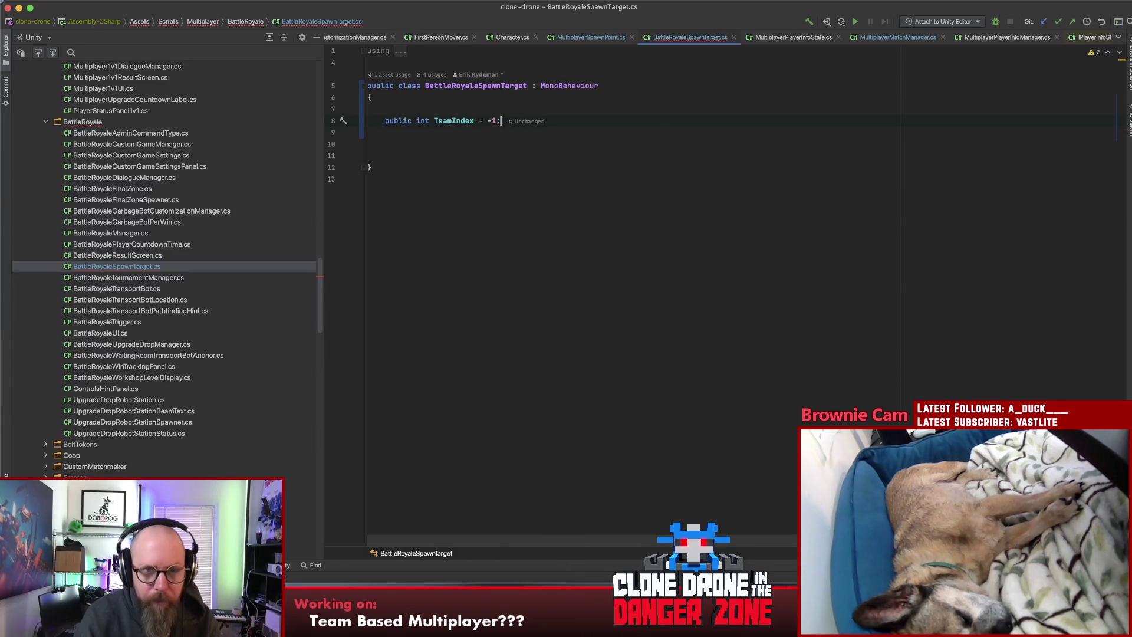
# Step: Add the [IncludeInLevelEditor] attribute above TeamIndex and return to Unity to recompile
pyautogui.press('Return')
pyautogui.write('[In')
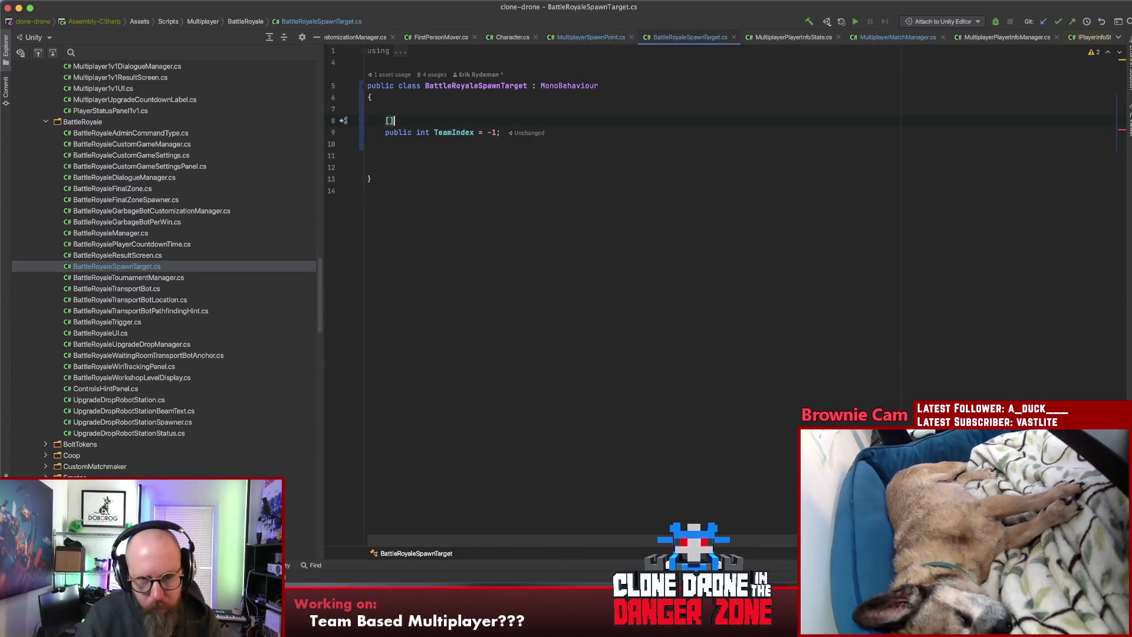
pyautogui.write('clude')
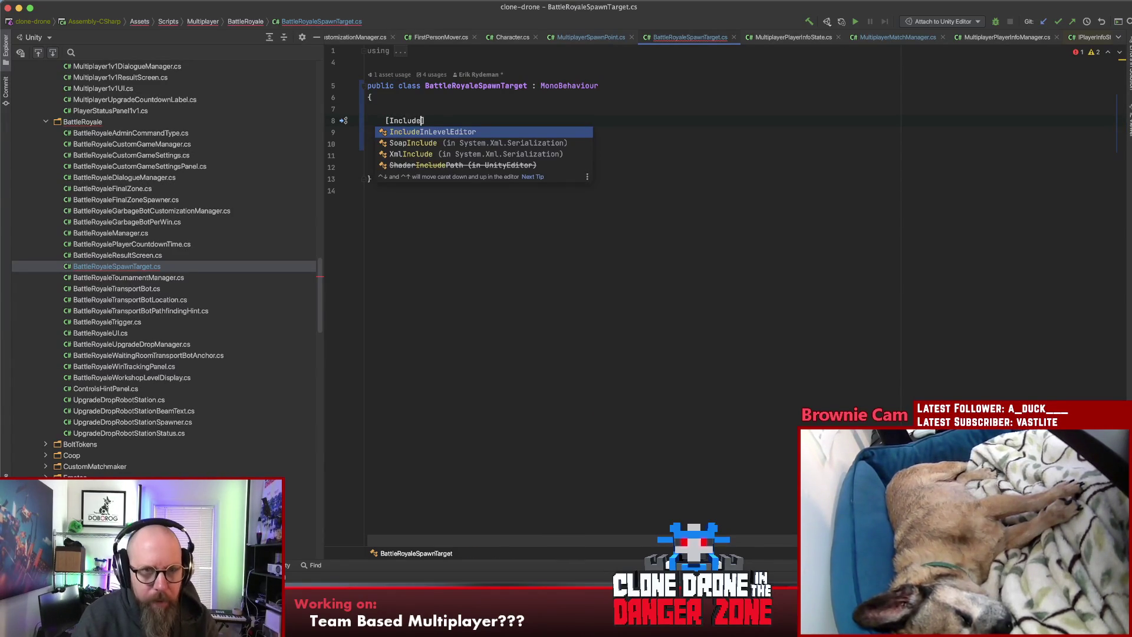
pyautogui.press('Return')
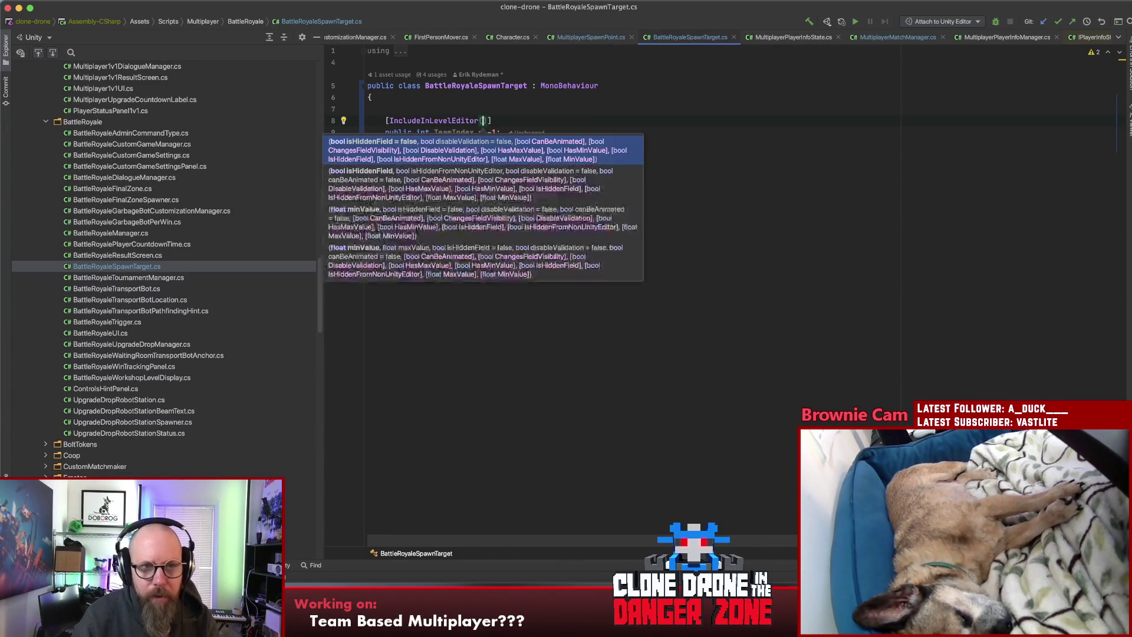
pyautogui.press('BackSpace')
pyautogui.click(368, 132)
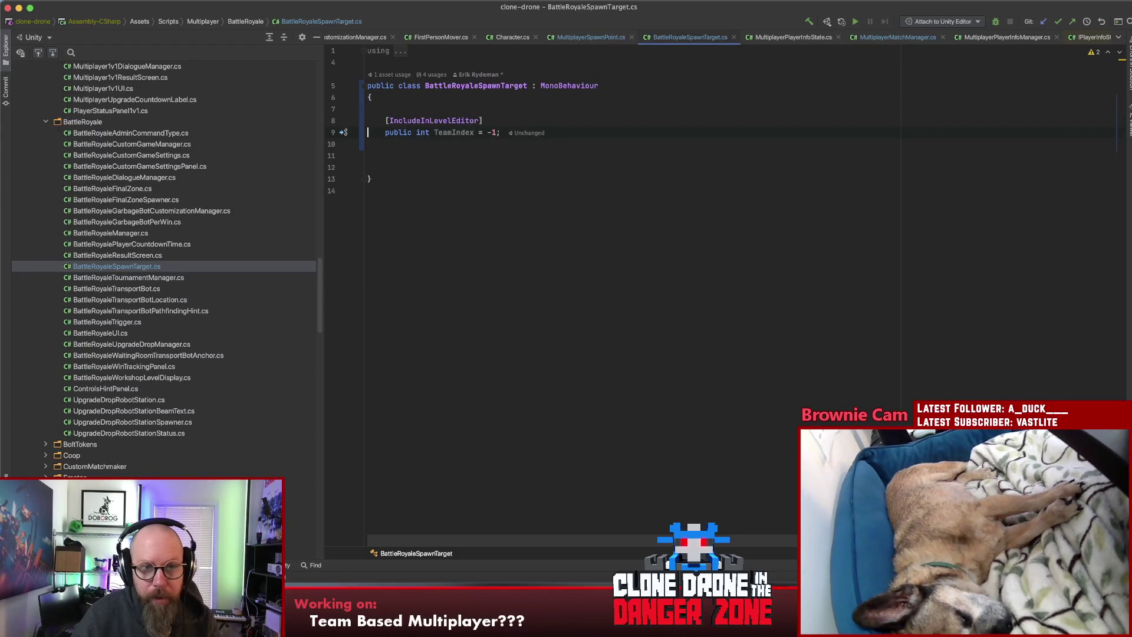
pyautogui.click(600, 145)
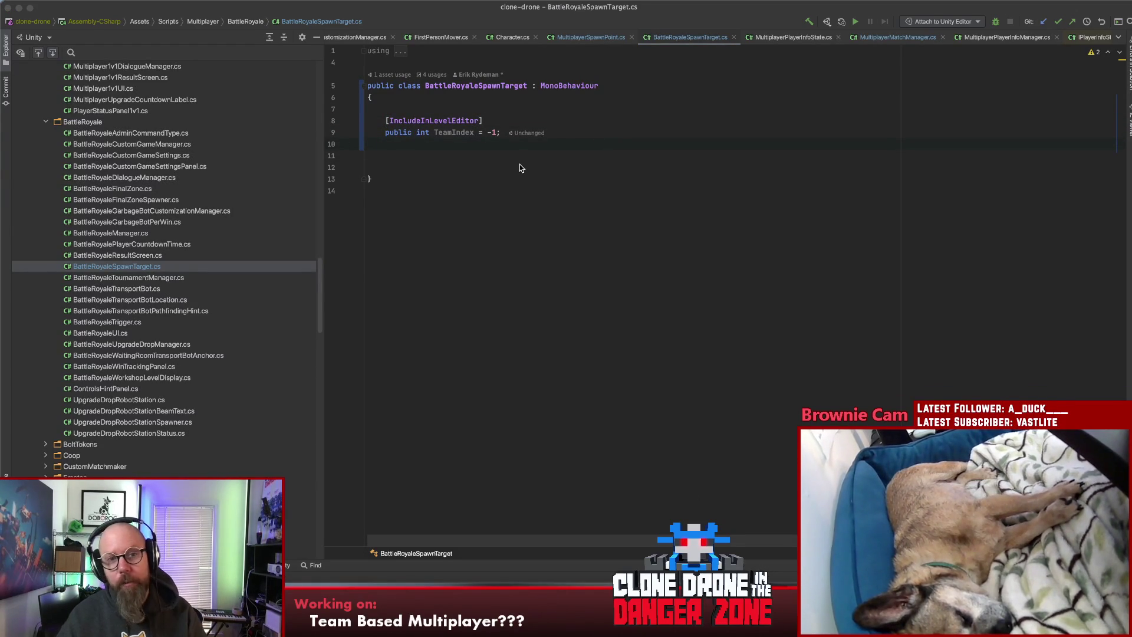
pyautogui.press('super+Tab')
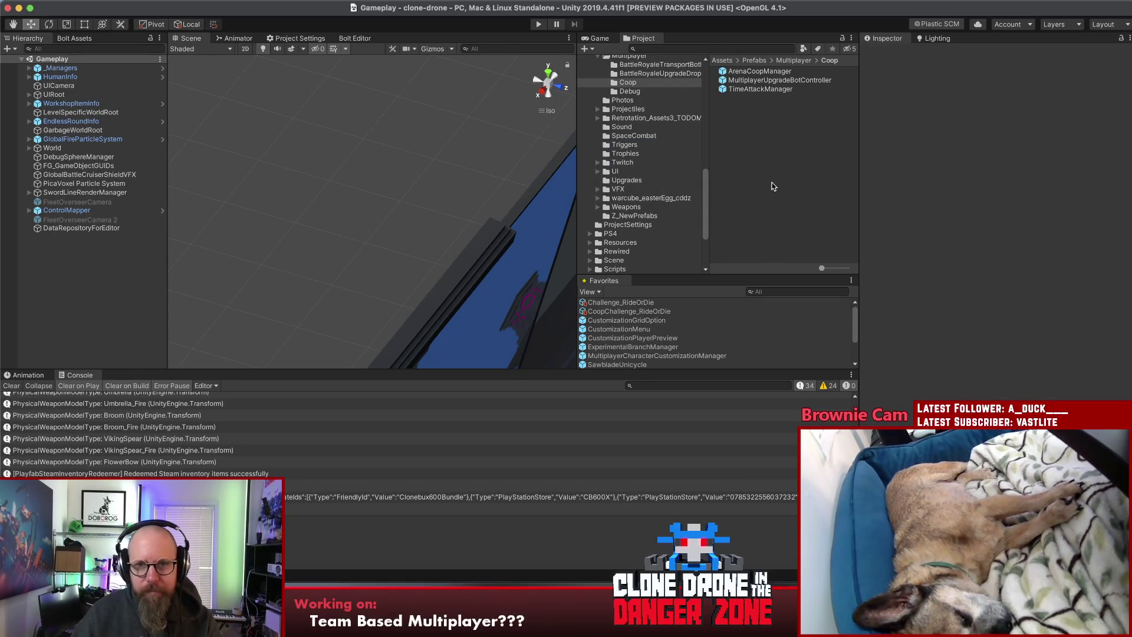
# Step: Start Play mode again once the updated scripts have imported
pyautogui.click(538, 23)
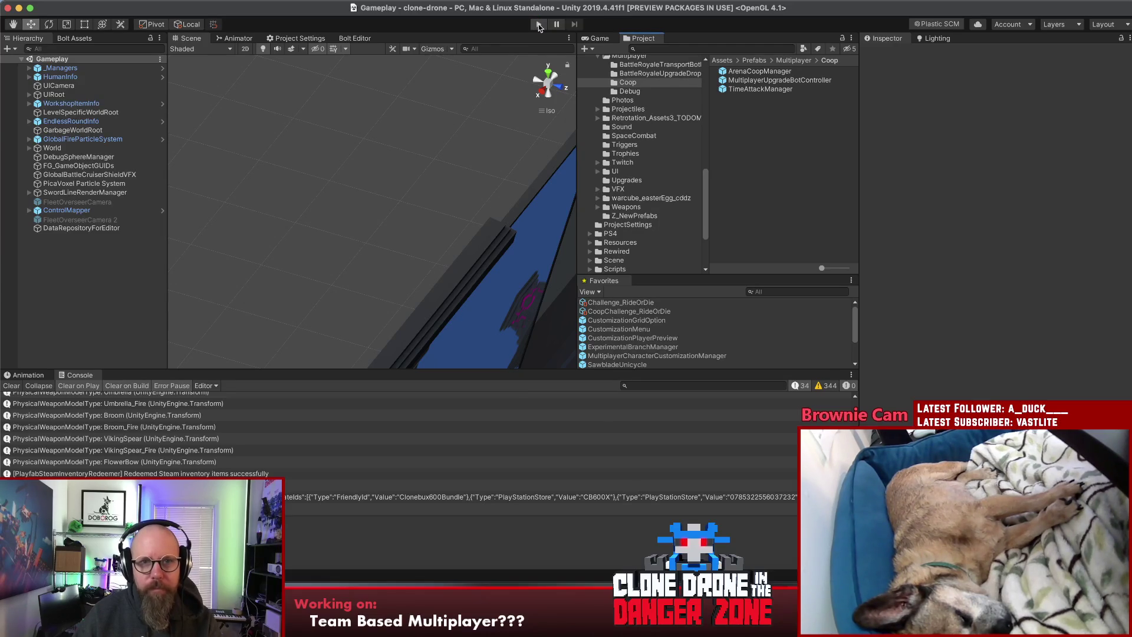
pyautogui.click(540, 27)
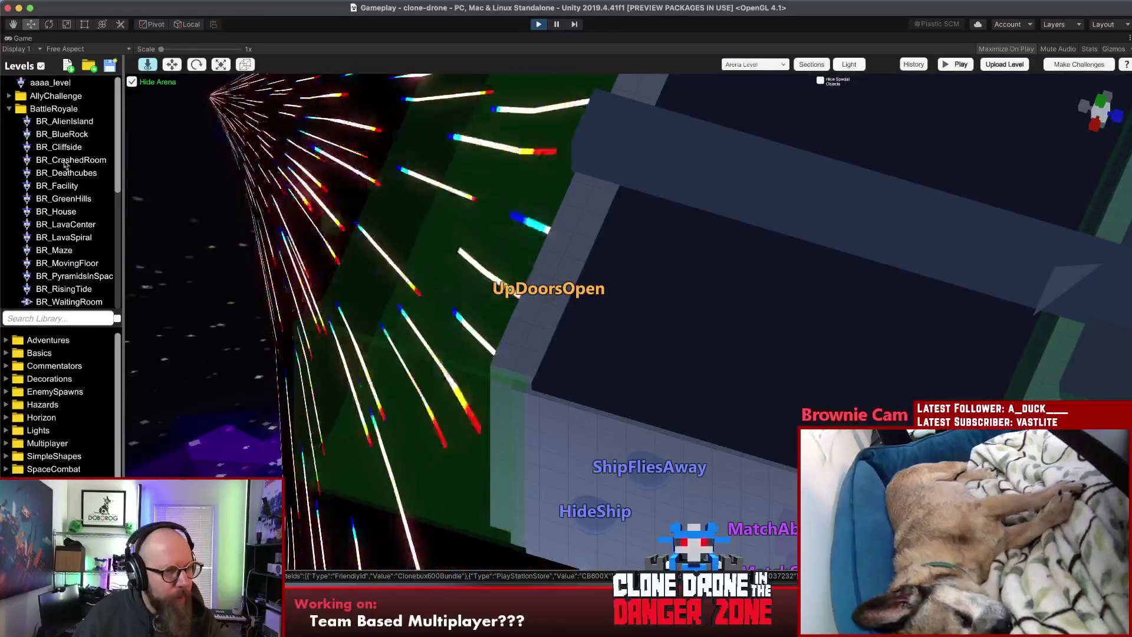
# Step: Open LastTeamStanding1, discarding the unsaved BR_WaitingRoom changes
pyautogui.scroll(-5, 52, 246)
pyautogui.scroll(-8, 53, 245)
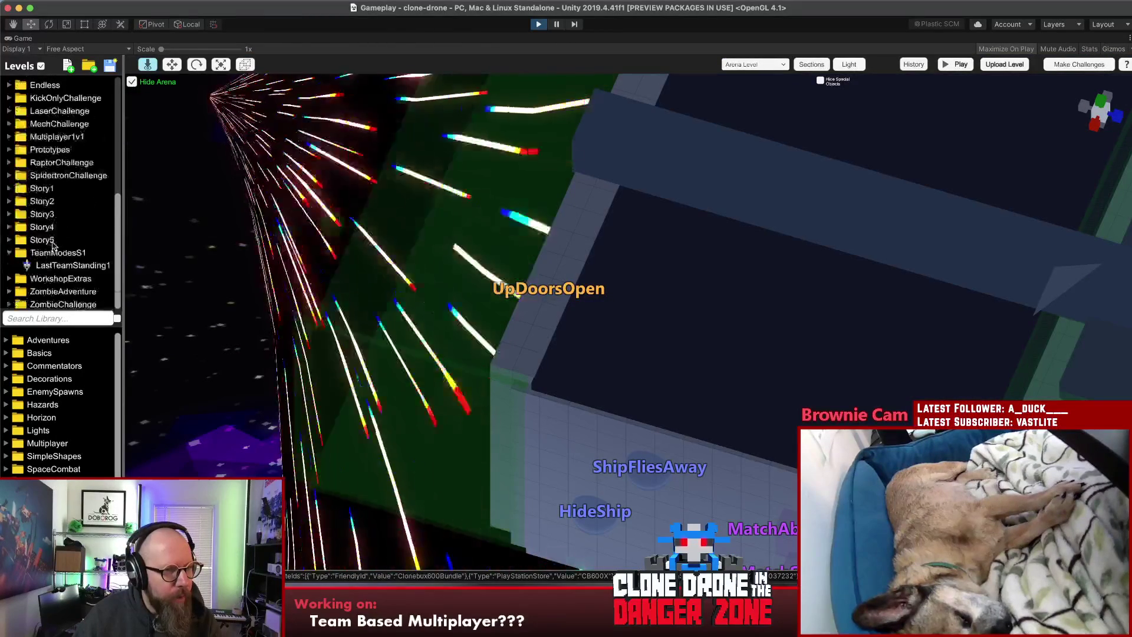
pyautogui.doubleClick(58, 265)
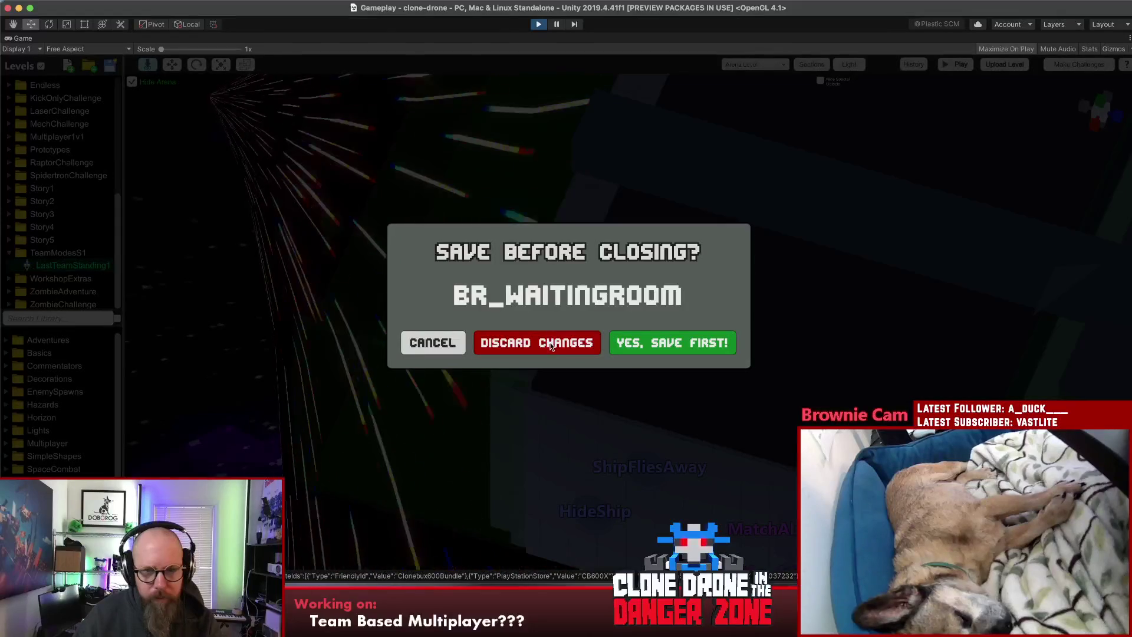
pyautogui.click(507, 342)
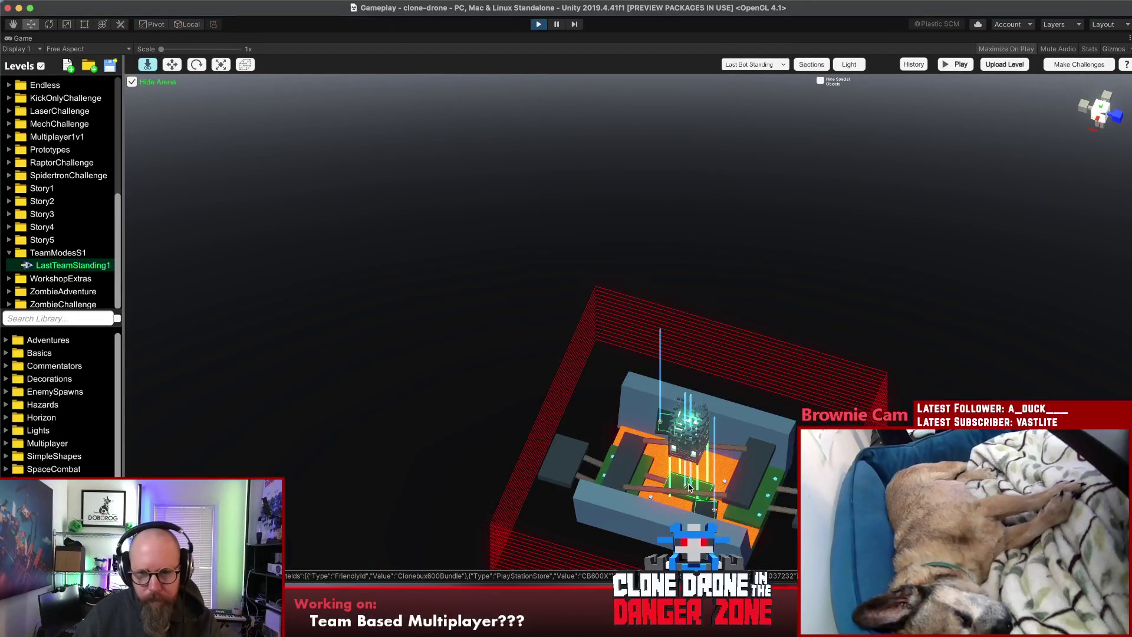
# Step: Select the green spawn target and bring up its Team Index field
pyautogui.moveTo(630, 475); pyautogui.dragTo(775, 481)
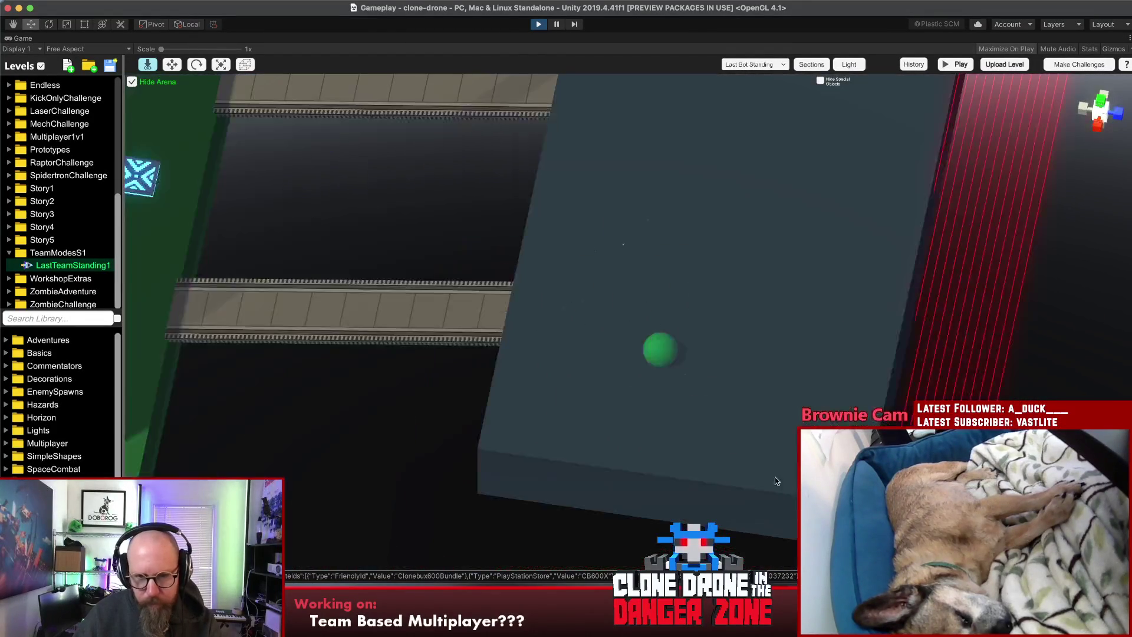
pyautogui.click(658, 350)
pyautogui.moveTo(646, 263)
pyautogui.mouseDown()
pyautogui.moveTo(696, 286)
pyautogui.moveTo(738, 282)
pyautogui.mouseUp()
pyautogui.click(1076, 205)
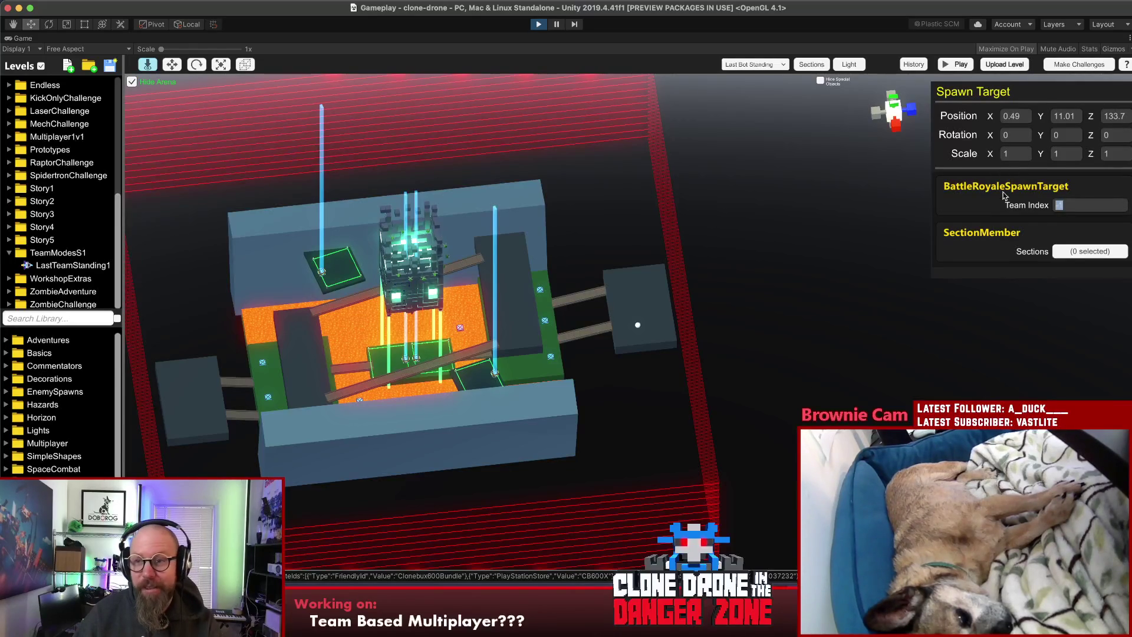
# Step: Move the spawn target onto the right platform with the move gizmo, entering 180
pyautogui.click(640, 332)
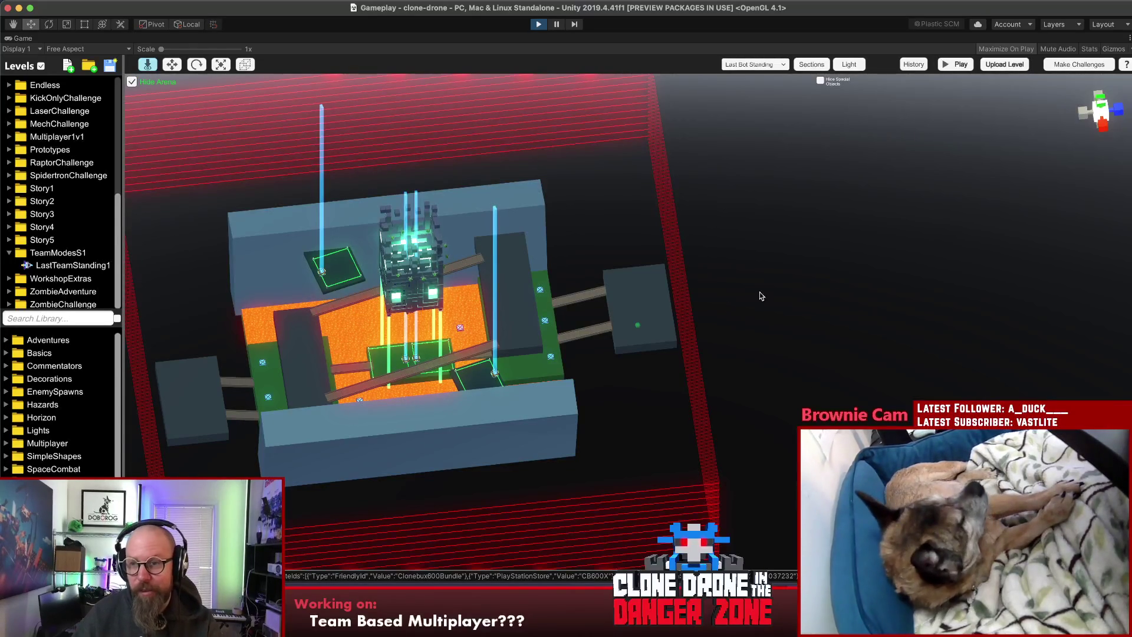
pyautogui.click(640, 332)
pyautogui.moveTo(640, 332); pyautogui.dragTo(725, 450)
pyautogui.press('w')
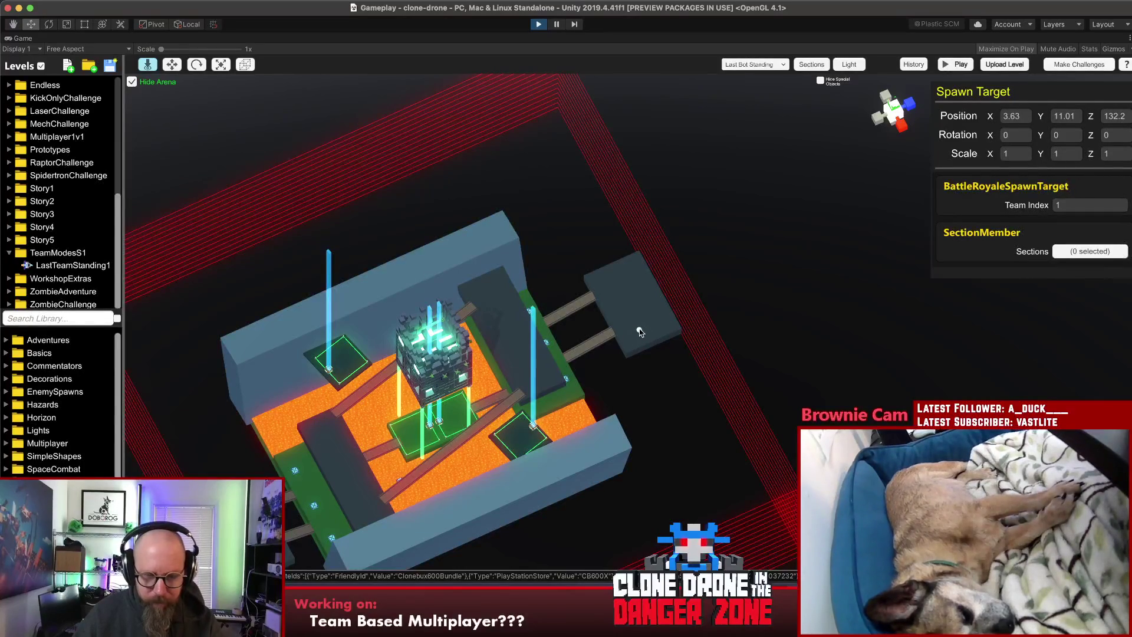
pyautogui.moveTo(640, 332); pyautogui.dragTo(661, 357)
pyautogui.write('180')
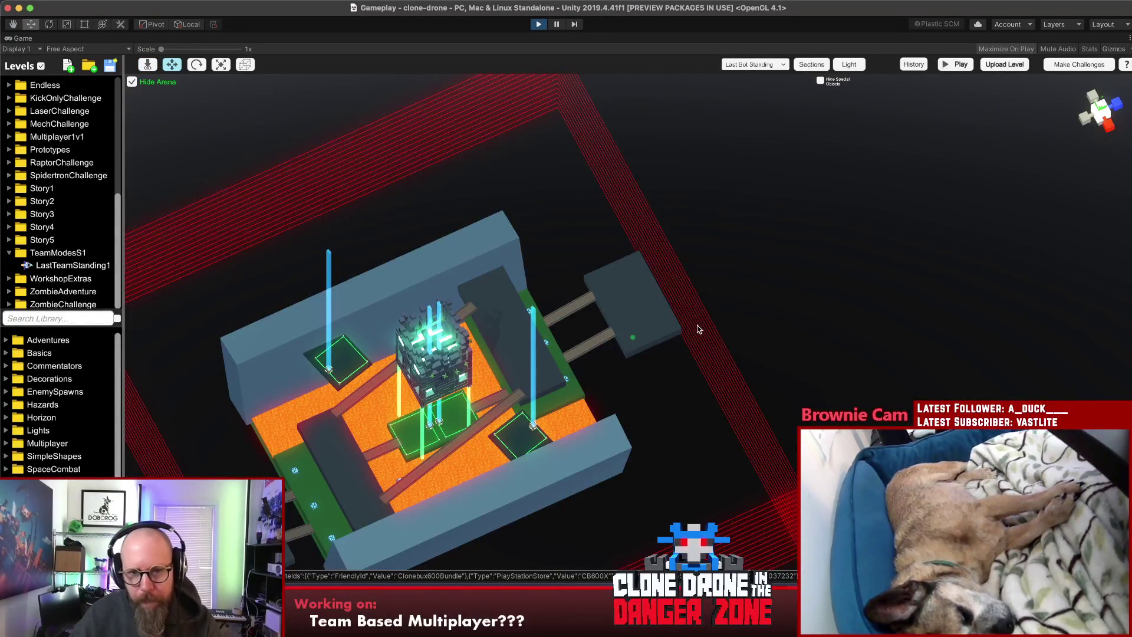
pyautogui.moveTo(638, 340); pyautogui.dragTo(590, 266)
# Step: Slide another spawn target further along and sideways on the right platform
pyautogui.keyDown('shift'); pyautogui.click(614, 302); pyautogui.keyUp('shift')
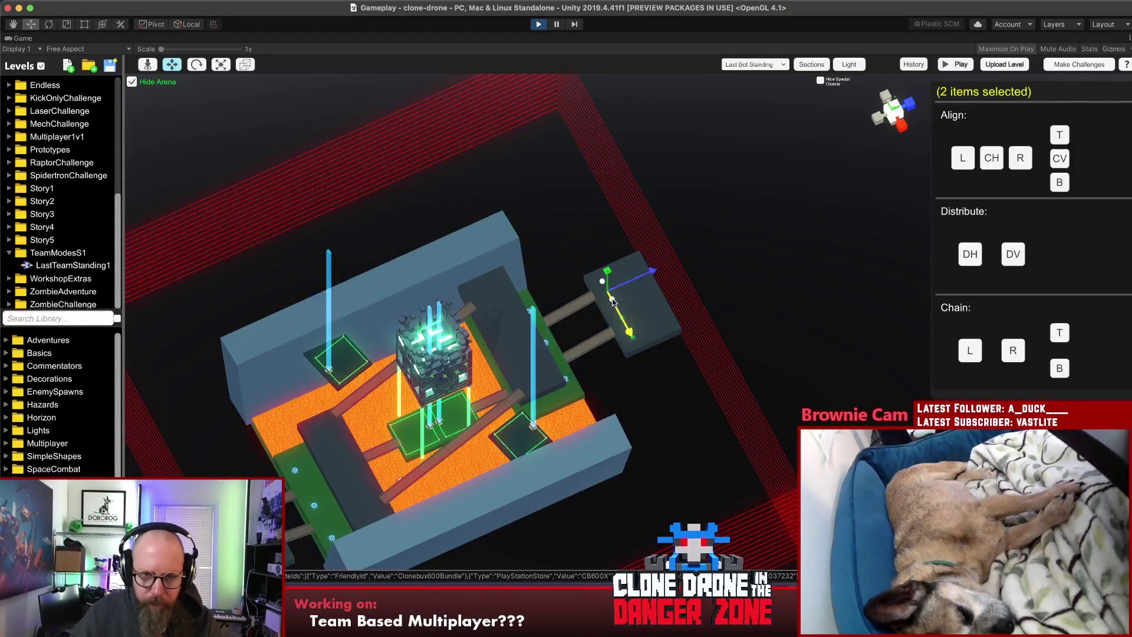
pyautogui.click(783, 265)
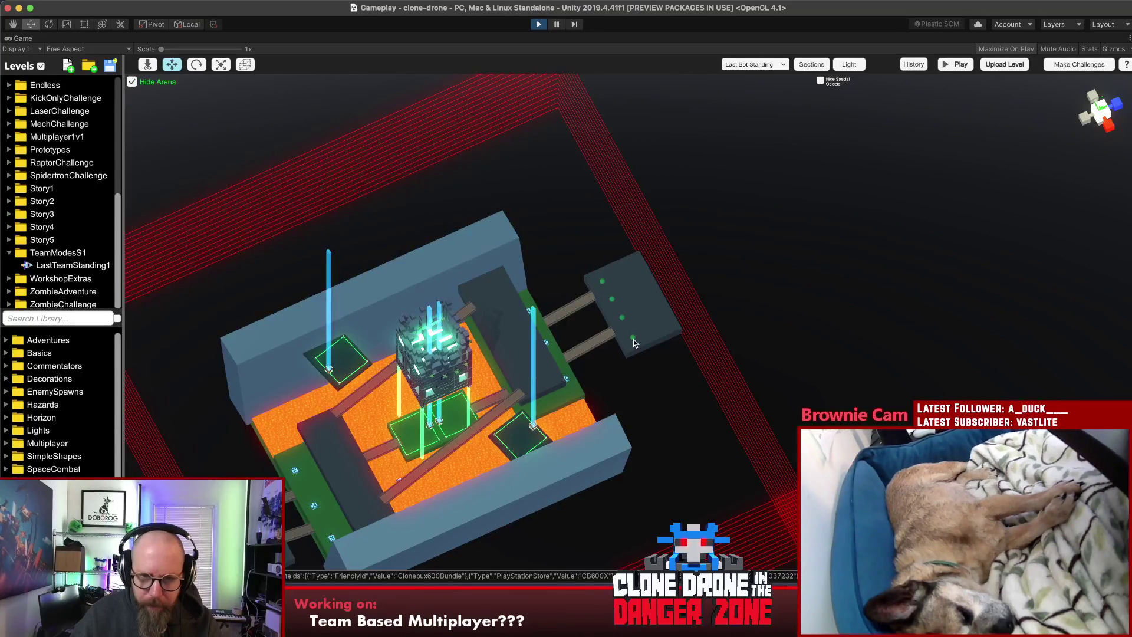
pyautogui.click(633, 339)
pyautogui.moveTo(619, 344)
pyautogui.mouseDown()
pyautogui.moveTo(643, 339)
pyautogui.moveTo(618, 267)
pyautogui.mouseUp()
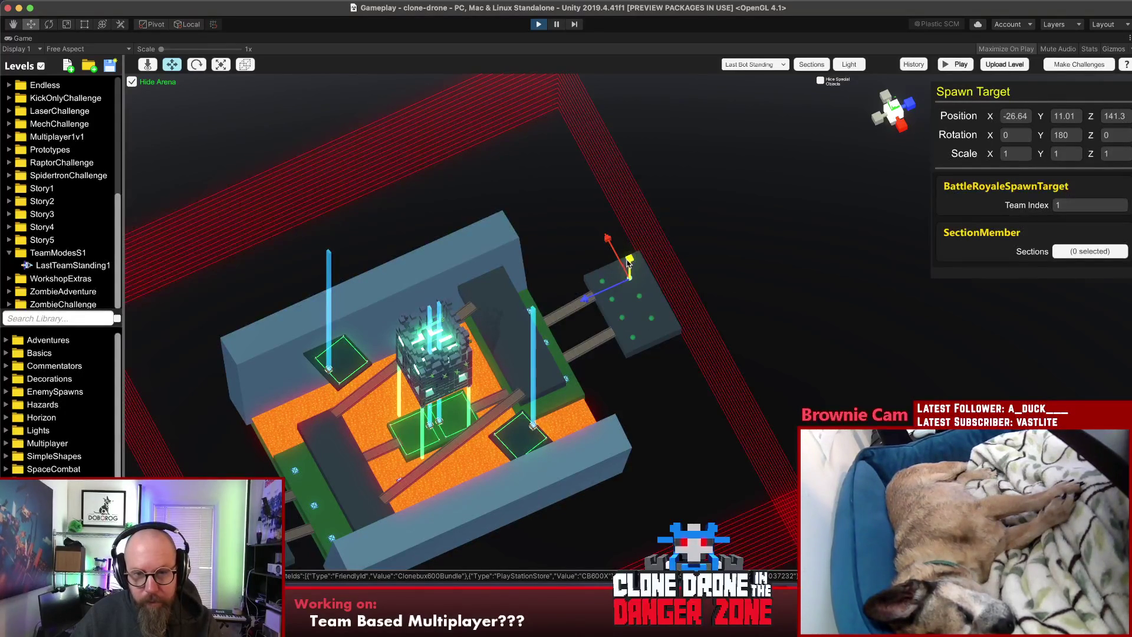
pyautogui.moveTo(621, 257)
pyautogui.mouseDown()
pyautogui.moveTo(641, 277)
pyautogui.moveTo(635, 300)
pyautogui.moveTo(645, 289)
pyautogui.mouseUp()
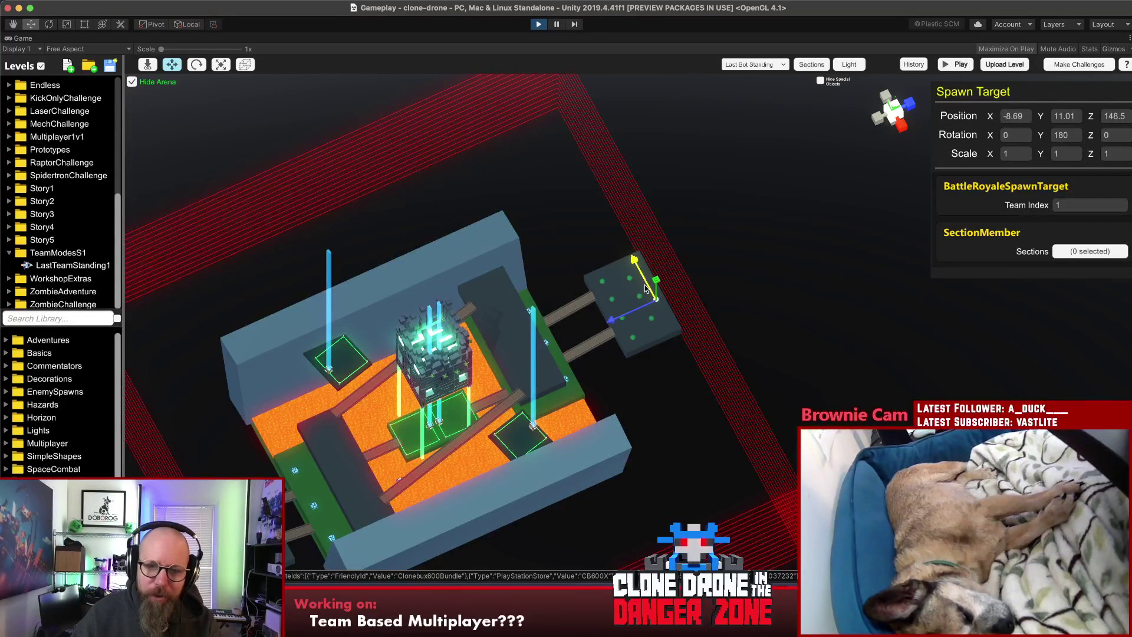
# Step: Place two more spawn targets on the right platform with the placement tool
pyautogui.press('q')
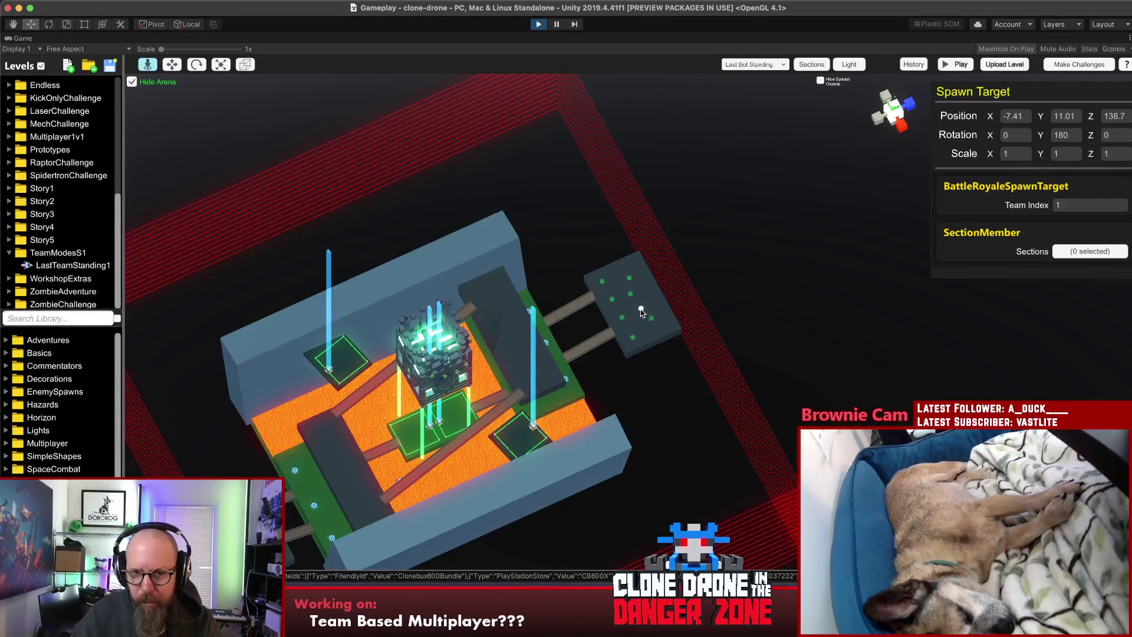
pyautogui.click(630, 281)
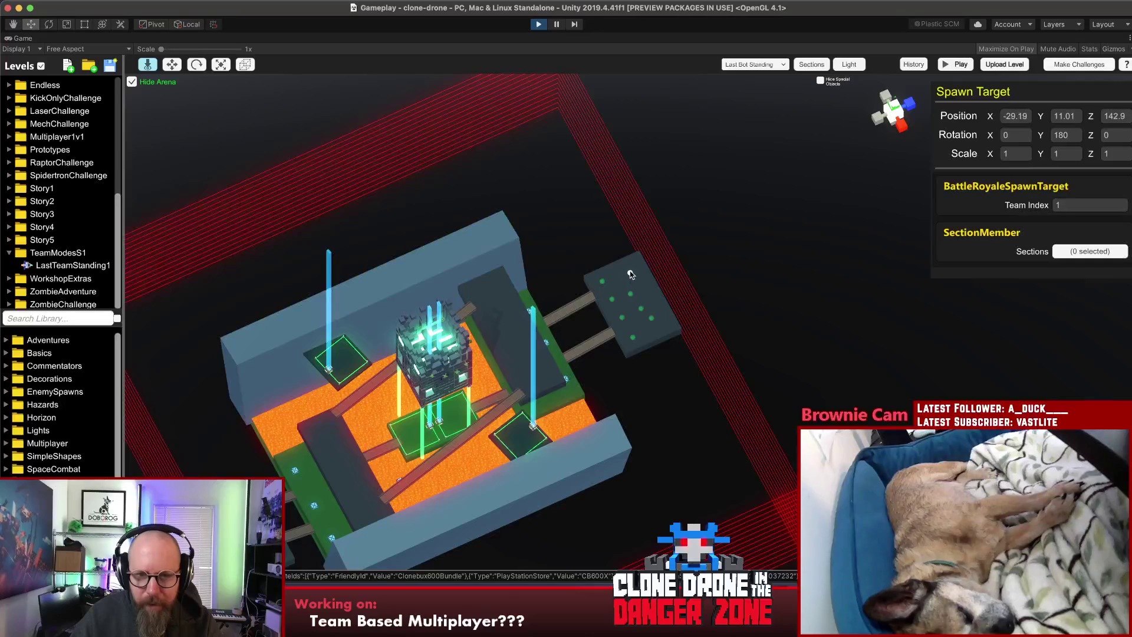
pyautogui.click(653, 320)
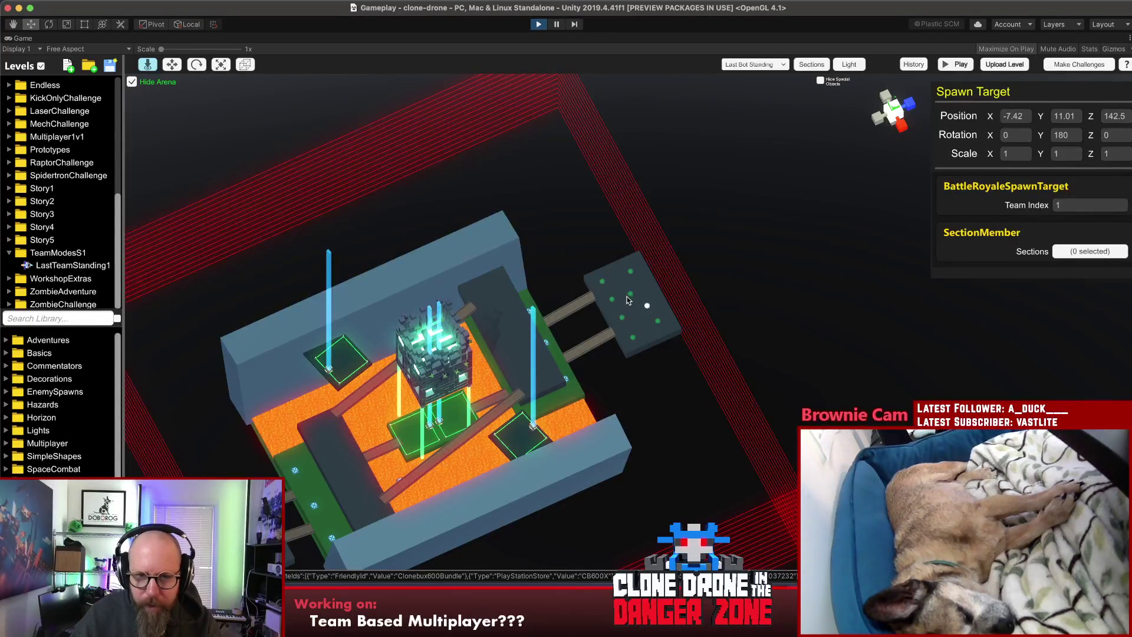
pyautogui.click(746, 257)
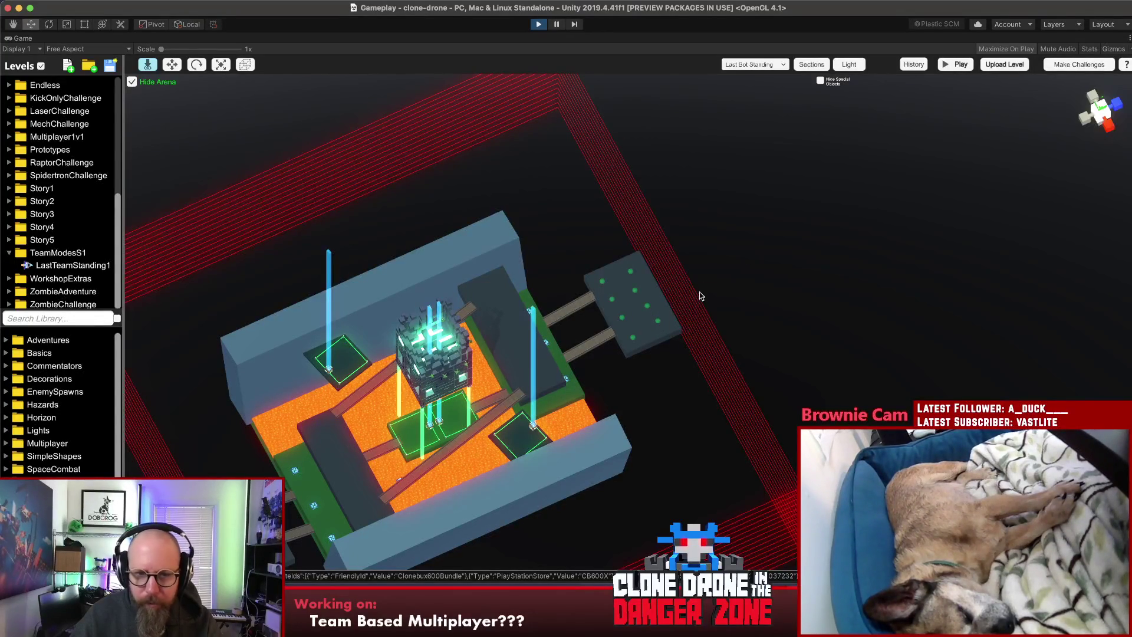
# Step: Move a spawn target to the left platform and set its Y rotation to 0
pyautogui.click(632, 337)
pyautogui.moveTo(610, 340)
pyautogui.mouseDown()
pyautogui.moveTo(213, 396)
pyautogui.moveTo(275, 375)
pyautogui.moveTo(279, 358)
pyautogui.mouseUp()
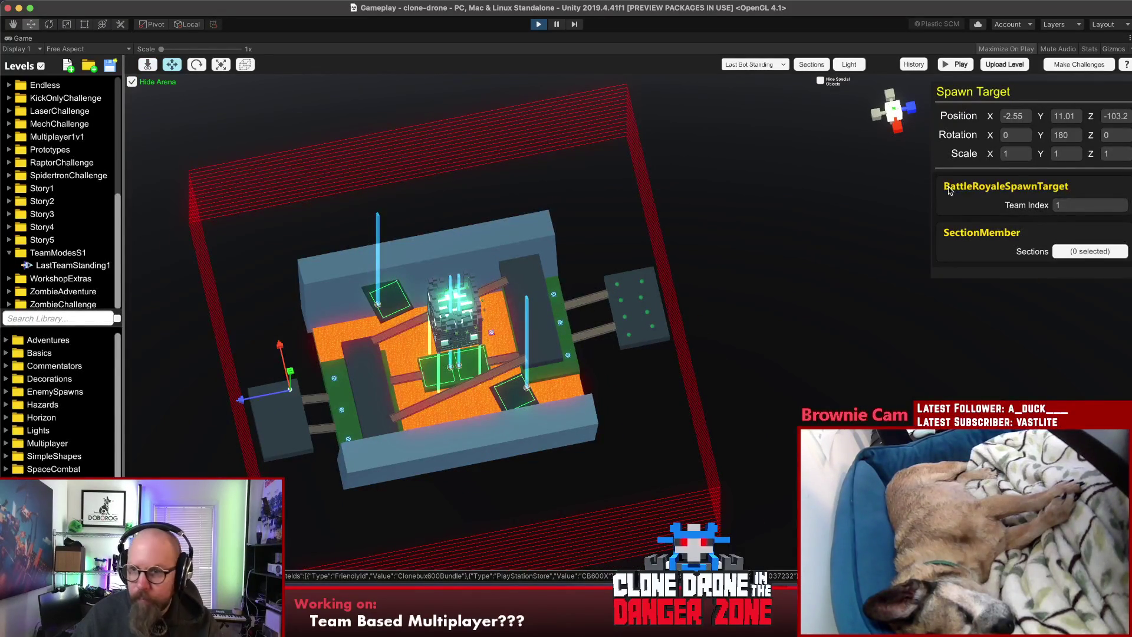
pyautogui.write('0')
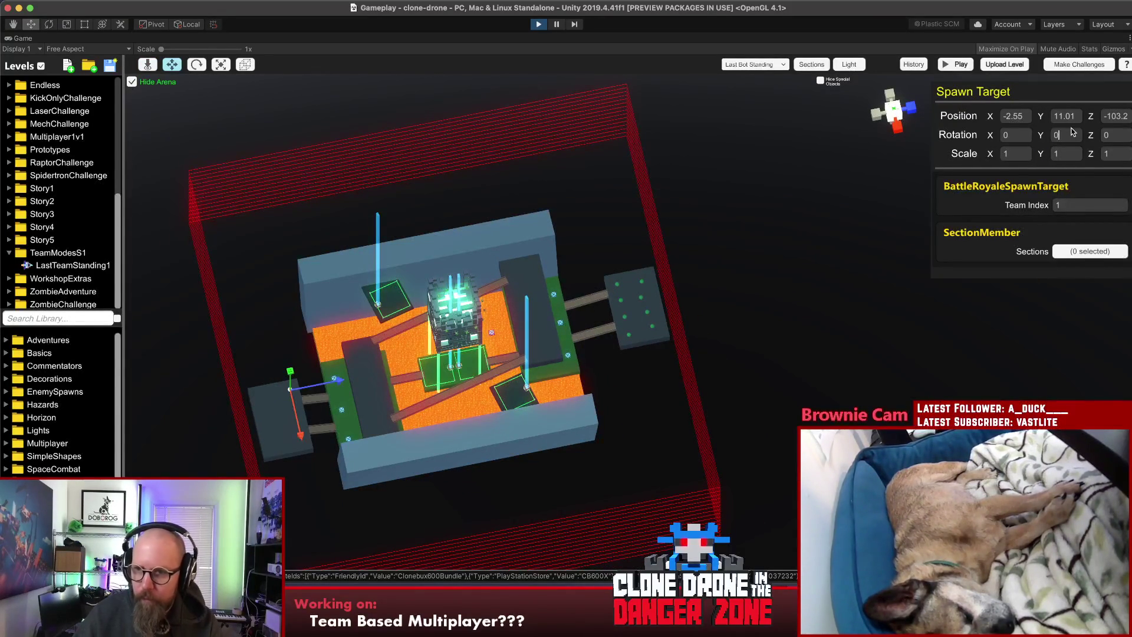
pyautogui.click(875, 261)
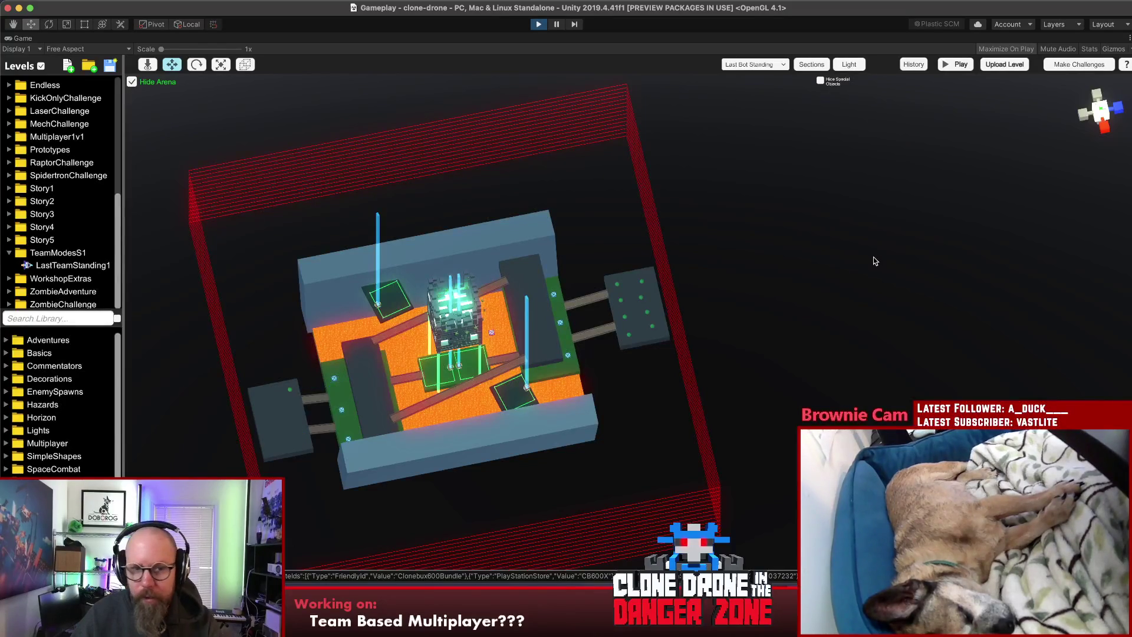
# Step: Slide the left-platform spawn target back and forth into its final position
pyautogui.click(289, 390)
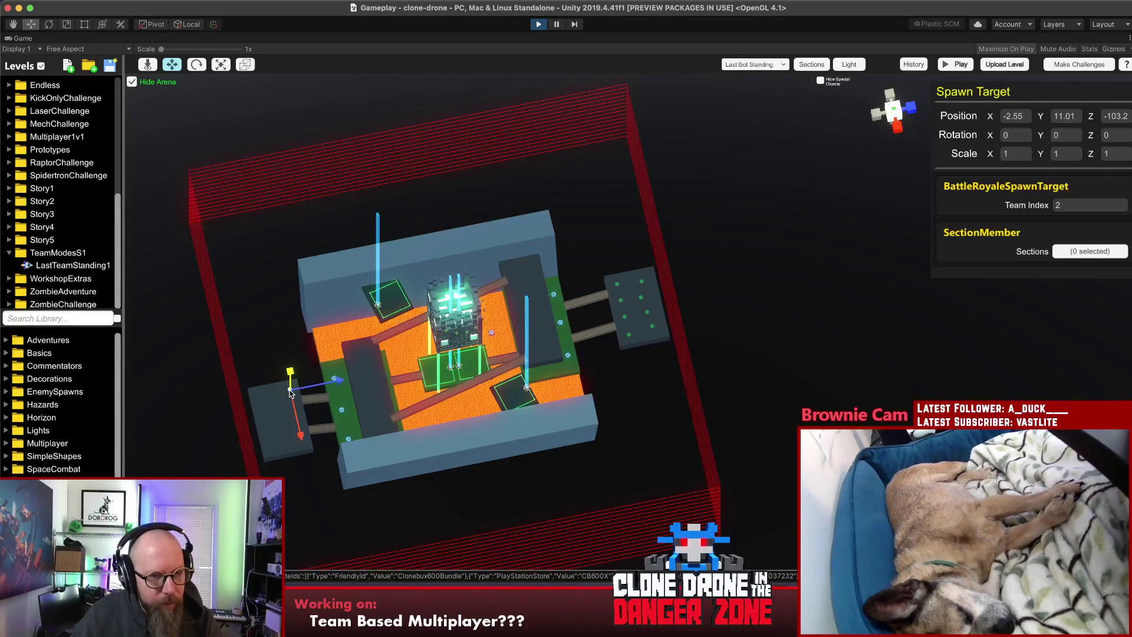
pyautogui.moveTo(295, 424)
pyautogui.mouseDown()
pyautogui.moveTo(312, 466)
pyautogui.moveTo(329, 448)
pyautogui.moveTo(319, 449)
pyautogui.mouseUp()
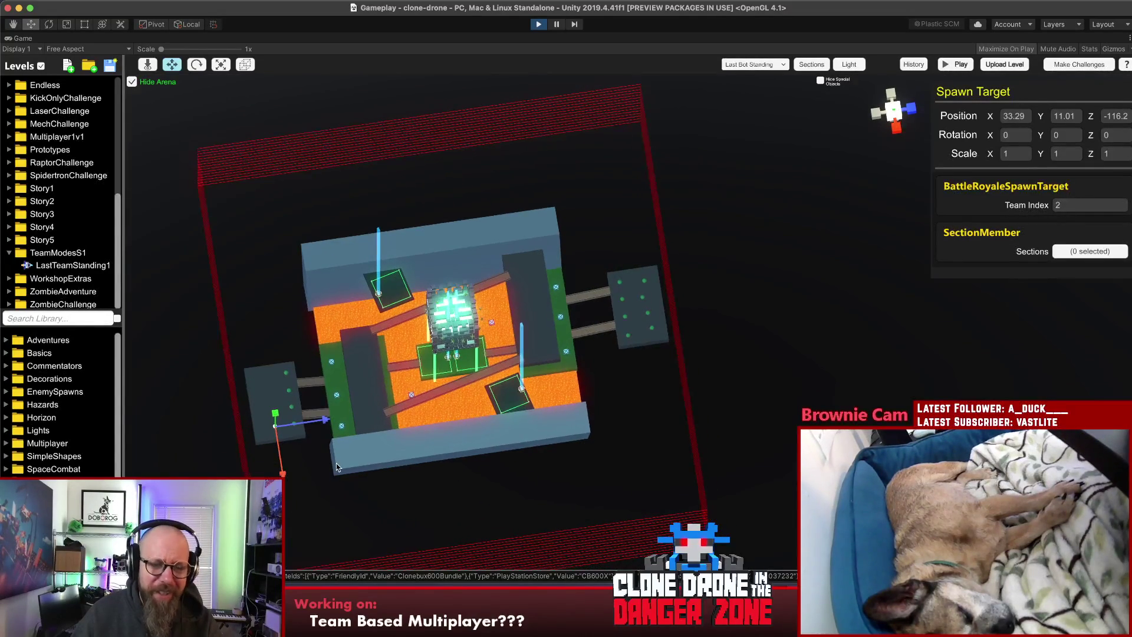
pyautogui.moveTo(282, 453); pyautogui.dragTo(274, 408)
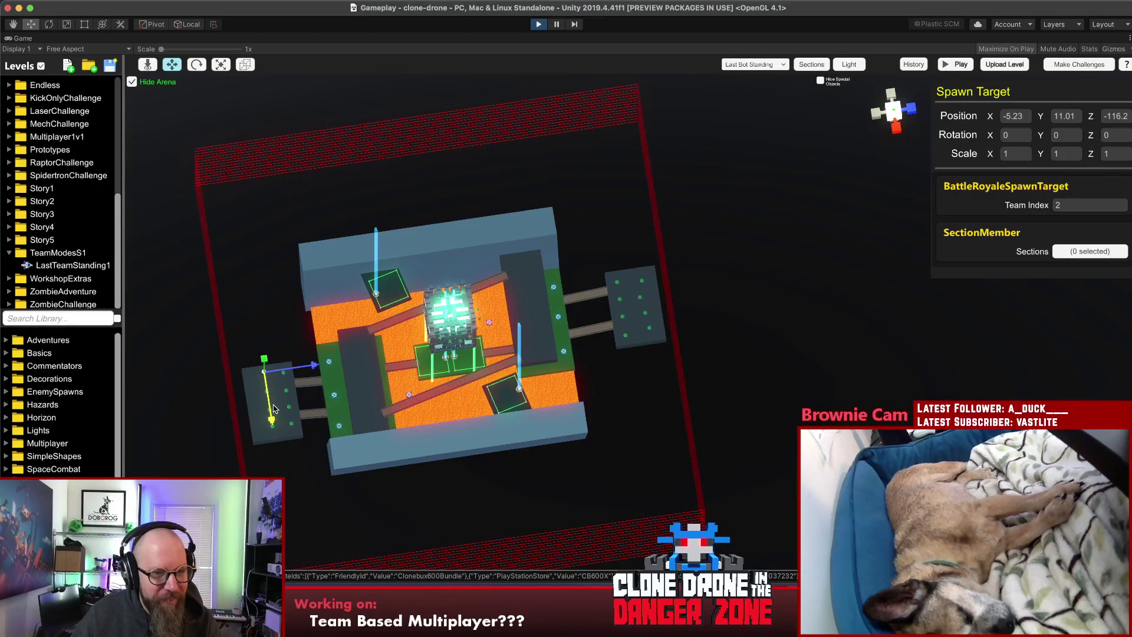
pyautogui.click(849, 310)
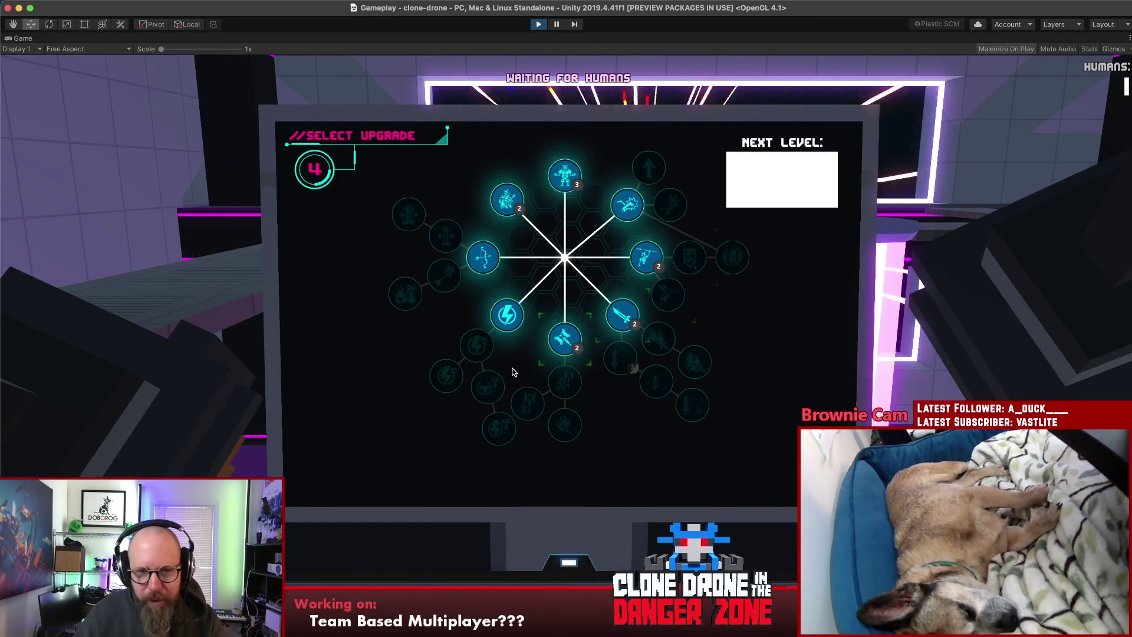
# Step: Choose the Hammer upgrade and copy the match invite code from the pause menu
pyautogui.click(565, 339)
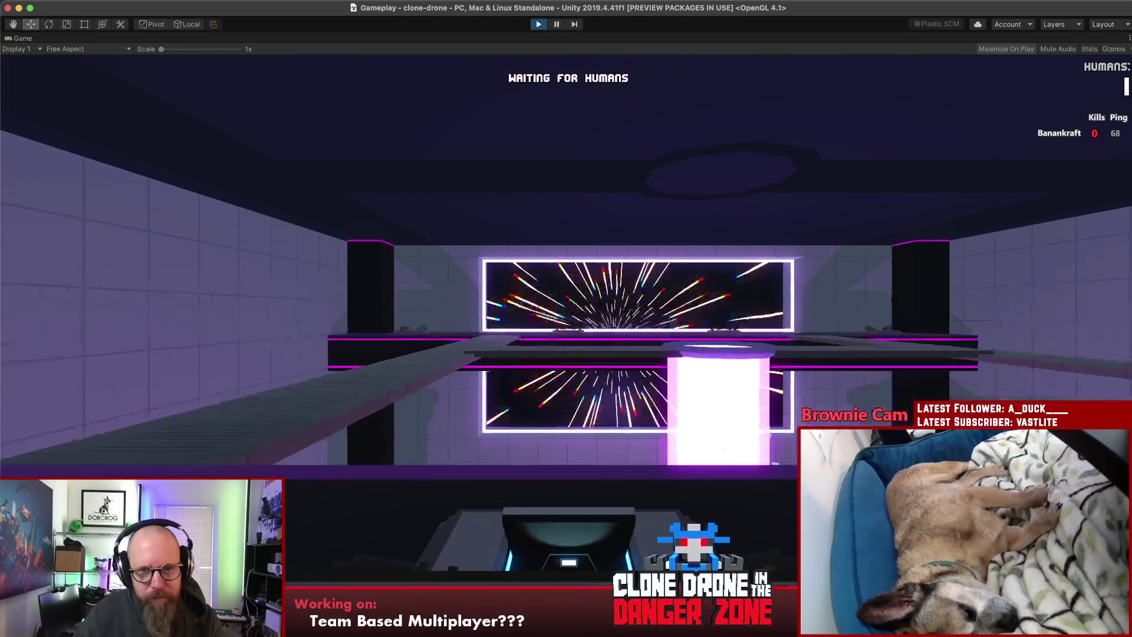
pyautogui.press('Escape')
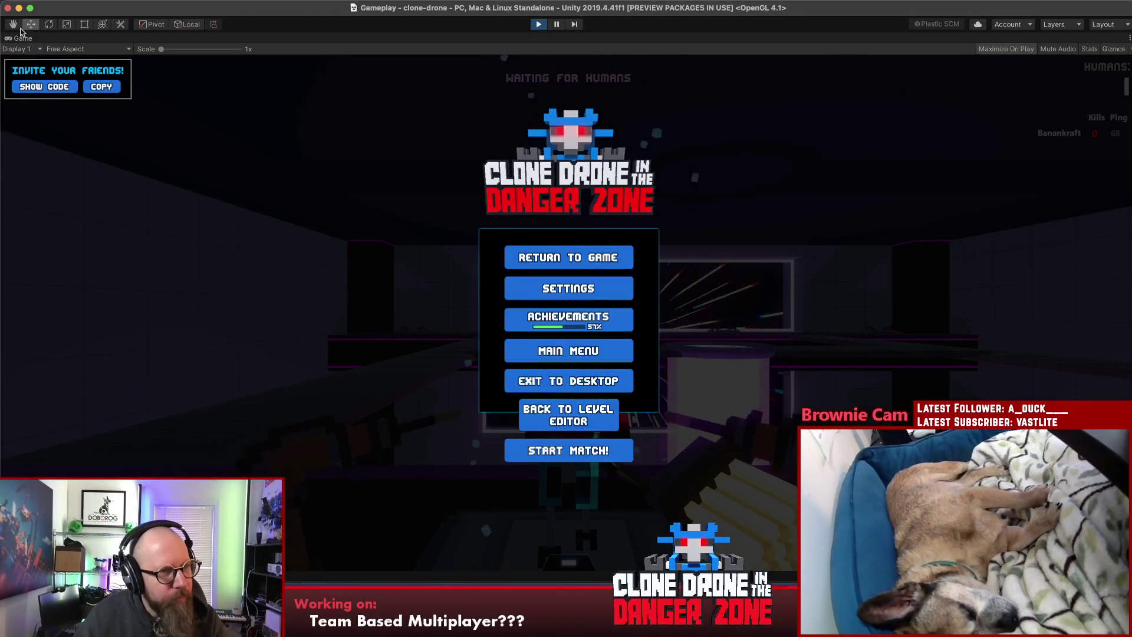
pyautogui.click(44, 86)
pyautogui.click(101, 86)
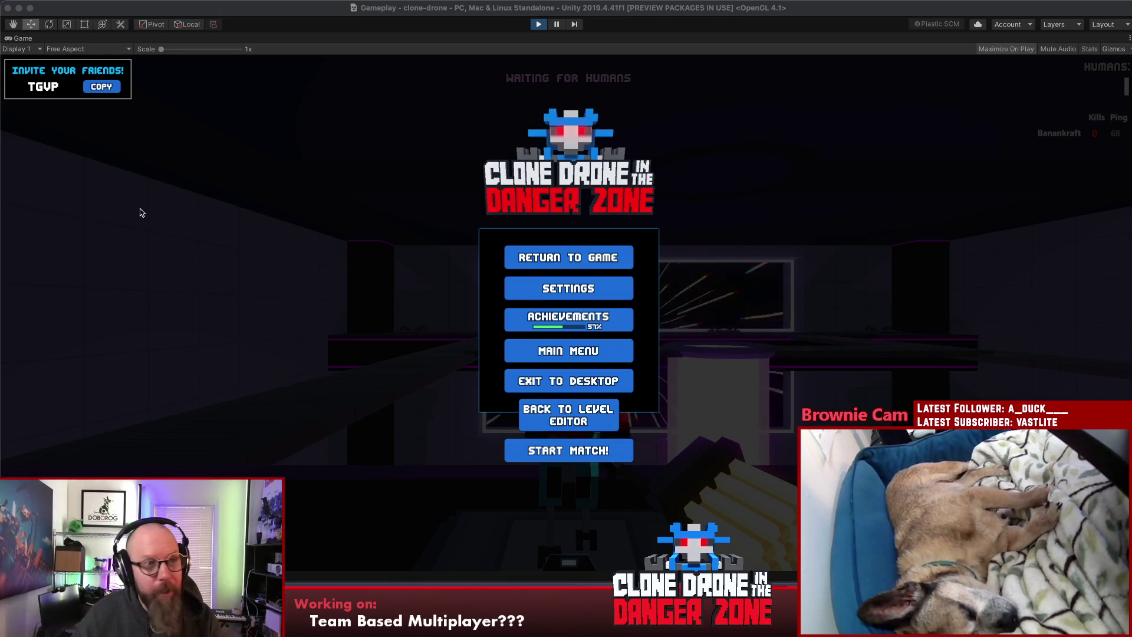
pyautogui.click(102, 90)
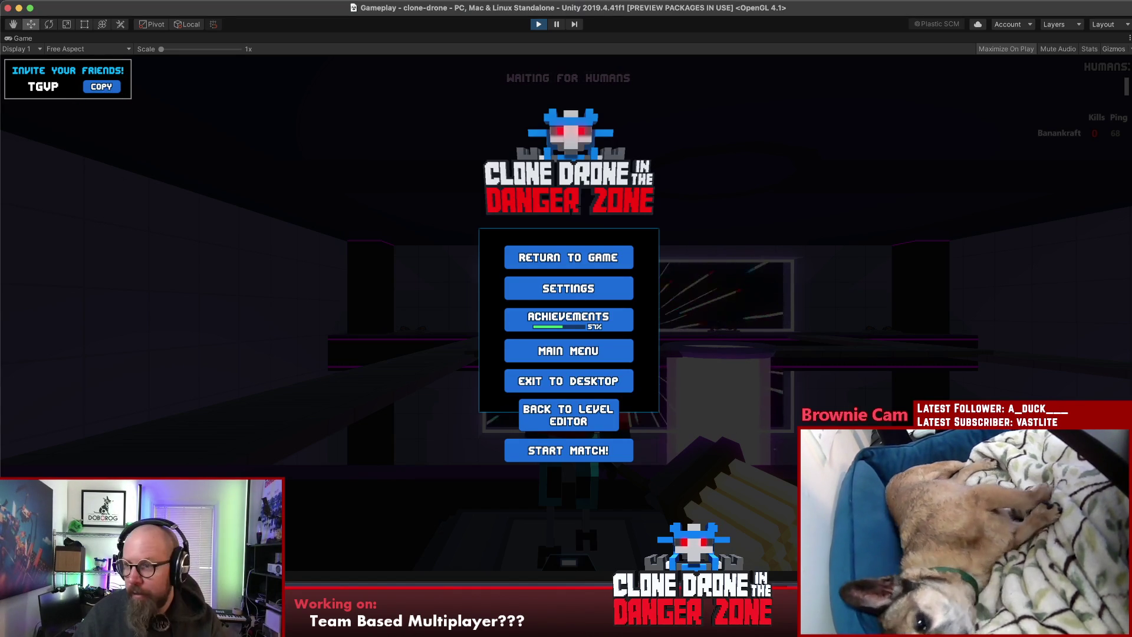
# Step: Start the multiplayer match, play the round, and pause to leave
pyautogui.press('super+Tab')
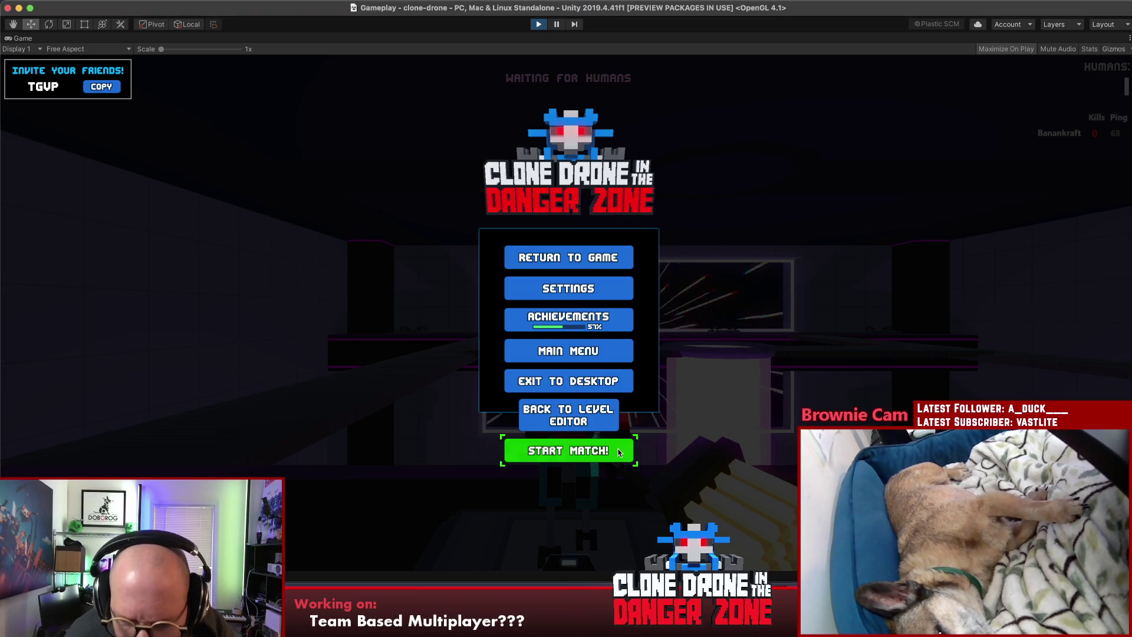
pyautogui.click(568, 451)
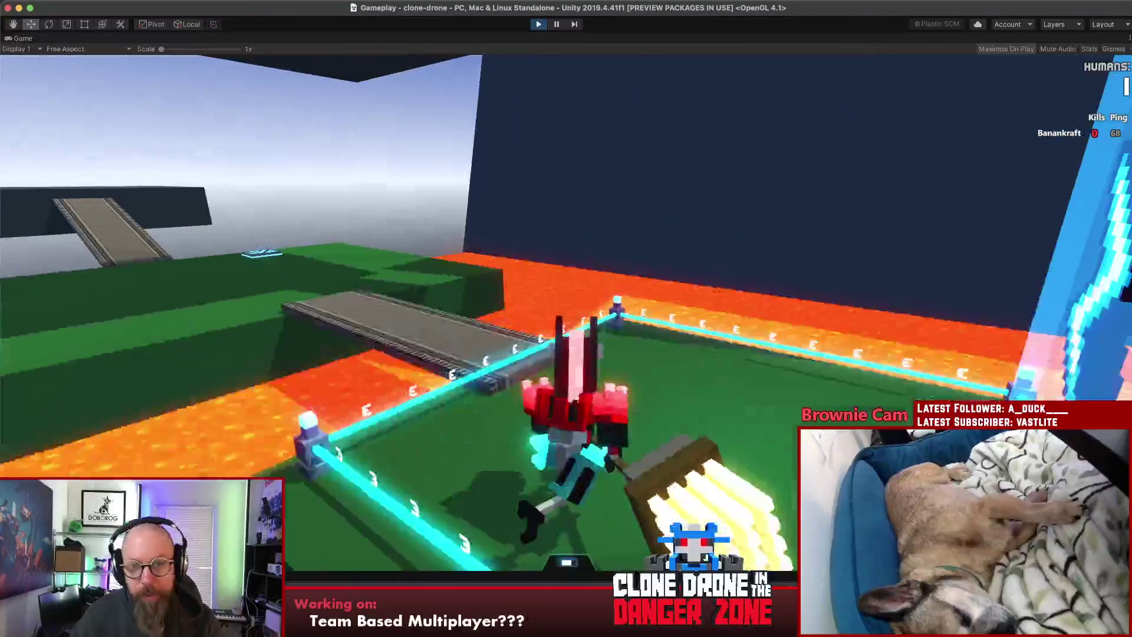
pyautogui.press('Escape')
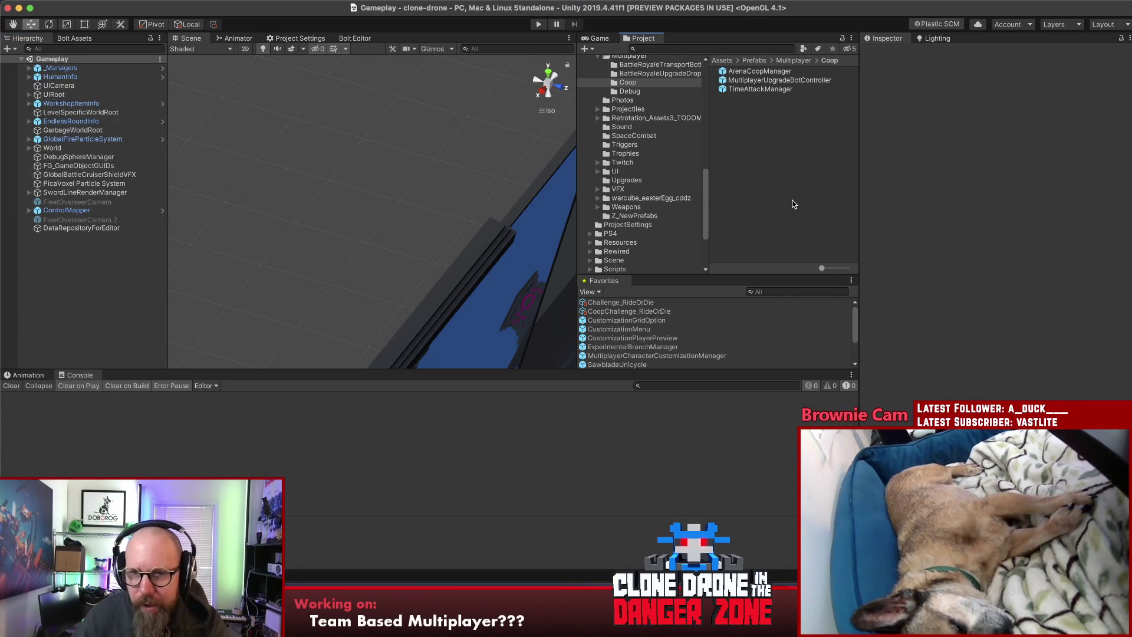
# Step: Bring up the team-mode notes and move the caret after Last Team Standing
pyautogui.click(561, 593)
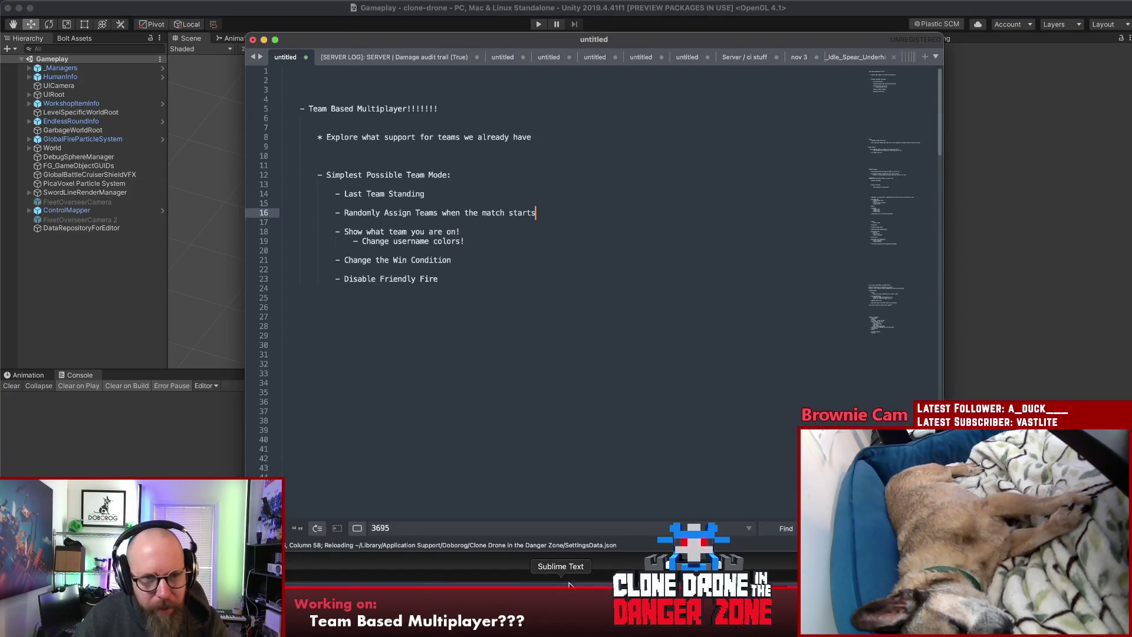
pyautogui.click(583, 207)
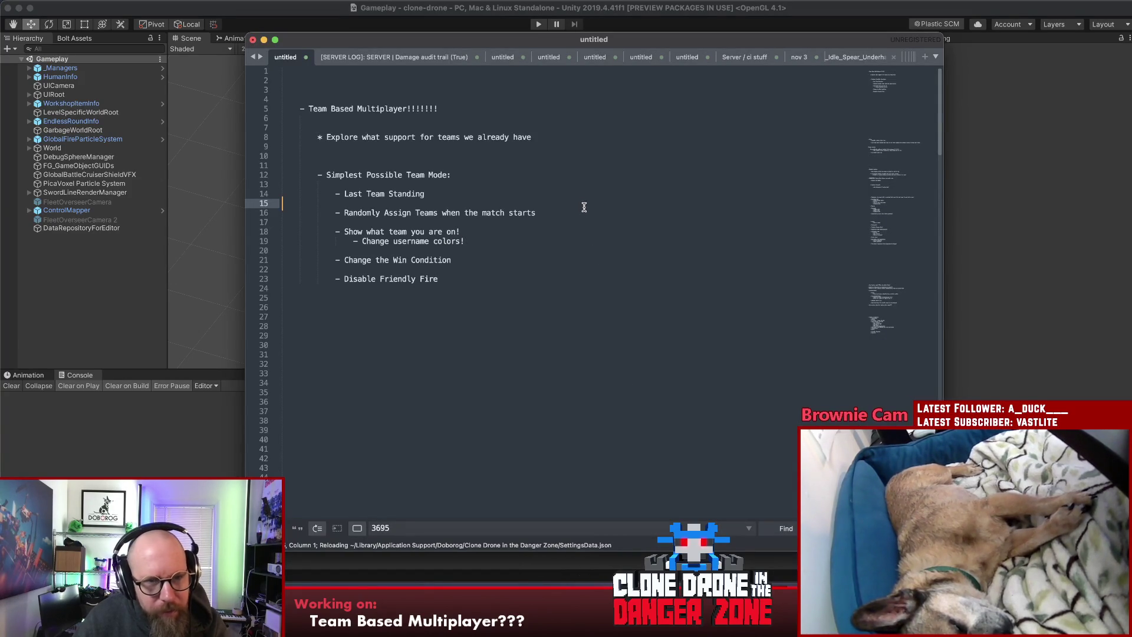
pyautogui.press('Down')
pyautogui.click(517, 195)
pyautogui.press('Down')
pyautogui.press('Down')
pyautogui.press('Down')
pyautogui.press('Down')
pyautogui.press('Down')
pyautogui.click(517, 196)
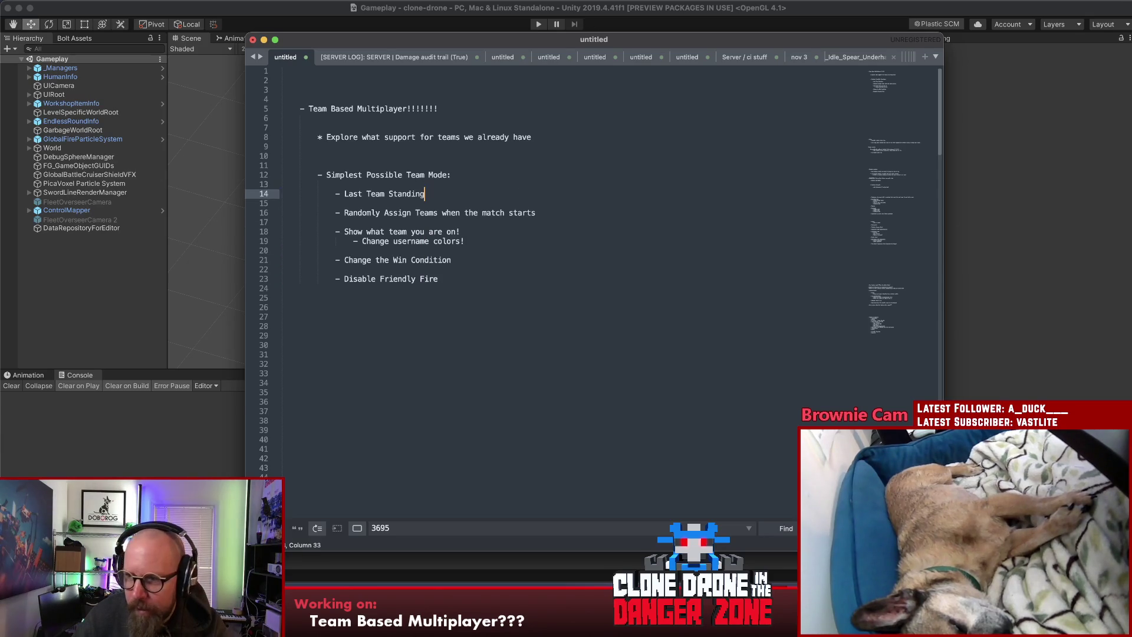
pyautogui.click(363, 205)
pyautogui.press('Down')
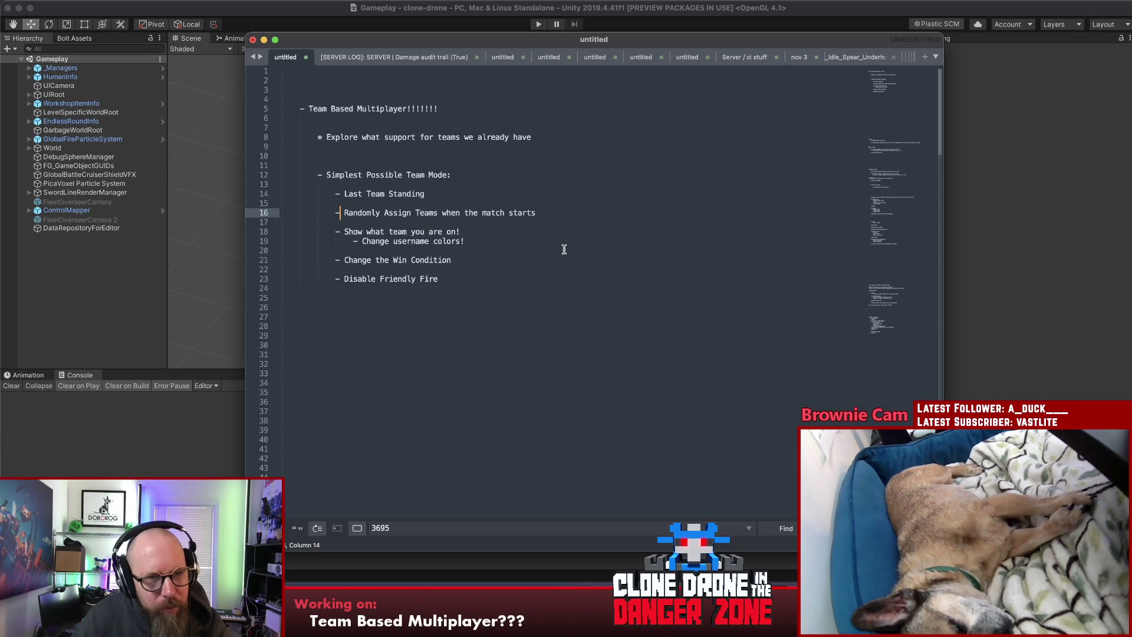
pyautogui.click(524, 147)
pyautogui.click(193, 148)
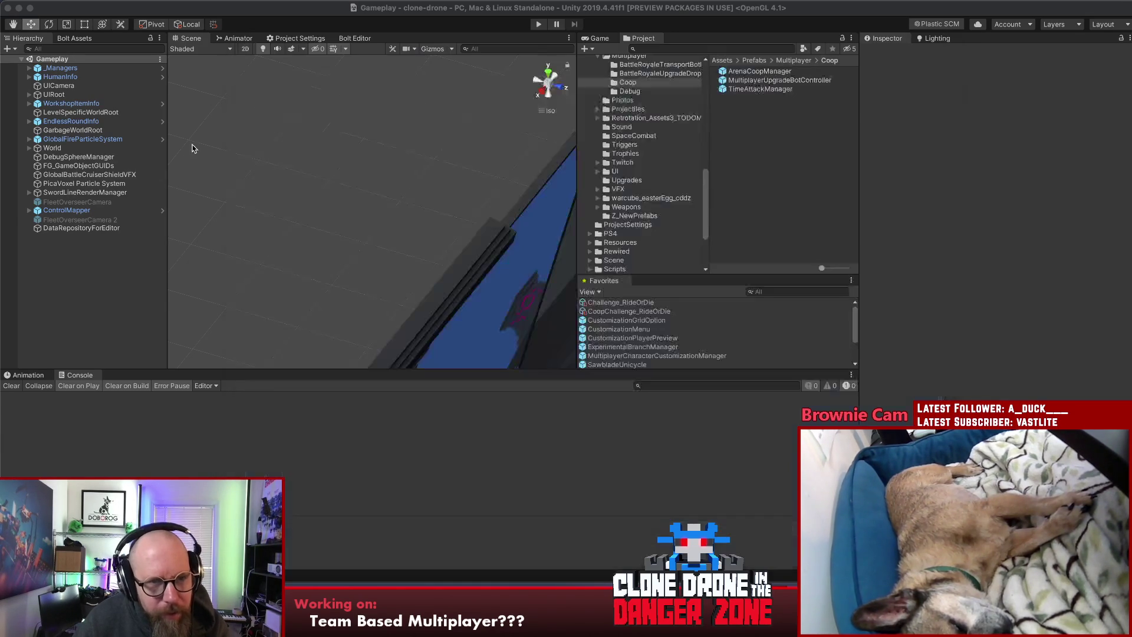
pyautogui.click(560, 584)
# Step: Delete the 'Explore what support' note and star the Randomly Assign Teams item
pyautogui.moveTo(428, 134); pyautogui.dragTo(419, 156)
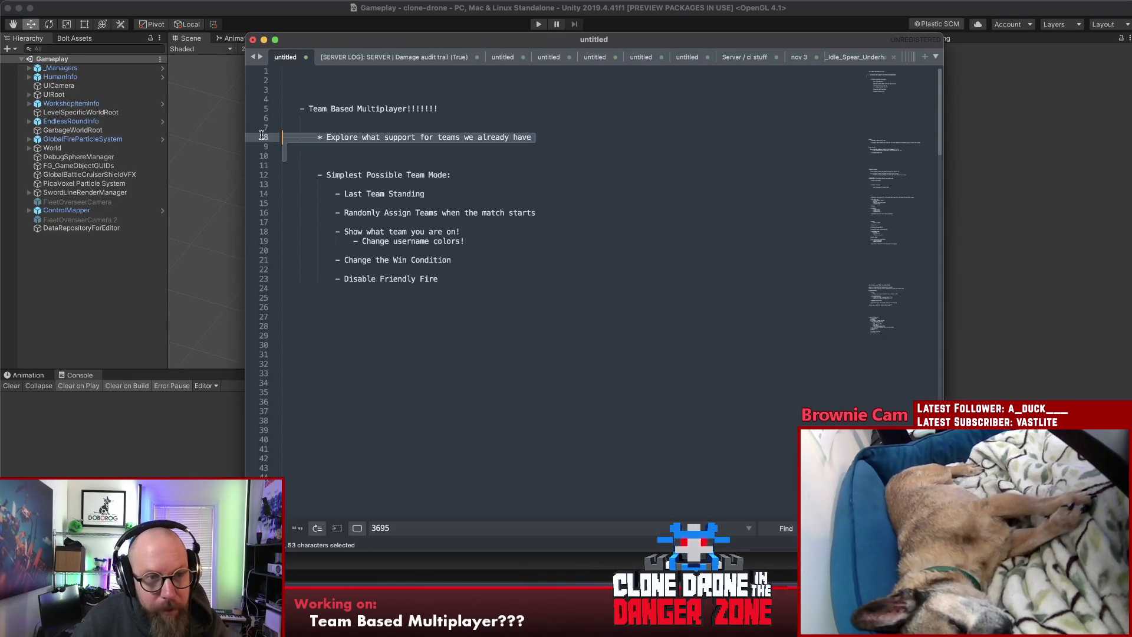
pyautogui.press('BackSpace')
pyautogui.press('Down')
pyautogui.press('Right')
pyautogui.press('Down')
pyautogui.press('Down')
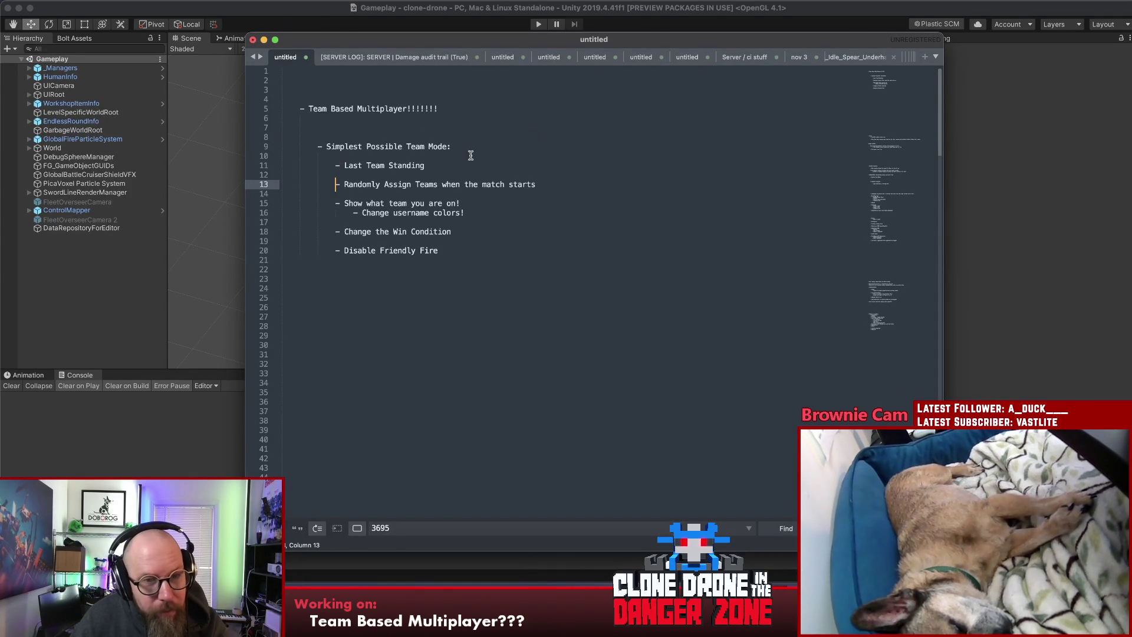
pyautogui.scroll(-1, 471, 166)
pyautogui.write('*')
pyautogui.press('Delete')
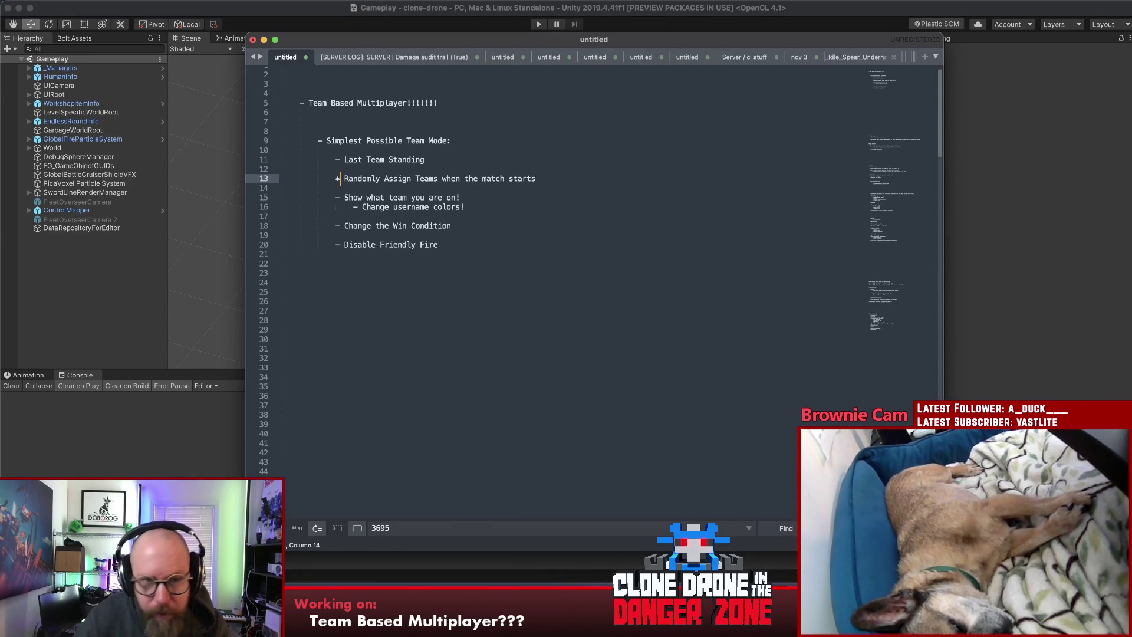
pyautogui.tripleClick(577, 175)
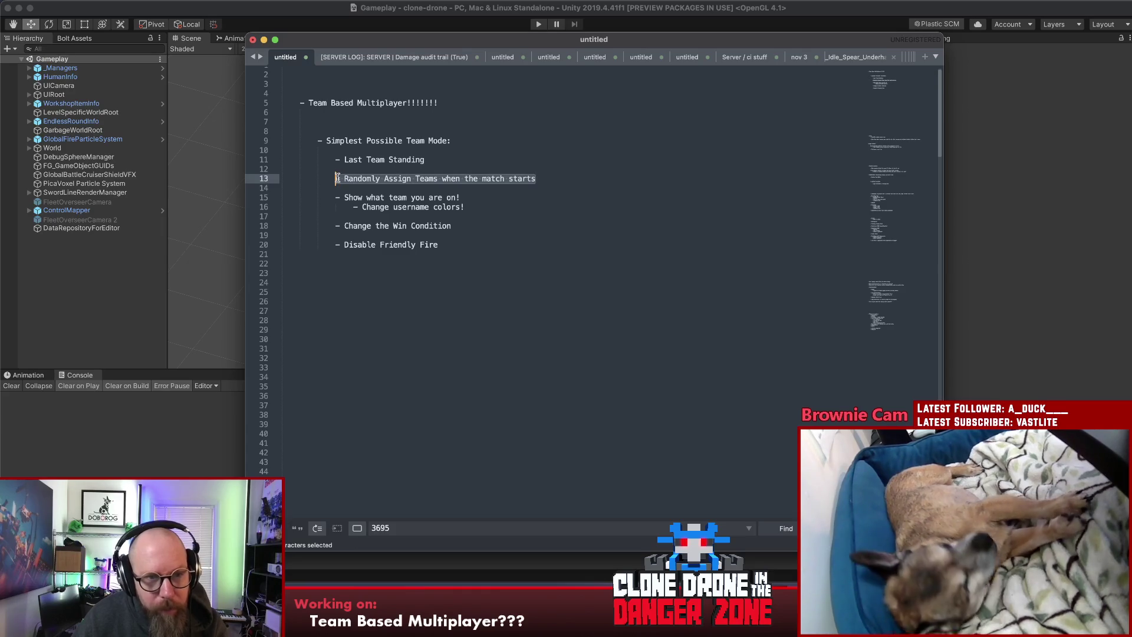
pyautogui.click(554, 186)
pyautogui.click(553, 180)
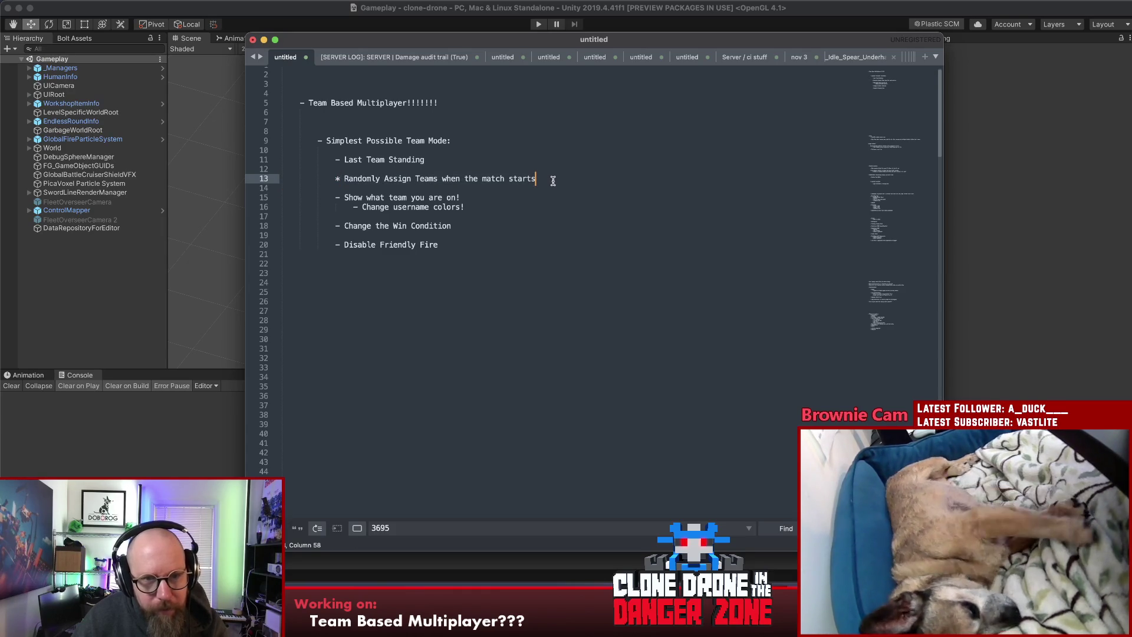
# Step: Add sub-points 't if we have multiple teamindex' and 'if we have more than one'
pyautogui.press('Return')
pyautogui.press('Return')
pyautogui.press('Return')
pyautogui.click(562, 188)
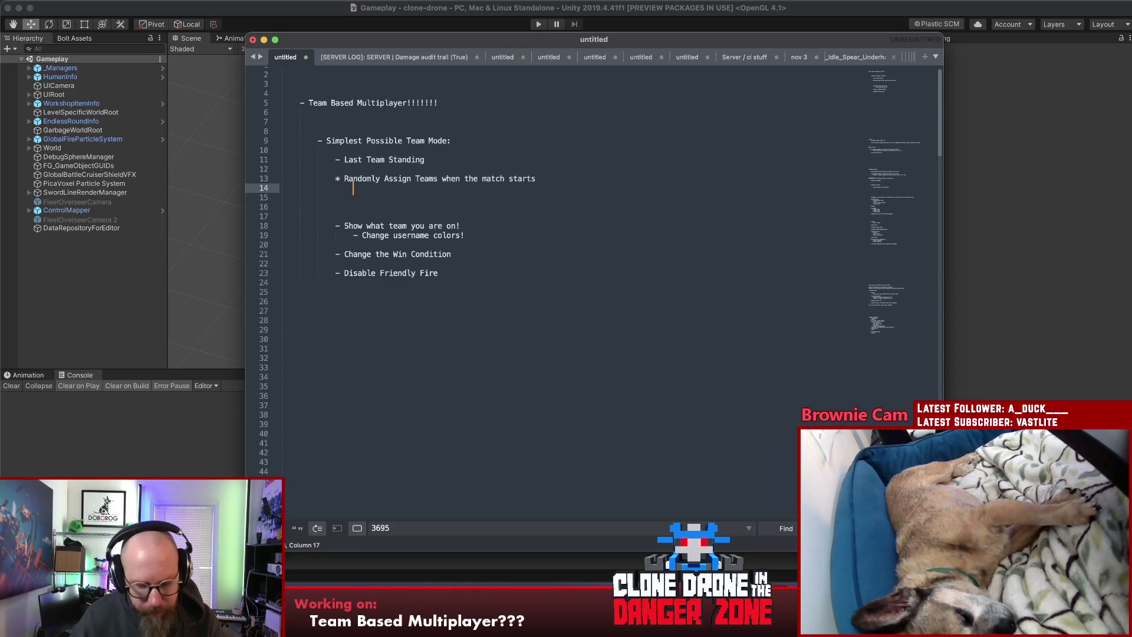
pyautogui.write('- Detect if we have ')
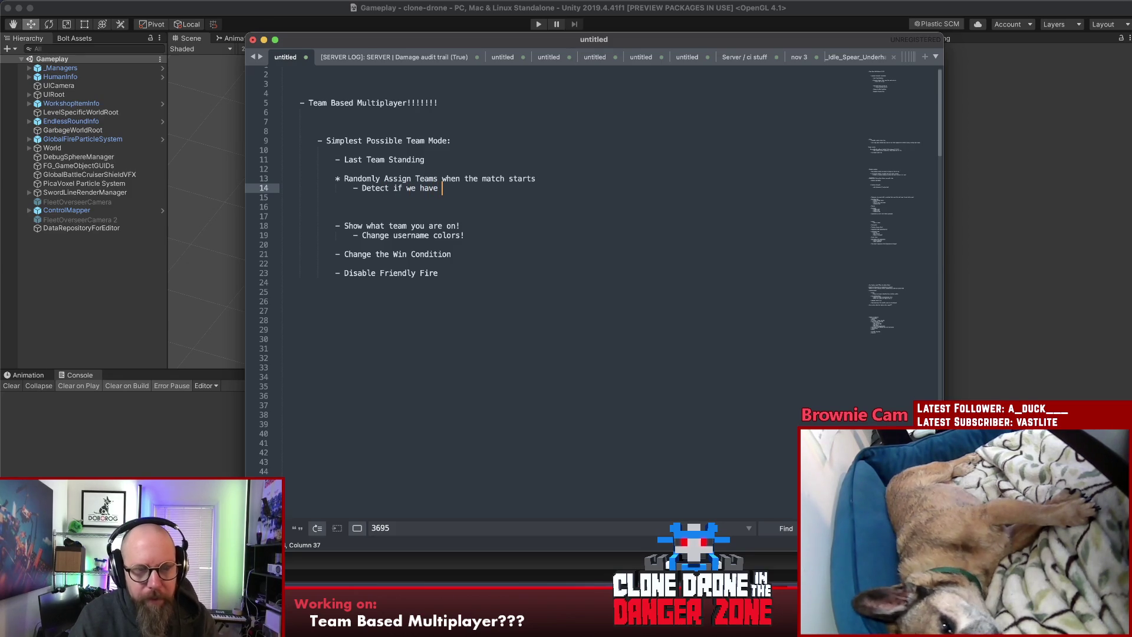
pyautogui.write('multiple t')
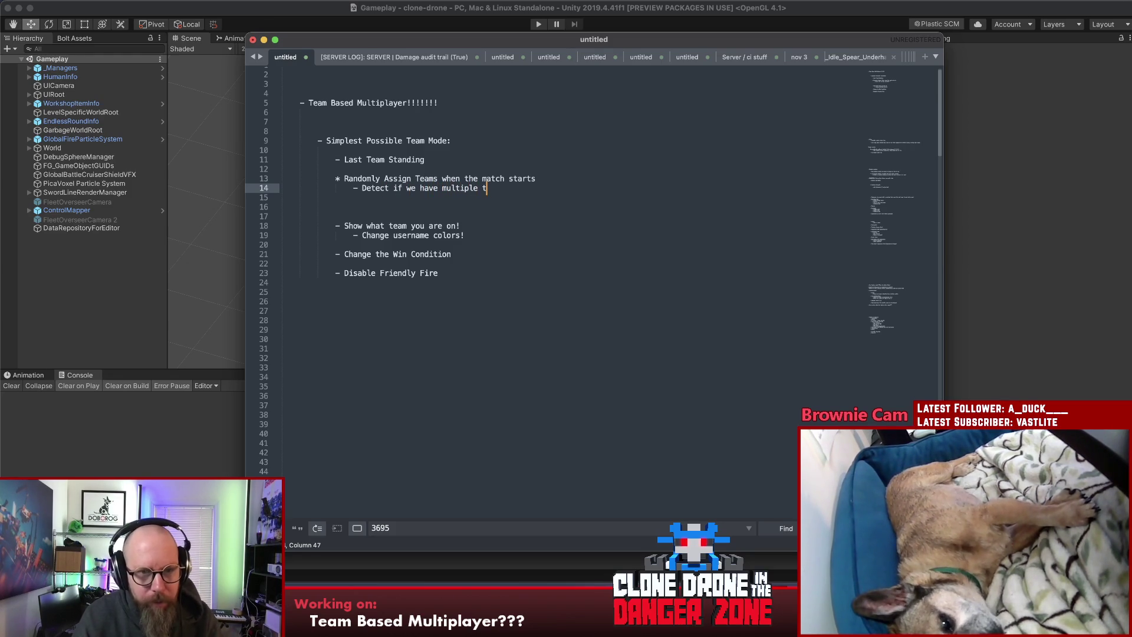
pyautogui.write('eamindexes')
pyautogui.press('Return')
pyautogui.write('- And assign teams')
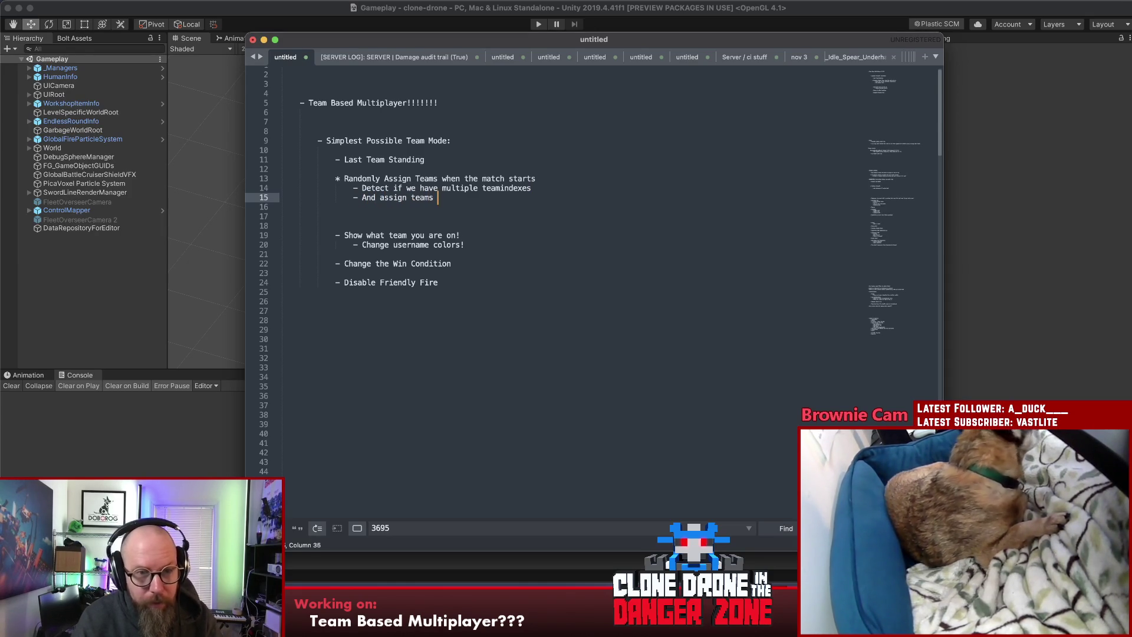
pyautogui.write('if we have more th')
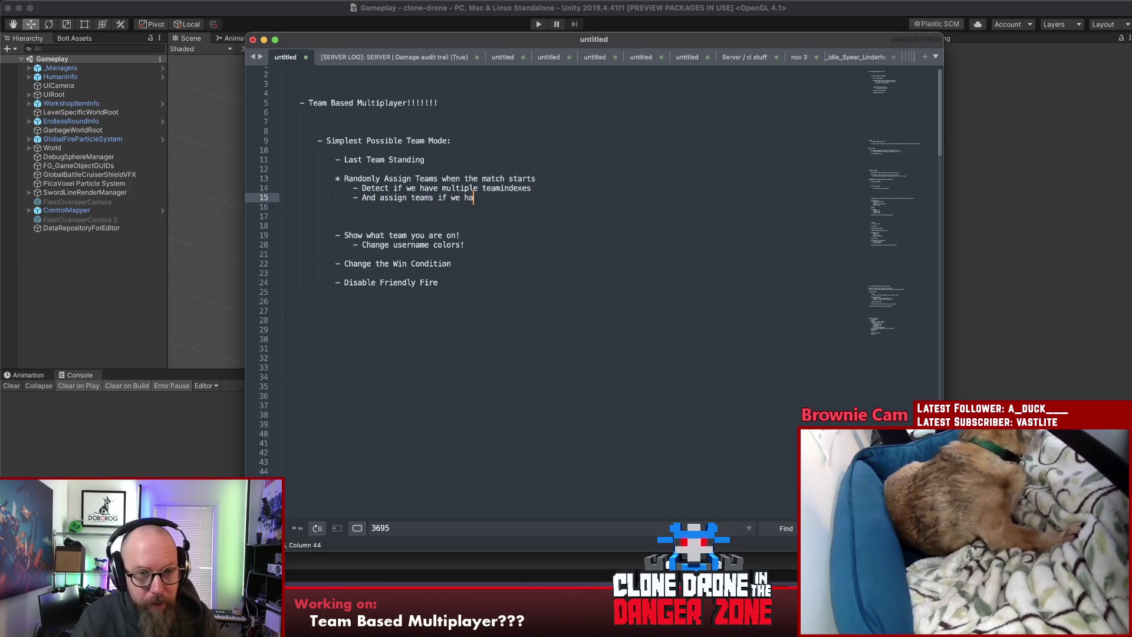
pyautogui.write('an one!')
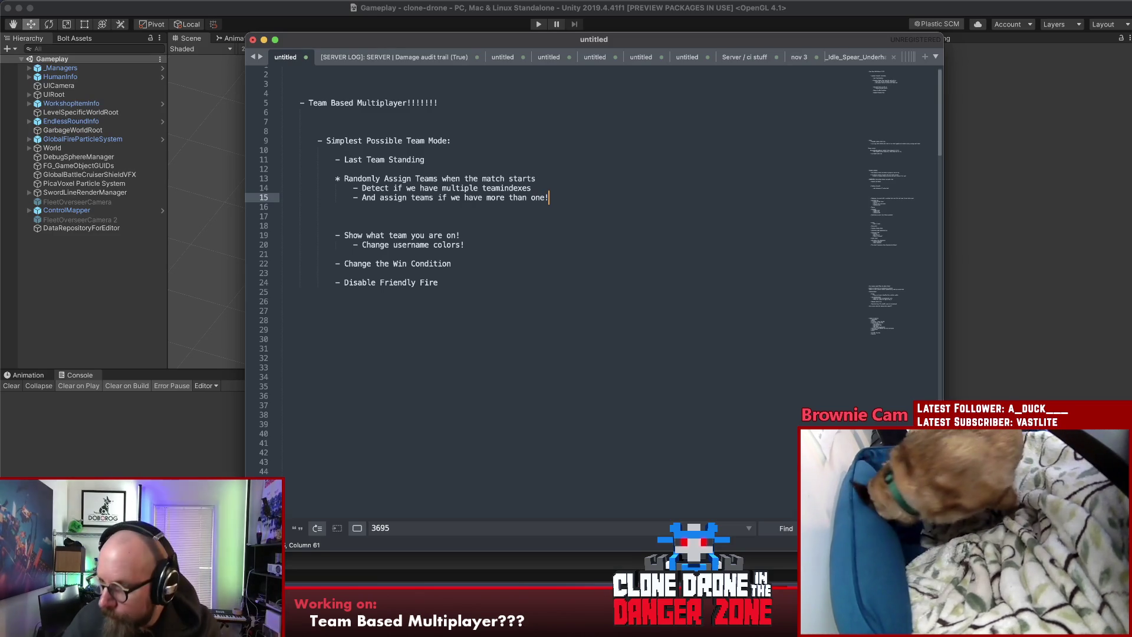
pyautogui.click(548, 179)
pyautogui.press('Return')
pyautogui.click(563, 208)
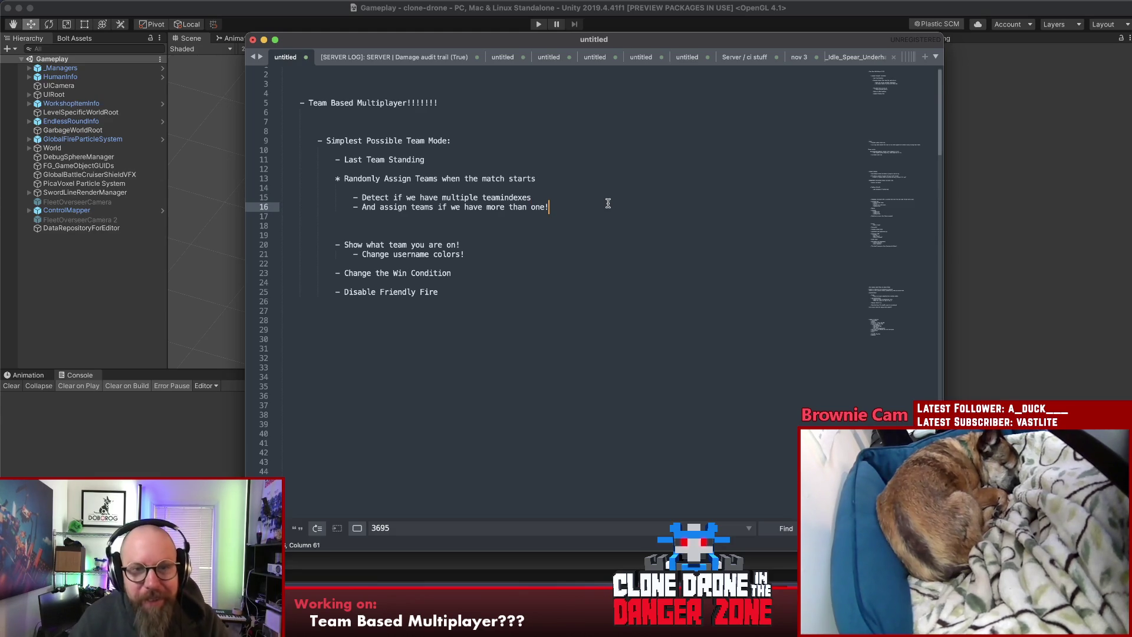
pyautogui.press('super+Left')
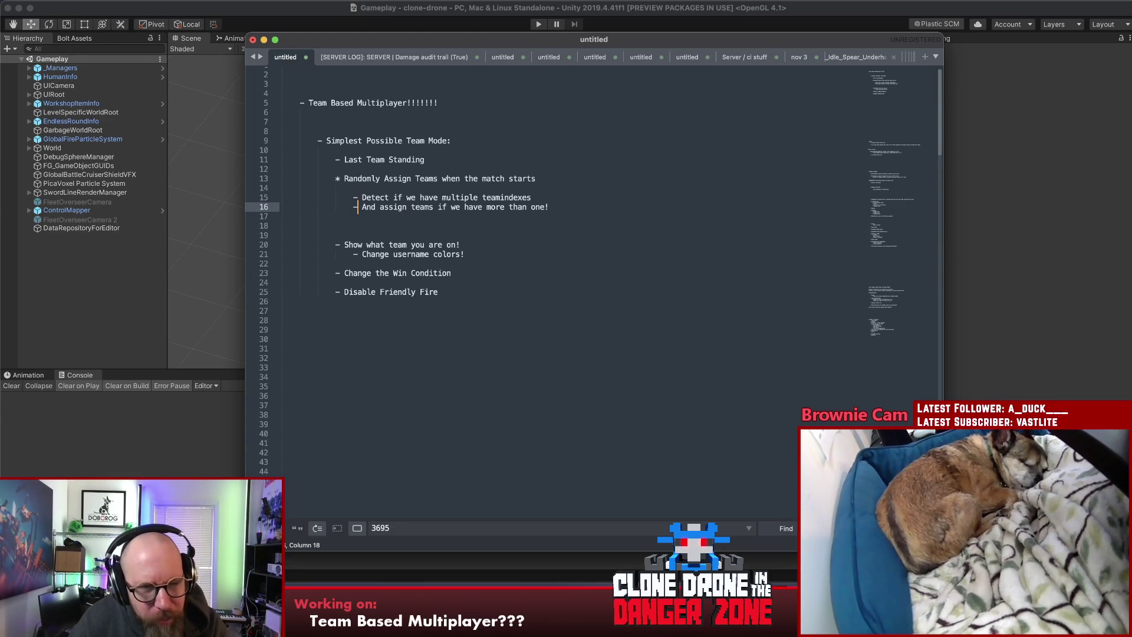
pyautogui.press('super+Tab')
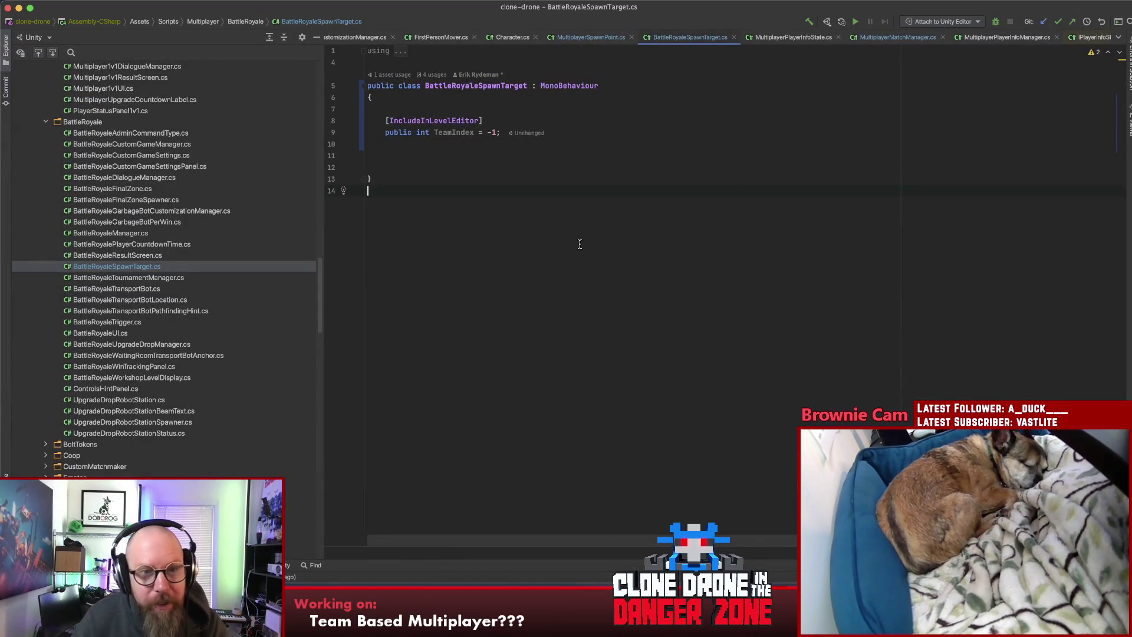
# Step: From BattleRoyaleSpawnTarget.cs, search the project for 'battleroylemanager' and open BattleRoyaleManager.cs
pyautogui.click(452, 132)
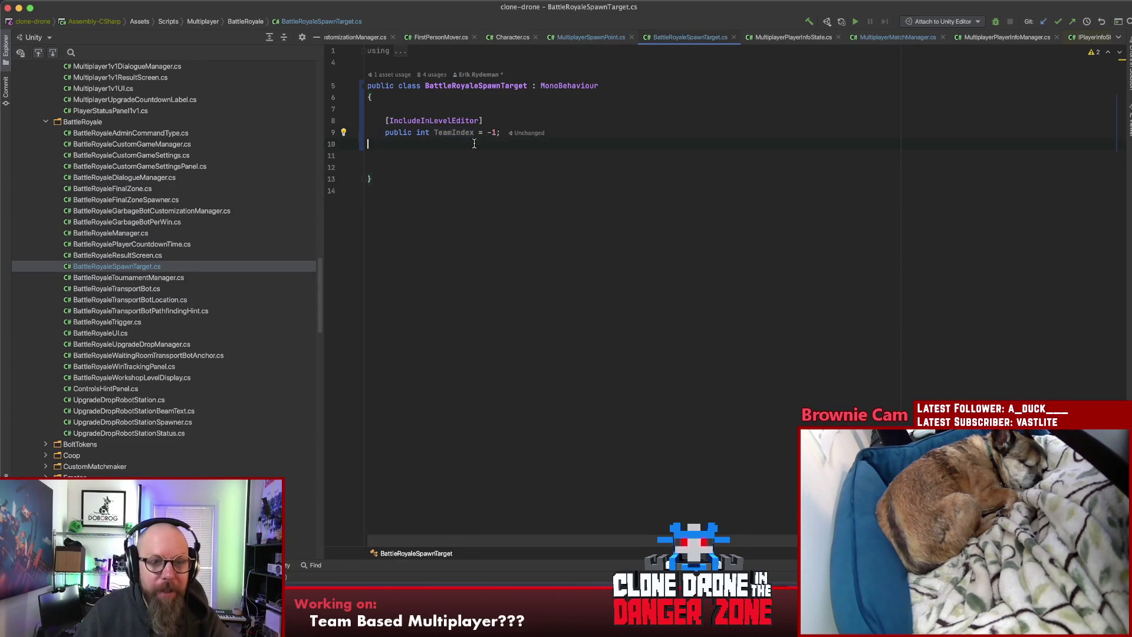
pyautogui.hotkey('shift', 'Down')
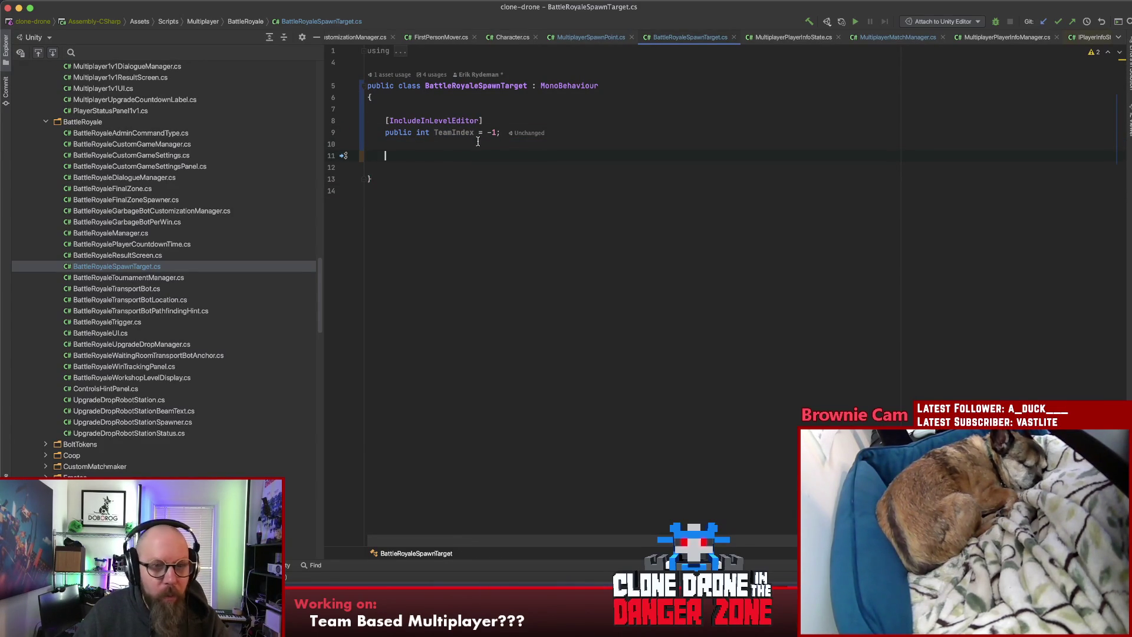
pyautogui.click(479, 158)
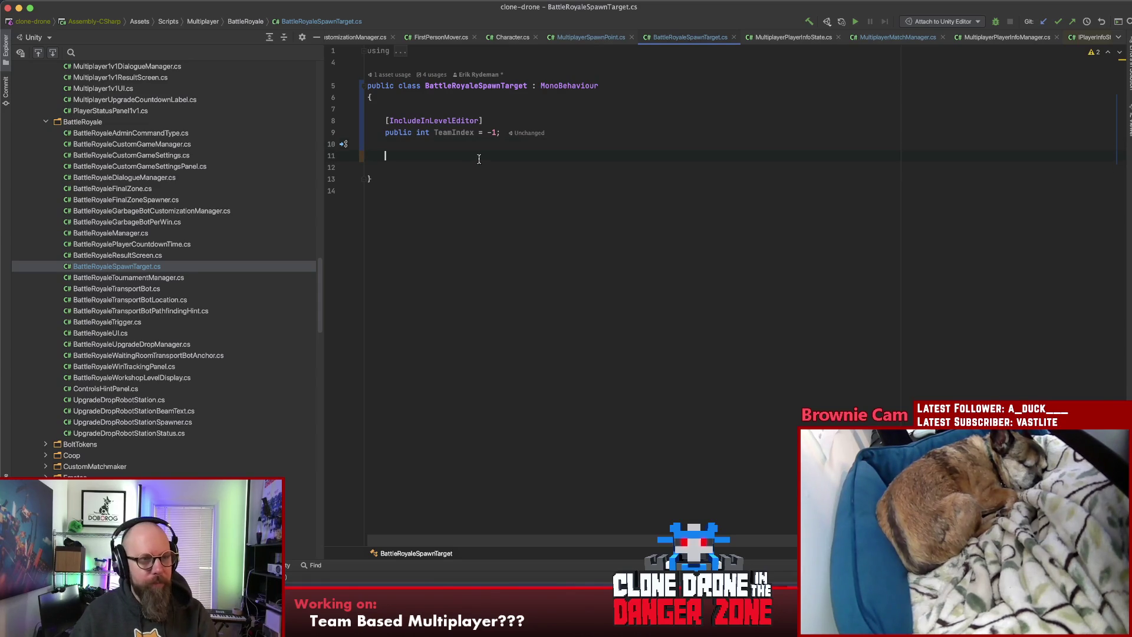
pyautogui.press('shift')
pyautogui.press('shift')
pyautogui.write('b')
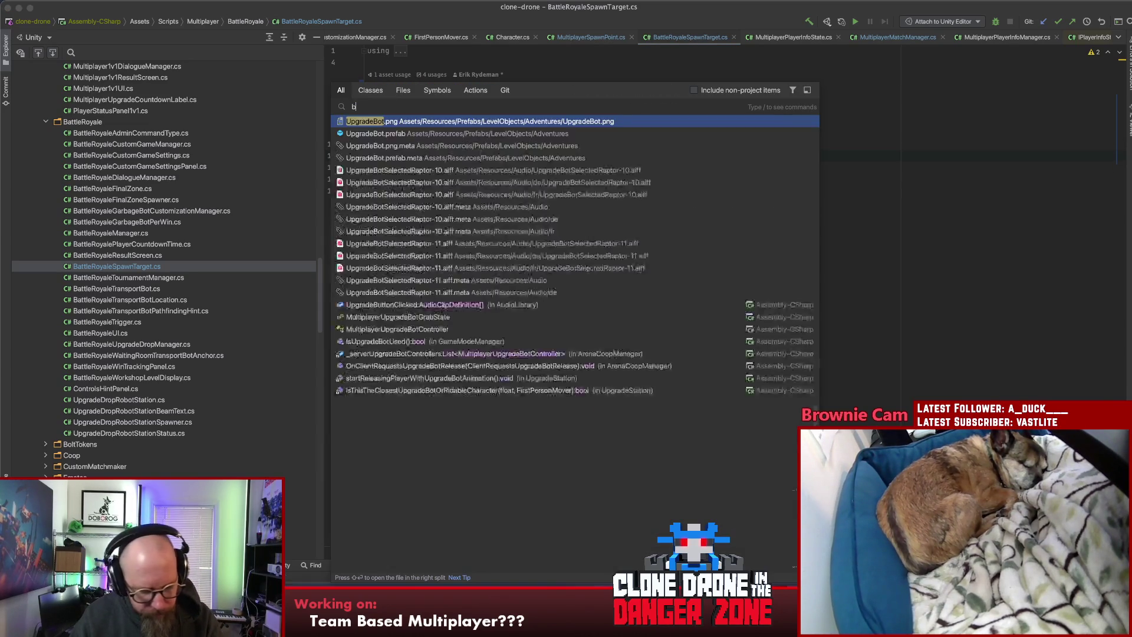
pyautogui.write('attleroy')
pyautogui.write('lemanager')
pyautogui.press('Return')
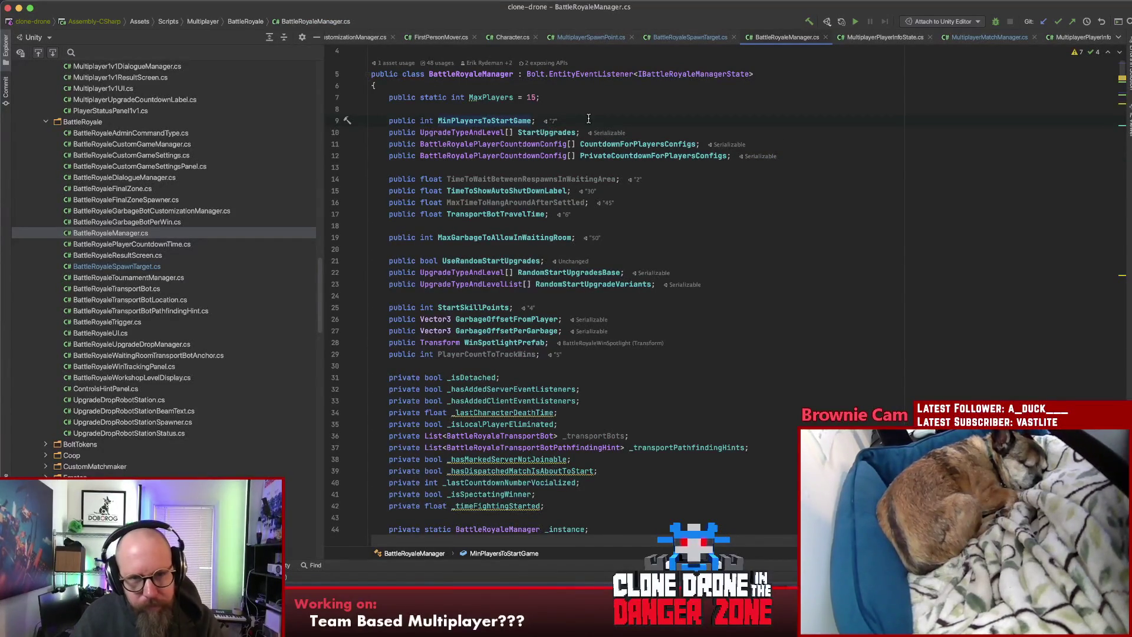
# Step: Find usages of MinPlayersToStartGame and follow its line 63 usage to the callback registration
pyautogui.hotkey('alt', 'F7')
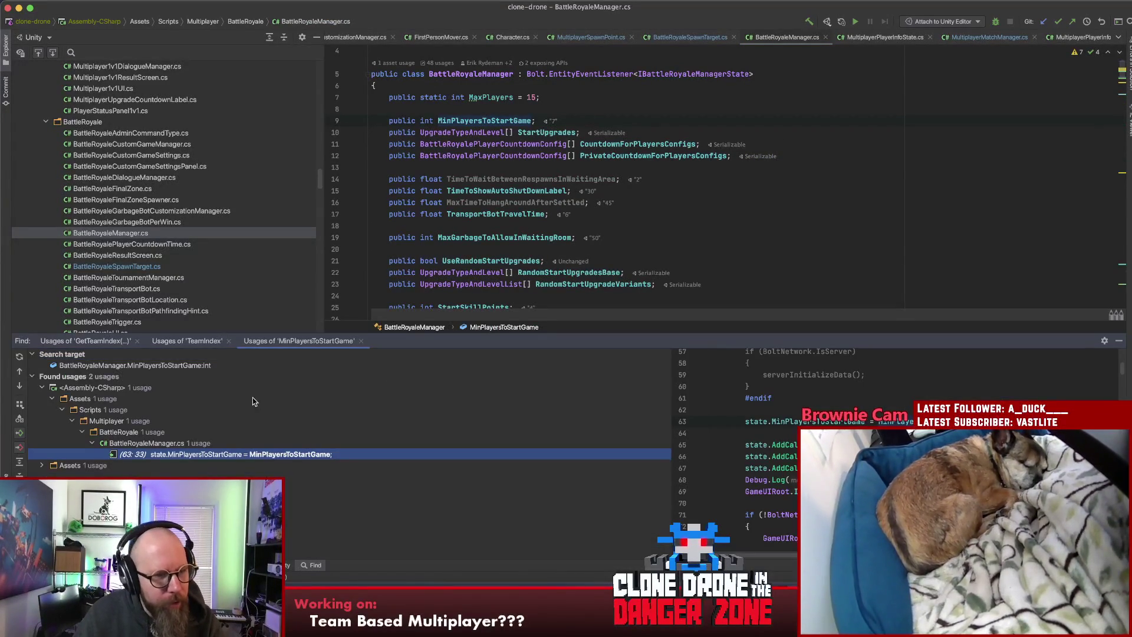
pyautogui.doubleClick(220, 454)
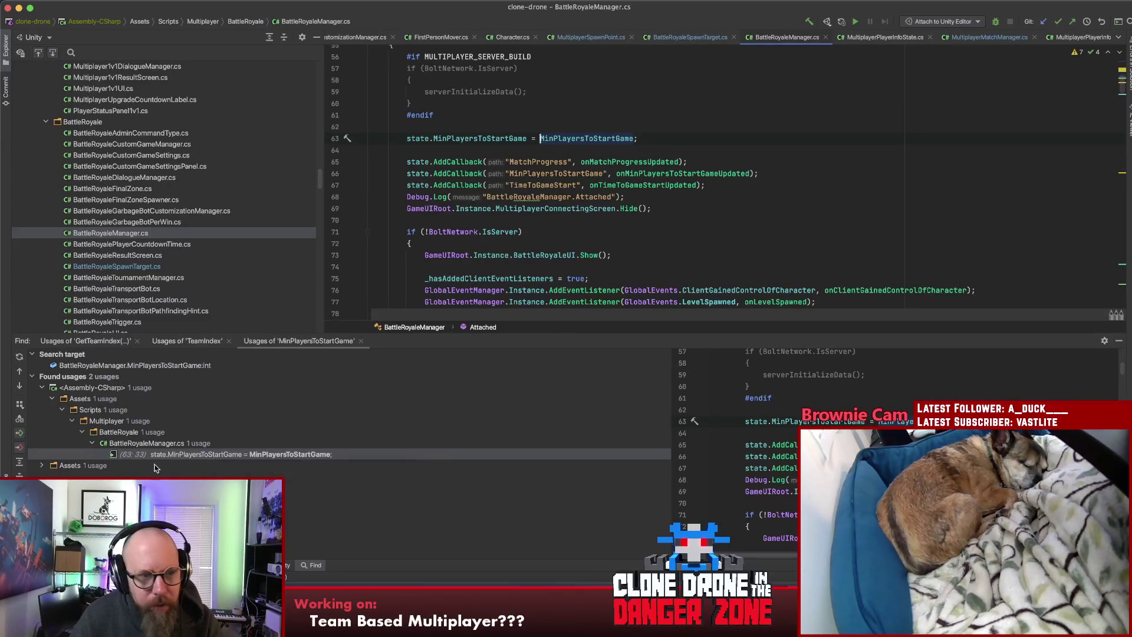
pyautogui.click(42, 466)
pyautogui.click(500, 132)
pyautogui.moveTo(504, 138)
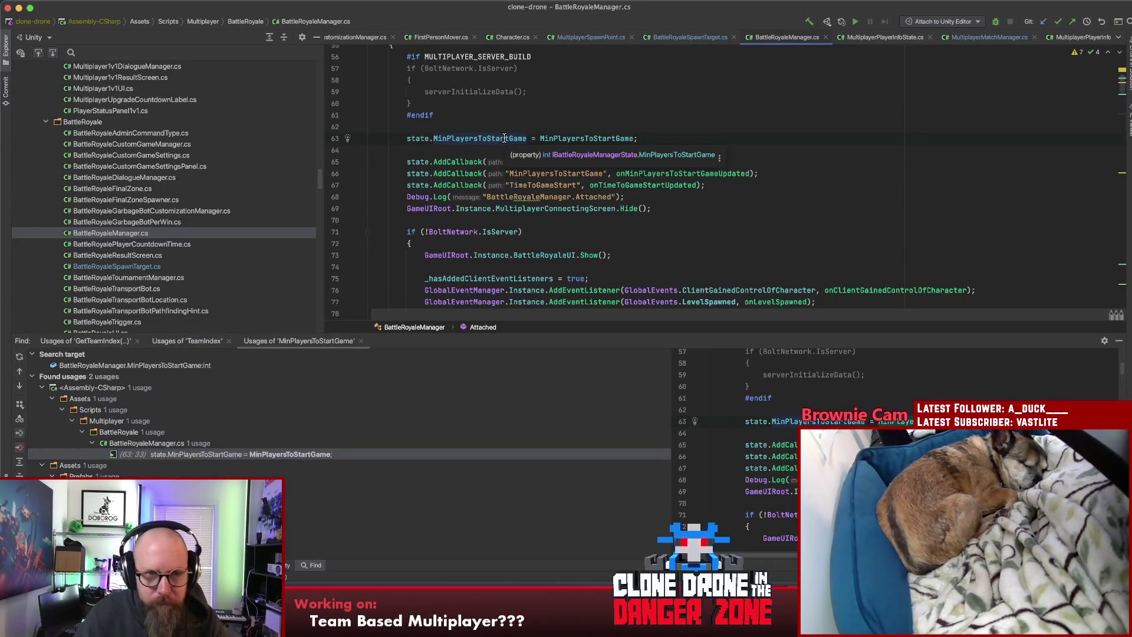
pyautogui.doubleClick(548, 139)
pyautogui.press('super+f')
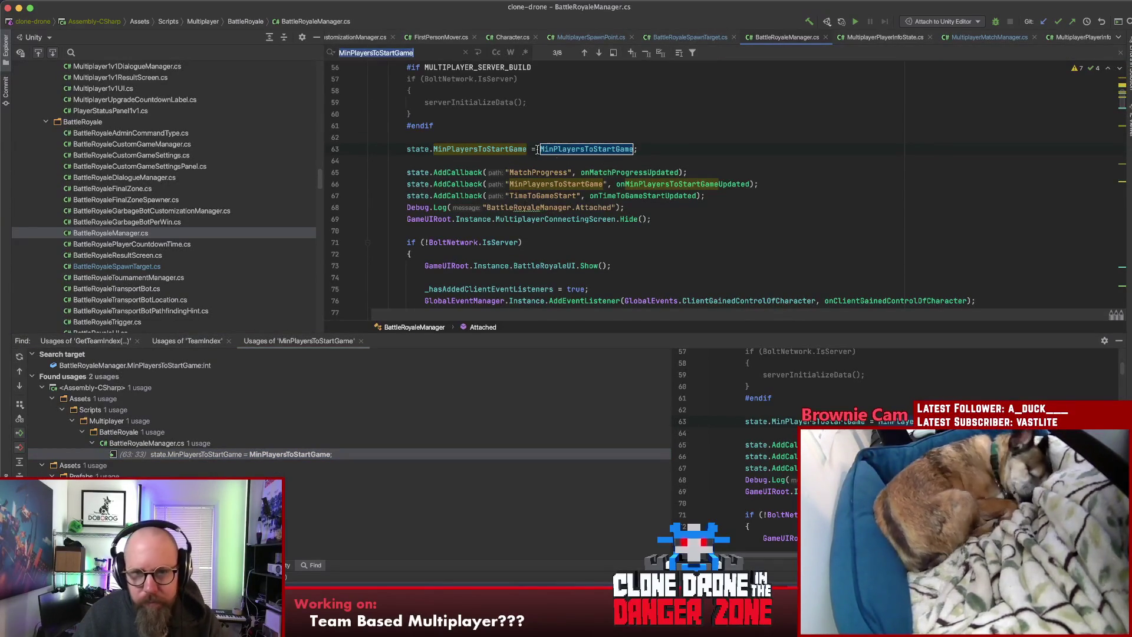
pyautogui.click(665, 183)
# Step: Go to the onMatchProgressUpdated definition, then open the BattleRoyaleMatchProgress enum via GarbageBotsGrabbingPlayers
pyautogui.click(629, 173)
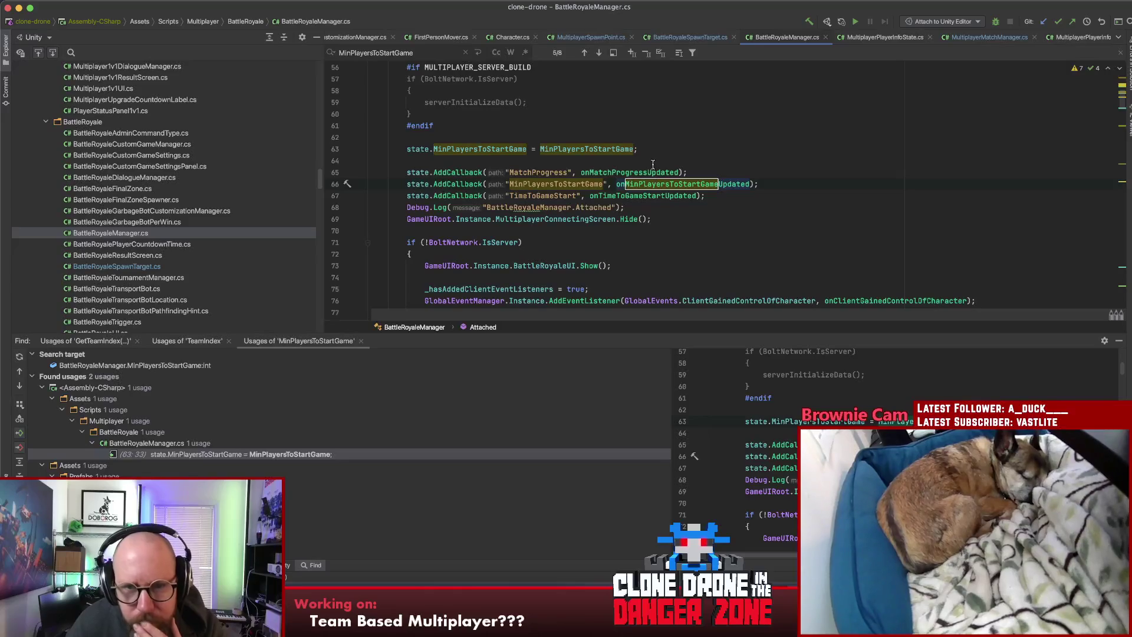
pyautogui.press('super+b')
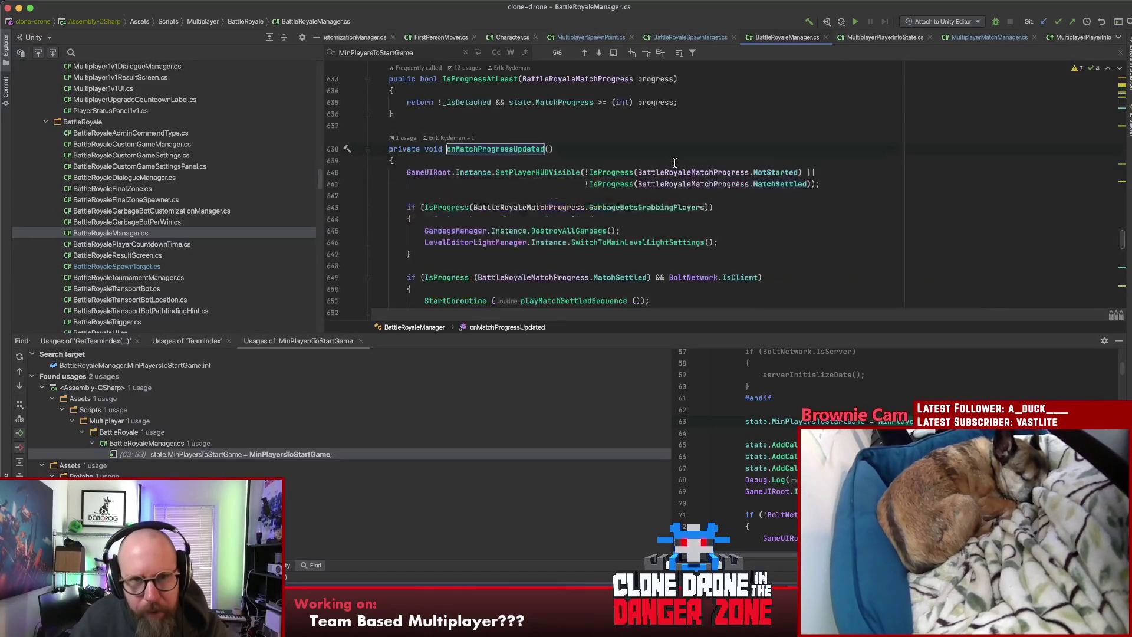
pyautogui.scroll(-2, 703, 151)
pyautogui.click(784, 155)
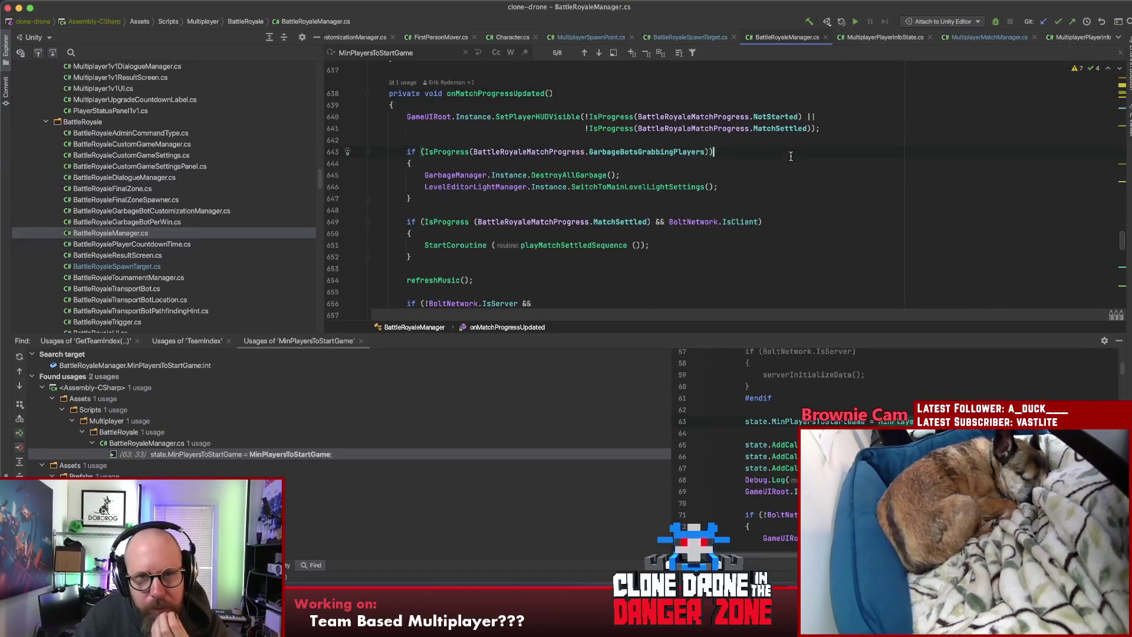
pyautogui.moveTo(819, 151); pyautogui.dragTo(405, 152)
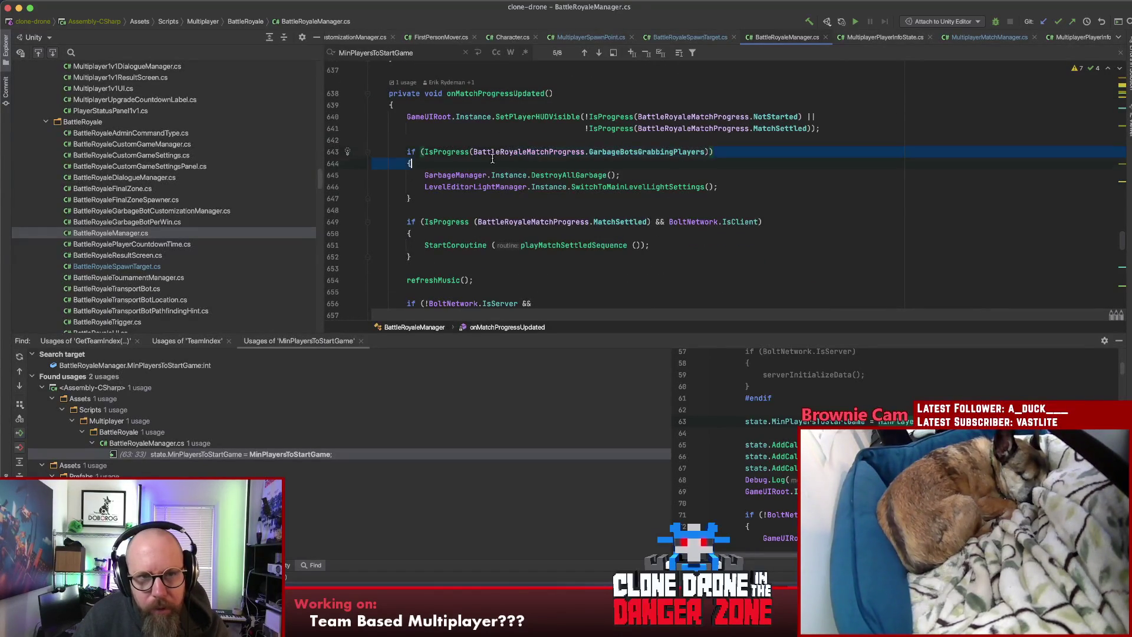
pyautogui.click(660, 152)
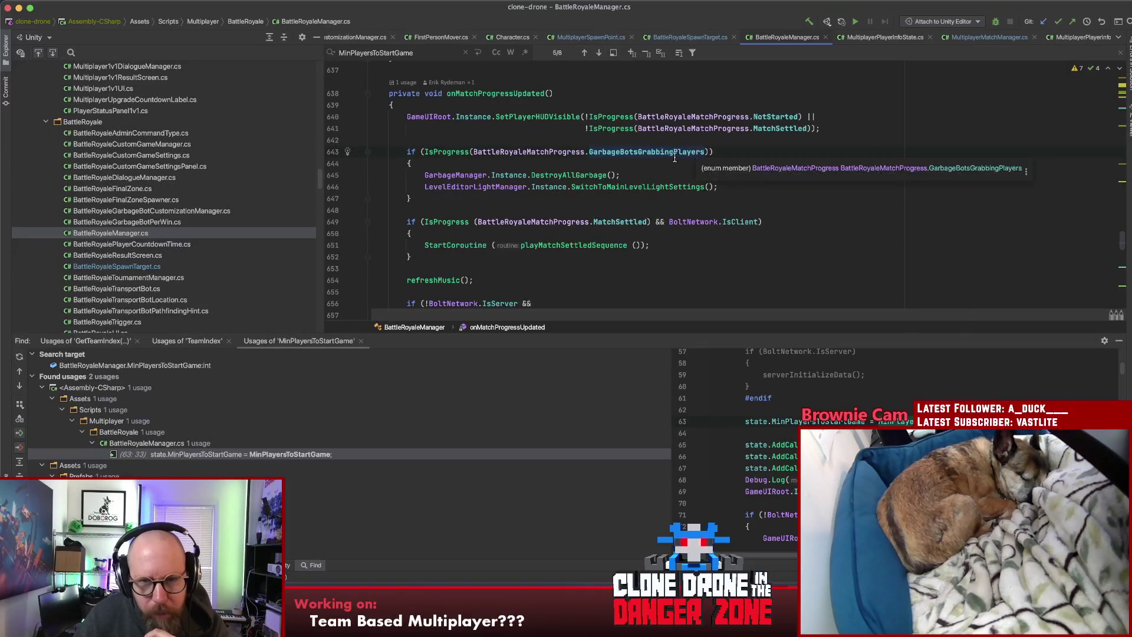
pyautogui.keyDown('super'); pyautogui.click(629, 153); pyautogui.keyUp('super')
pyautogui.click(626, 152)
pyautogui.click(555, 131)
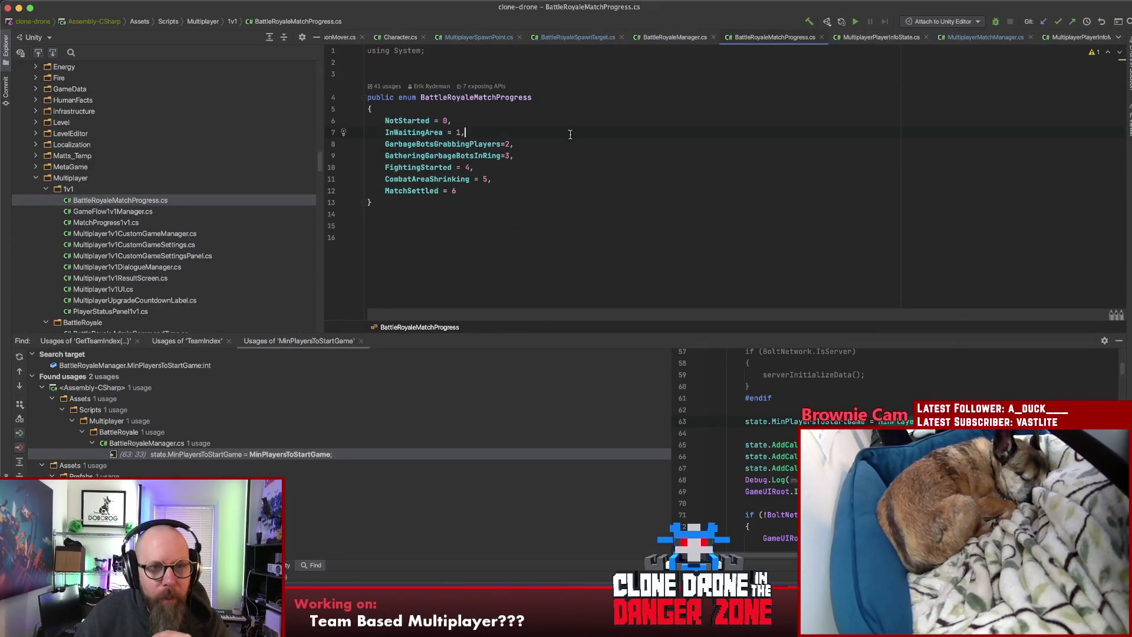